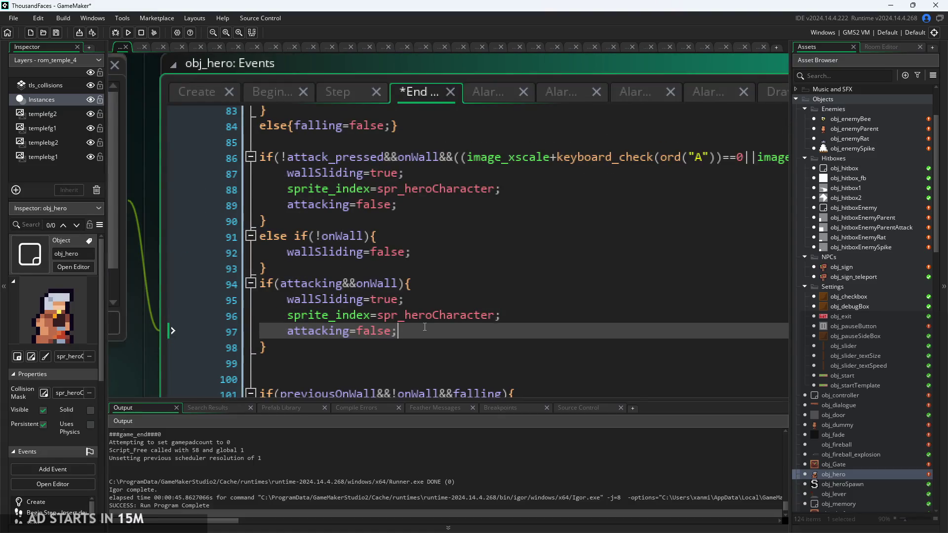
Look over obj_hero's End Step wall-slide block and its Step event code
scroll(426, 328, down, 2)
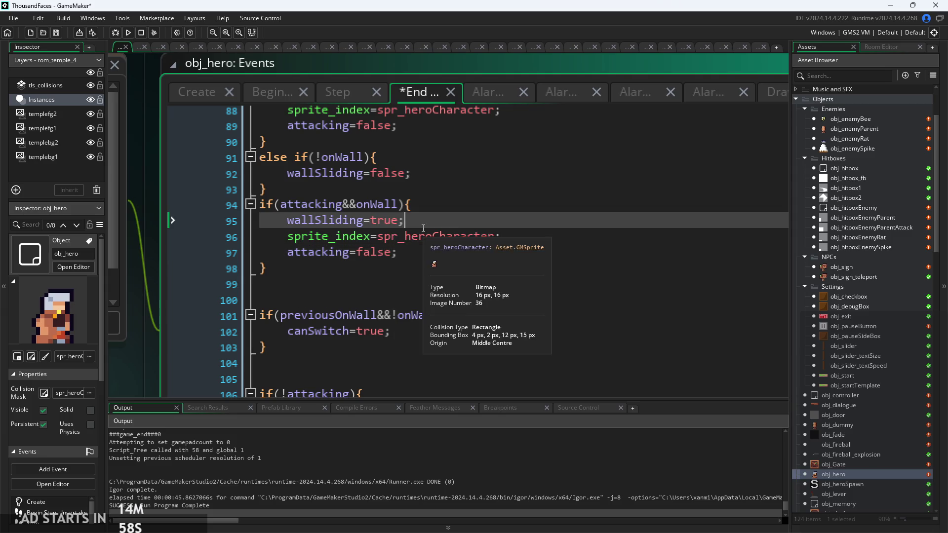
click(420, 265)
click(346, 91)
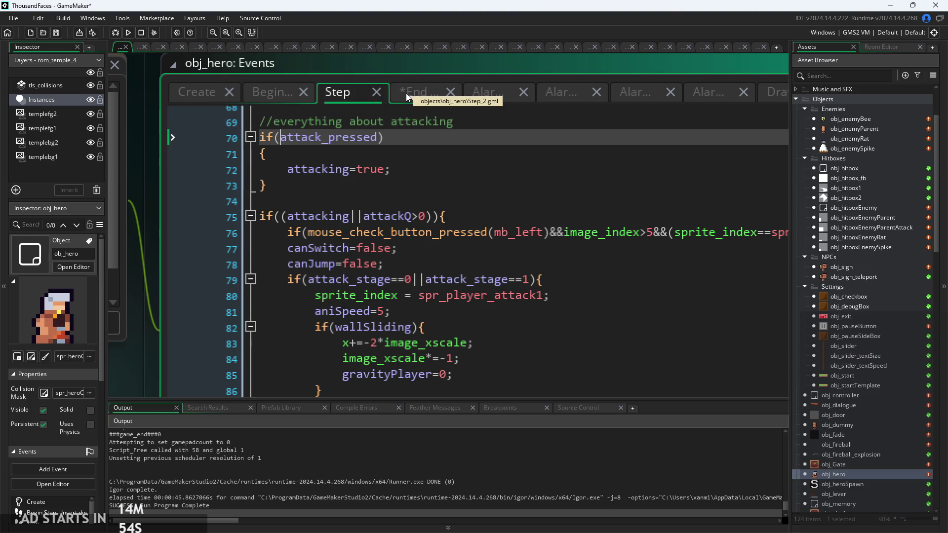
click(406, 94)
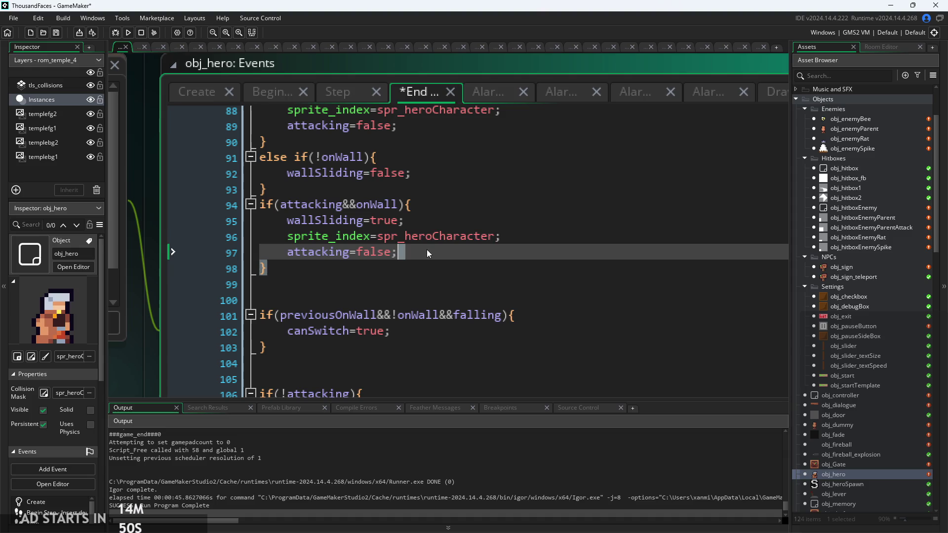
Select and inspect lines 93–98 of the attacking-on-wall block, including attacking=false
mouse_move(384, 268)
mouse_down()
mouse_move(176, 190)
mouse_move(171, 200)
mouse_up()
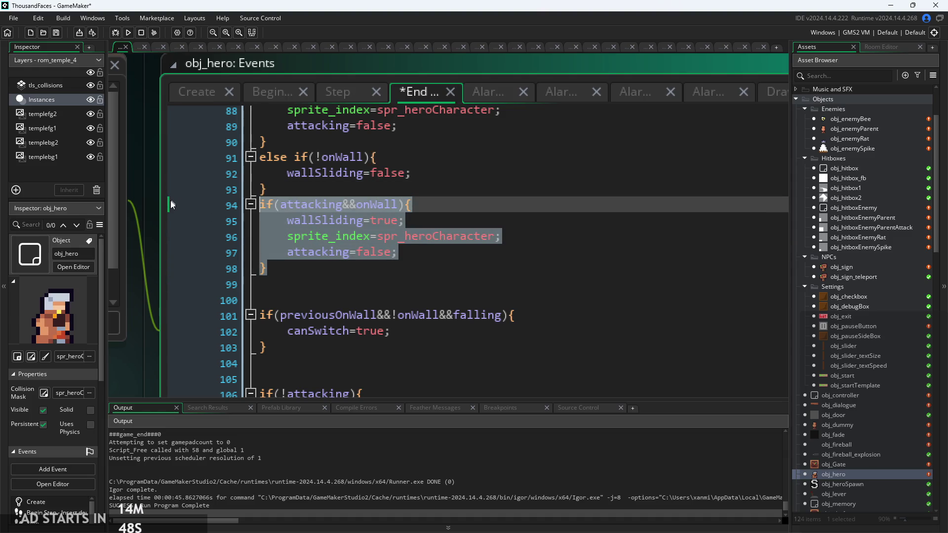
click(394, 238)
drag(398, 253, 119, 238)
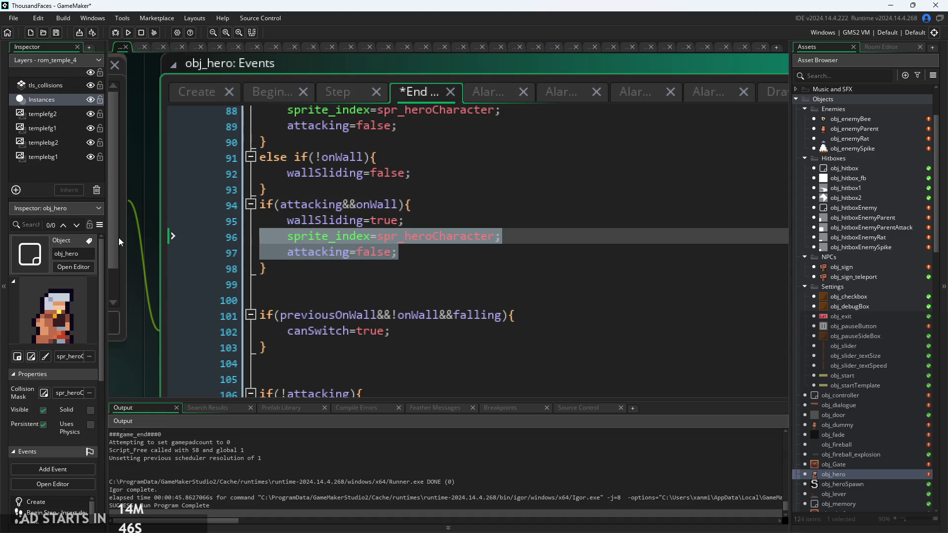
key(Right)
drag(422, 251, 158, 252)
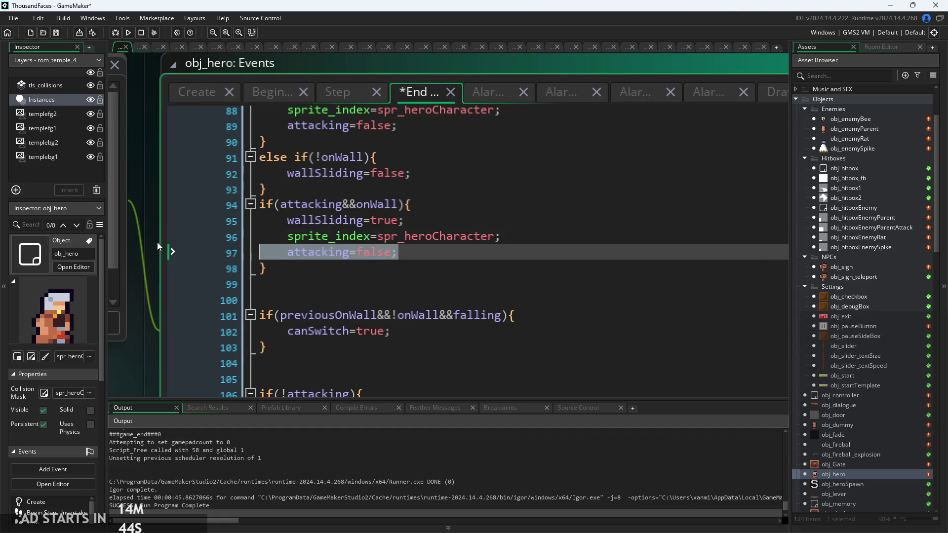
mouse_move(399, 208)
mouse_down()
mouse_move(410, 206)
mouse_move(403, 222)
mouse_up()
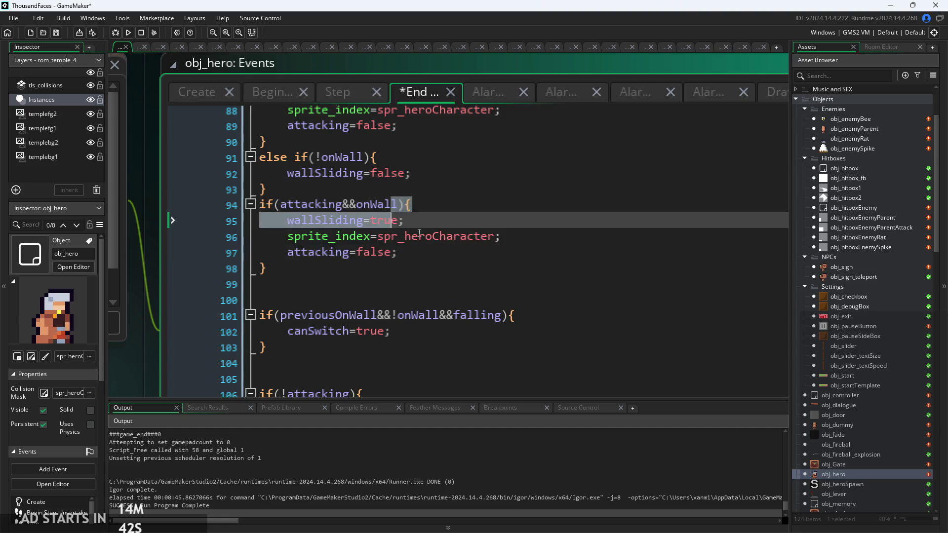
Check lines 94–97 of the block, then save and build a test run
click(420, 259)
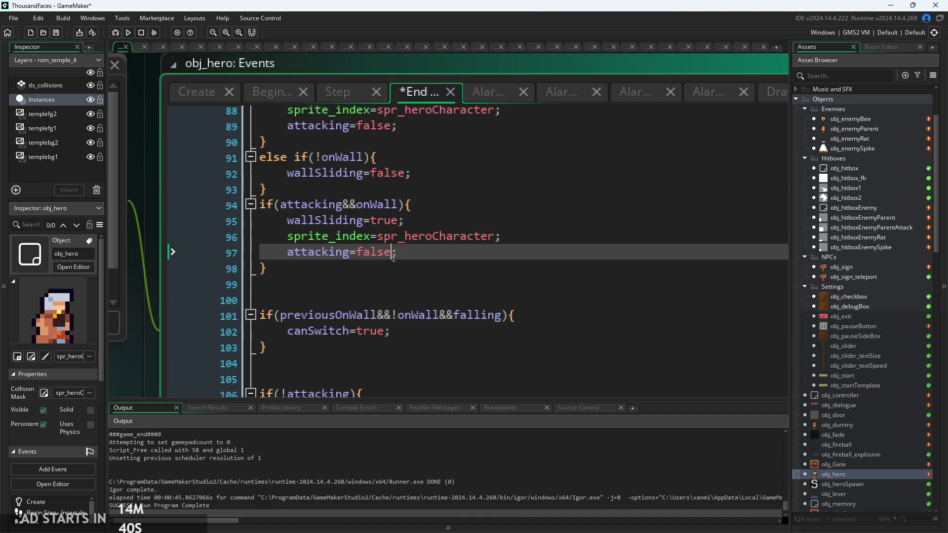
click(391, 205)
click(395, 237)
click(406, 221)
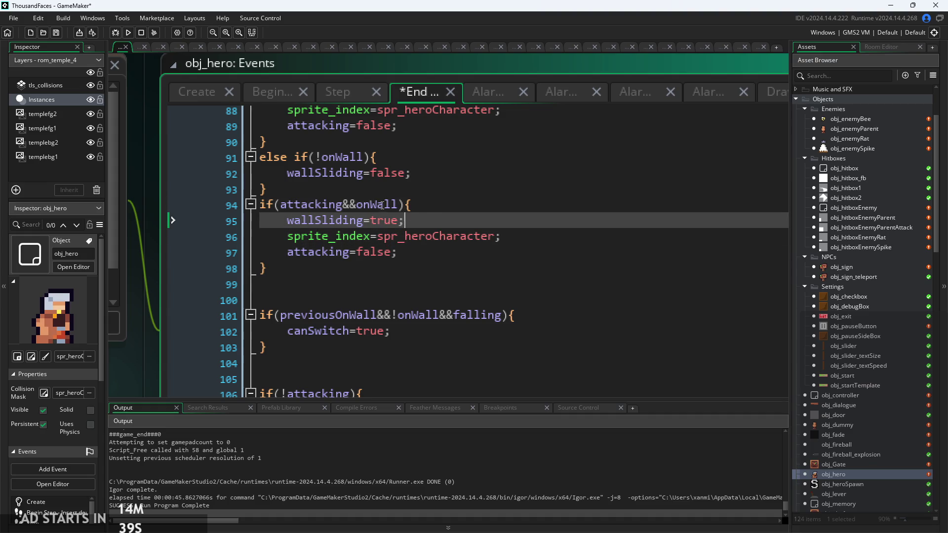
click(127, 32)
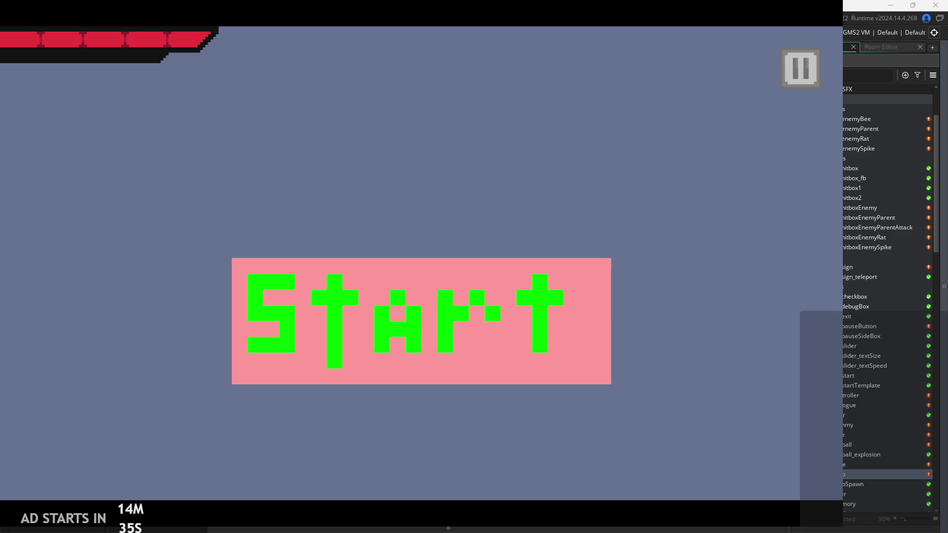
Start the castle level and test attacking, jumping and climbing the left wall
click(509, 346)
key(x)
key(space)
key(Left)
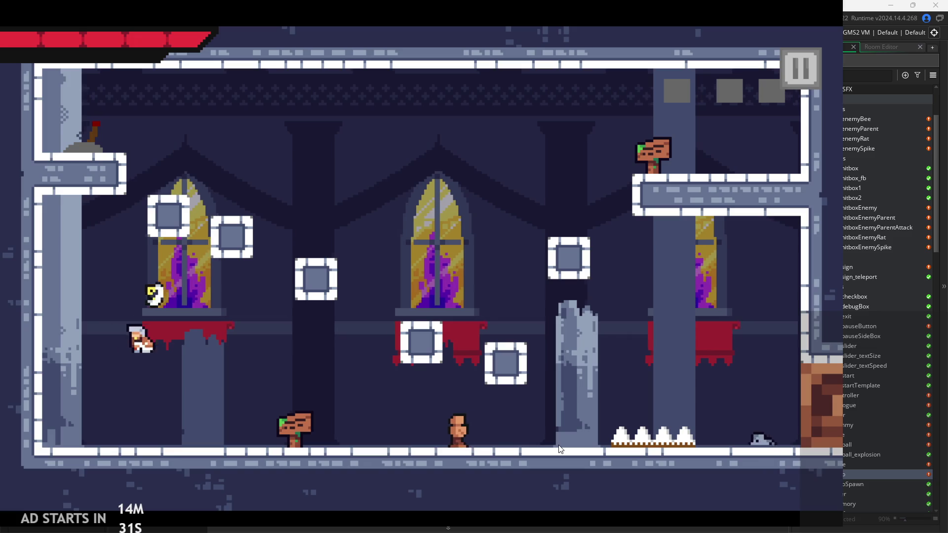
key(space)
key(Right)
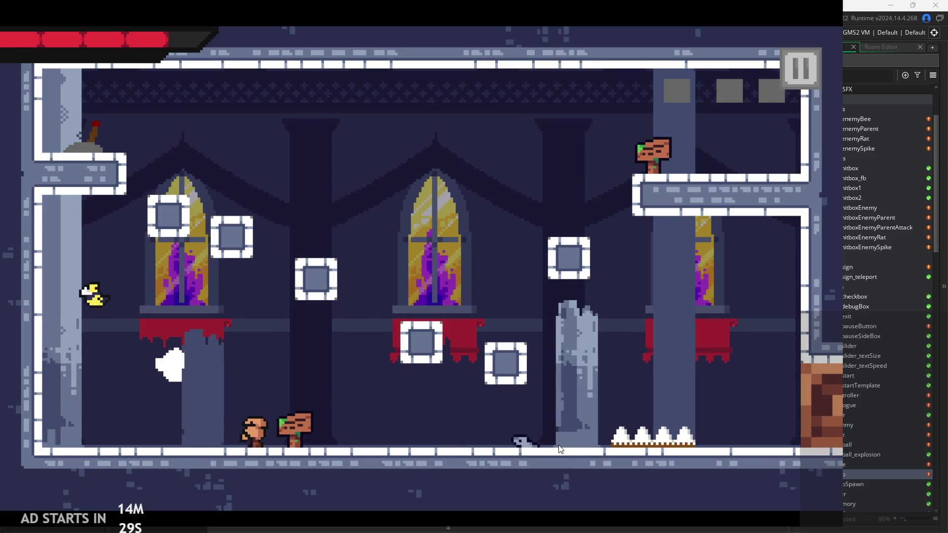
key(Left)
key(Left)
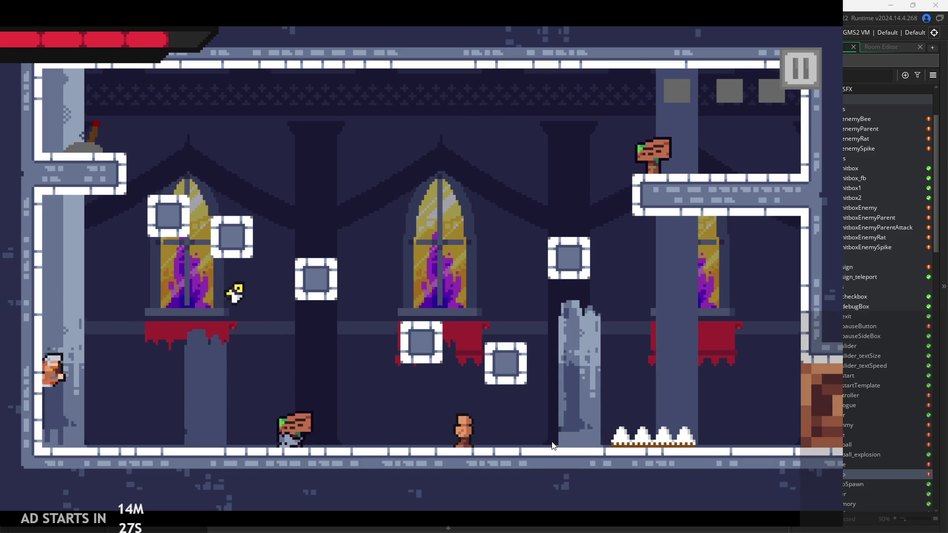
key(space)
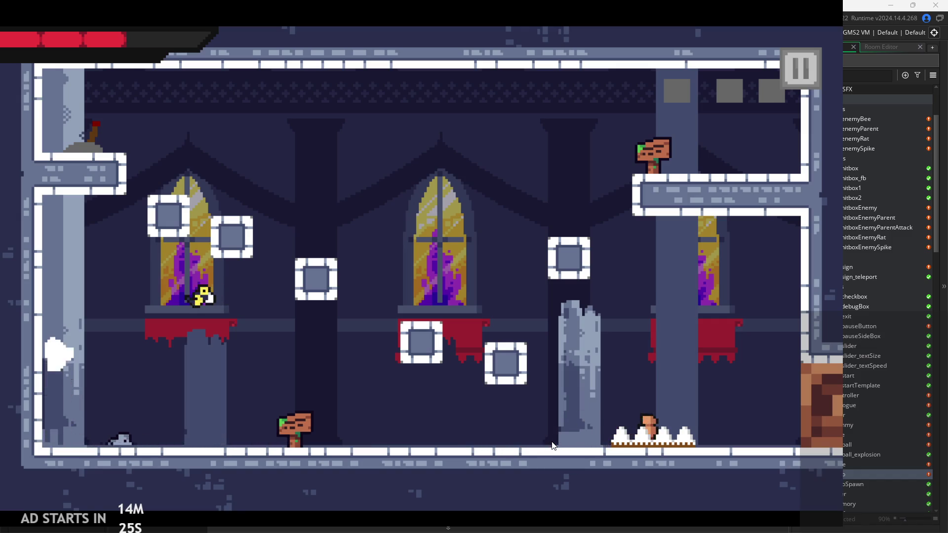
key(Right)
key(Right)
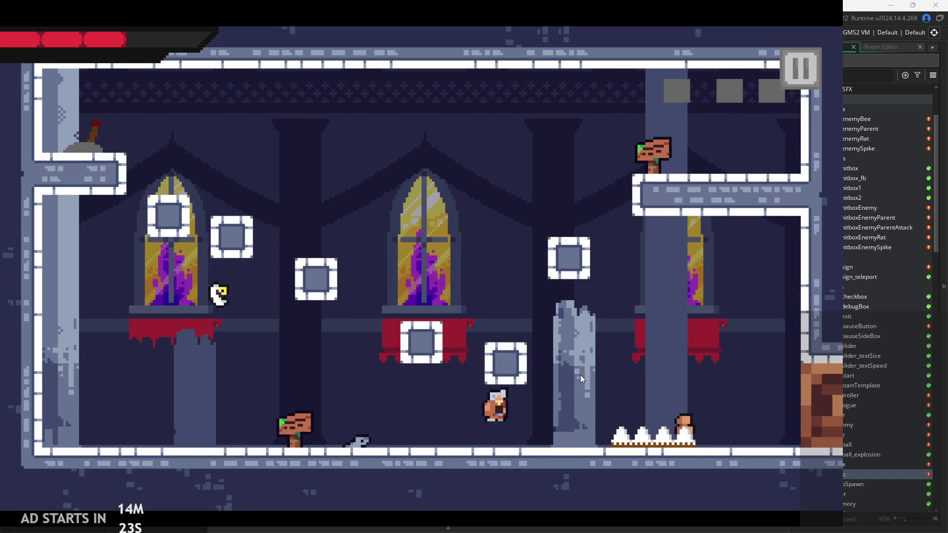
Test wall slides and wall jumps on both walls, then pause and exit the game
key(space)
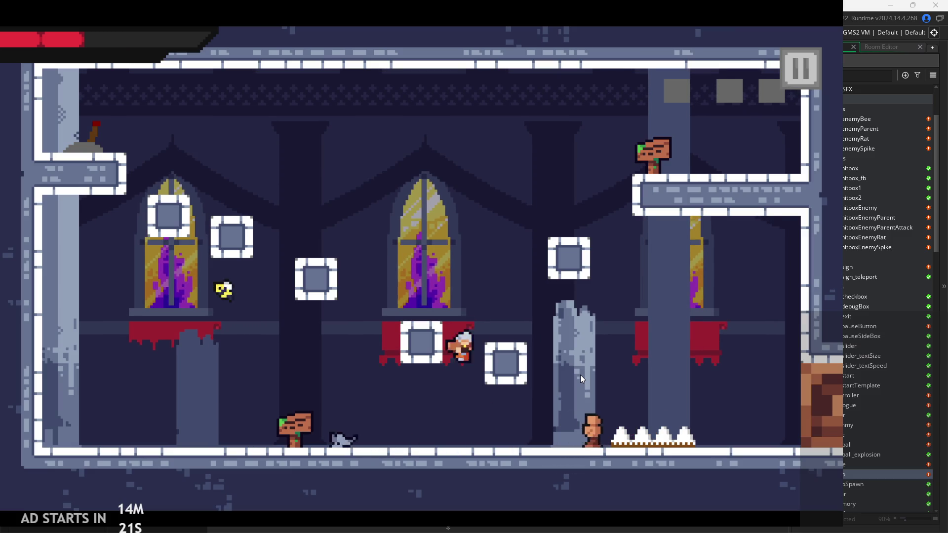
key(space)
key(space)
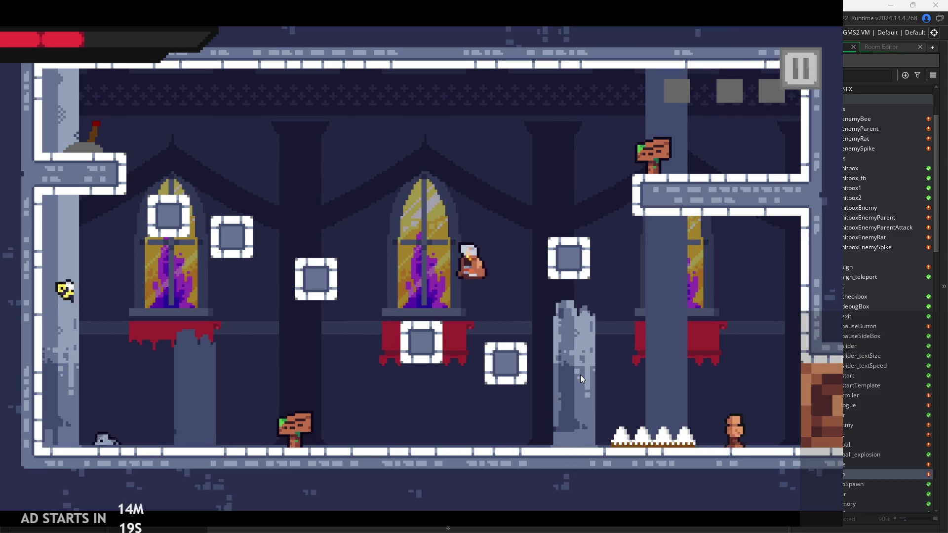
key(Right)
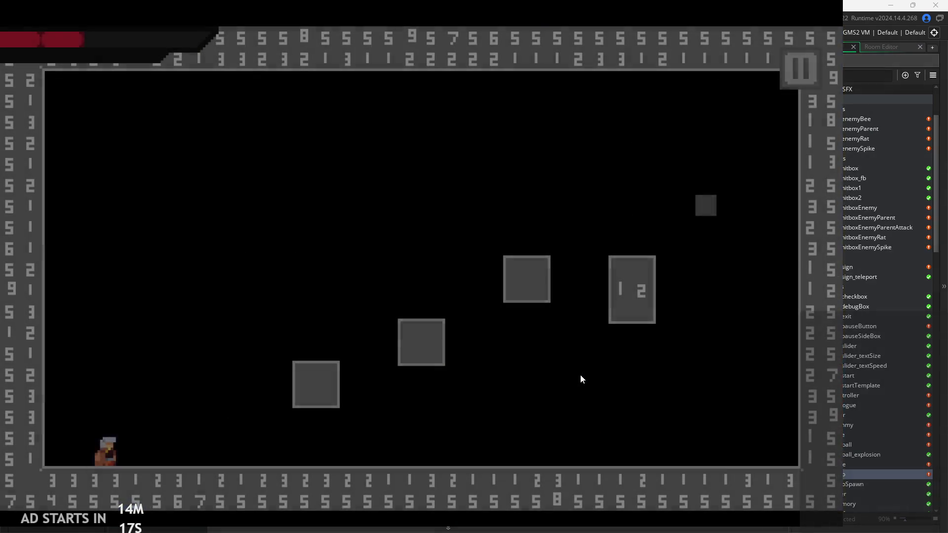
key(space)
key(Left)
key(space)
key(Right)
key(Right)
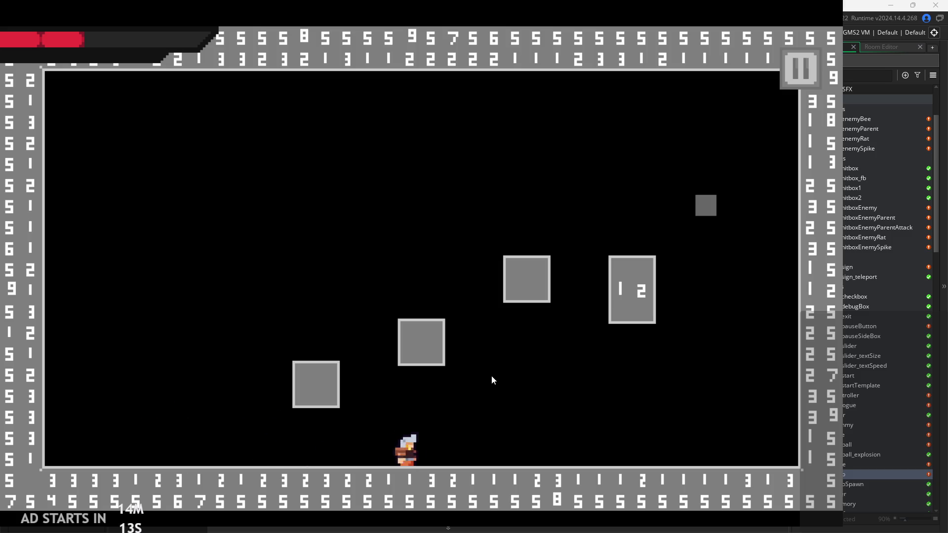
key(space)
key(space)
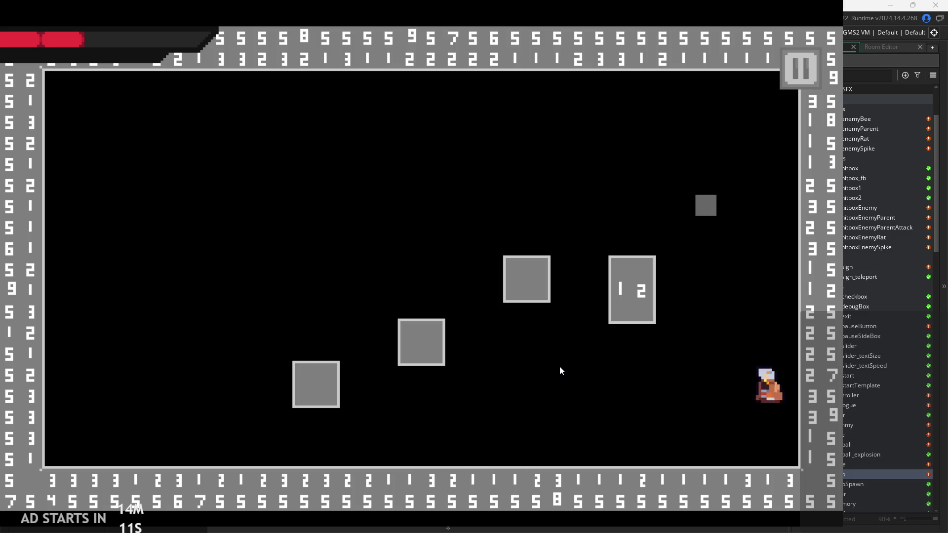
key(space)
key(Right)
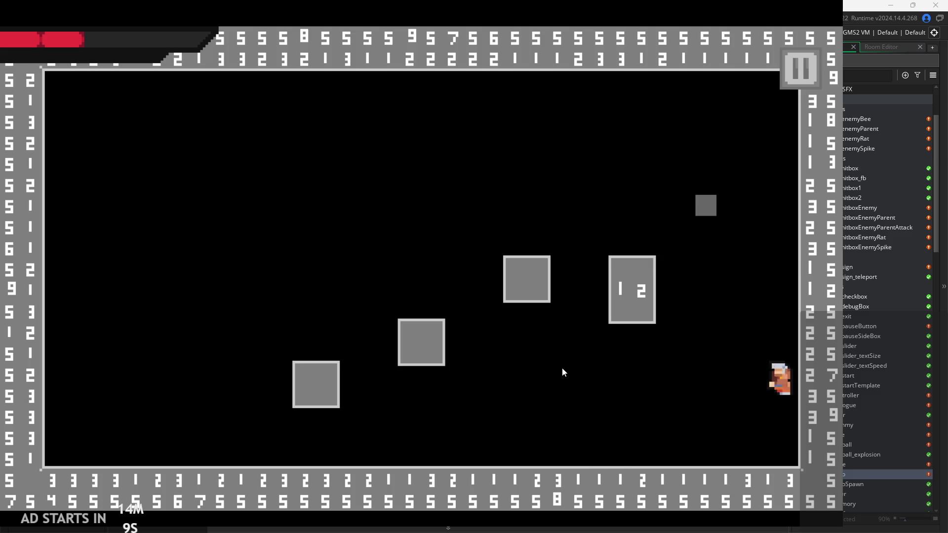
key(Escape)
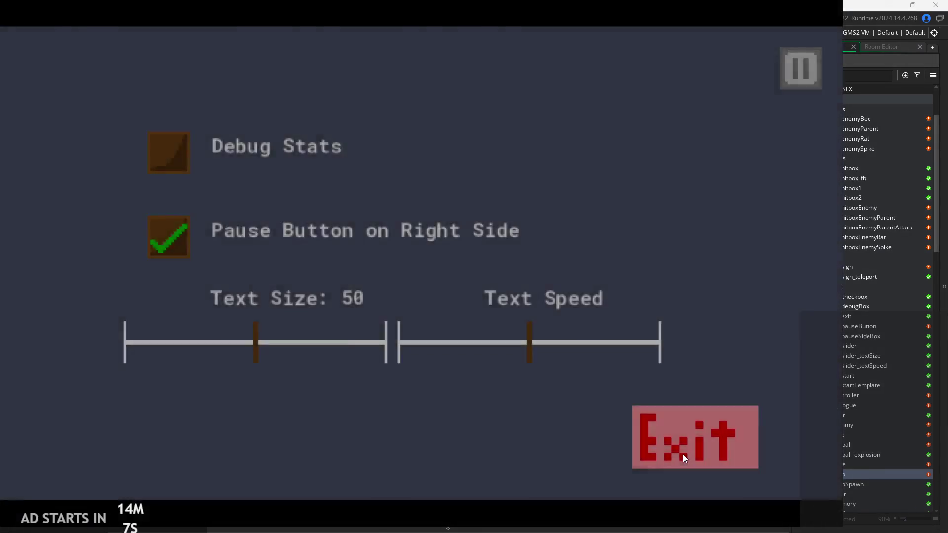
click(683, 455)
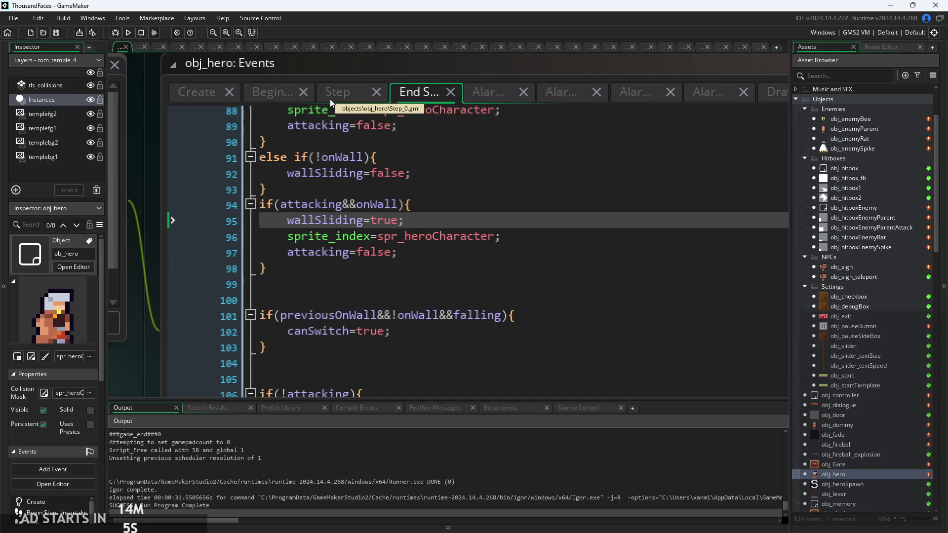
Restore the alarm_get(6) check in the End Step wall-attack condition with an undo
click(423, 222)
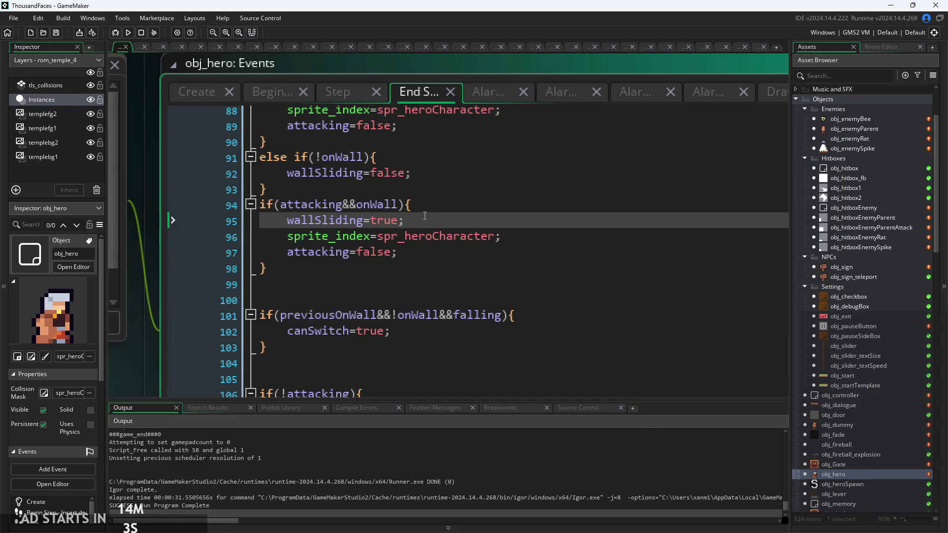
click(424, 246)
key(Up)
key(Up)
key(Down)
key(Down)
click(431, 196)
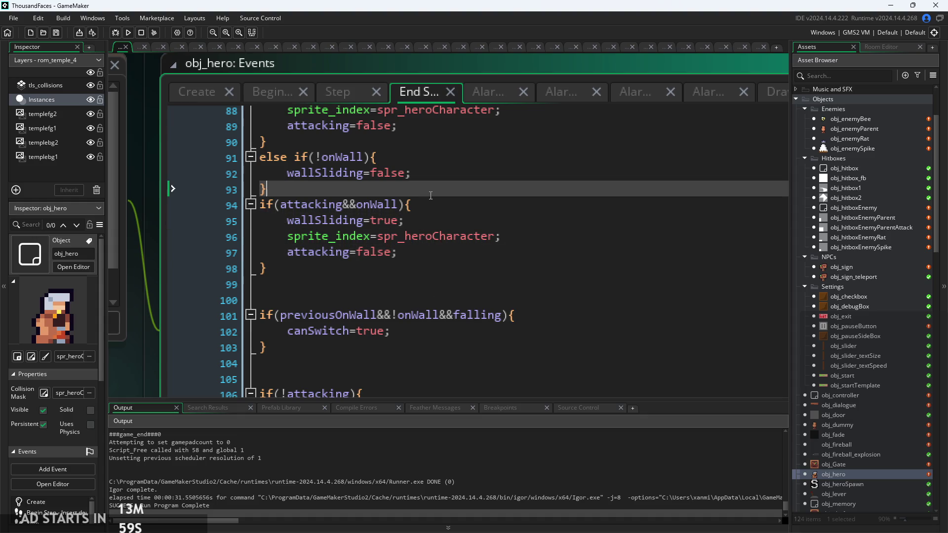
click(444, 221)
click(439, 205)
click(424, 252)
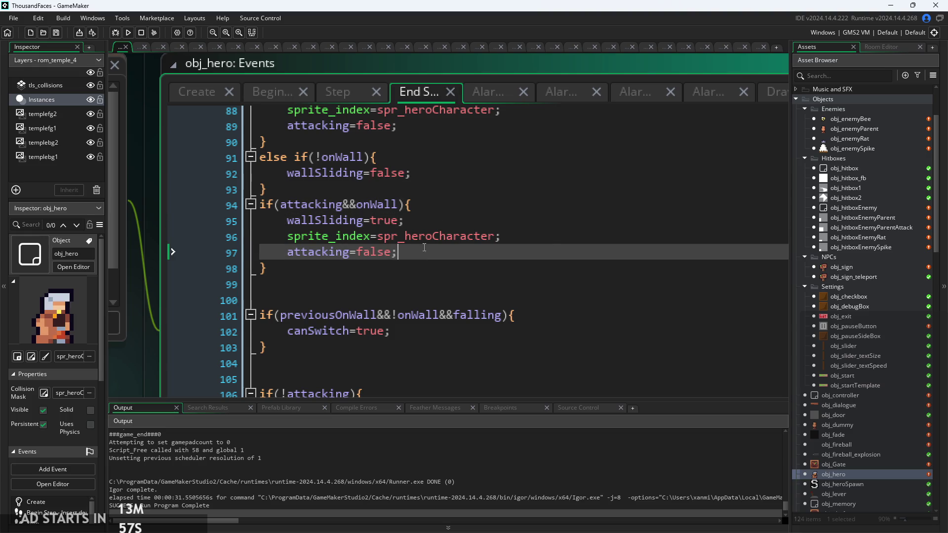
key(ctrl+z)
key(ctrl+z)
key(Up)
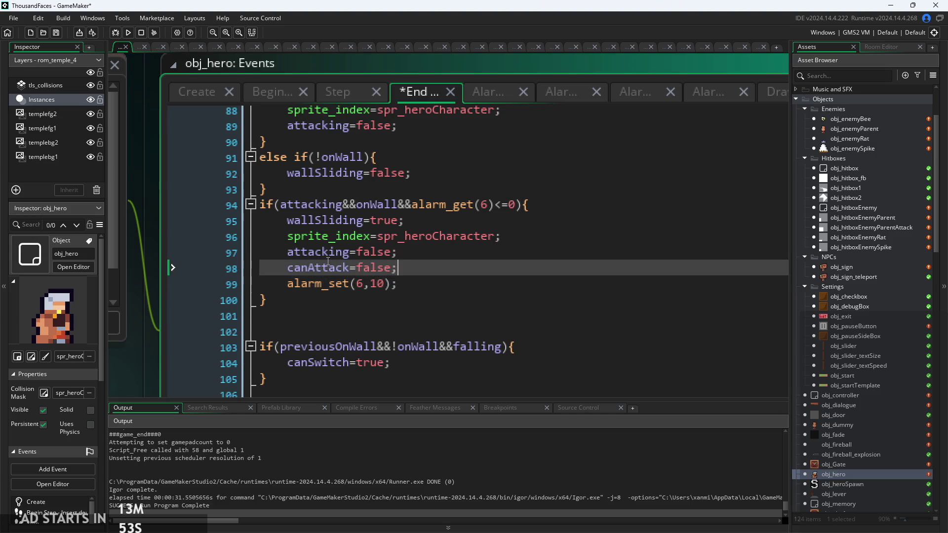
Revert the Step attack block to require canAttack without wallSliding=false, then run a test build
click(326, 93)
click(273, 93)
click(336, 94)
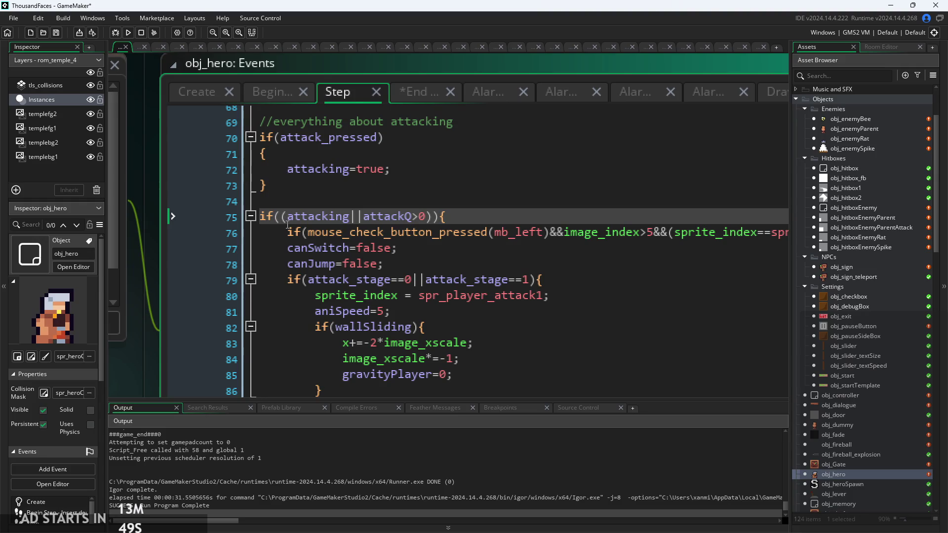
key(ctrl+z)
key(ctrl+z)
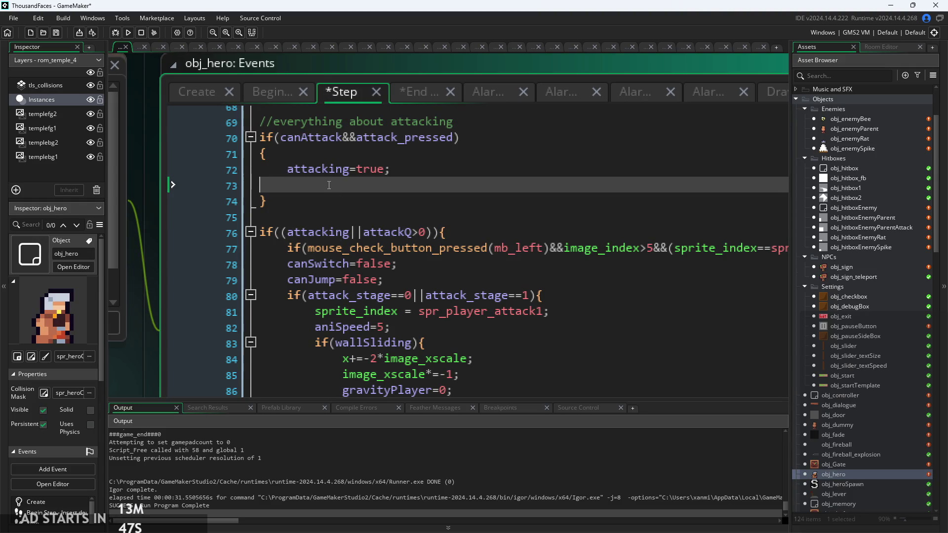
key(ctrl+z)
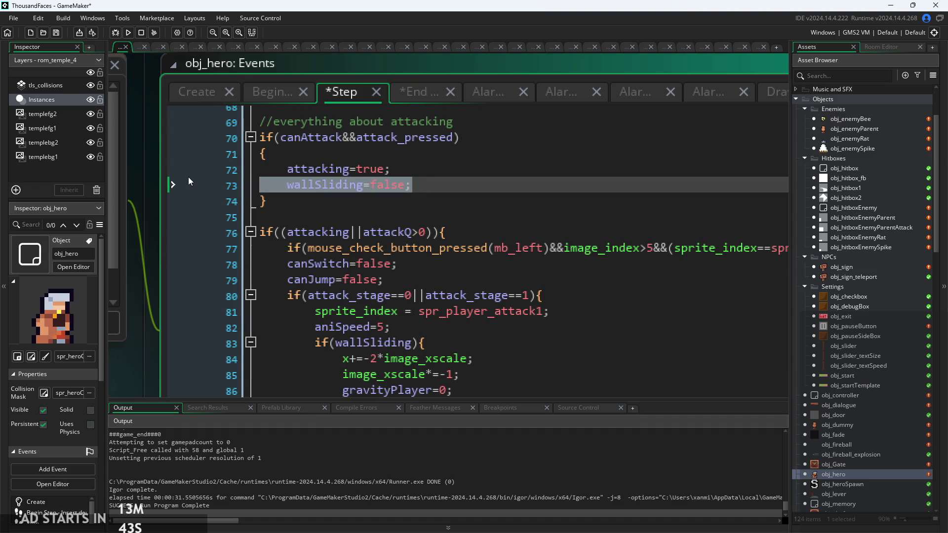
key(ctrl+z)
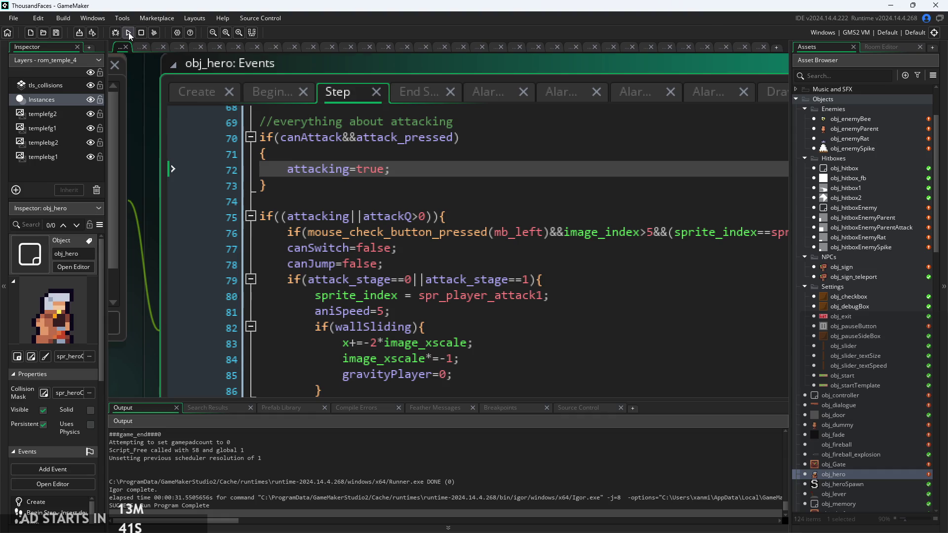
click(128, 33)
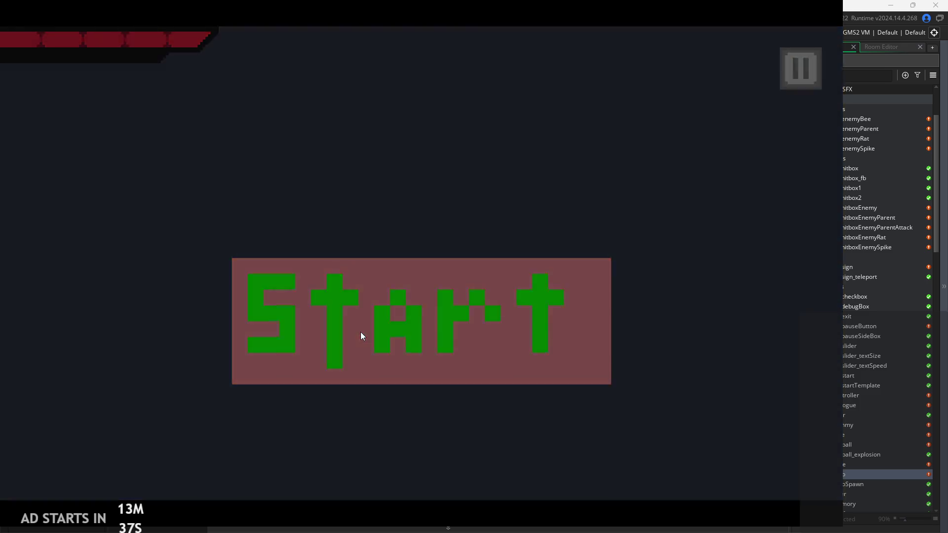
Start the game and test sliding and jumping between the left and right walls
click(360, 332)
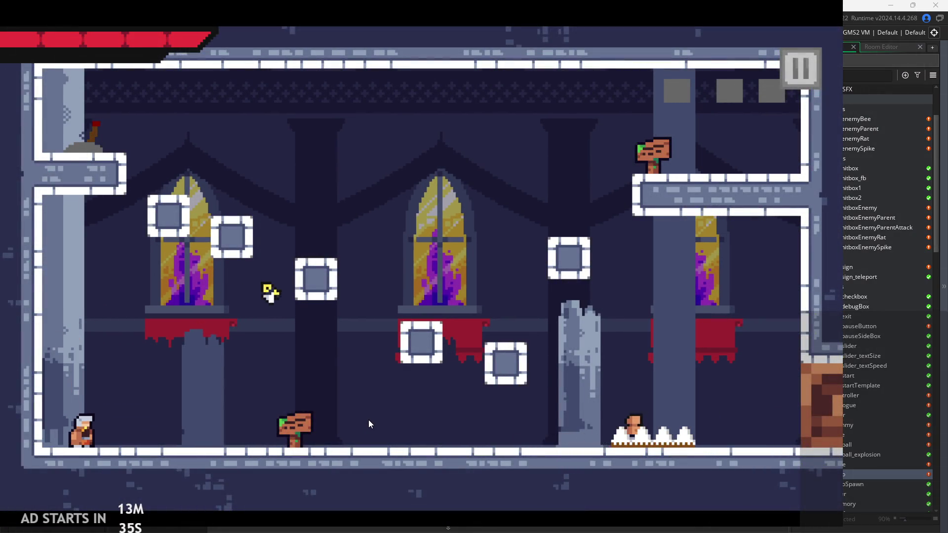
key(space)
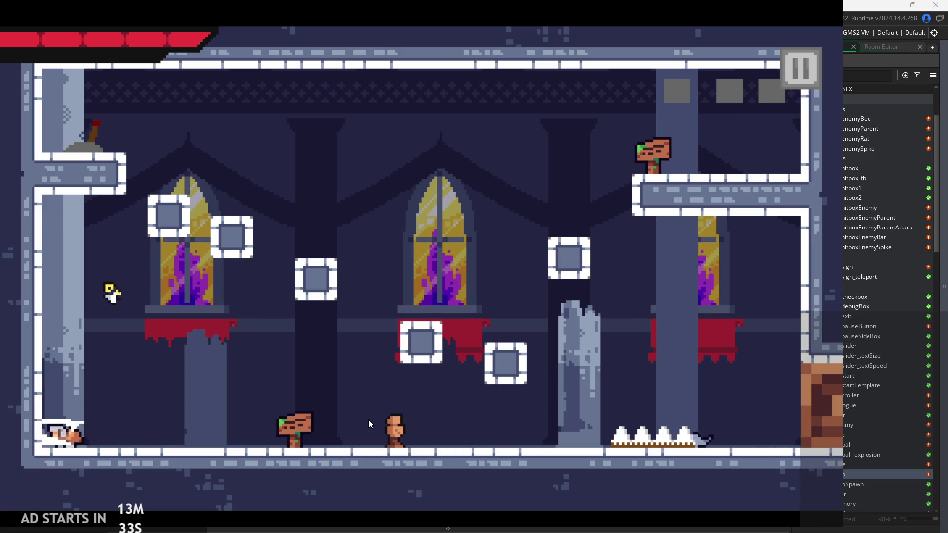
key(space)
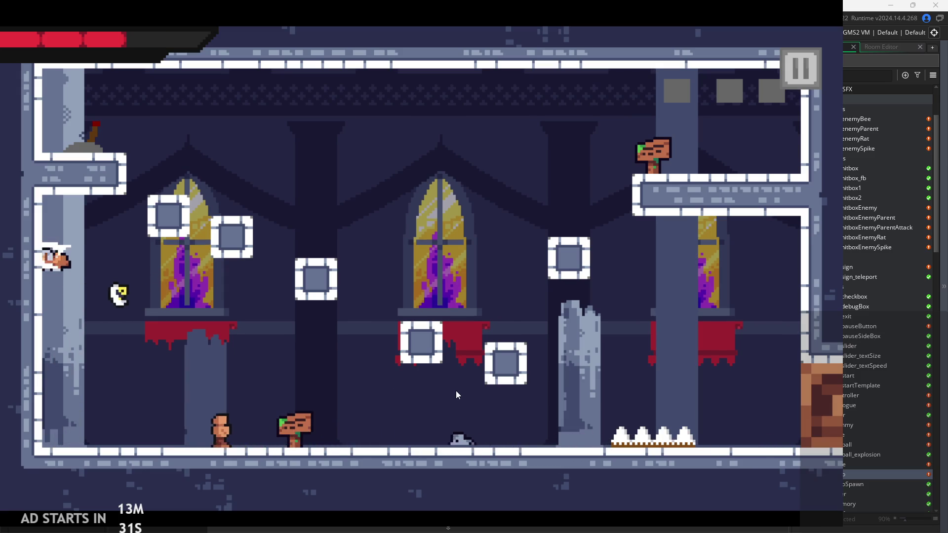
key(space)
key(Right)
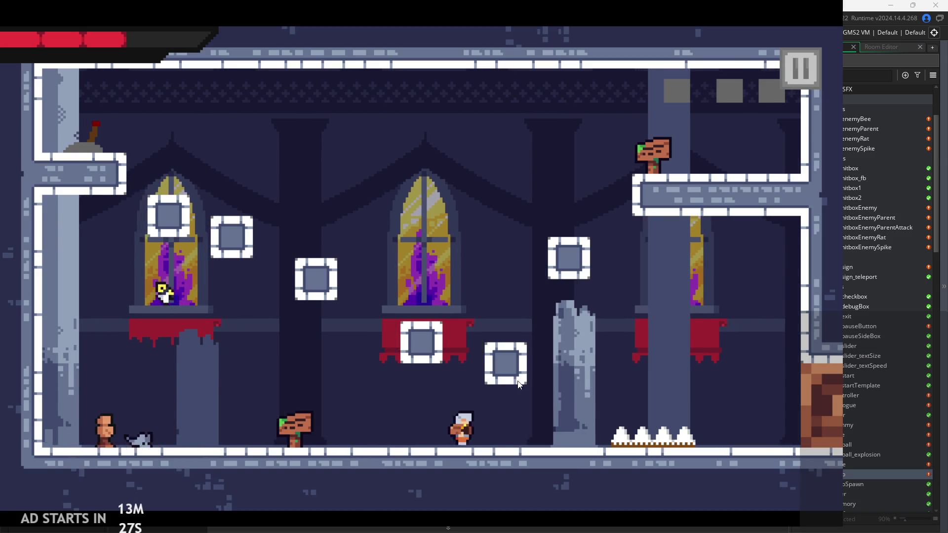
key(space)
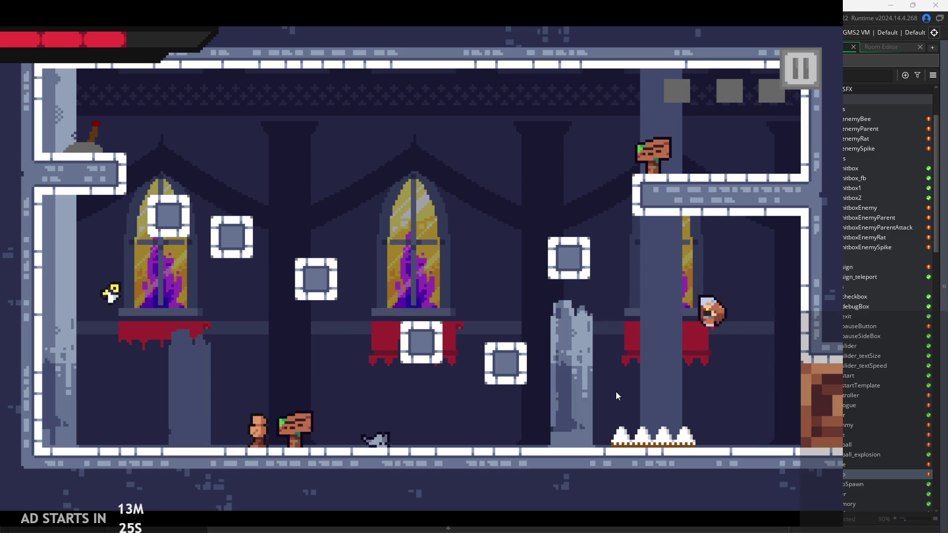
key(space)
key(Right)
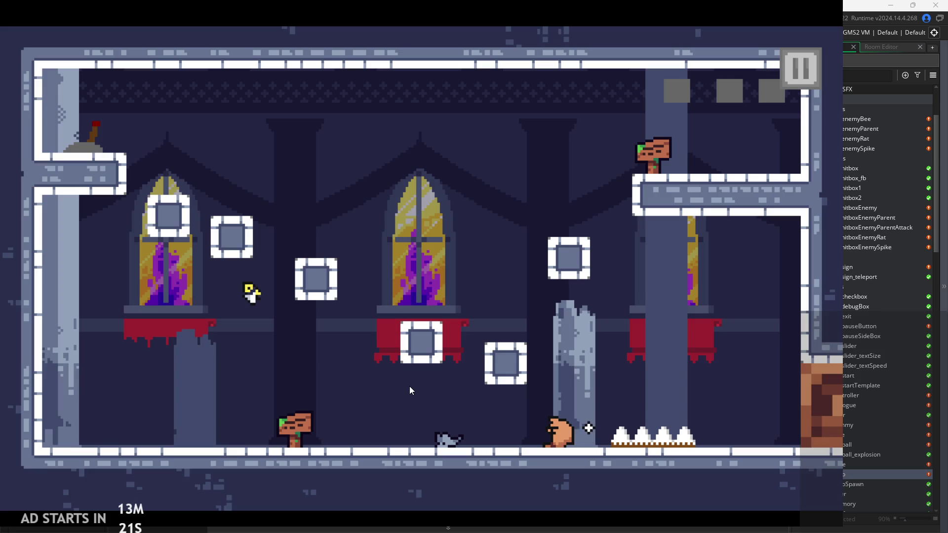
Run right, jump back onto the left wall, and swing sword slashes along the floor
key(Right)
key(space)
key(Right)
key(space)
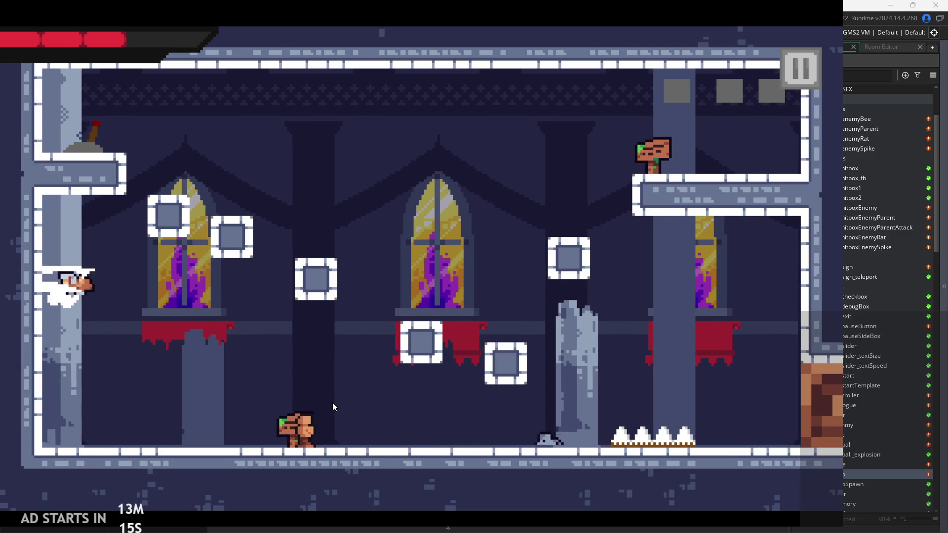
key(space)
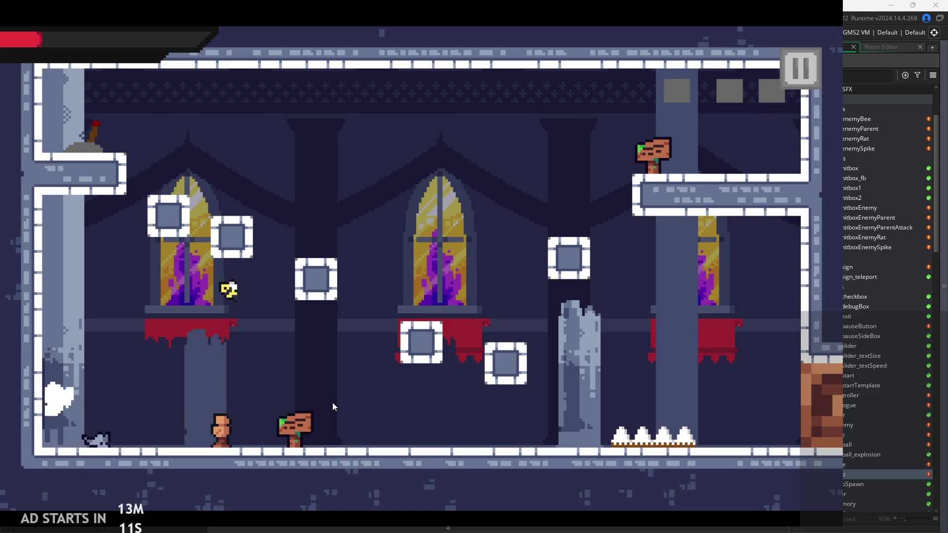
key(Right)
key(x)
key(Right)
key(x)
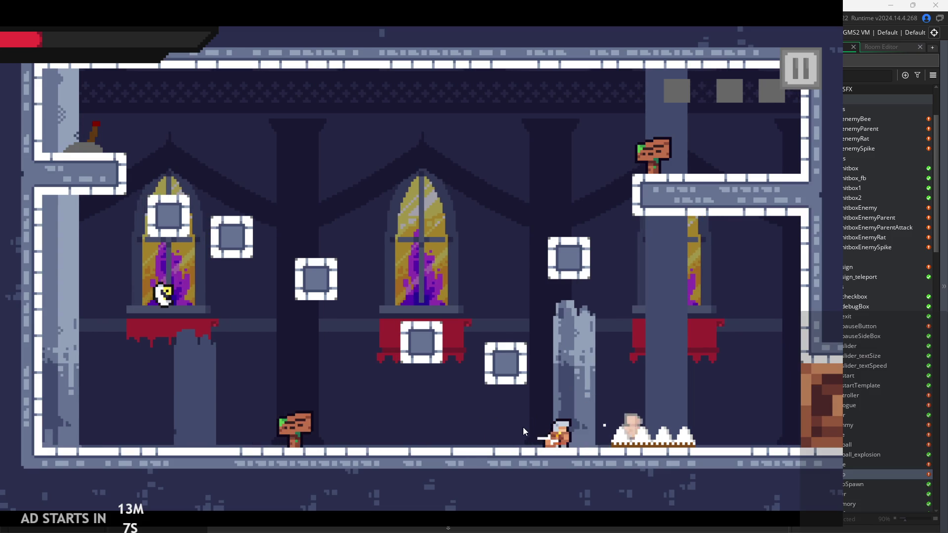
Jump up the left wall with z to test sliding, then pause and exit the game
key(Left)
key(z)
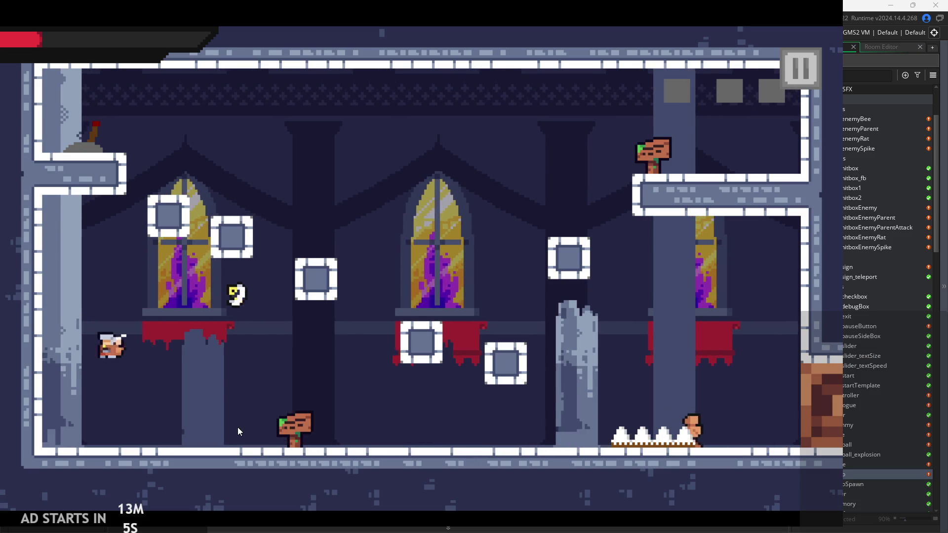
key(z)
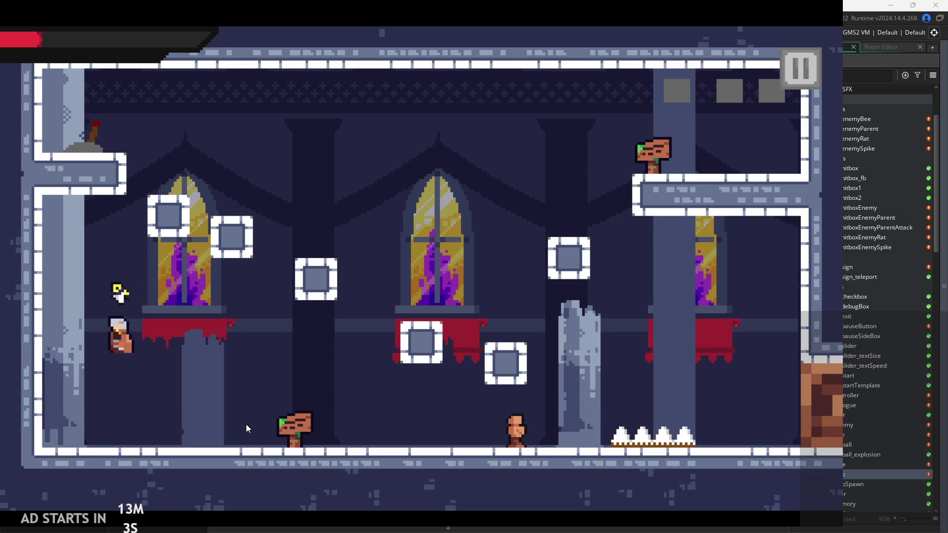
key(z)
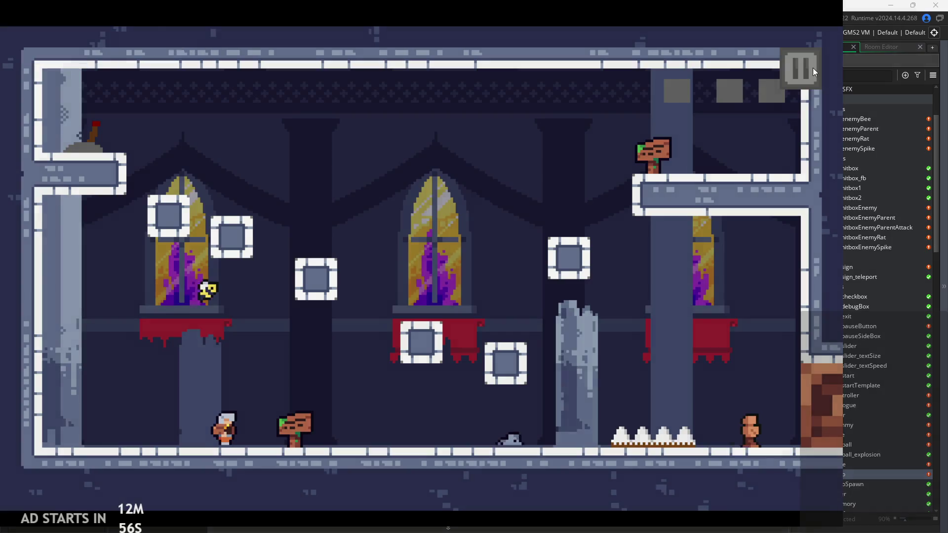
click(813, 67)
click(716, 444)
Exit the test, put the caret on the aniSpeed=5 line, and scroll the Asset Browser to Sprites
click(582, 296)
click(583, 306)
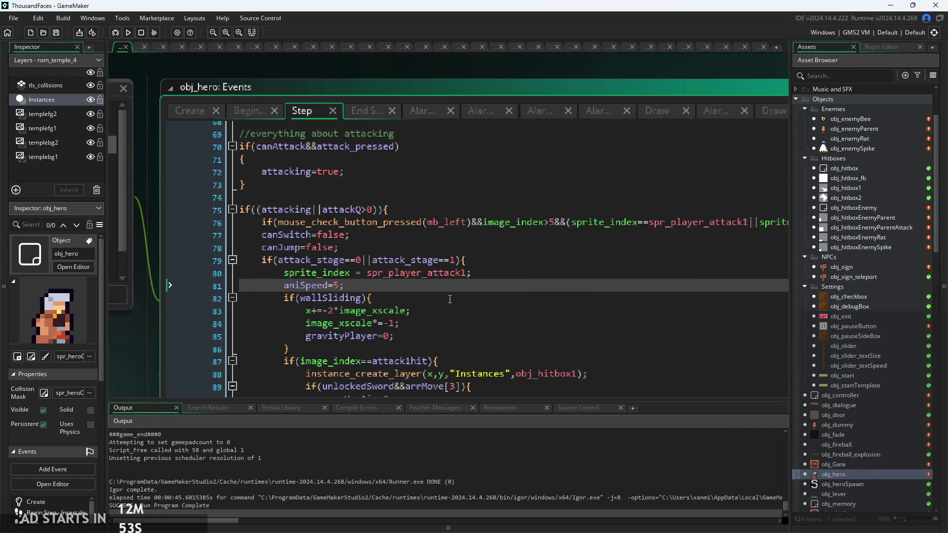
ctrl+scroll(417, 318, down, 1)
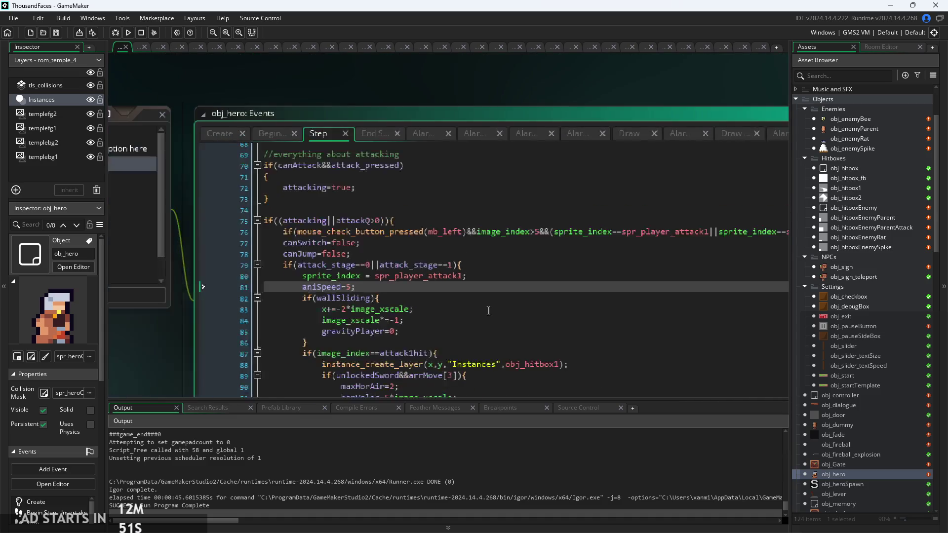
scroll(878, 410, down, 1)
scroll(877, 405, down, 10)
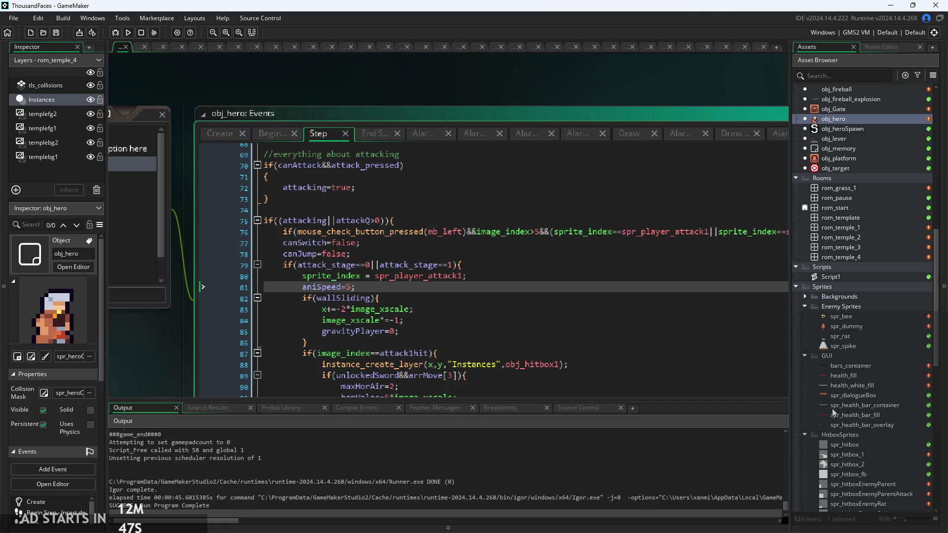
scroll(844, 429, down, 3)
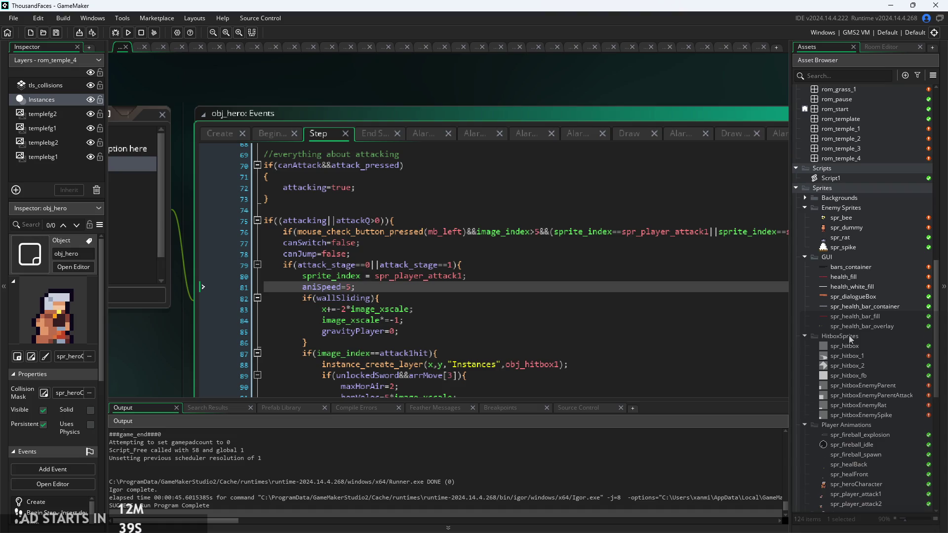
scroll(849, 338, down, 8)
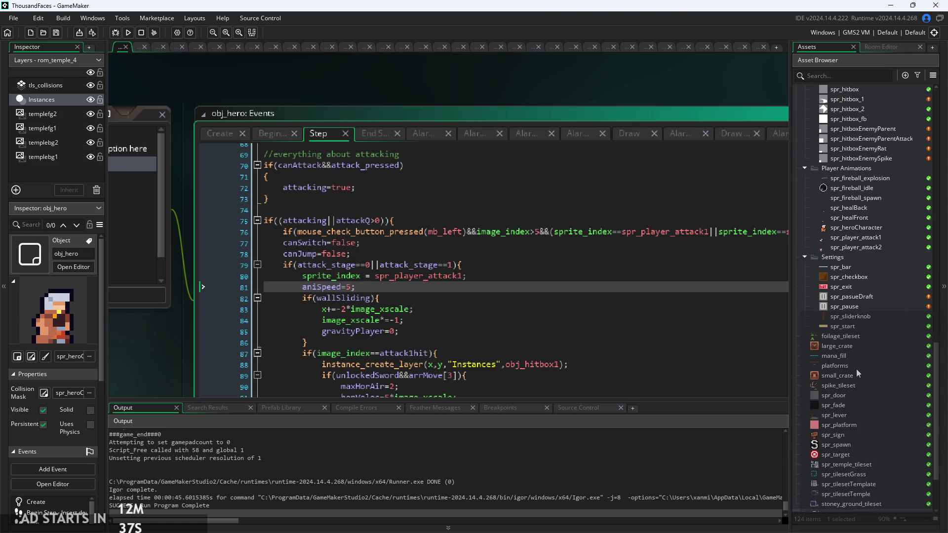
Open spr_heroCharacter in the image editor and flip it with Image > Mirror
click(864, 246)
click(864, 244)
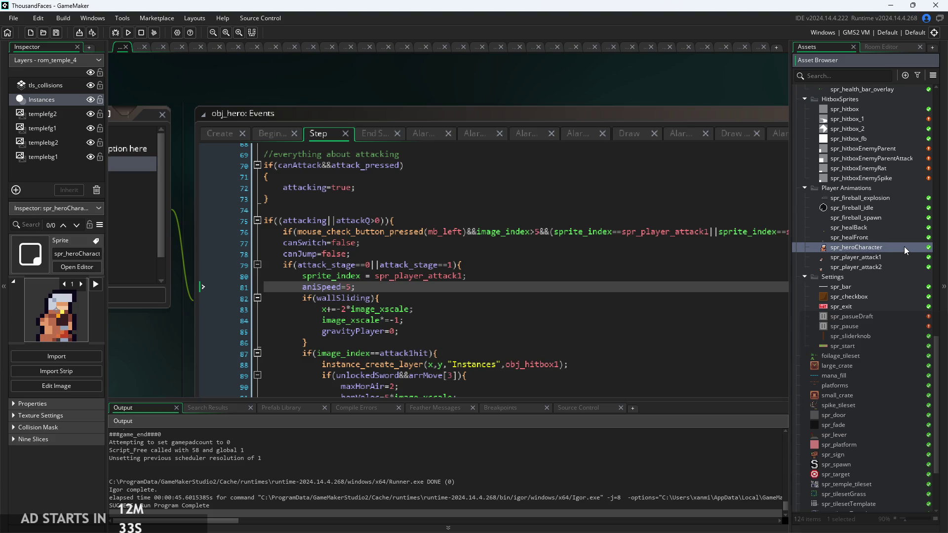
double_click(905, 247)
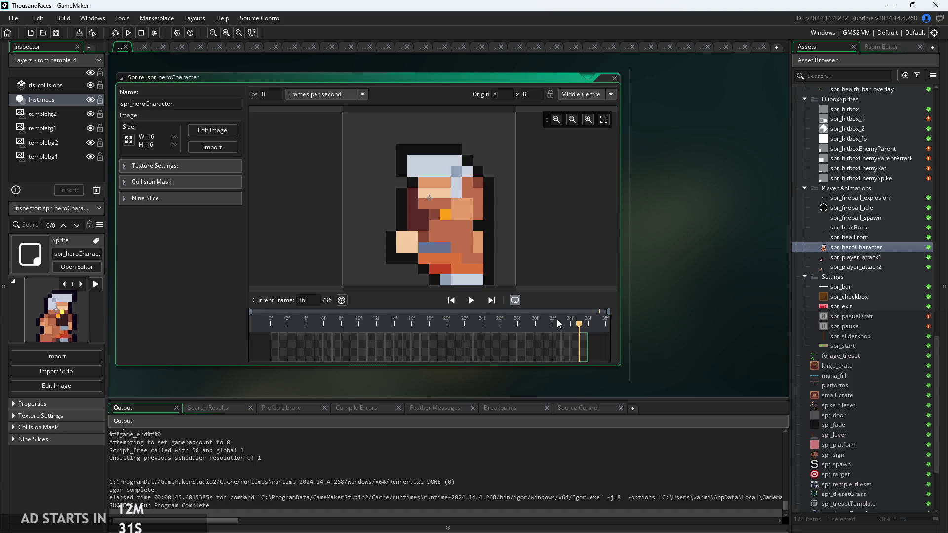
click(200, 132)
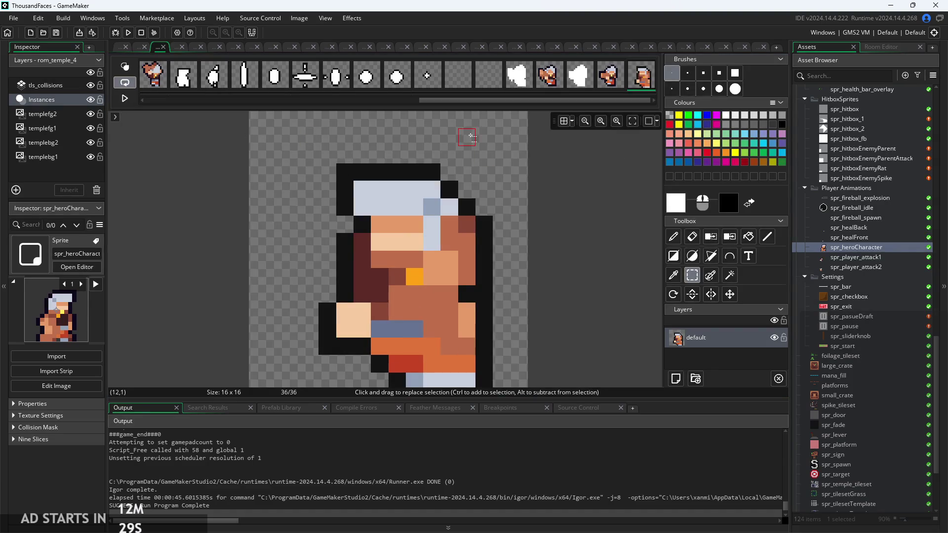
click(302, 20)
click(301, 20)
click(302, 20)
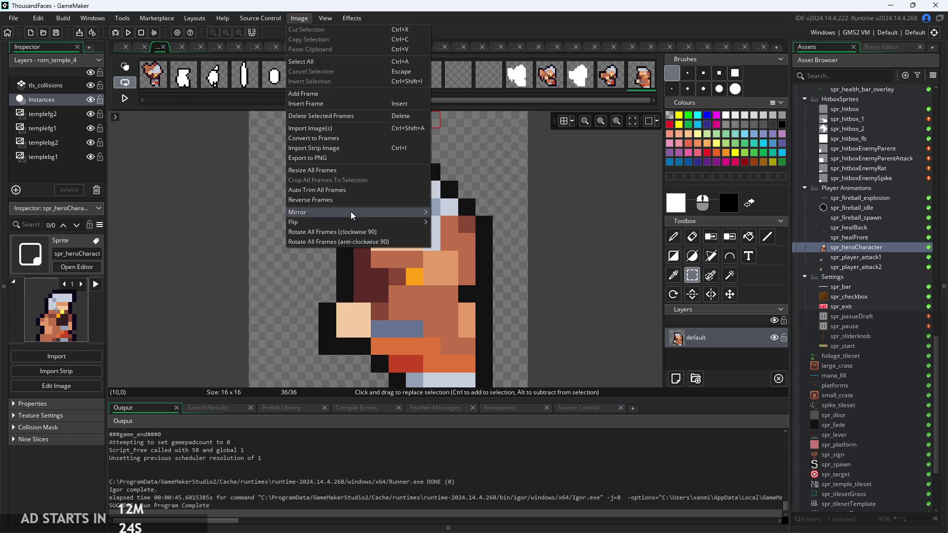
click(467, 215)
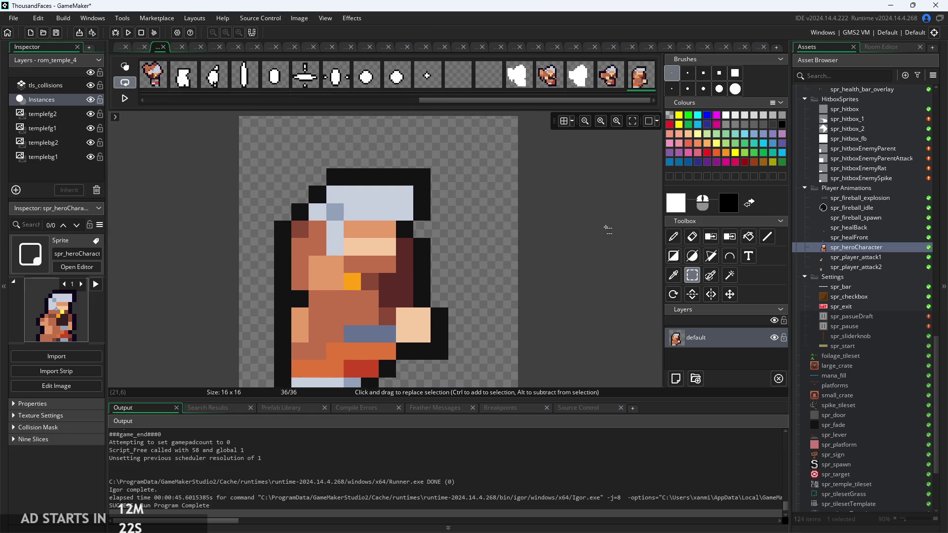
click(119, 48)
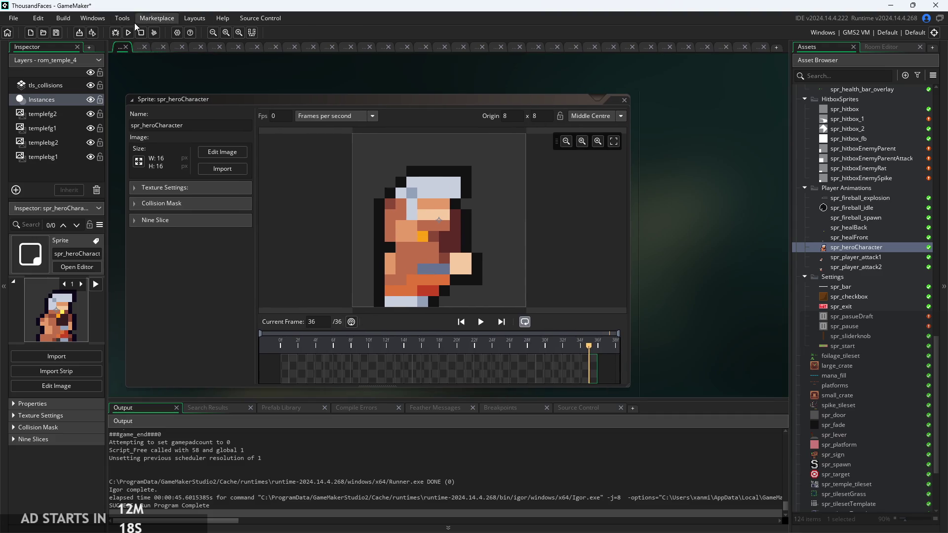
Open obj_hero's Events, close the iframes search, and show the Step event's wall-sliding attack code
scroll(864, 297, up, 10)
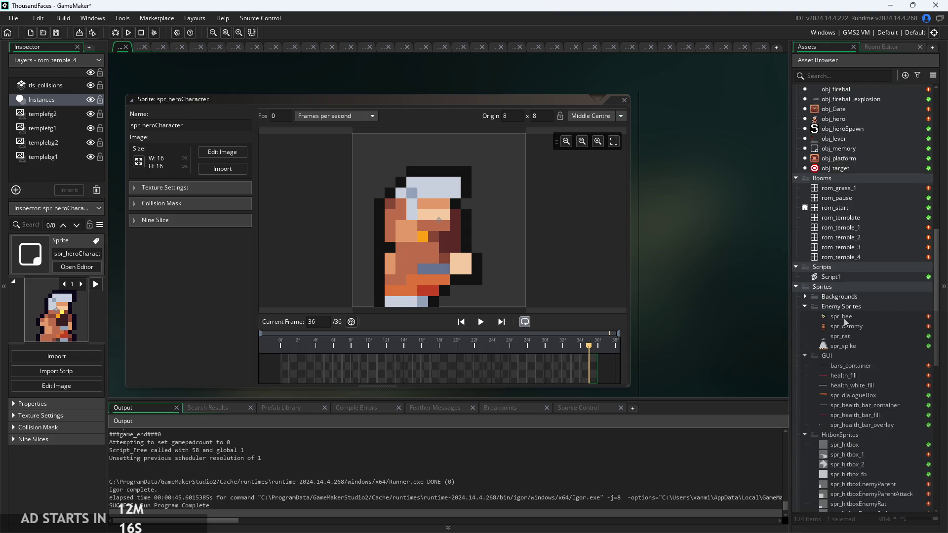
scroll(844, 318, up, 10)
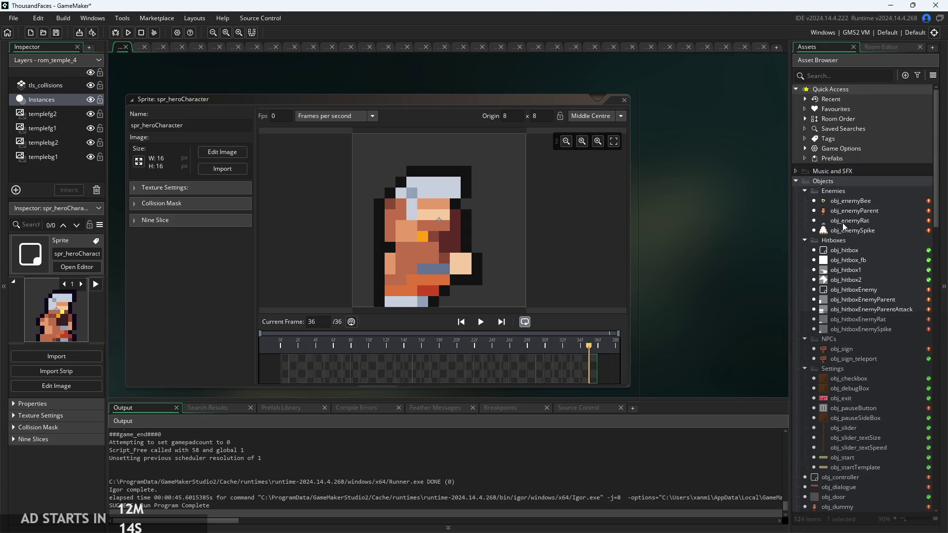
scroll(856, 370, down, 5)
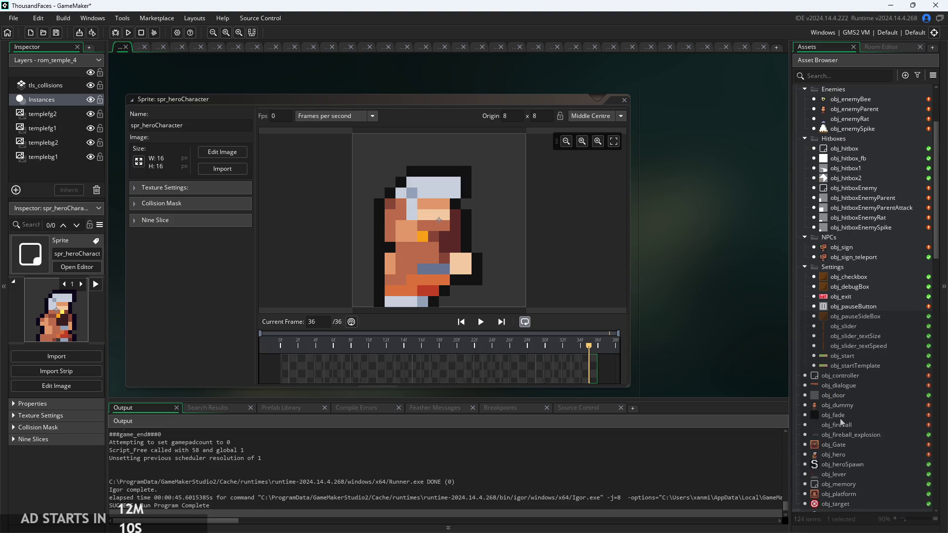
double_click(840, 458)
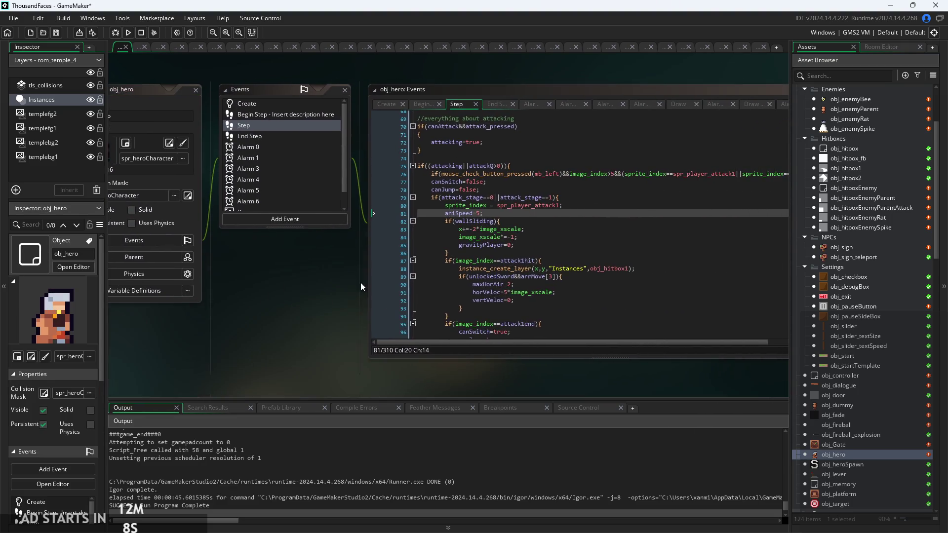
click(420, 105)
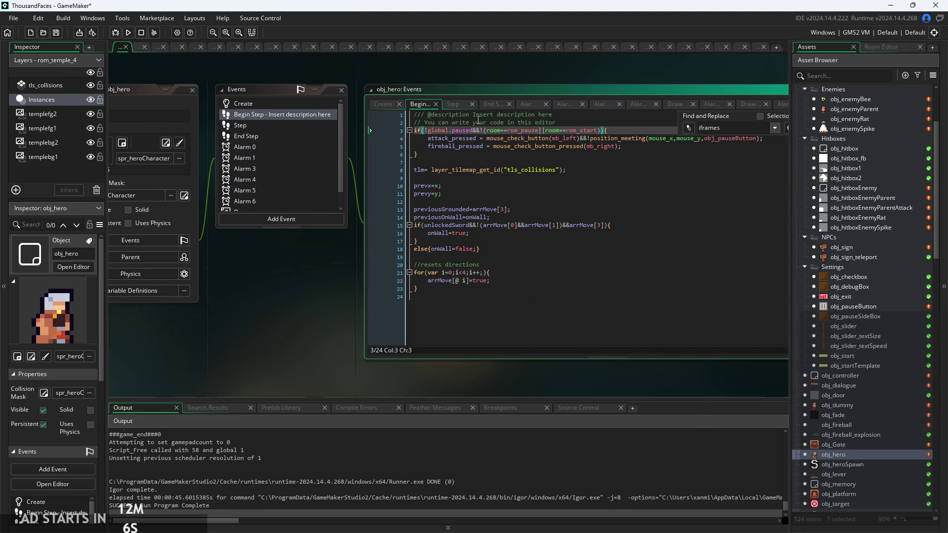
click(485, 103)
click(275, 144)
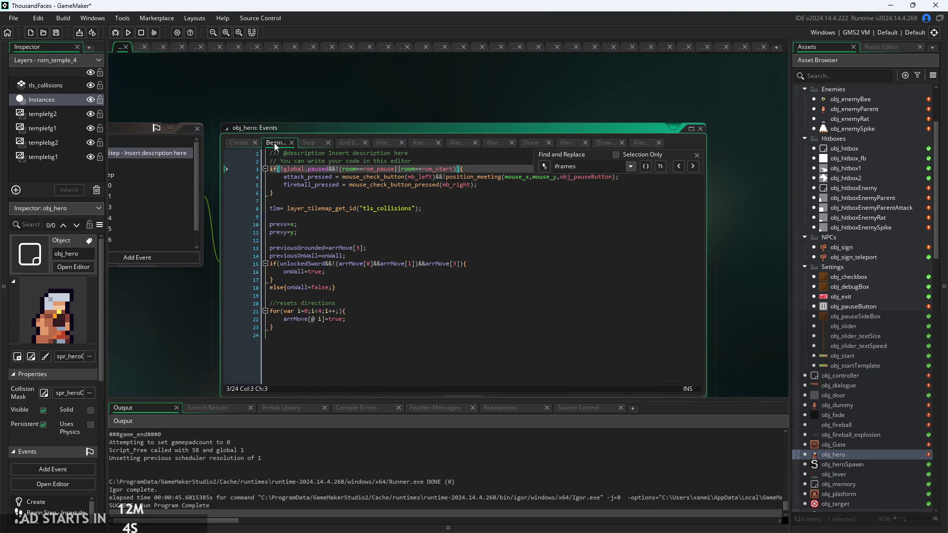
key(Up)
key(Up)
key(End)
key(Escape)
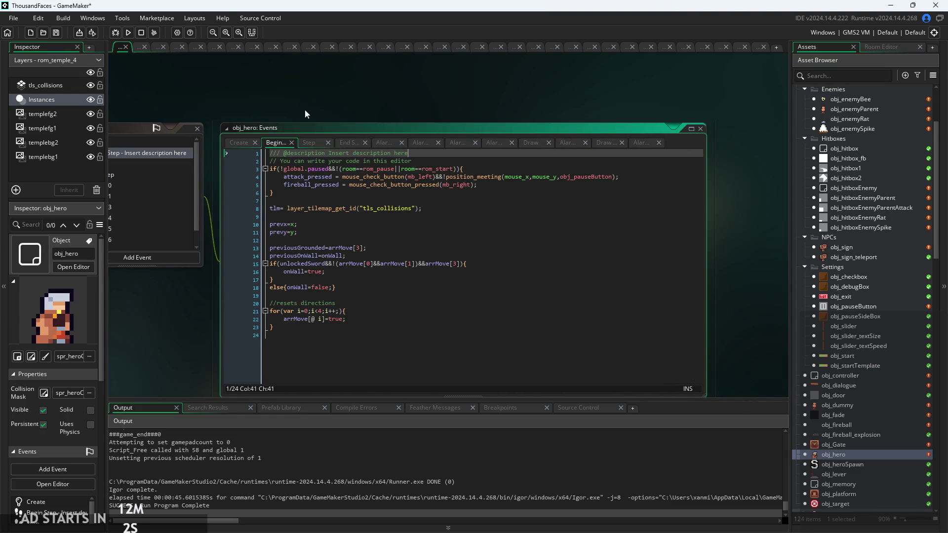
click(309, 142)
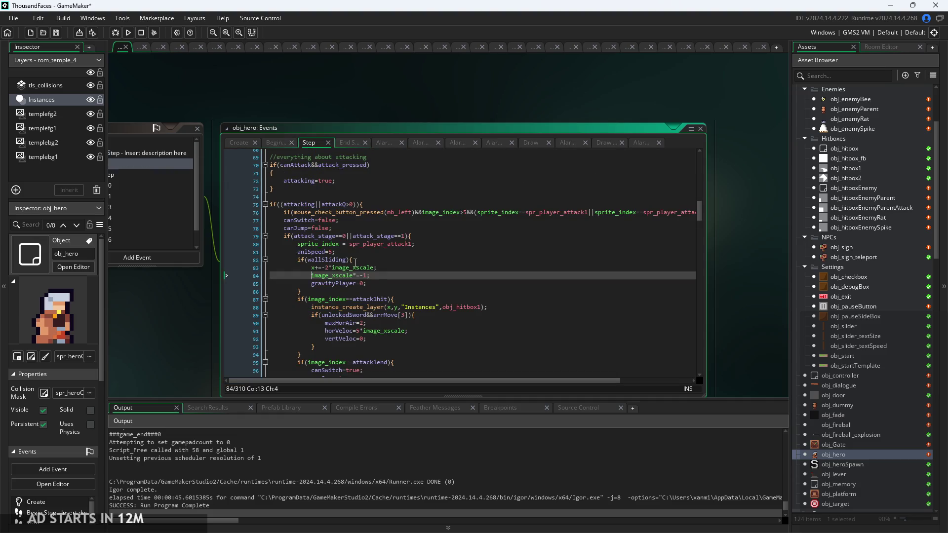
Scroll through the Step code to find the onWall line and the wall-jump facing values
scroll(388, 276, up, 15)
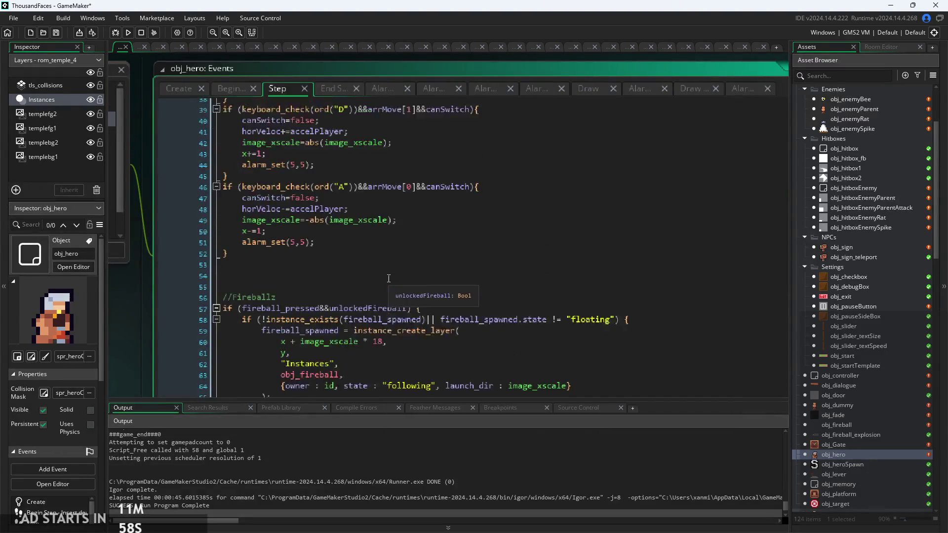
scroll(390, 279, down, 18)
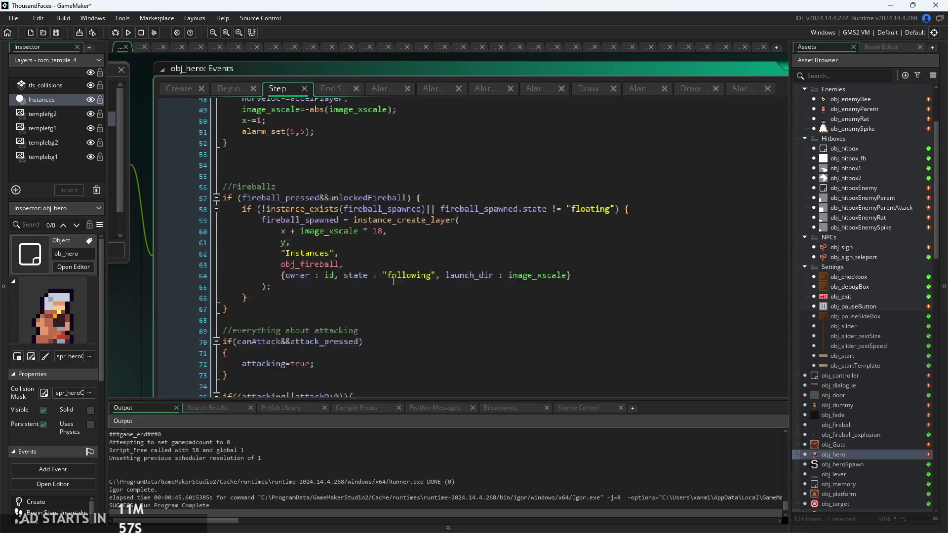
scroll(393, 282, down, 20)
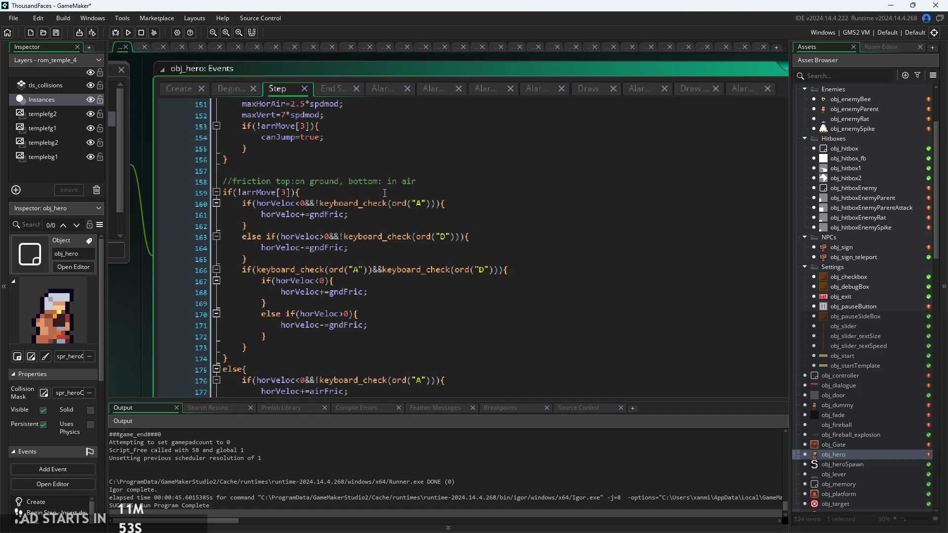
click(381, 181)
scroll(378, 188, down, 12)
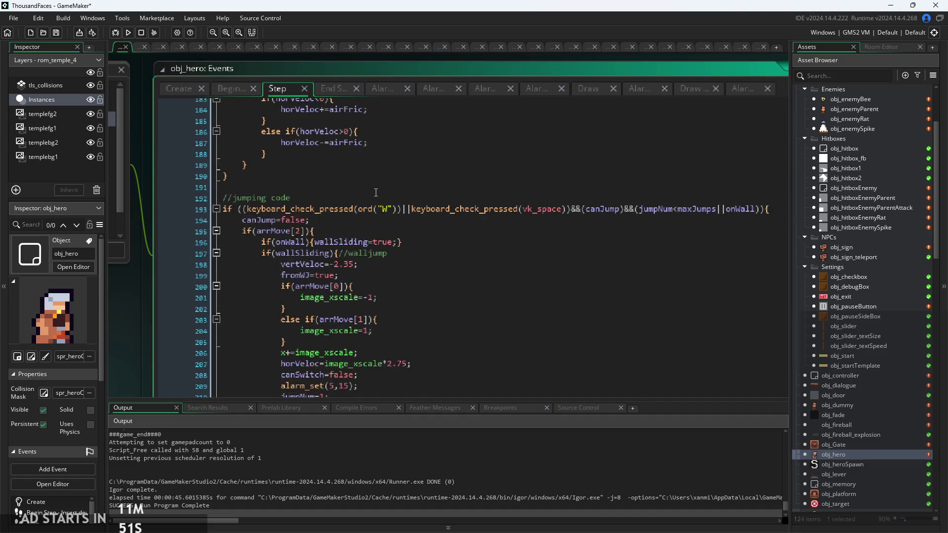
click(416, 185)
scroll(417, 184, down, 4)
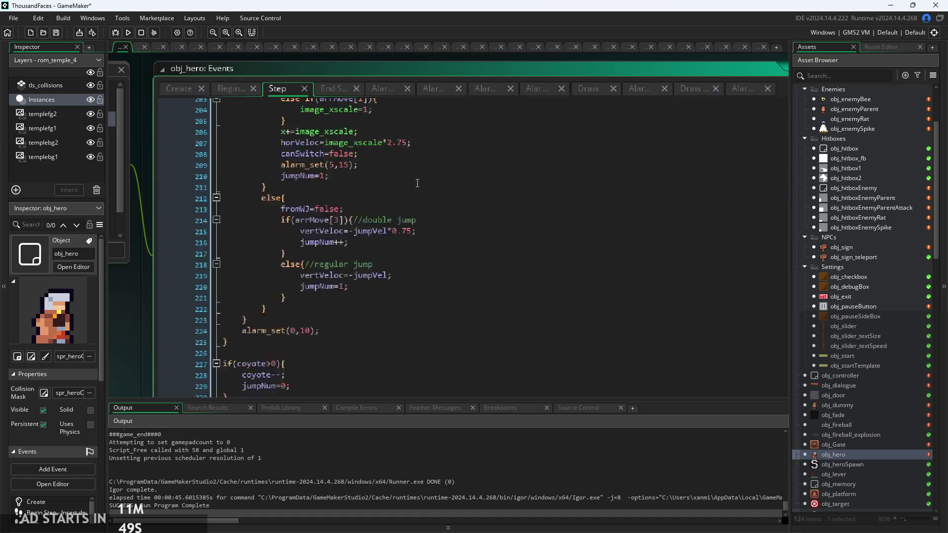
scroll(417, 182, up, 3)
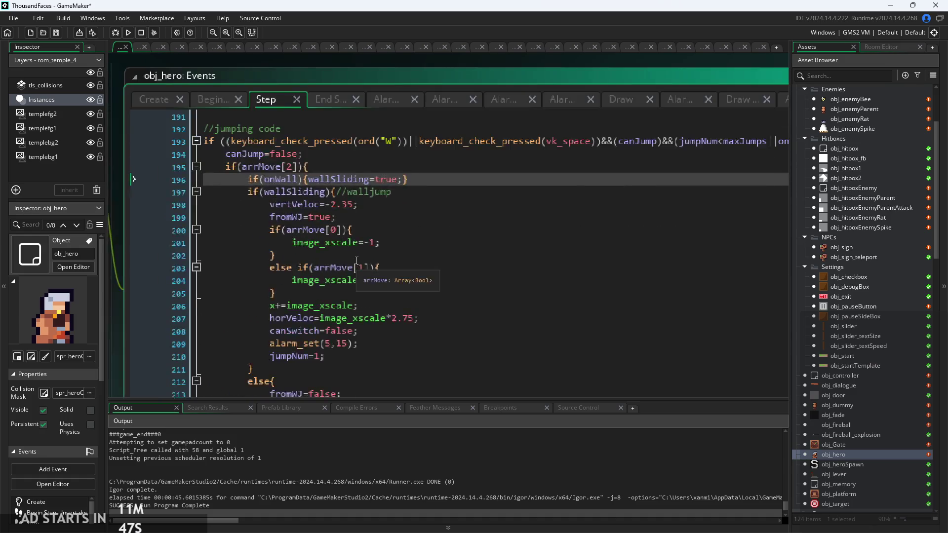
click(341, 193)
scroll(414, 212, up, 3)
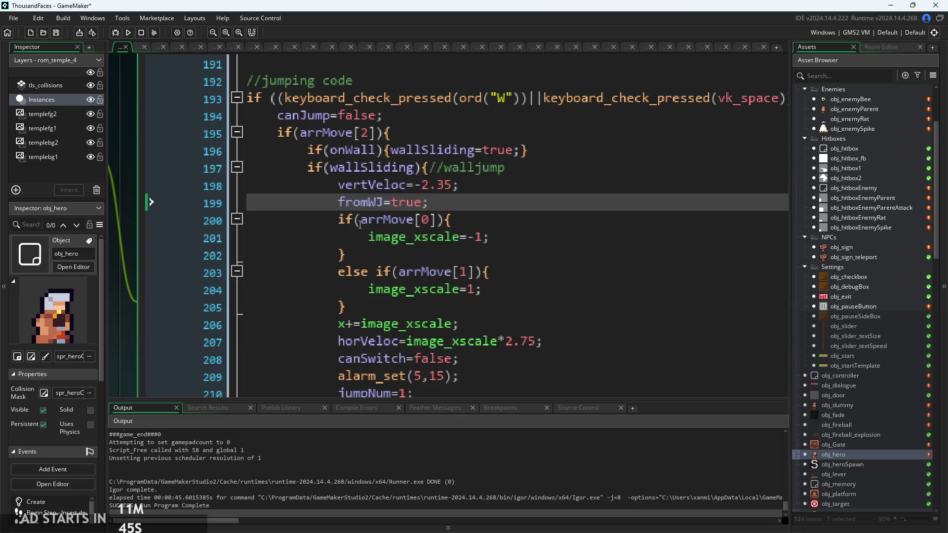
click(375, 221)
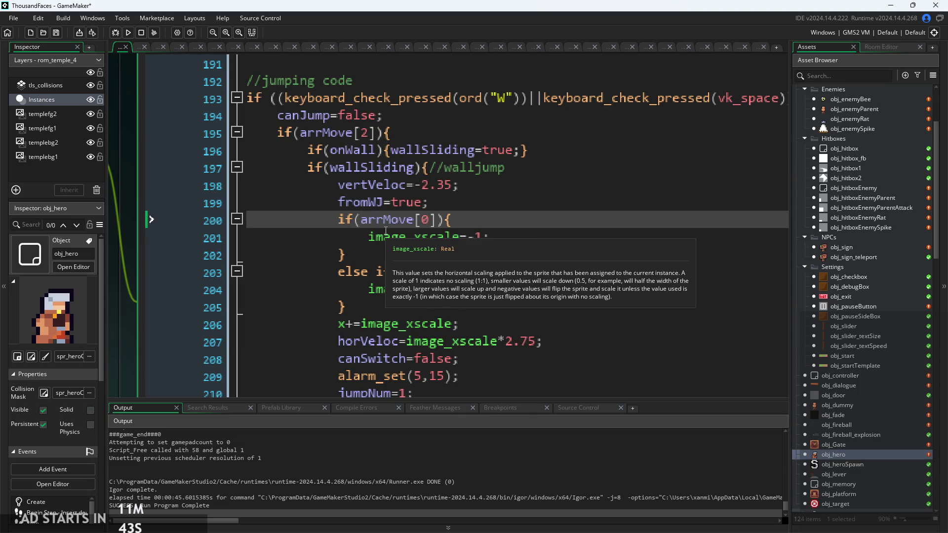
Swap image_xscale to 1 for arrMove[0] and -1 for arrMove[1], then run the game
click(476, 237)
key(BackSpace)
click(471, 290)
text(-)
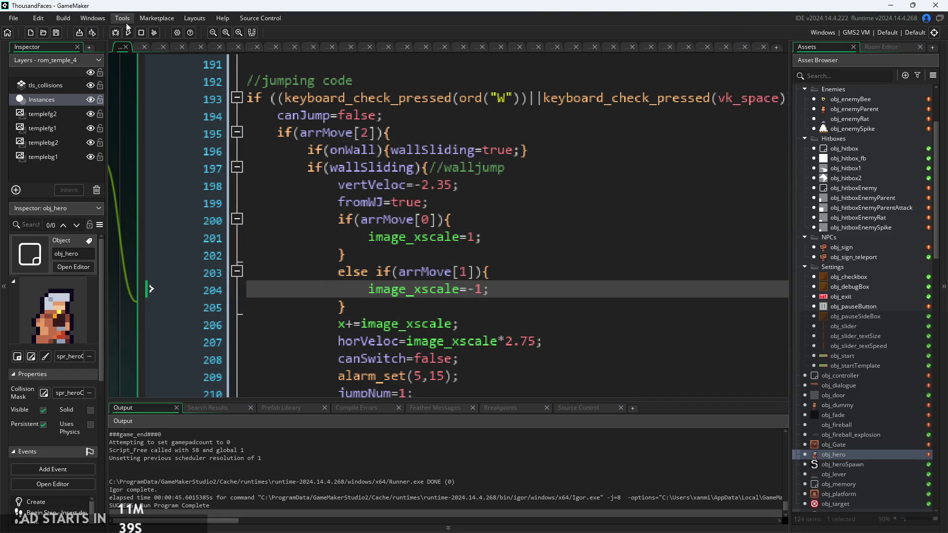
click(128, 32)
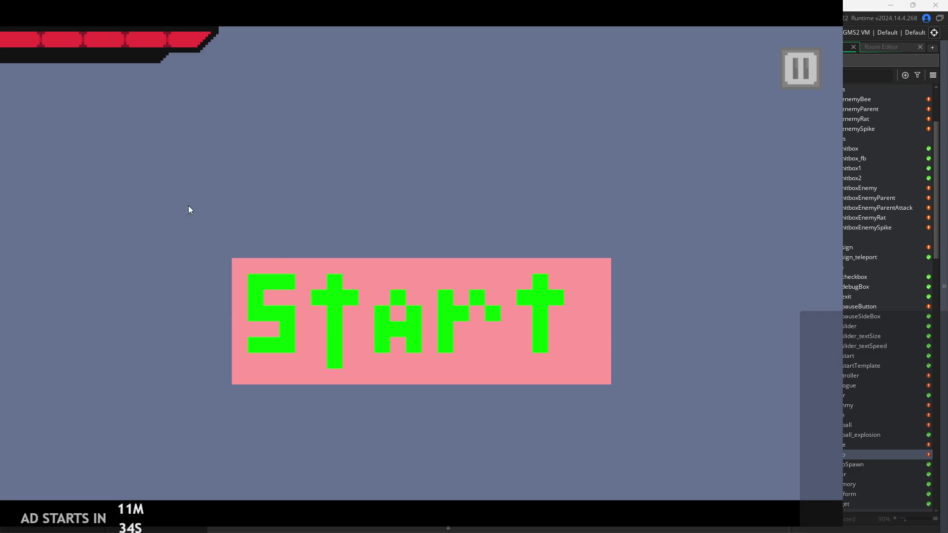
Start the game and jump the hero around the level and back onto the left wall
click(336, 326)
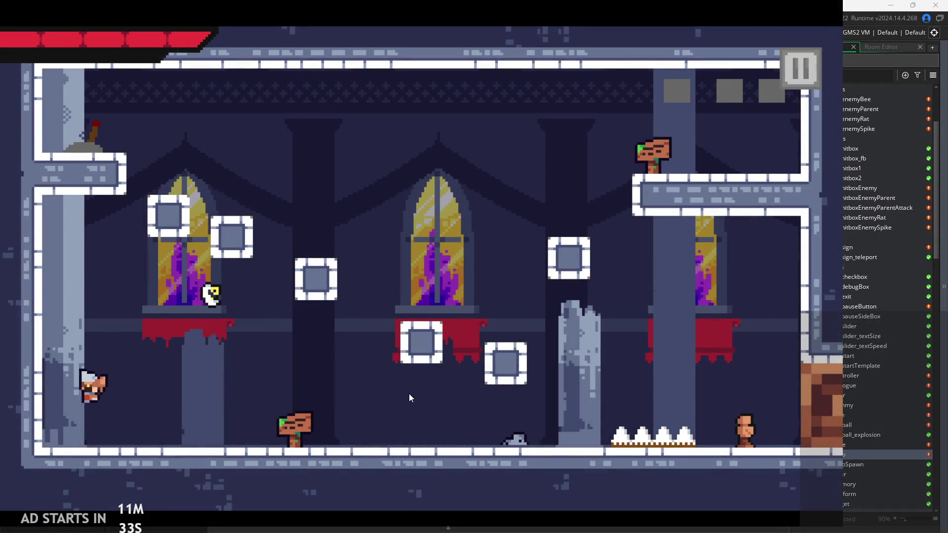
key(Right)
key(space)
key(Left)
key(space)
key(Right)
key(Left)
key(space)
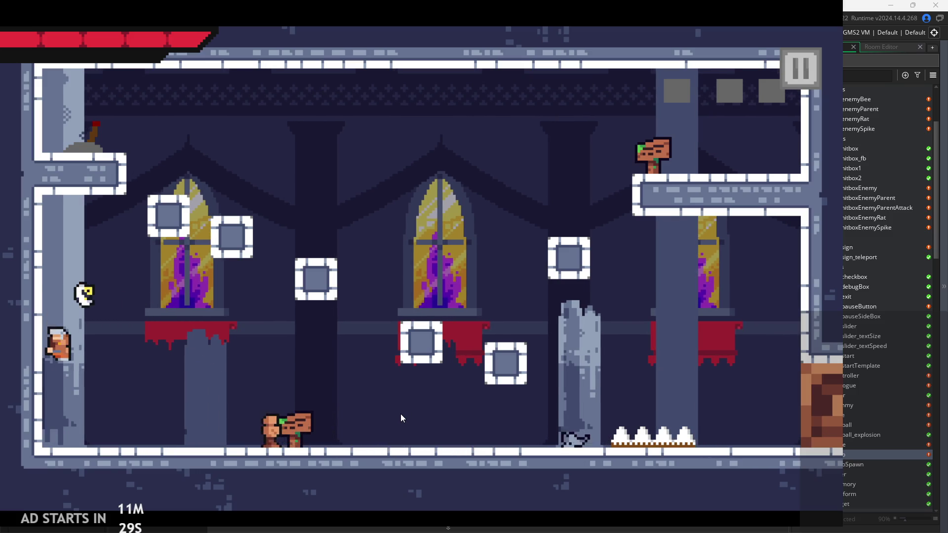
Pause and exit the game, then open obj_hero's Alarm 5 event with canSwitch=true
click(800, 79)
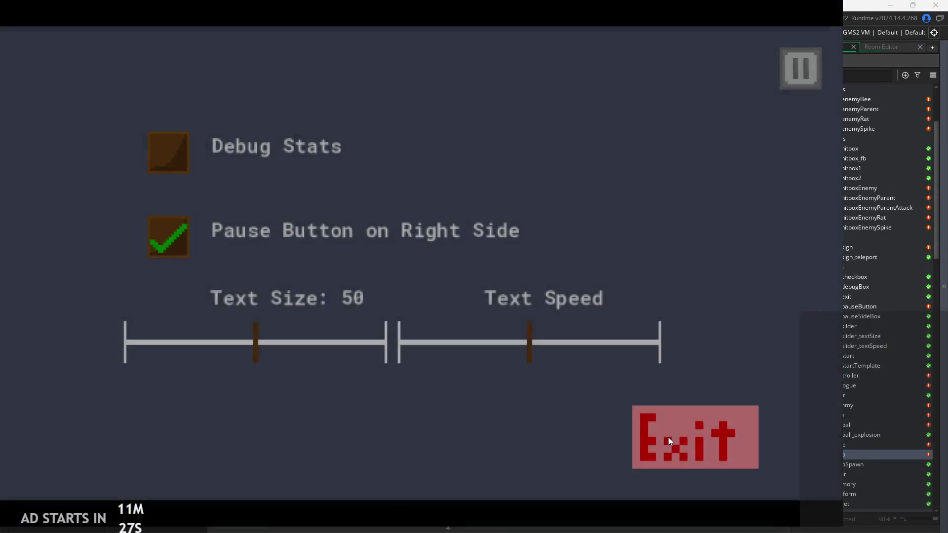
click(668, 437)
click(460, 102)
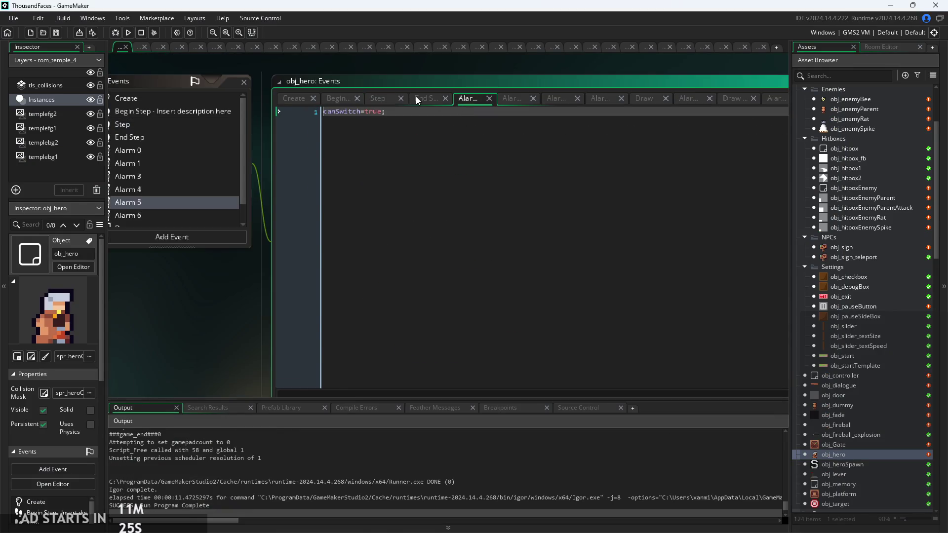
In the End Step code, place the caret after wallSliding=true in the wall-slide block
click(416, 97)
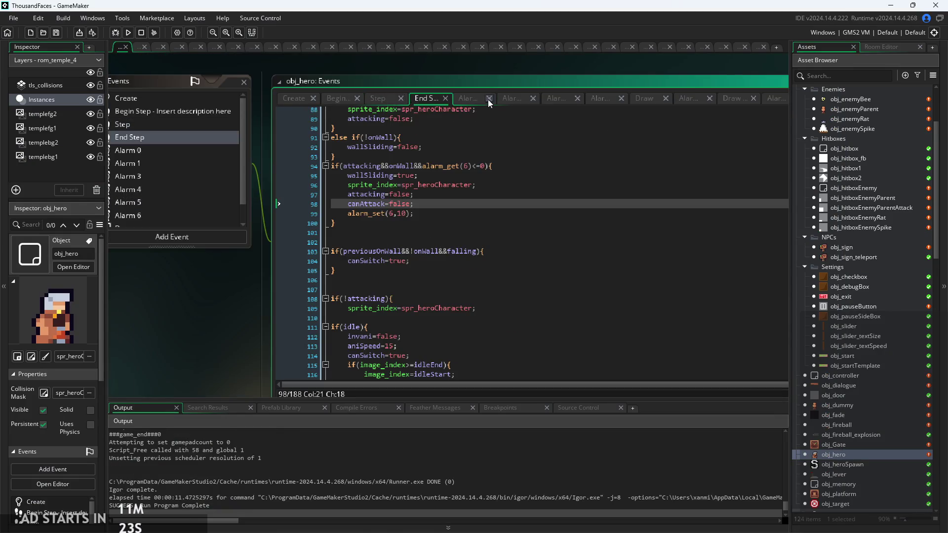
click(481, 102)
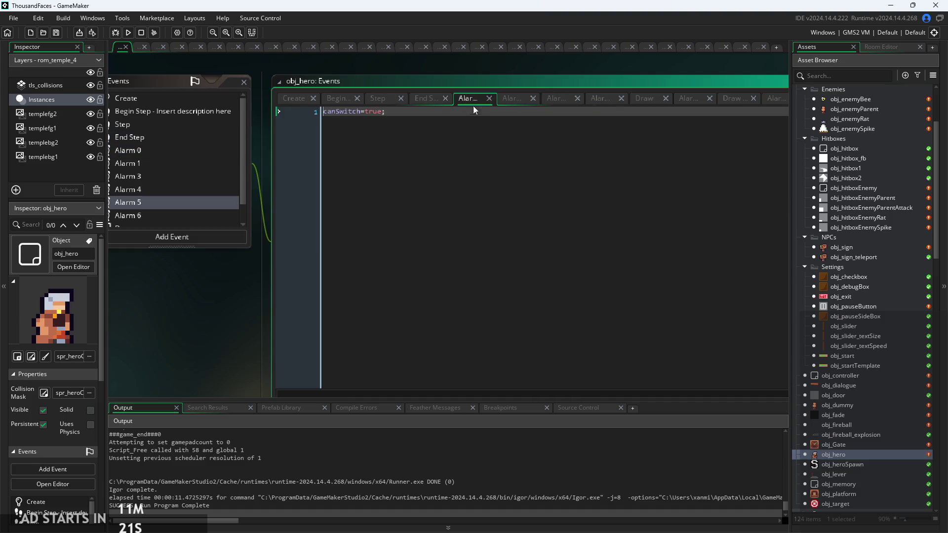
click(435, 99)
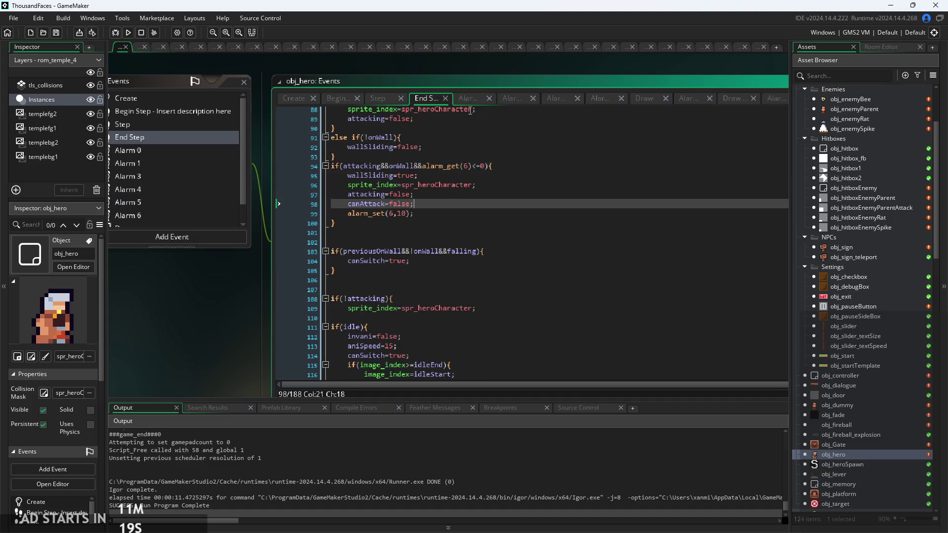
scroll(461, 213, up, 4)
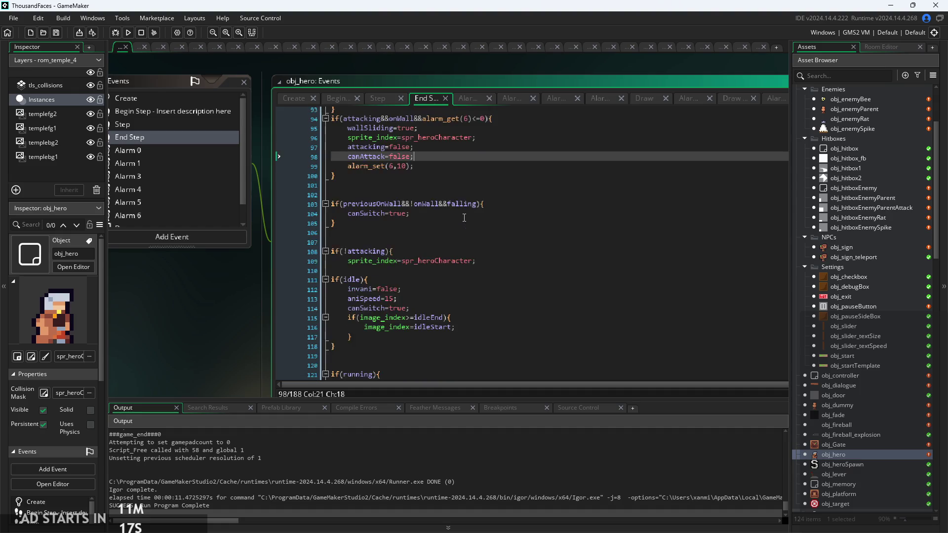
scroll(464, 218, up, 1)
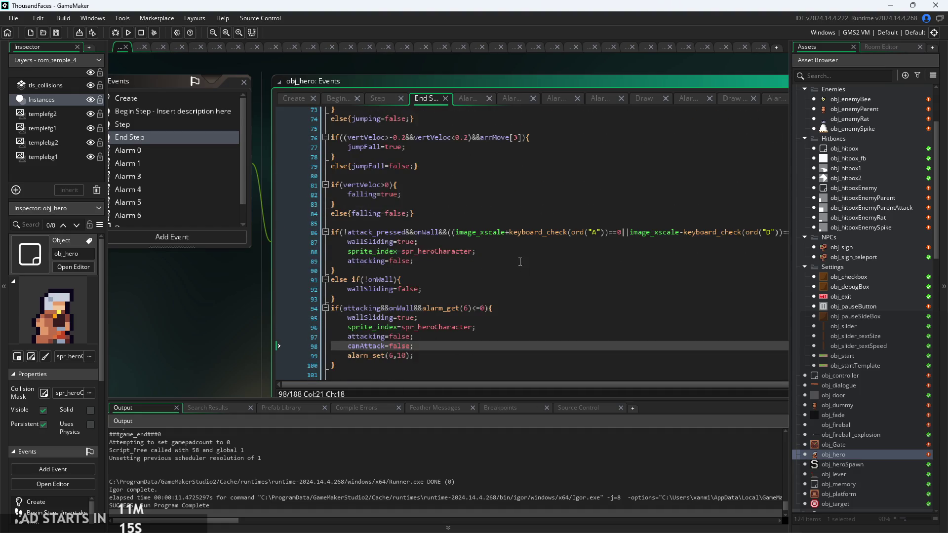
scroll(523, 264, up, 2)
click(282, 207)
scroll(282, 207, up, 1)
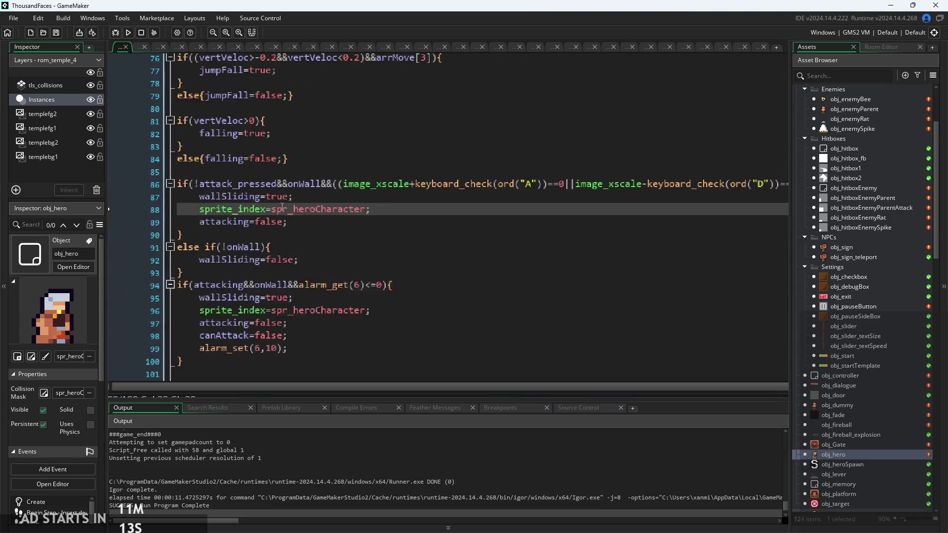
click(323, 197)
Add image_xscale*=-1; on a new line after wallSliding=true, then launch a test run
key(Return)
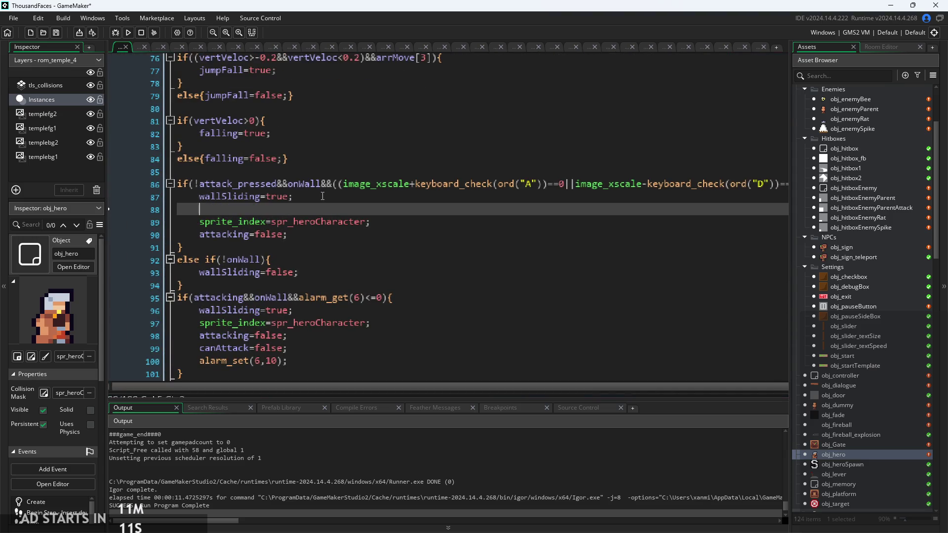
text(image_speed)
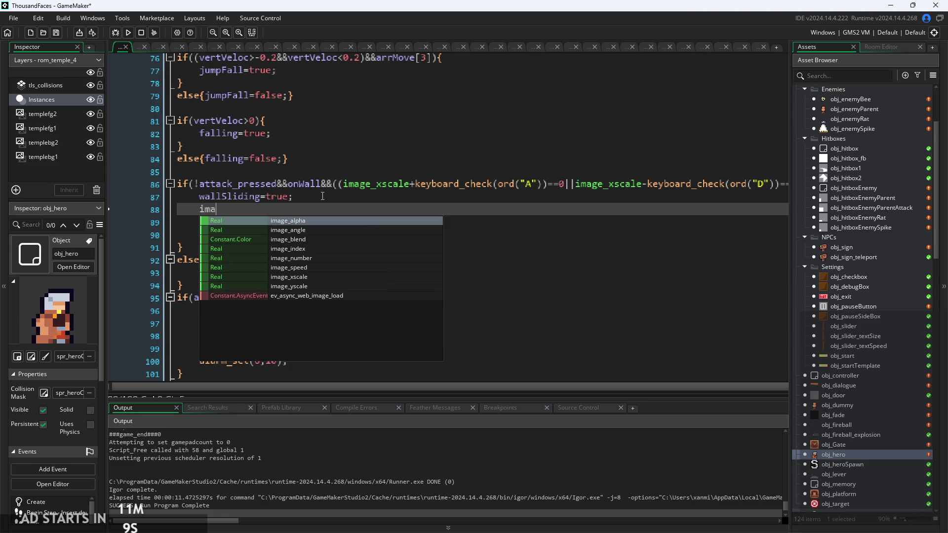
key(BackSpace)
key(BackSpace)
key(BackSpace)
text(xscale)
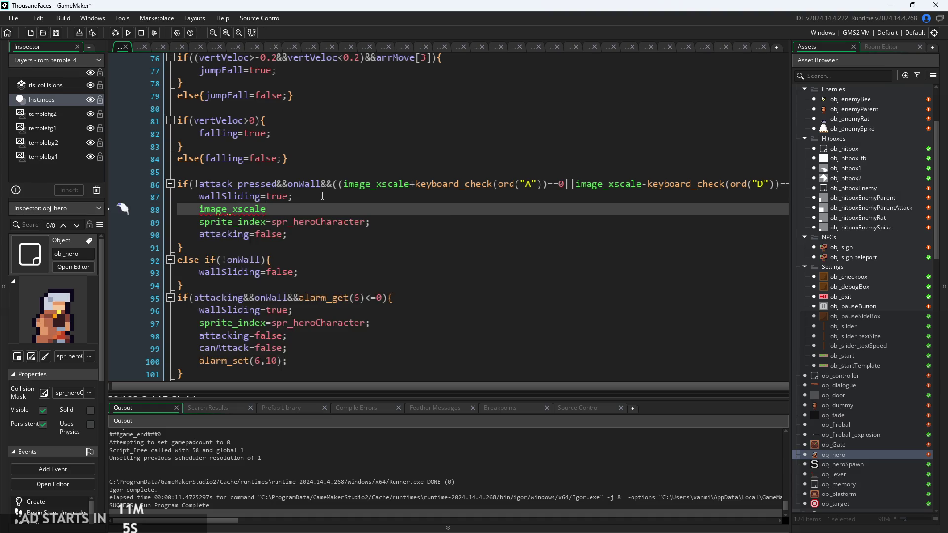
text(*=-1;)
click(127, 33)
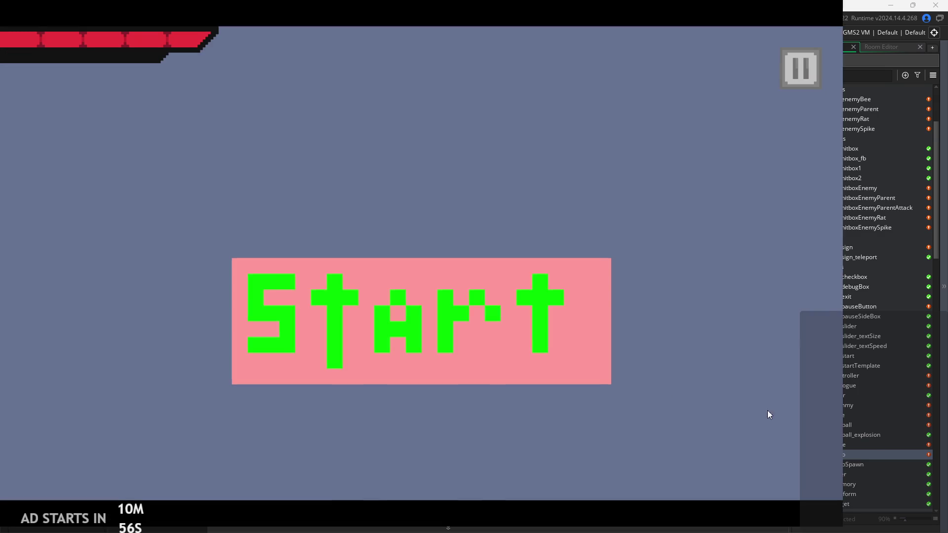
Start the game, jump the hero onto the left wall to test the slide, then quit with Escape
click(473, 306)
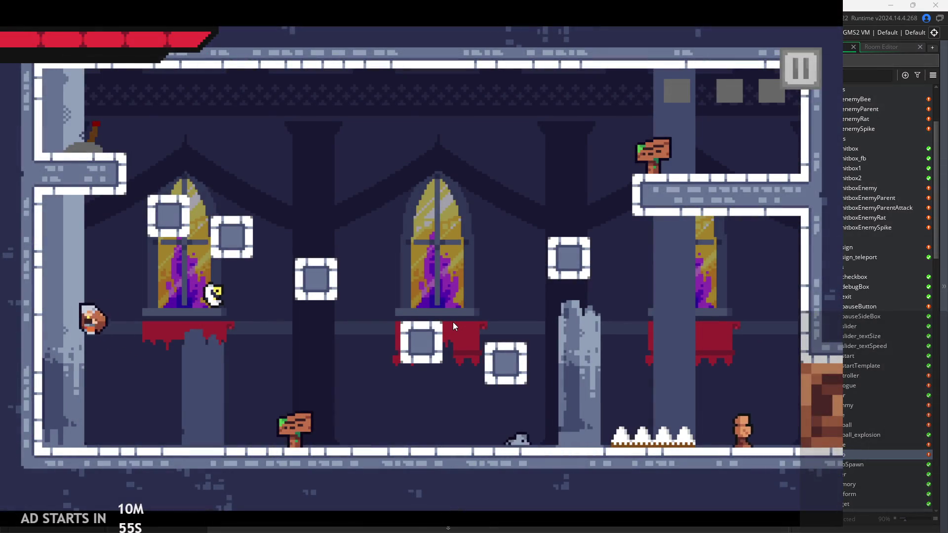
key(space)
key(Right)
key(space)
key(Left)
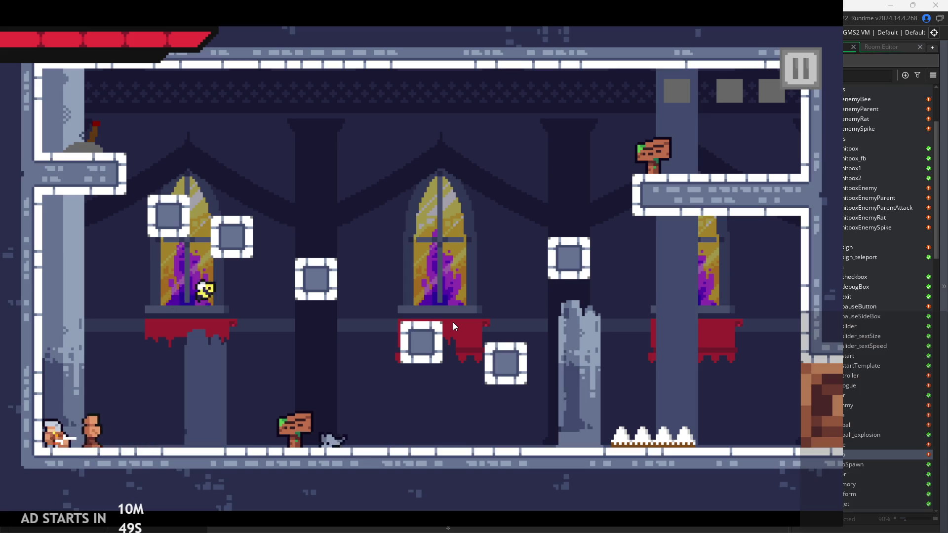
key(space)
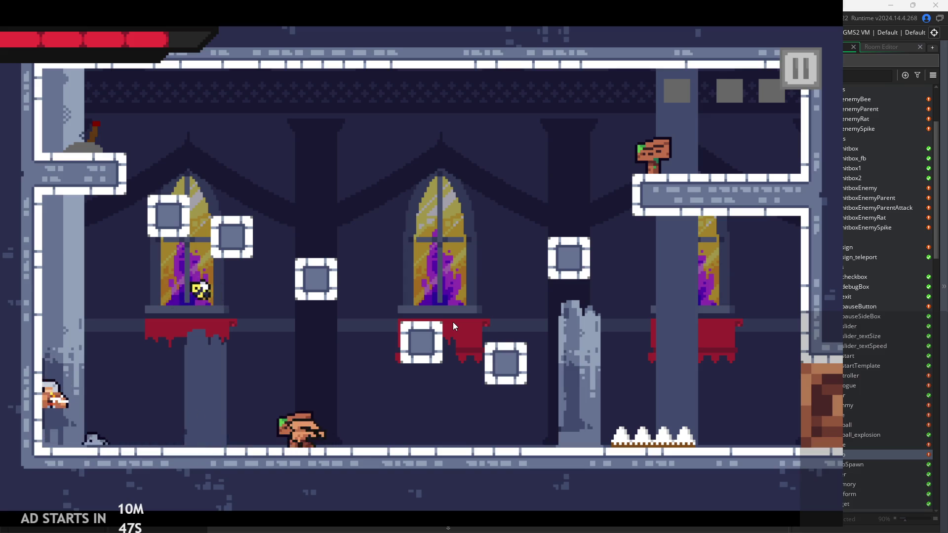
key(Right)
key(Right)
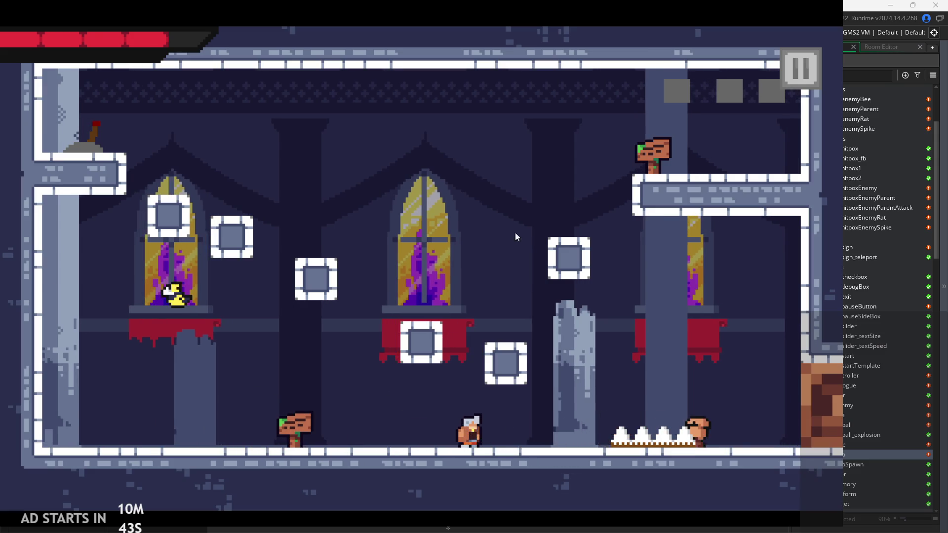
key(Escape)
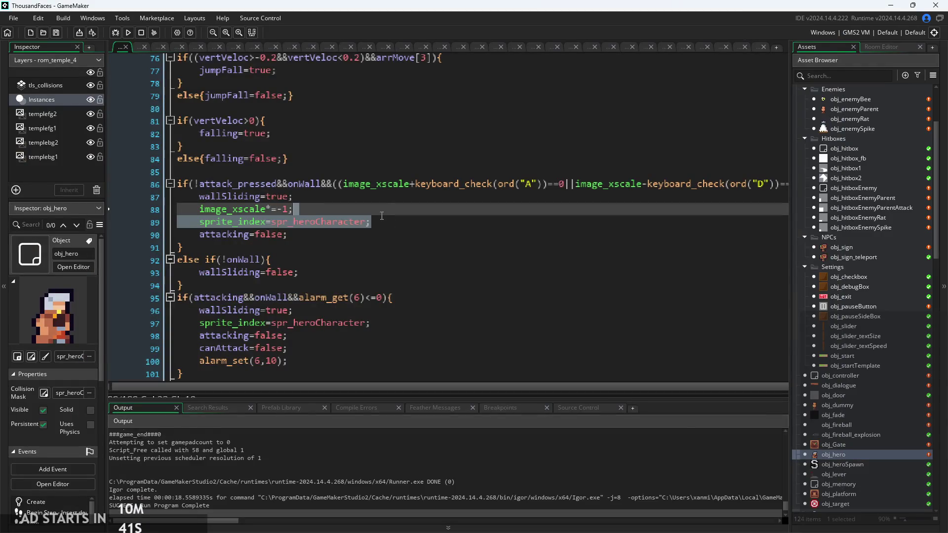
Restore the floating code editor and bring up obj_hero's Step event jumping code
click(329, 235)
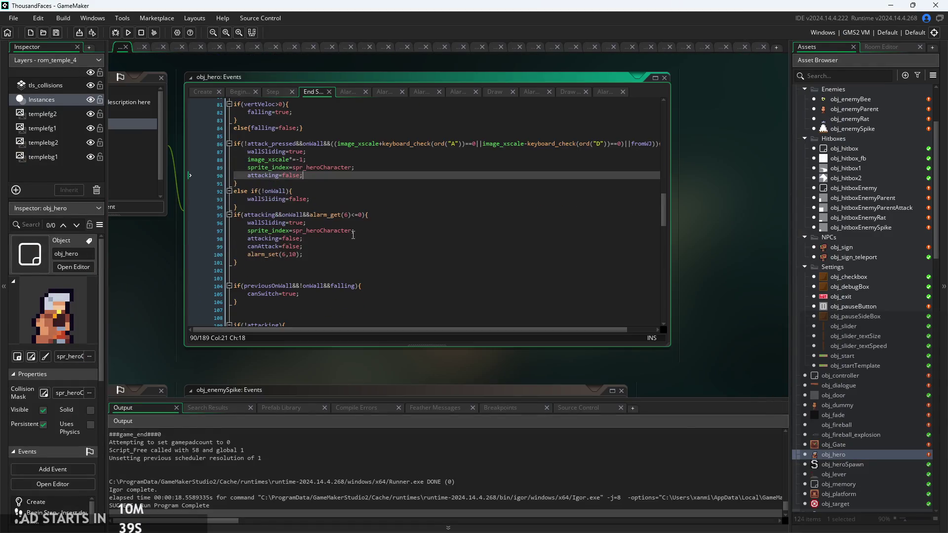
scroll(173, 298, up, 2)
scroll(430, 251, down, 5)
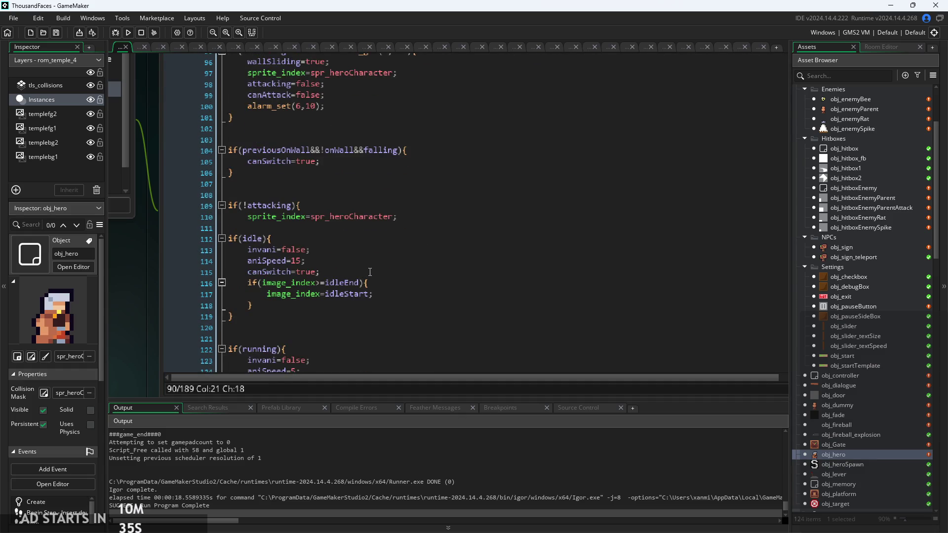
scroll(370, 272, up, 6)
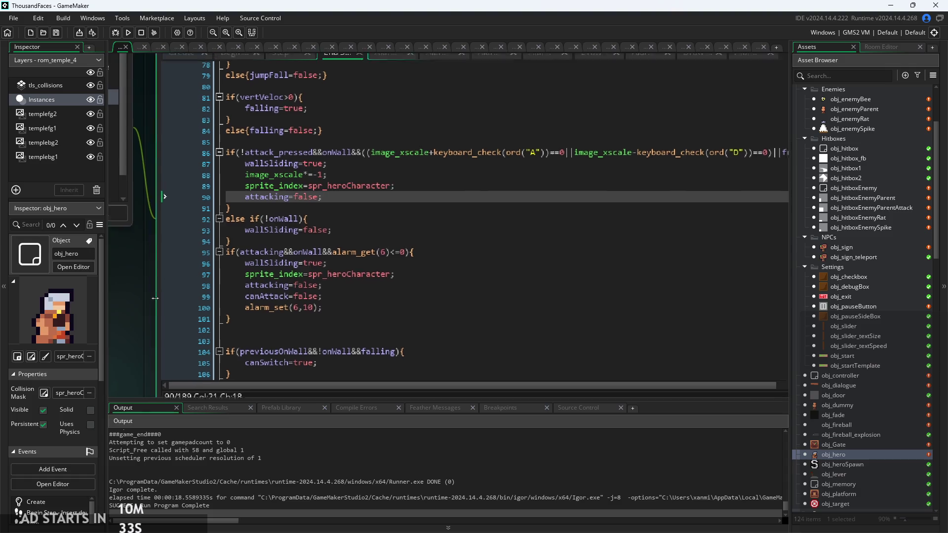
scroll(155, 298, up, 1)
click(280, 86)
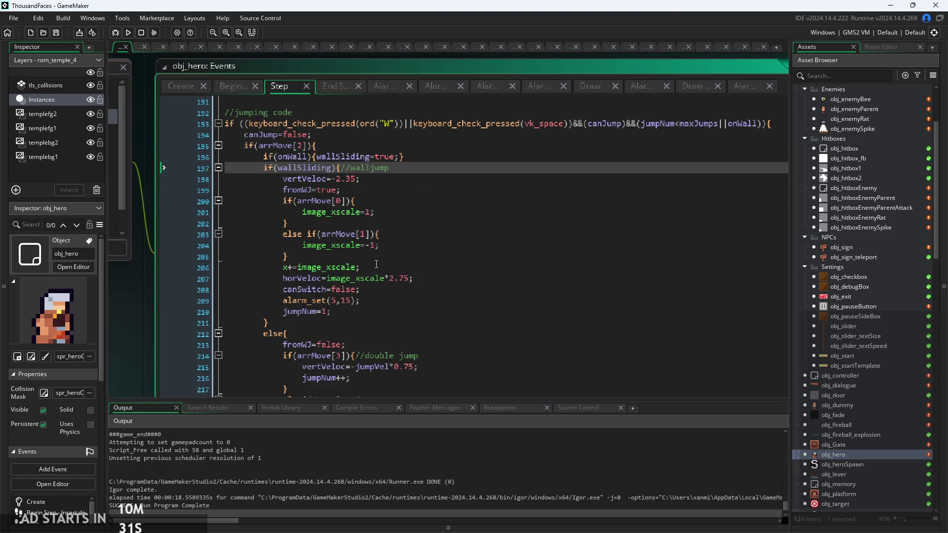
Copy the walljump if/else image_xscale block from Step and paste it over End Step's image_xscale*=-1 line
ctrl+scroll(303, 257, up, 1)
drag(303, 256, 280, 190)
key(ctrl+c)
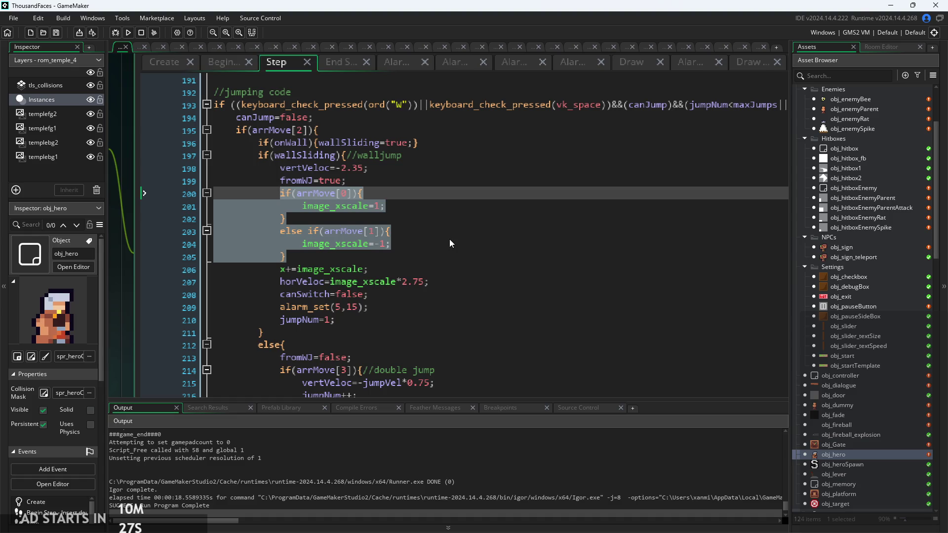
click(345, 65)
click(330, 202)
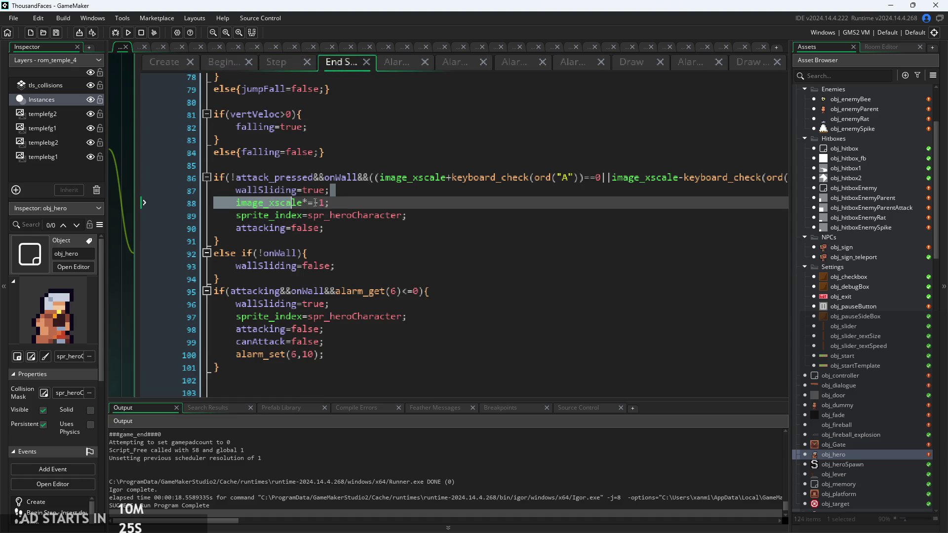
shift+click(239, 204)
key(ctrl+v)
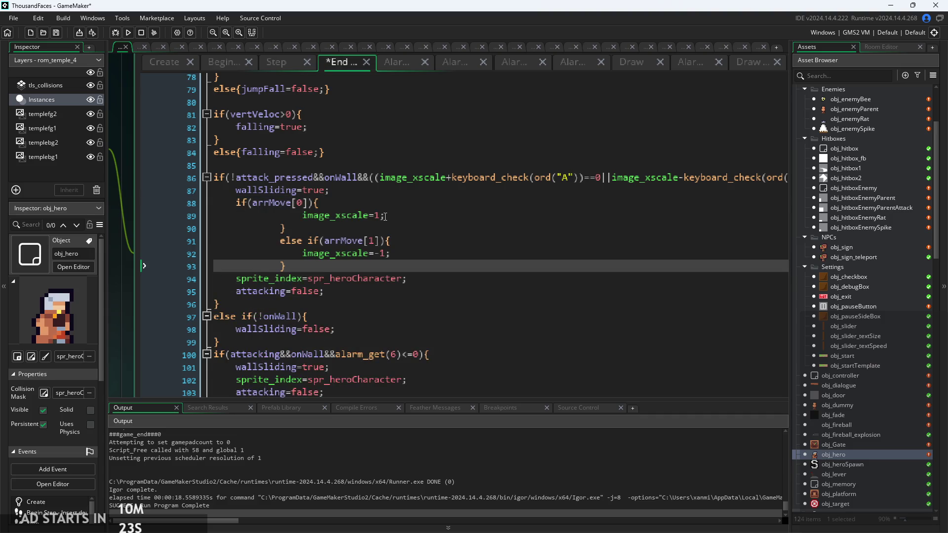
Unindent the pasted direction block's lines to match the wall-slide block
key(shift+Tab)
click(291, 249)
key(shift+Tab)
click(286, 241)
key(shift+Tab)
click(280, 232)
key(shift+Tab)
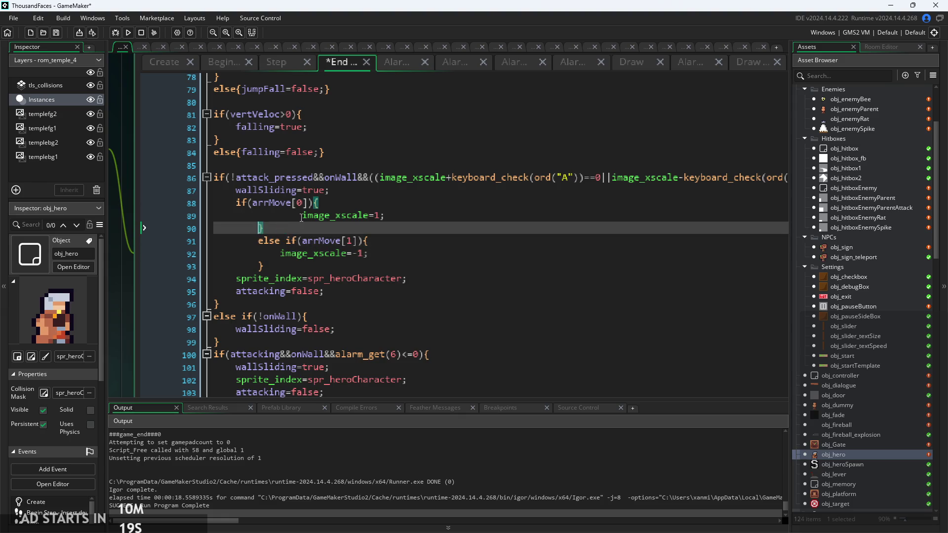
click(280, 216)
Review the revised End Step wall-slide block, then move to the Begin Step code
scroll(356, 199, up, 13)
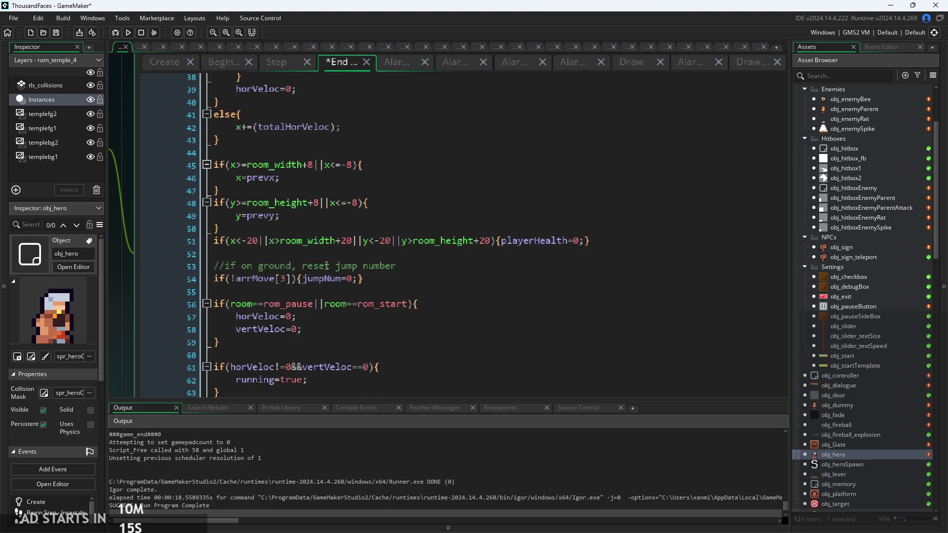
scroll(354, 232, up, 4)
scroll(327, 265, down, 10)
scroll(326, 265, down, 19)
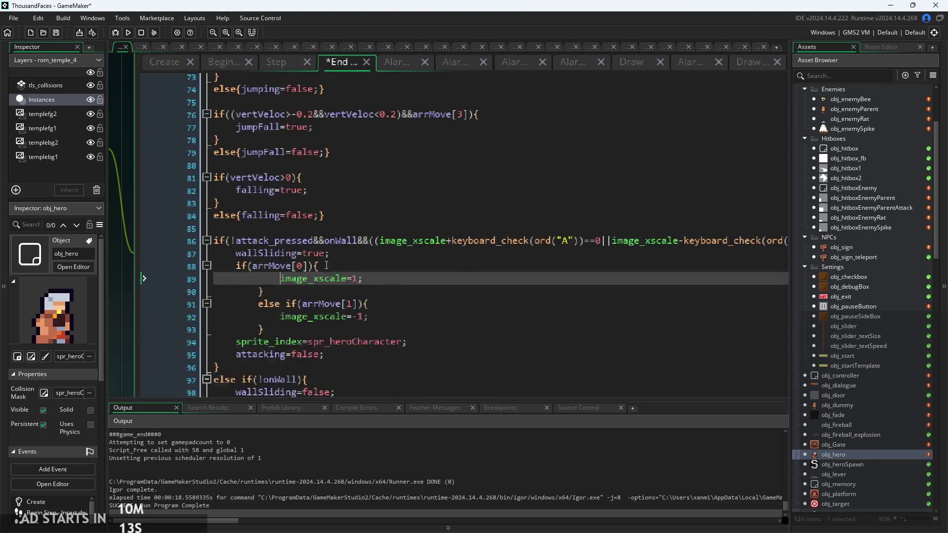
scroll(326, 266, down, 14)
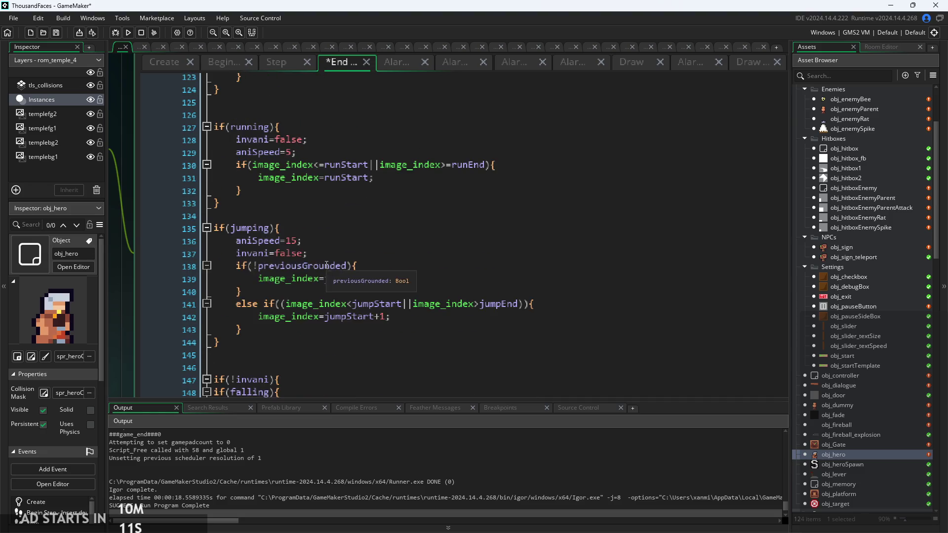
scroll(326, 266, down, 4)
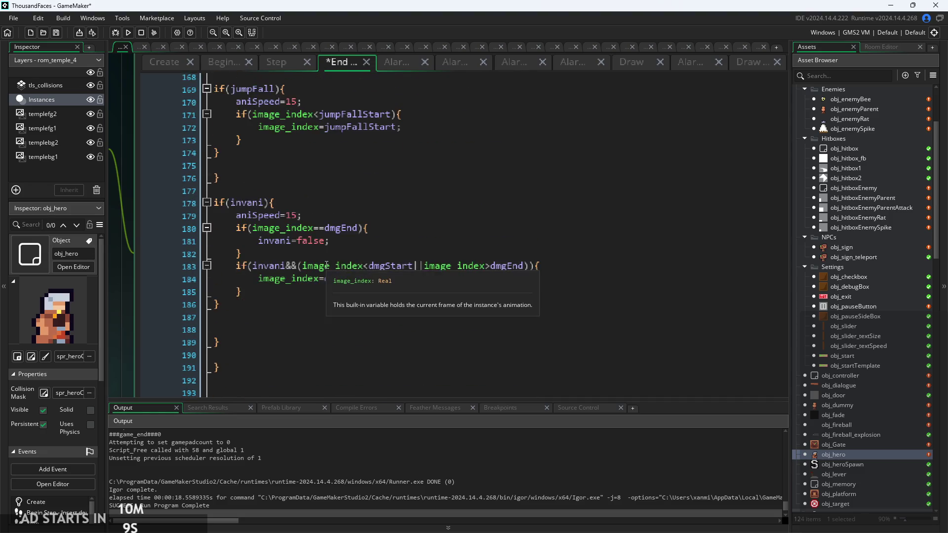
scroll(252, 131, up, 5)
click(215, 63)
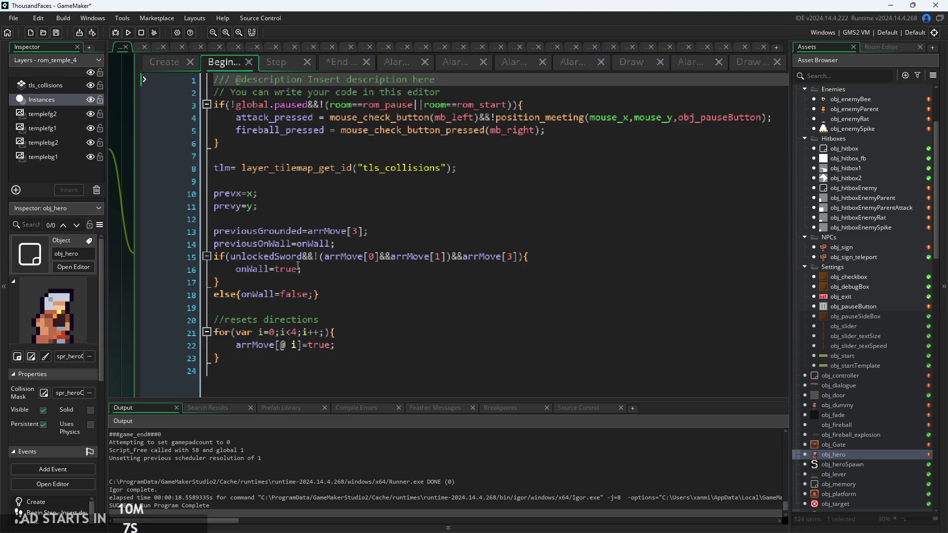
Paste the direction if/else image_xscale block on a new line after onWall=true in Begin Step
click(321, 294)
click(376, 270)
scroll(376, 269, up, 2)
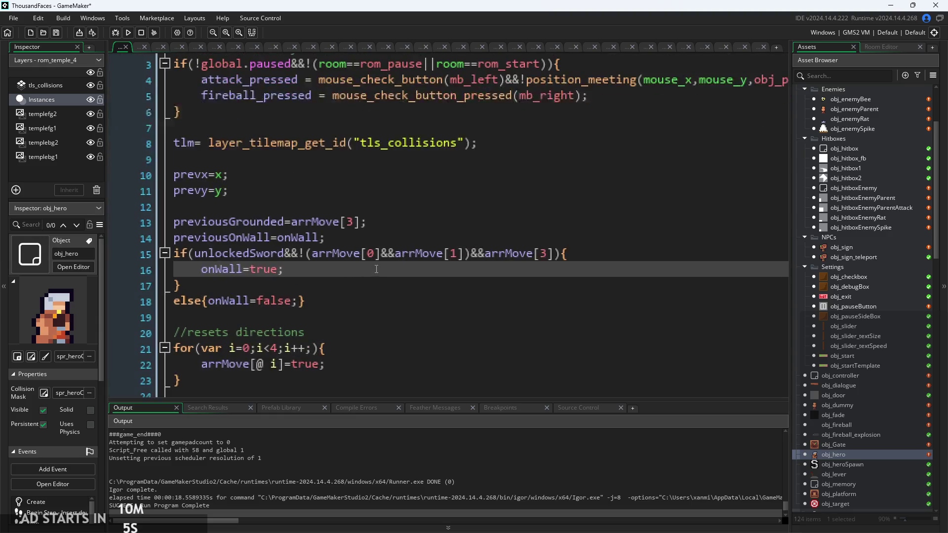
scroll(341, 270, down, 2)
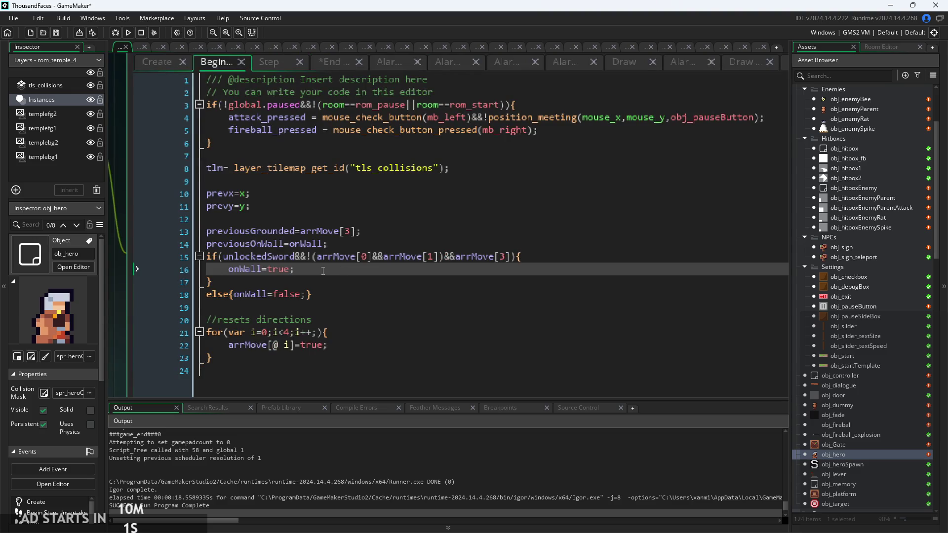
key(Return)
key(ctrl+v)
Unindent the pasted block's lines 18–22 to fit the onWall branch
key(shift+Tab)
key(shift+Tab)
click(295, 332)
key(shift+Tab)
key(shift+Tab)
click(273, 320)
key(shift+Tab)
key(shift+Tab)
click(272, 307)
key(shift+Tab)
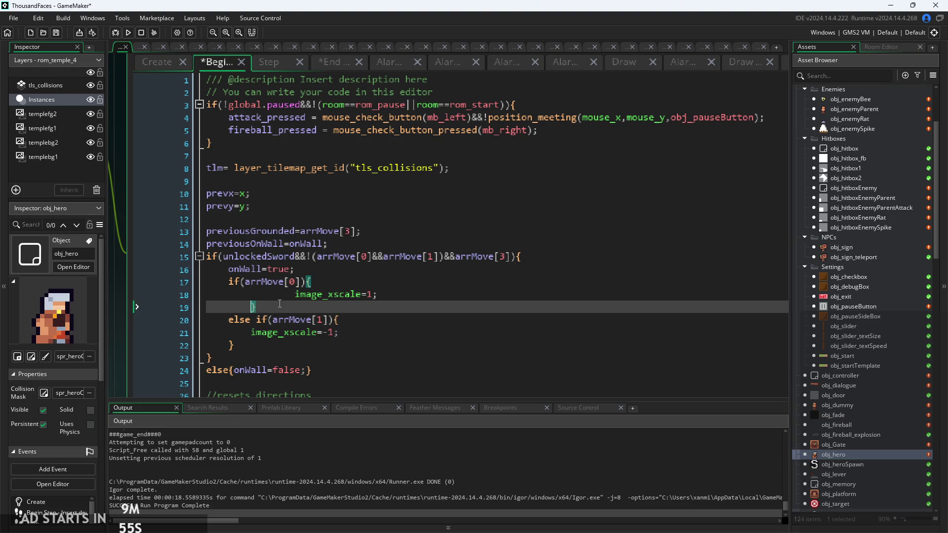
key(shift+Tab)
click(299, 294)
key(shift+Tab)
key(shift+Tab)
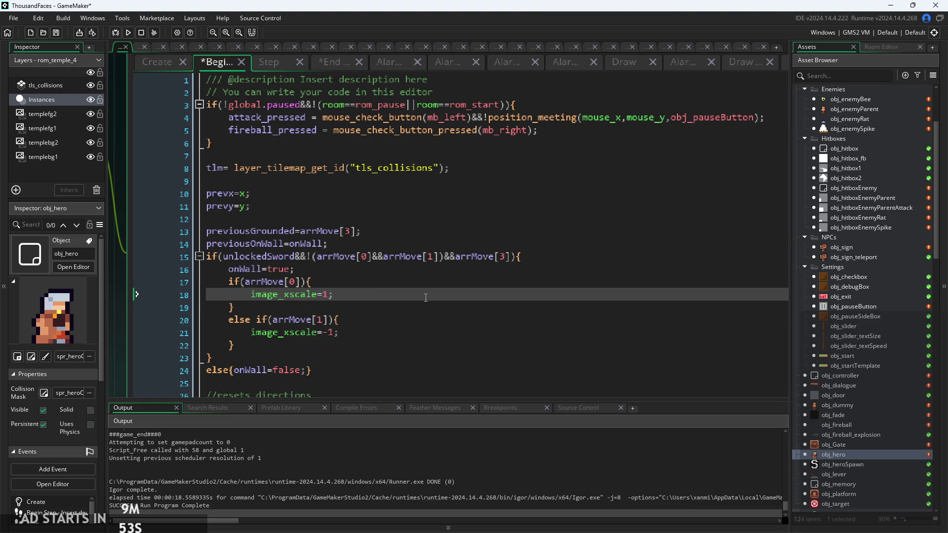
click(425, 320)
Save the Begin Step changes, restore the floating editor, and run a test build
key(ctrl+s)
double_click(222, 62)
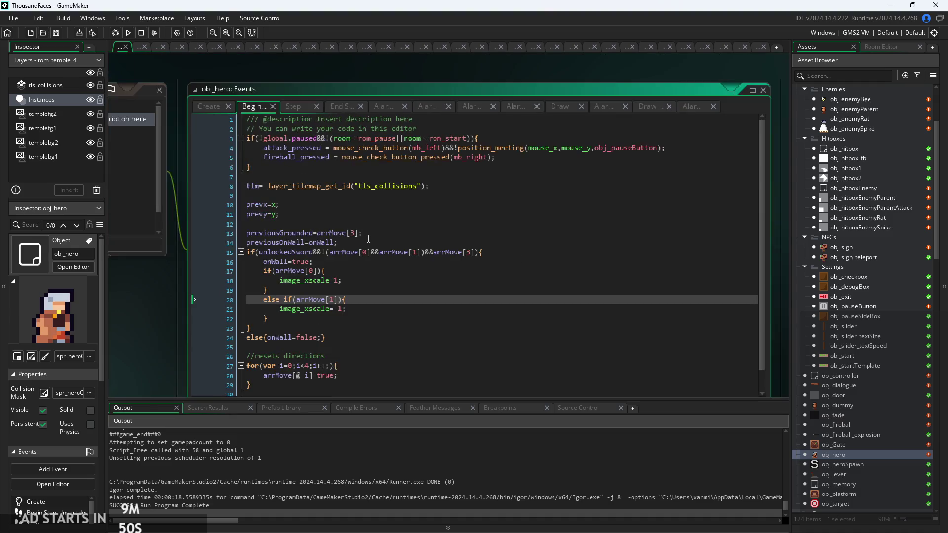
click(128, 33)
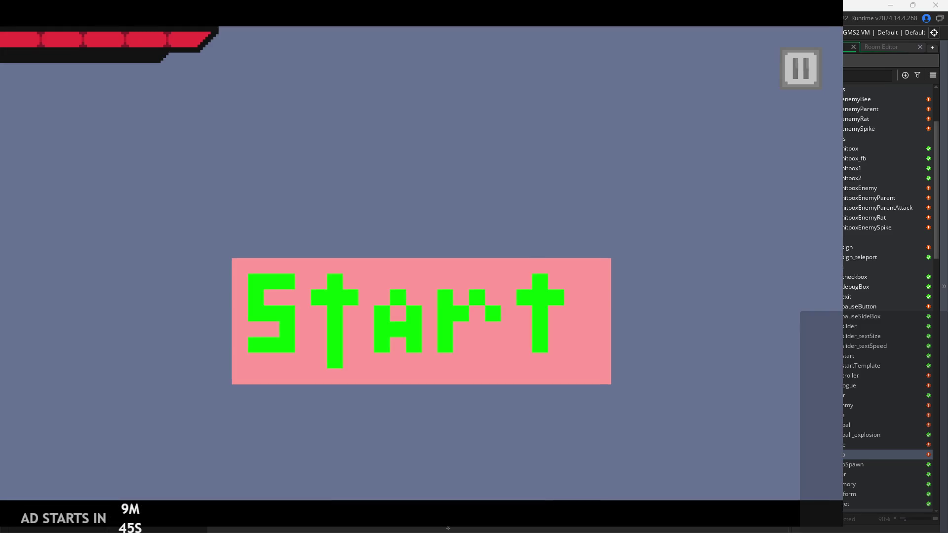
click(551, 280)
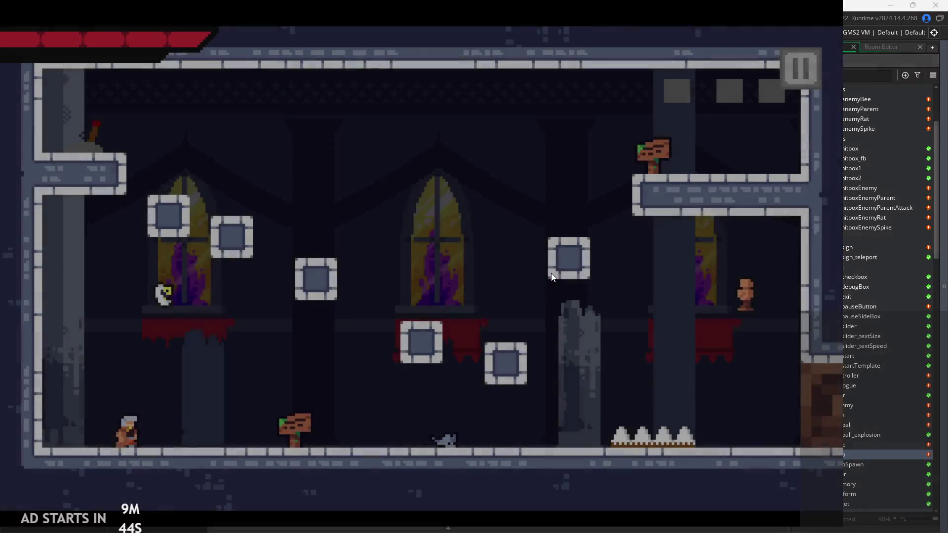
key(Left)
key(space)
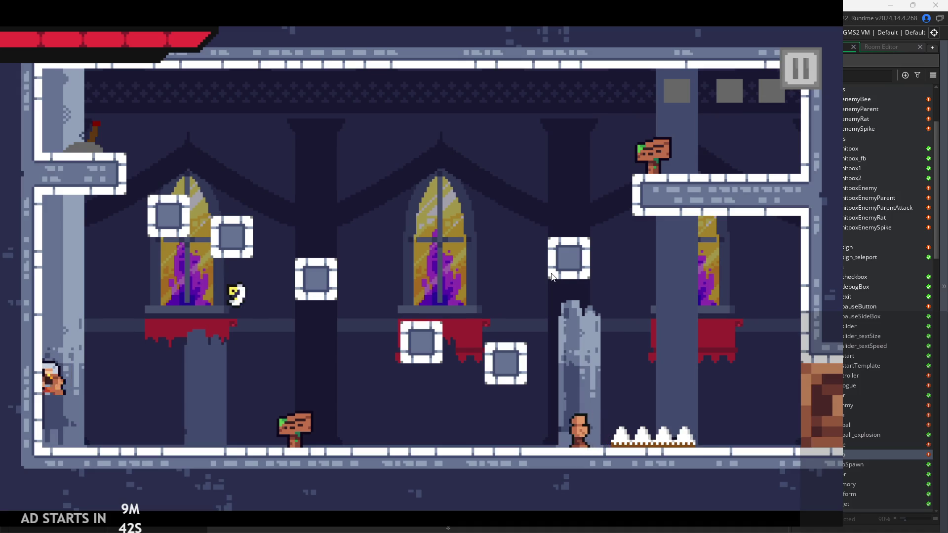
key(Right)
key(space)
key(Left)
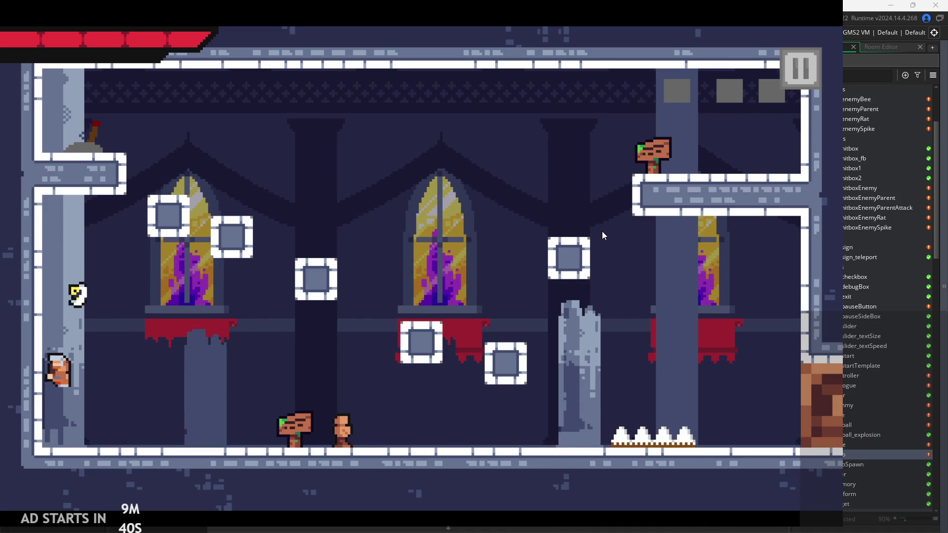
key(Escape)
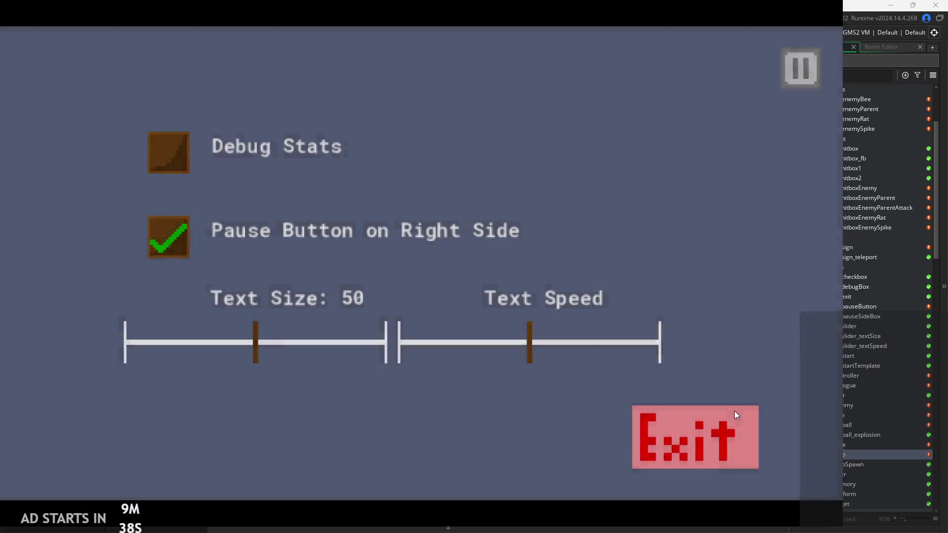
click(735, 411)
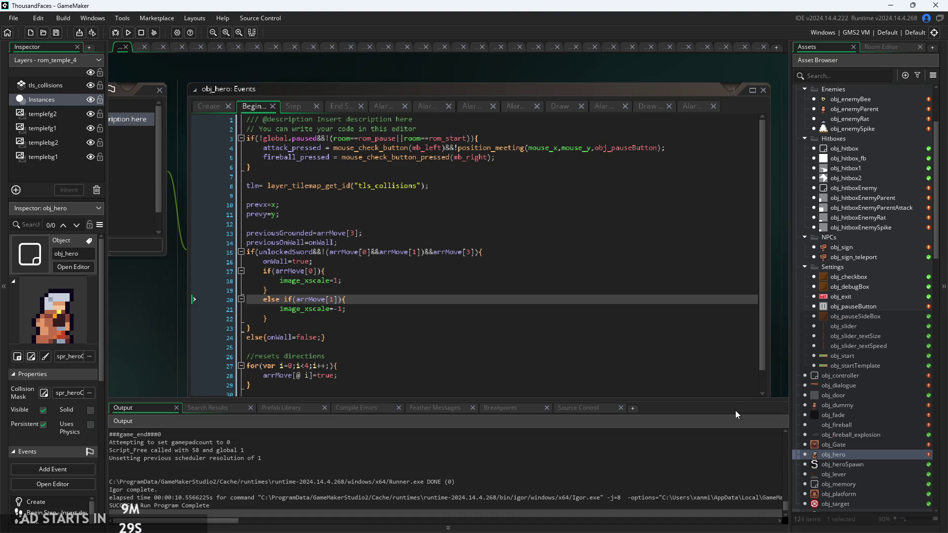
click(397, 310)
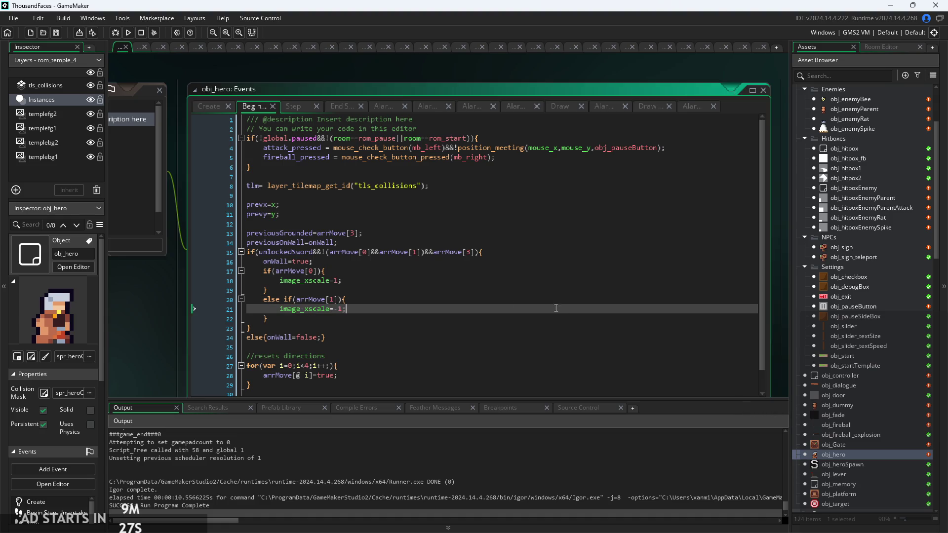
ctrl+scroll(397, 313, up, 2)
drag(397, 316, 567, 301)
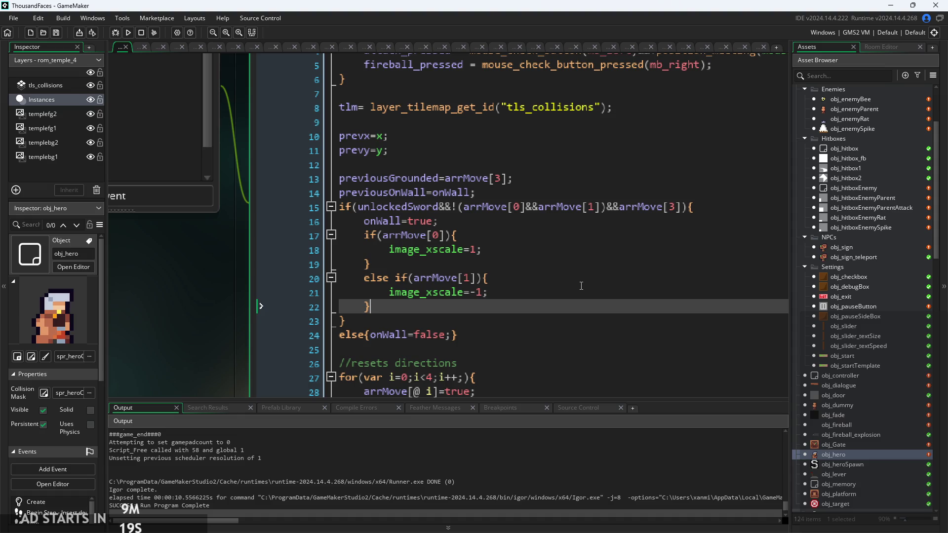
click(581, 281)
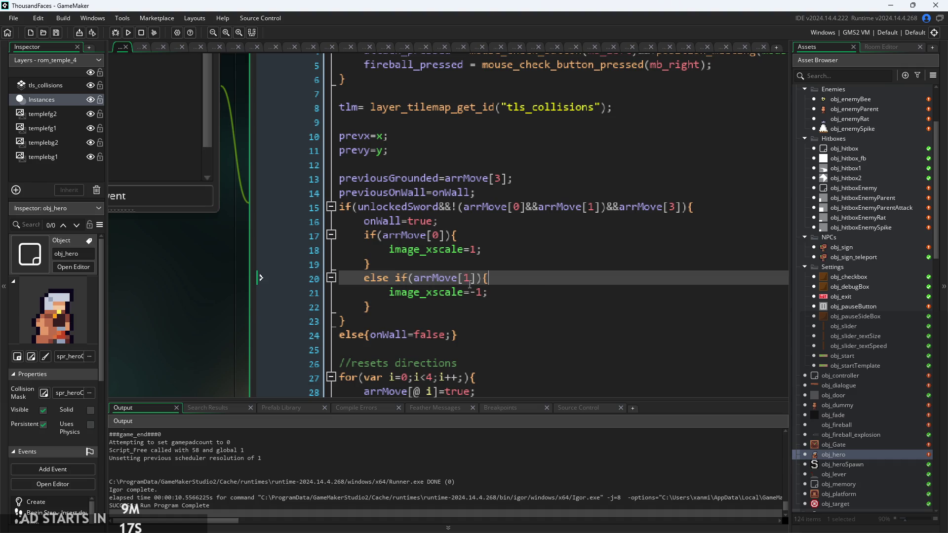
ctrl+scroll(543, 257, up, 2)
click(517, 239)
click(517, 230)
ctrl+scroll(517, 230, down, 1)
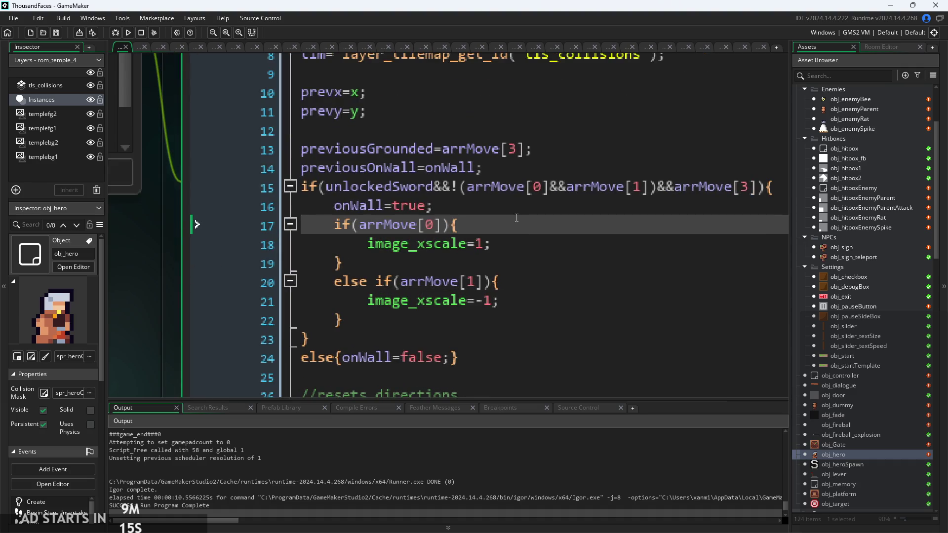
click(540, 209)
ctrl+scroll(541, 209, down, 2)
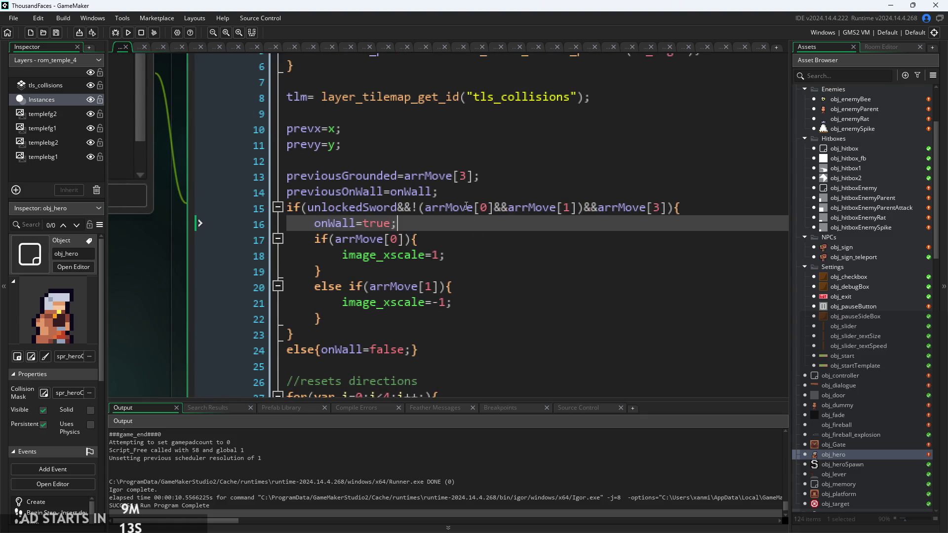
click(444, 191)
ctrl+scroll(444, 220, up, 2)
click(444, 226)
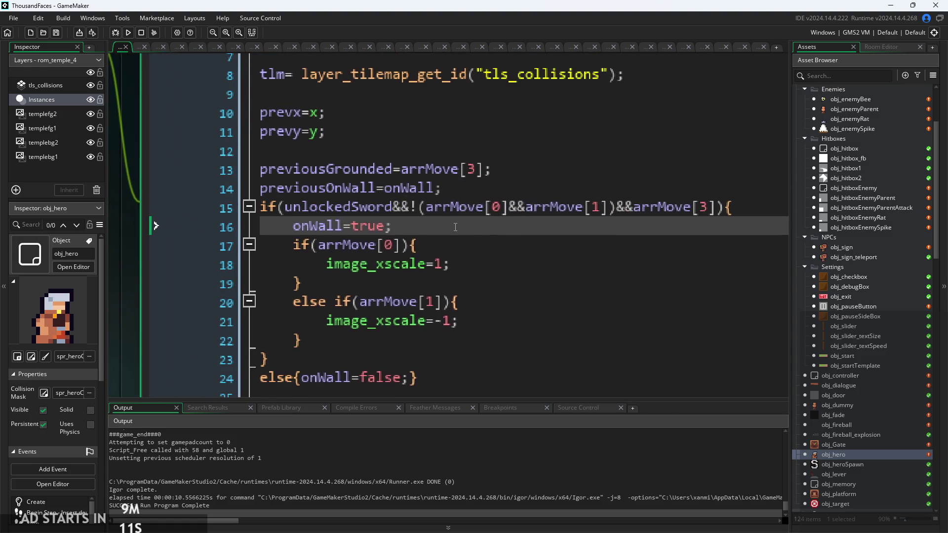
ctrl+scroll(434, 197, down, 2)
click(433, 192)
click(590, 208)
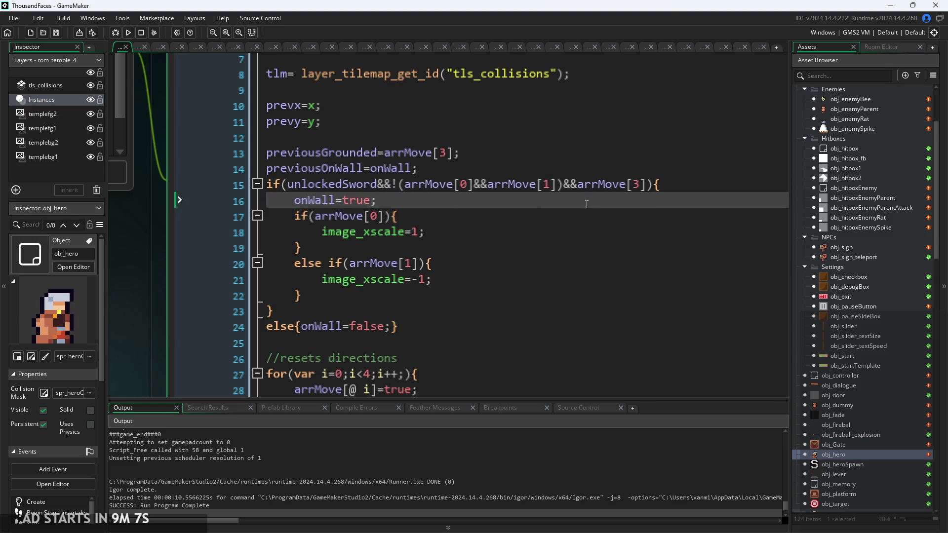
click(464, 213)
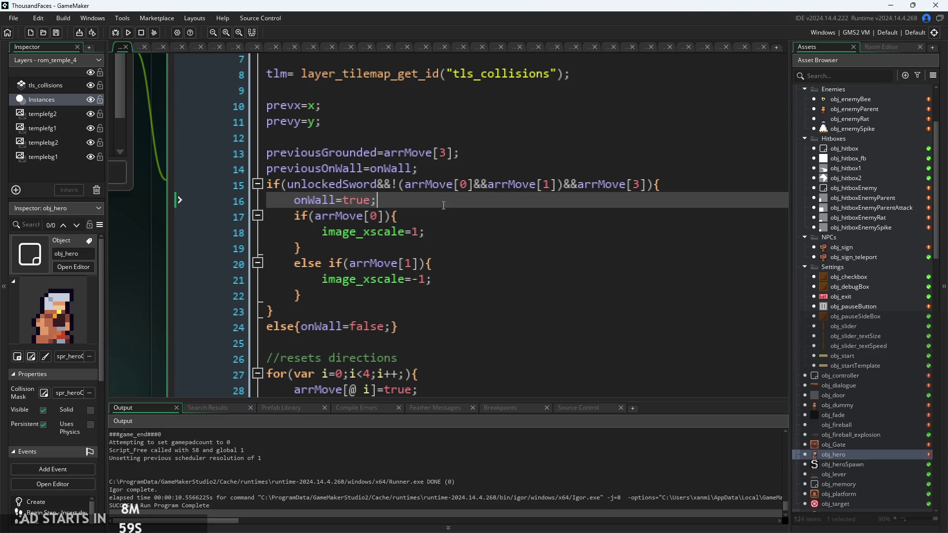
scroll(347, 221, up, 2)
scroll(502, 260, down, 3)
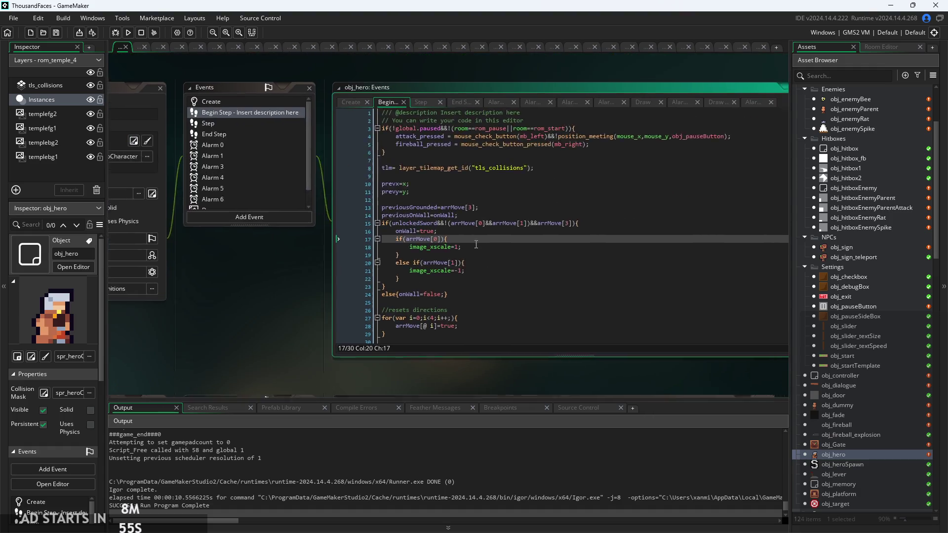
scroll(468, 248, up, 2)
scroll(466, 271, up, 1)
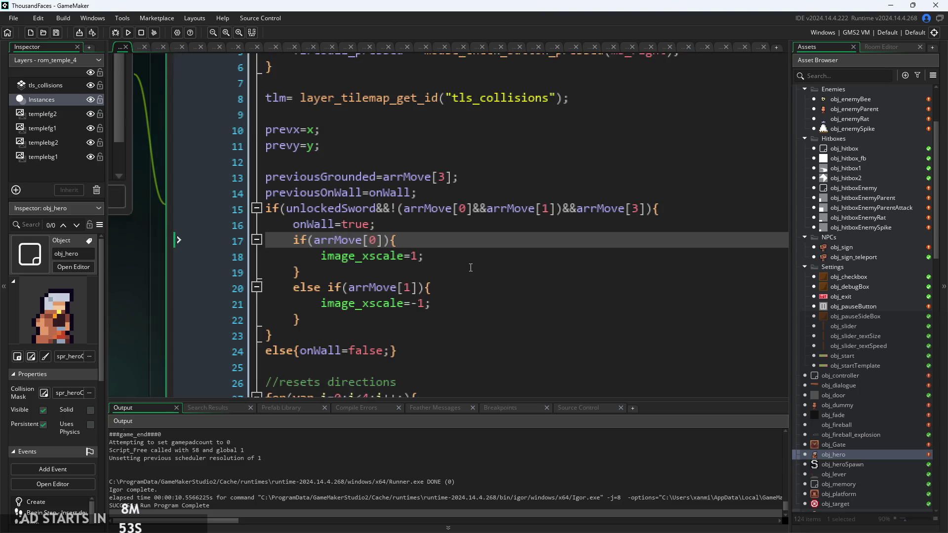
scroll(471, 268, up, 4)
click(372, 330)
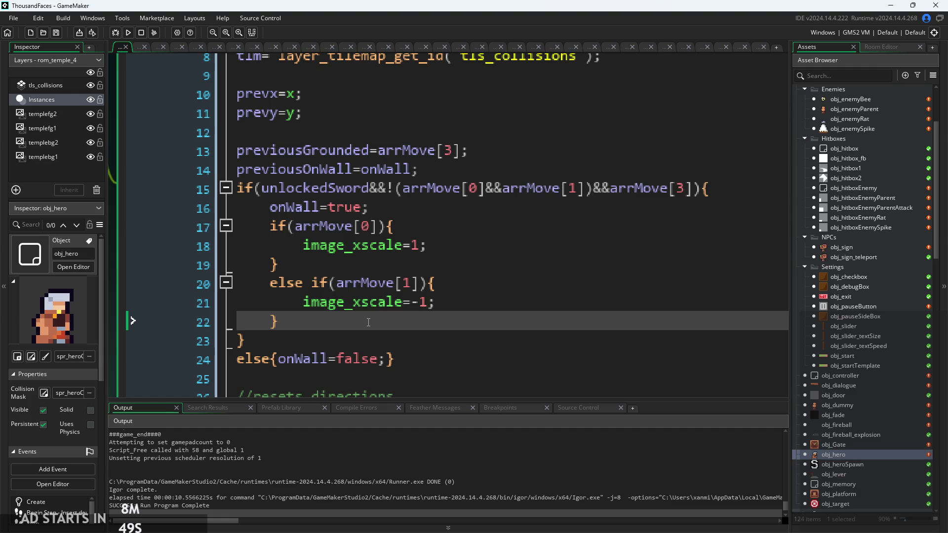
click(388, 188)
click(315, 319)
scroll(315, 315, down, 2)
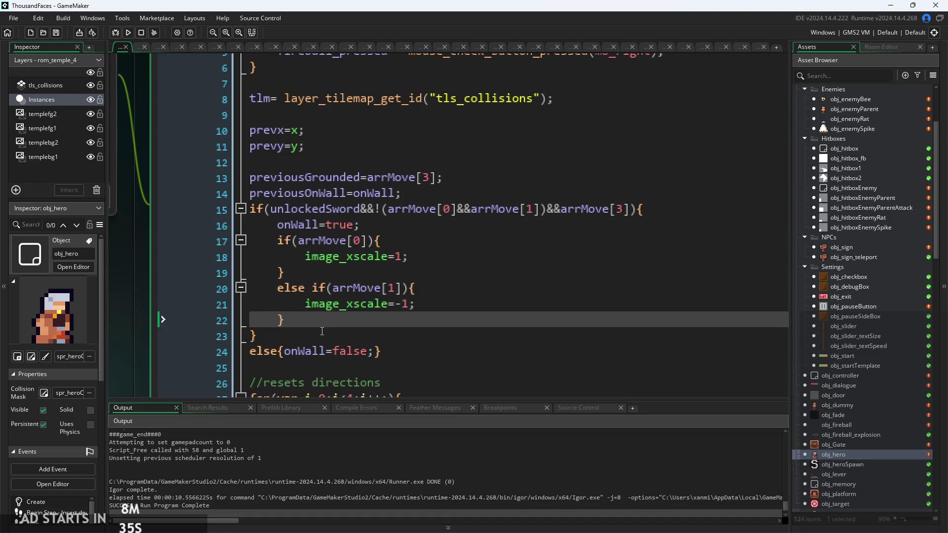
Indent the image_xscale=1 line, then delete the whole facing if/else block on lines 17–23
click(304, 256)
key(Tab)
drag(266, 337, 204, 245)
drag(276, 321, 136, 239)
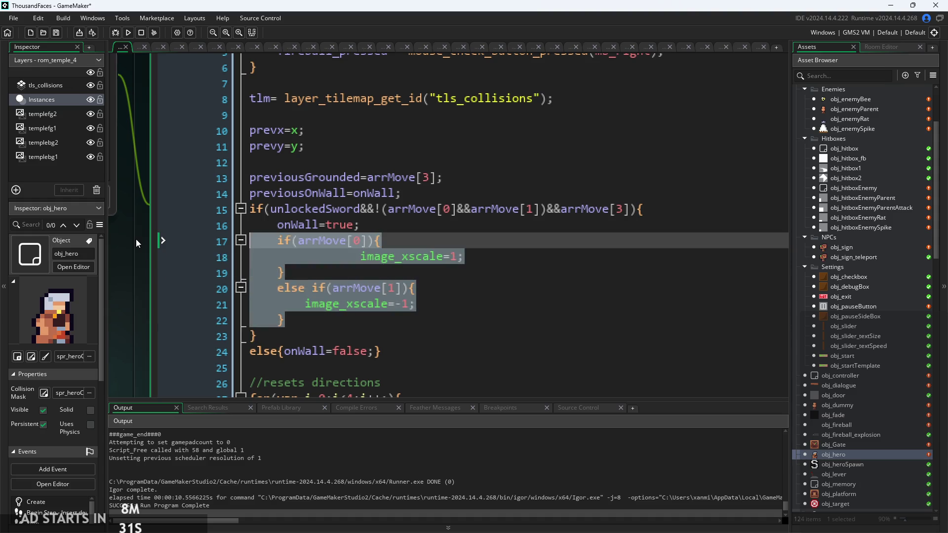
key(BackSpace)
key(BackSpace)
Return to the End Step code and review the else-if facing check around lines 159–161
scroll(223, 279, down, 3)
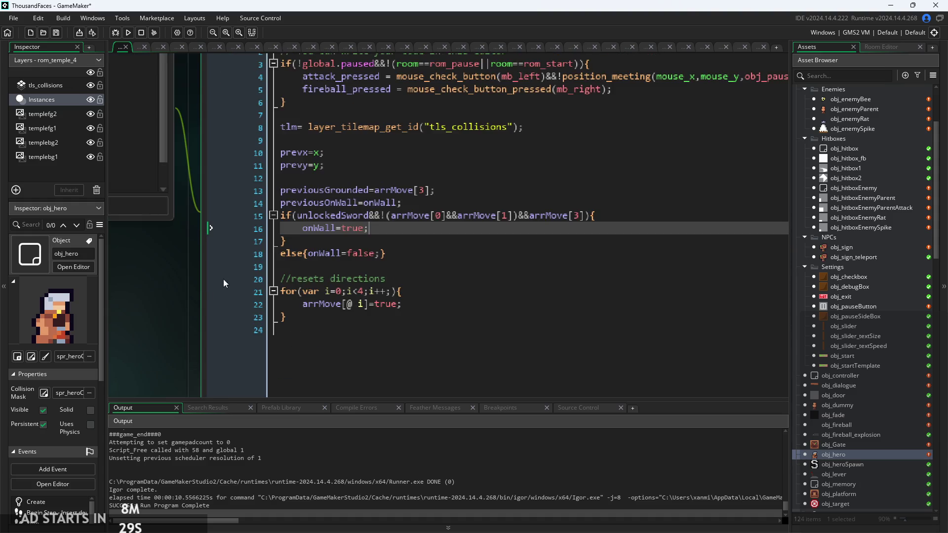
click(337, 122)
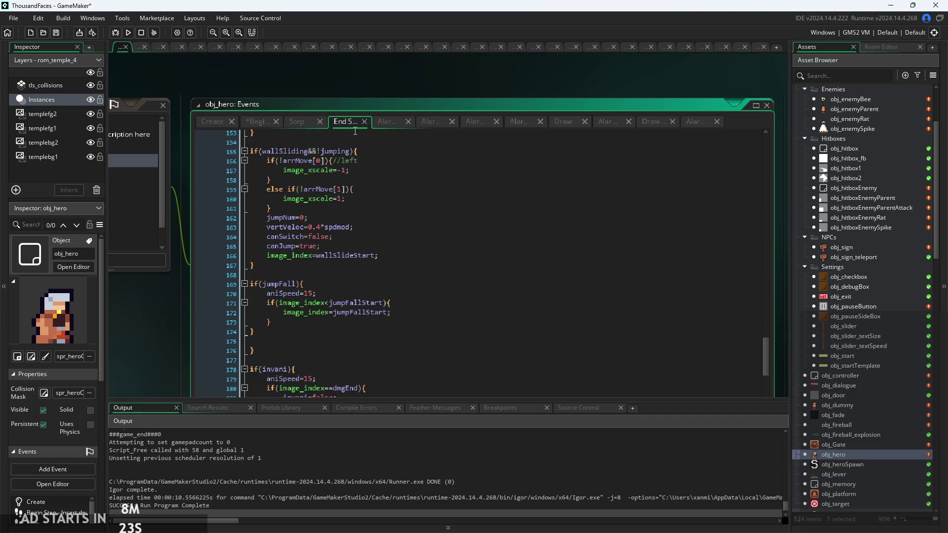
click(382, 126)
click(346, 122)
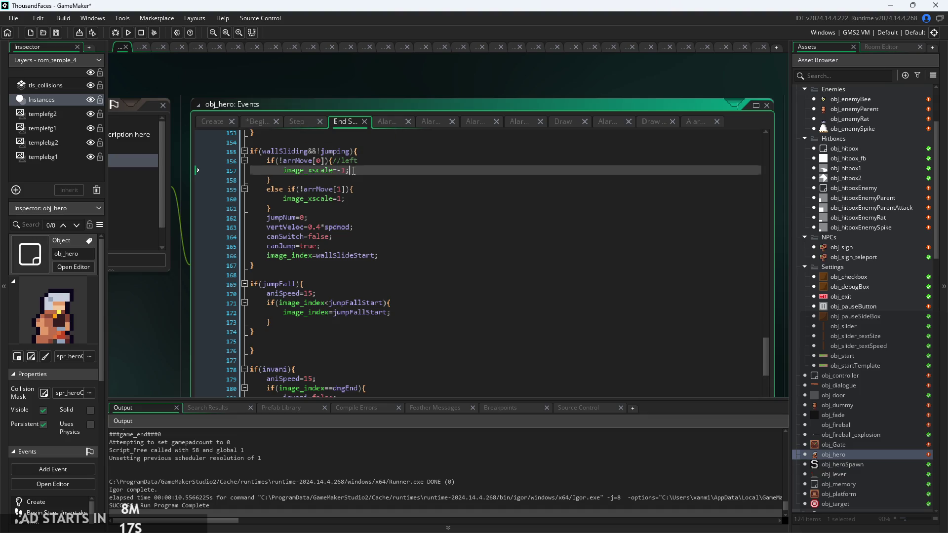
click(376, 189)
scroll(405, 198, up, 3)
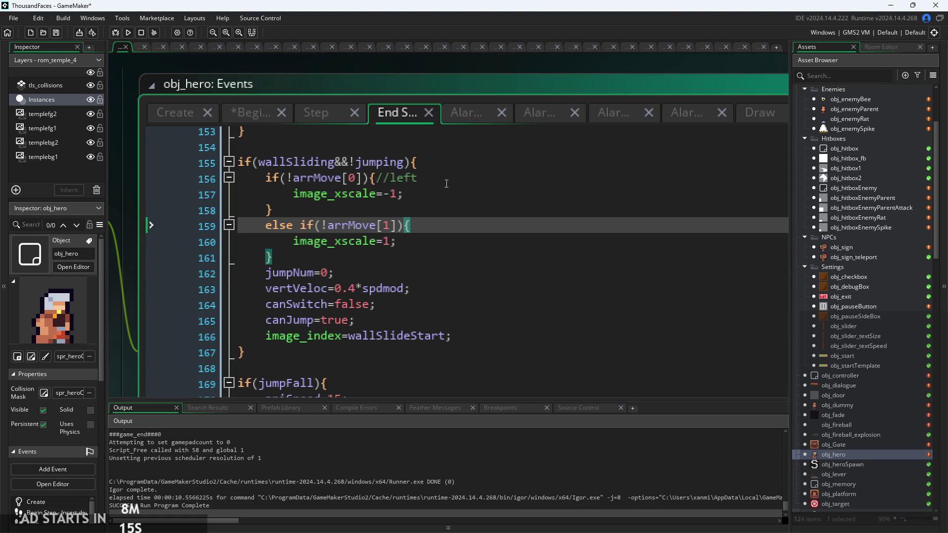
scroll(446, 183, up, 3)
scroll(447, 183, up, 2)
click(352, 292)
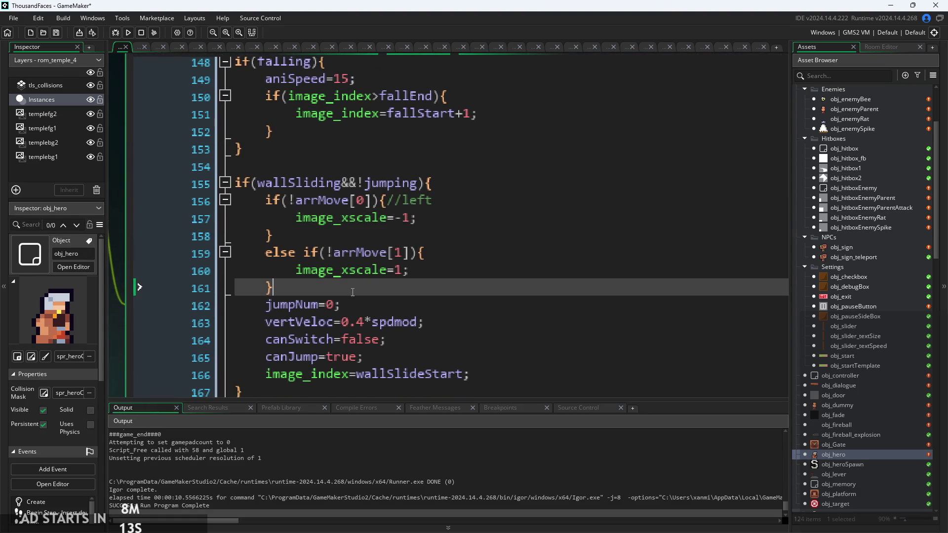
Inspect the canSwitch=false line and the end of the wall-slide block
mouse_move(356, 267)
scroll(451, 257, down, 2)
click(453, 263)
scroll(453, 270, down, 2)
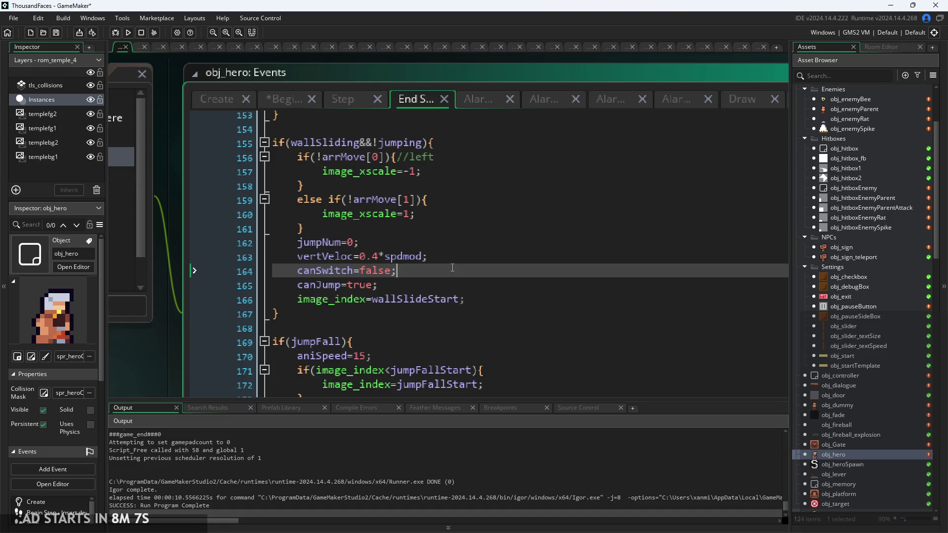
scroll(452, 268, down, 1)
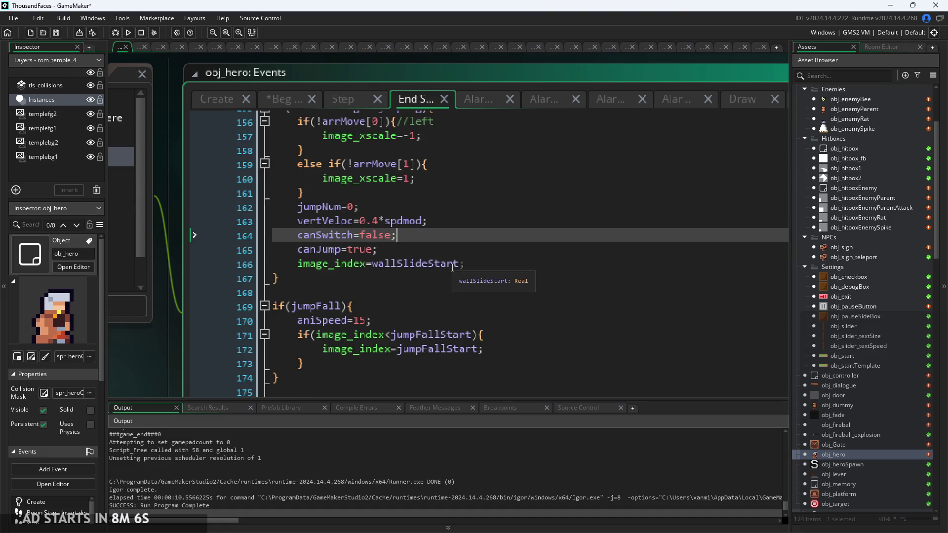
click(391, 298)
click(398, 281)
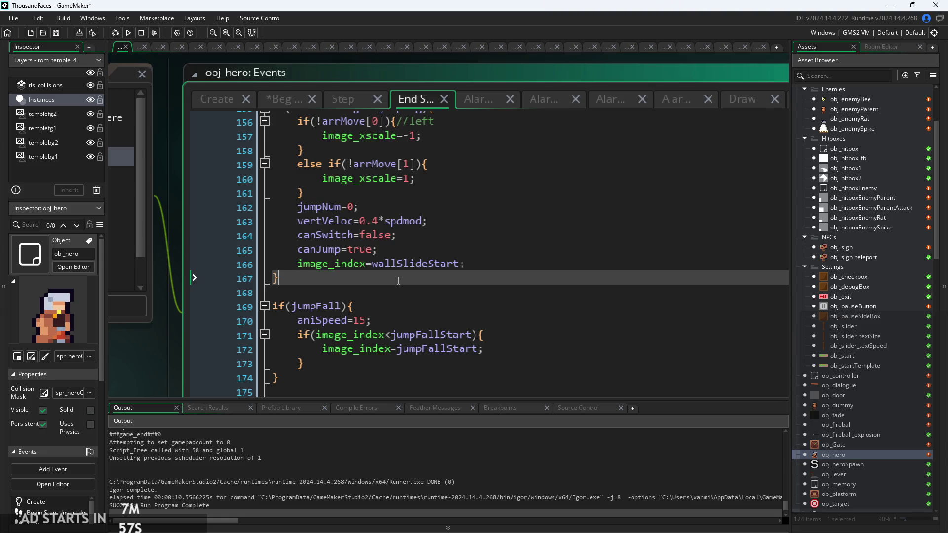
Review the wall-slide lines: image_index=wallSlideStart, canJump=true, the line 155 condition and if(!invani)
click(494, 264)
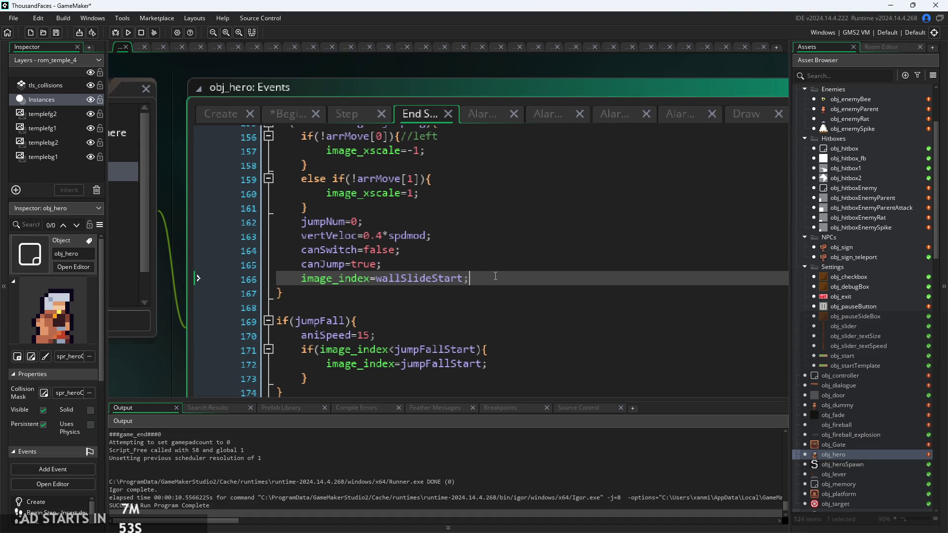
scroll(454, 259, up, 1)
scroll(426, 300, up, 1)
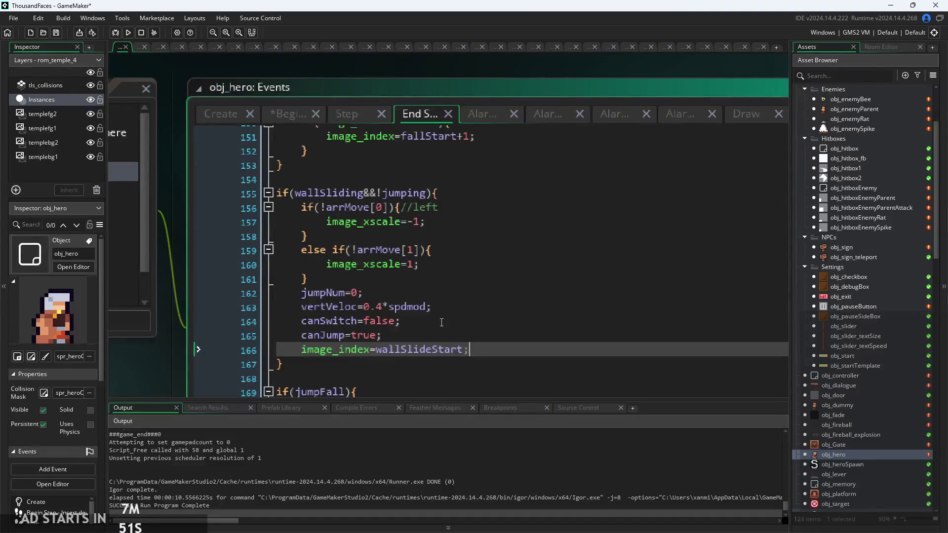
scroll(477, 319, down, 1)
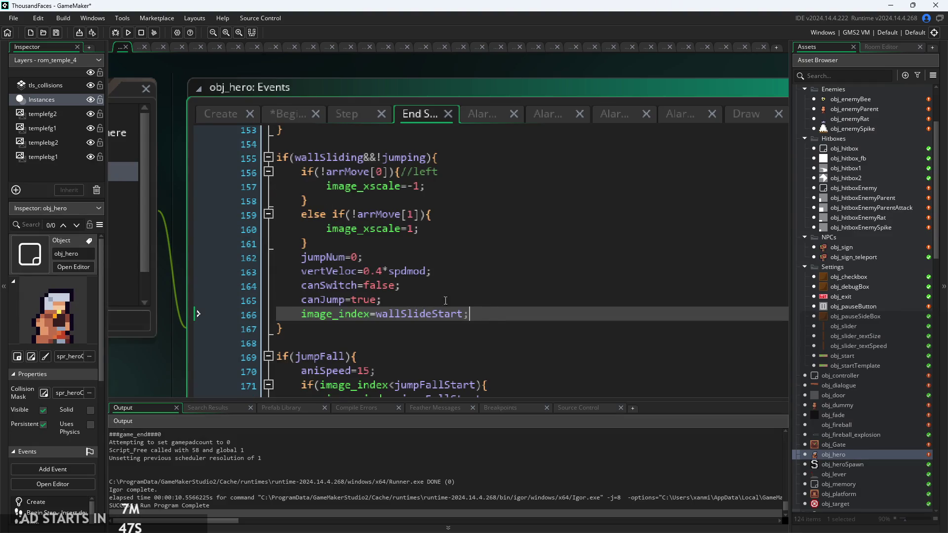
click(414, 294)
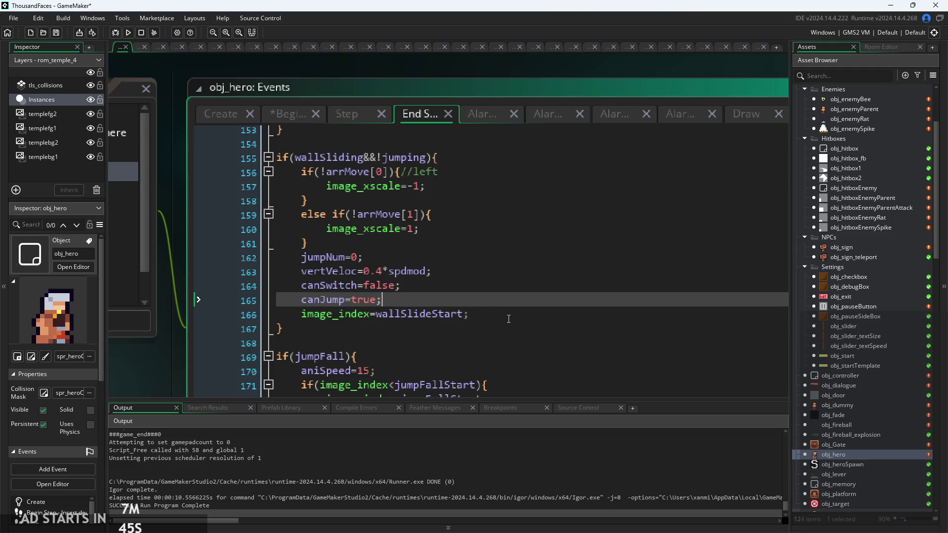
click(508, 319)
scroll(504, 311, down, 1)
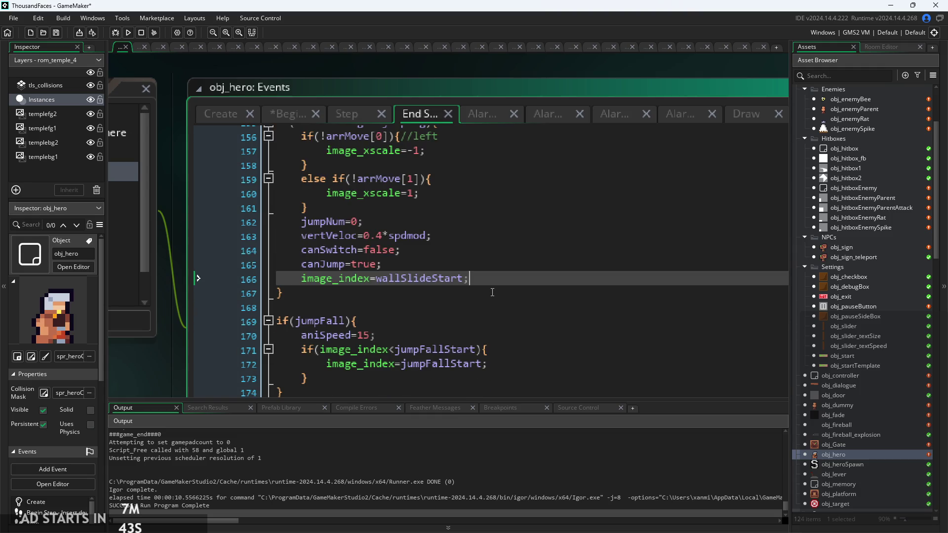
scroll(492, 290, up, 5)
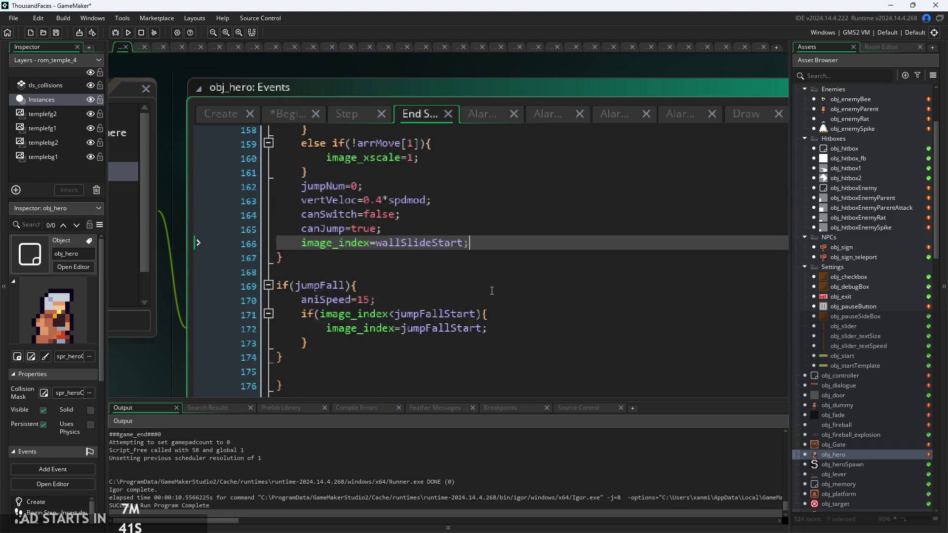
click(486, 299)
scroll(486, 299, up, 3)
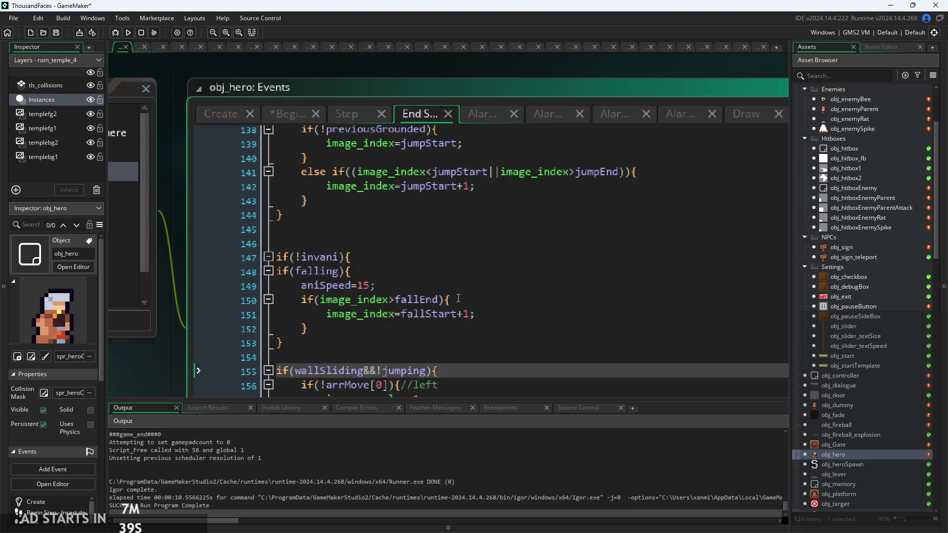
click(459, 293)
scroll(458, 299, down, 1)
Look over the running and jumping animation code: aniSpeed=5, image_index=runStart, image_index=jumpStart+1
scroll(459, 298, up, 8)
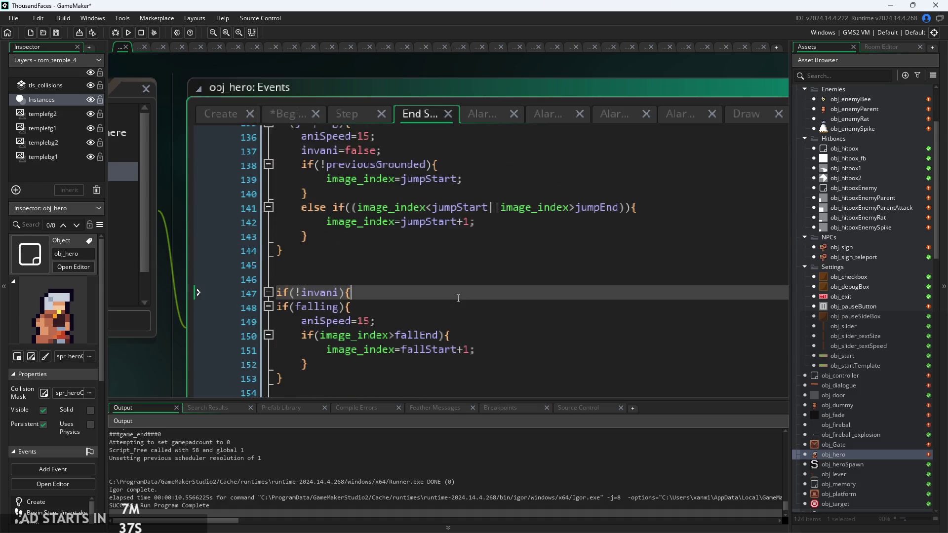
click(459, 284)
scroll(369, 216, down, 2)
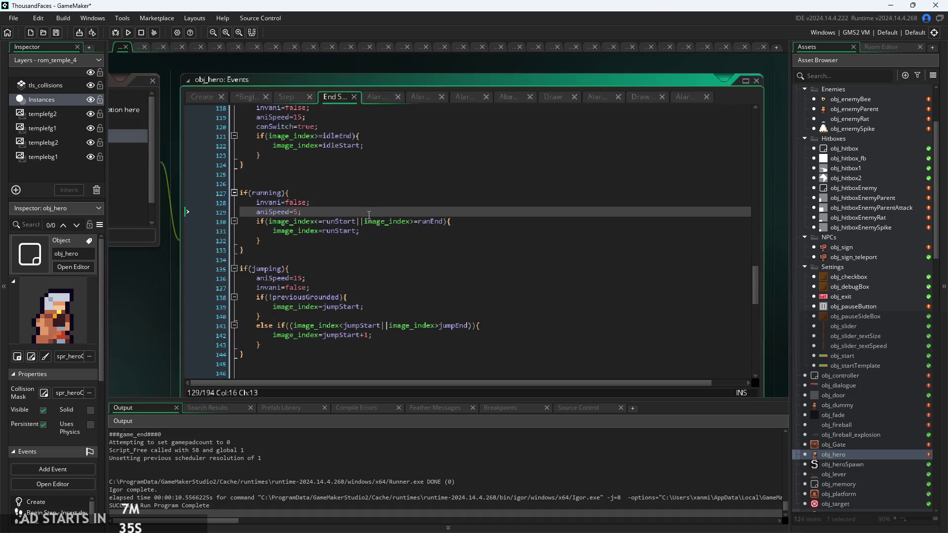
click(424, 228)
drag(689, 342, 687, 396)
scroll(746, 222, down, 3)
click(746, 222)
scroll(745, 212, down, 2)
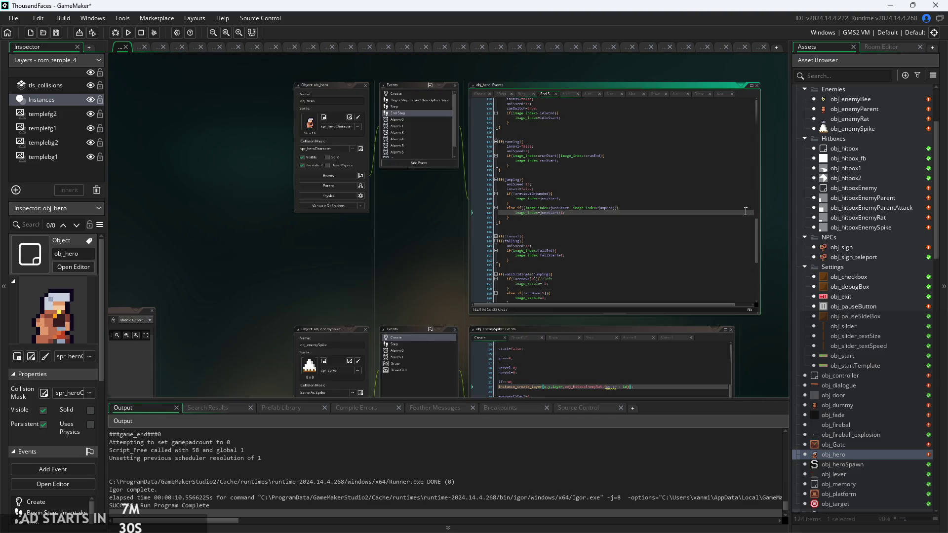
scroll(366, 287, up, 5)
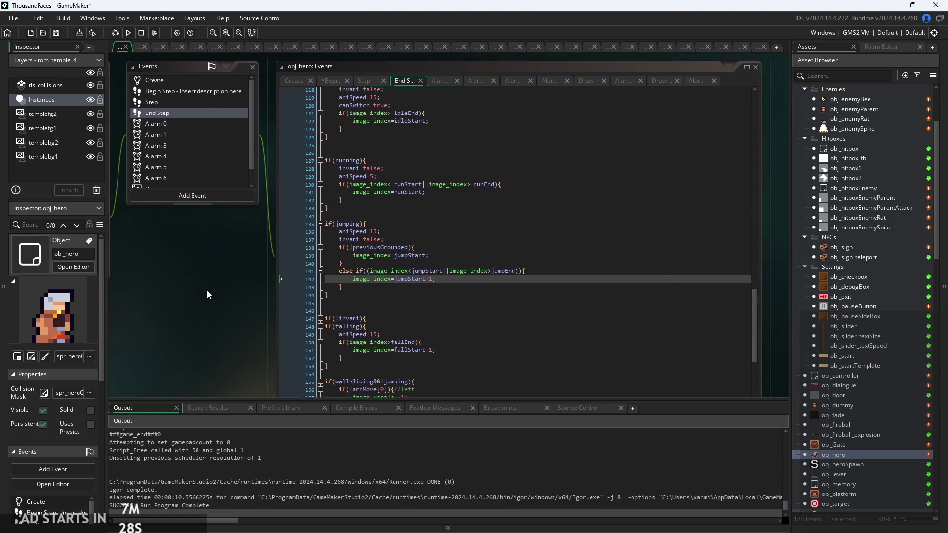
scroll(204, 291, down, 3)
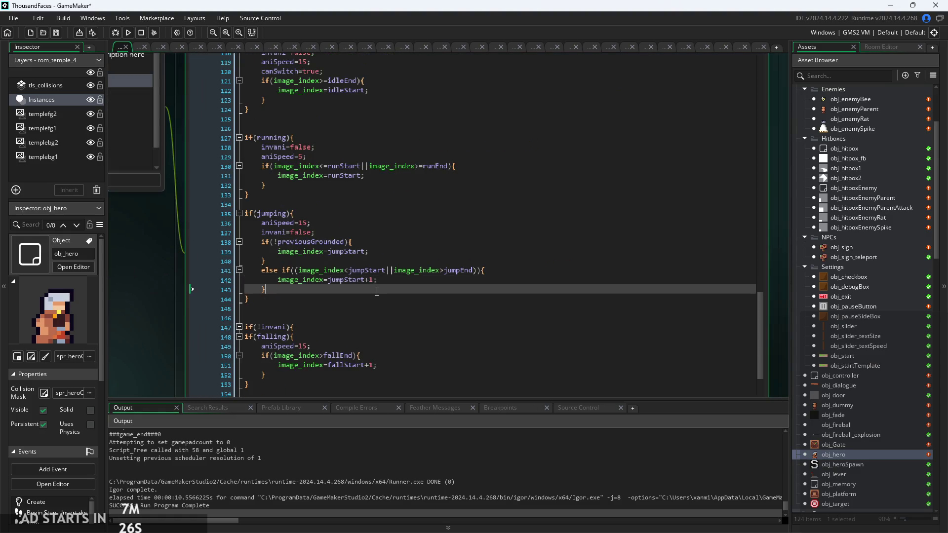
scroll(377, 292, up, 6)
scroll(377, 292, up, 13)
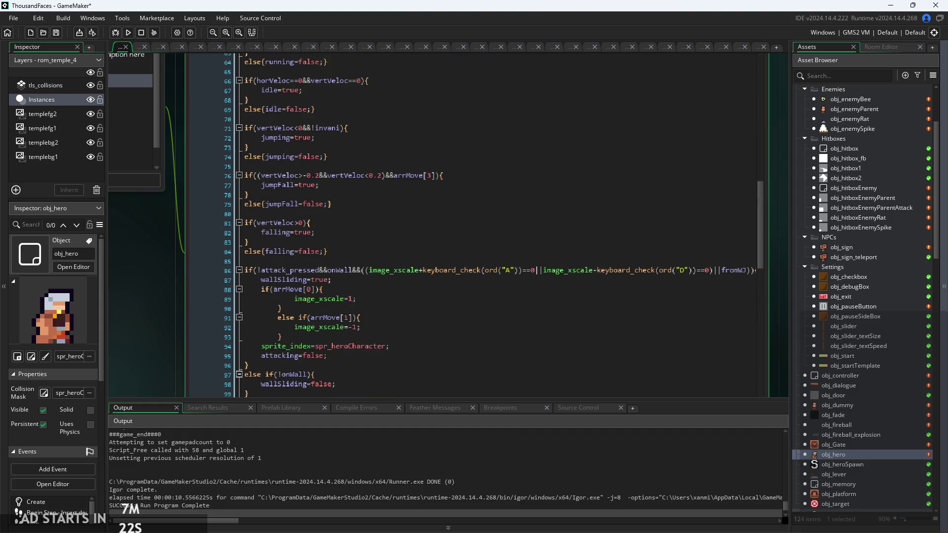
Switch to the ThousandFacesNotes sketch in Paint and scroll down through the notes
key(alt+Tab)
scroll(661, 333, down, 3)
scroll(700, 271, down, 5)
Sketch a vertical wall line with the hero drawn as a loop beside it
drag(568, 512, 935, 512)
scroll(192, 352, up, 10)
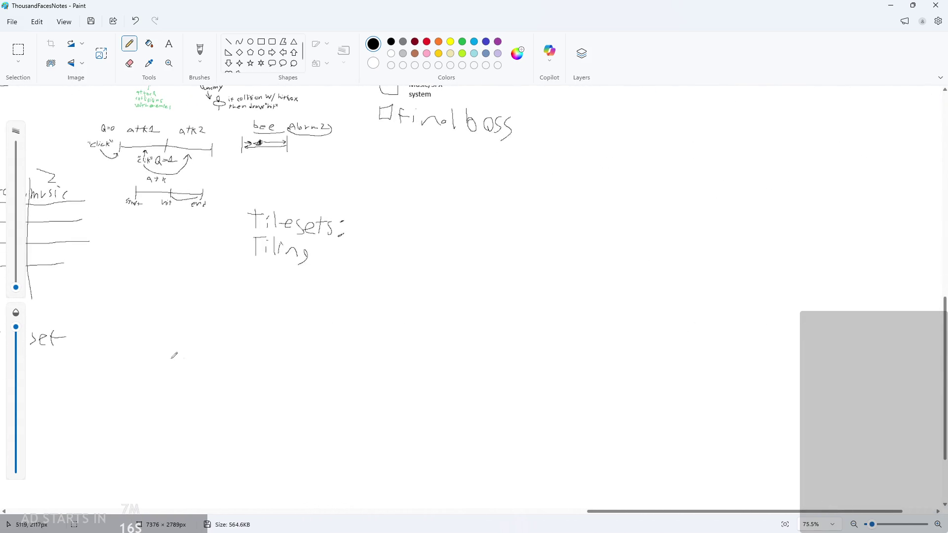
drag(250, 145, 258, 417)
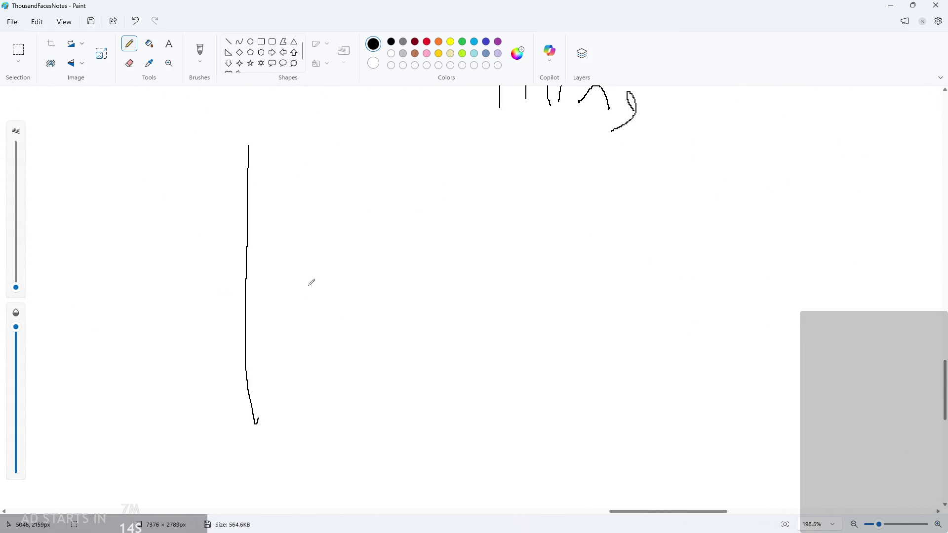
scroll(314, 261, up, 1)
mouse_move(310, 253)
mouse_down()
mouse_move(292, 241)
mouse_move(294, 266)
mouse_move(245, 257)
mouse_move(289, 272)
mouse_up()
scroll(289, 272, up, 2)
scroll(381, 248, down, 1)
key(ctrl+z)
scroll(395, 190, down, 2)
Sketch a second wall with the hero straddling it, undoing the stray arrowhead
drag(419, 189, 527, 191)
mouse_move(491, 144)
mouse_down()
mouse_move(544, 163)
mouse_move(470, 237)
mouse_up()
scroll(635, 431, down, 1)
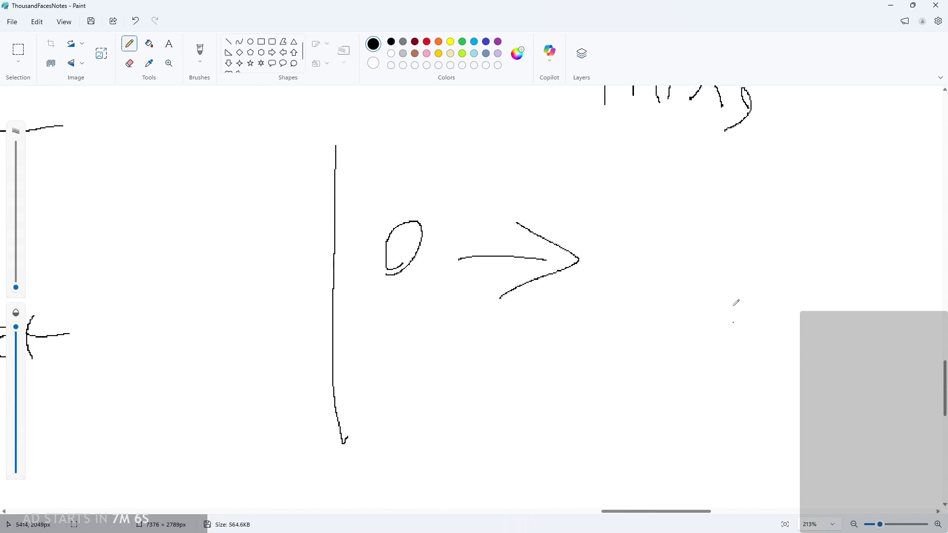
scroll(652, 206, up, 1)
drag(651, 209, 625, 449)
mouse_move(738, 304)
mouse_down()
mouse_move(762, 280)
mouse_move(726, 311)
mouse_up()
mouse_move(672, 287)
mouse_down()
mouse_move(696, 319)
mouse_move(645, 312)
mouse_up()
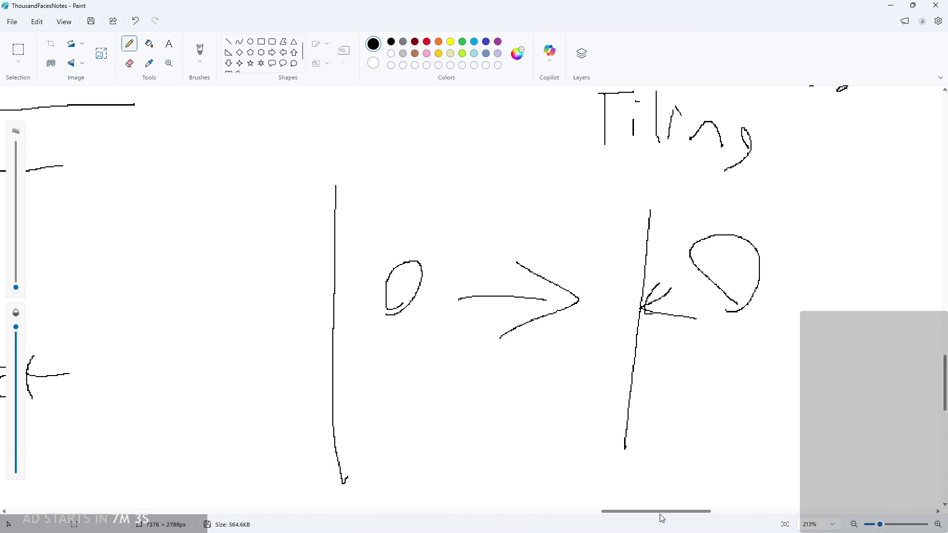
drag(669, 512, 711, 504)
key(ctrl+z)
key(ctrl+z)
key(ctrl+z)
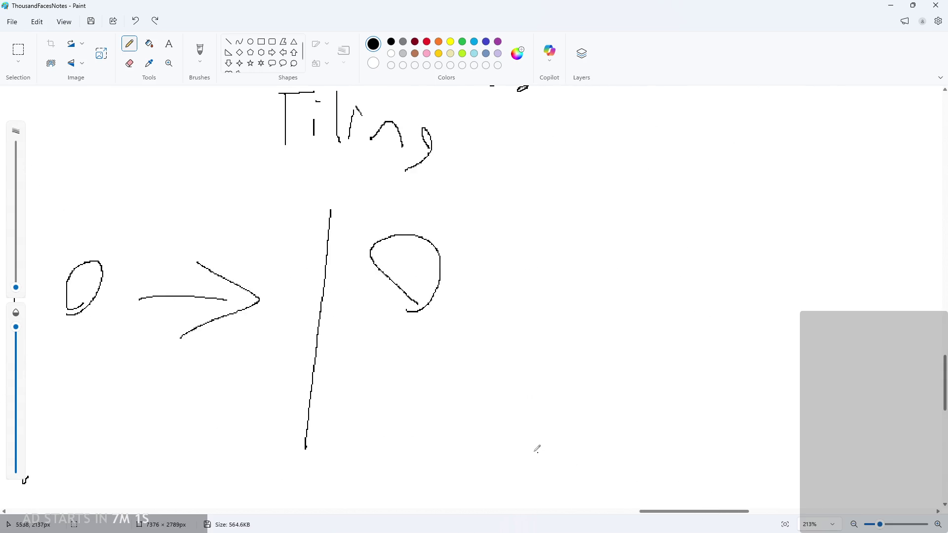
mouse_move(343, 280)
mouse_down()
mouse_move(319, 297)
mouse_move(349, 275)
mouse_up()
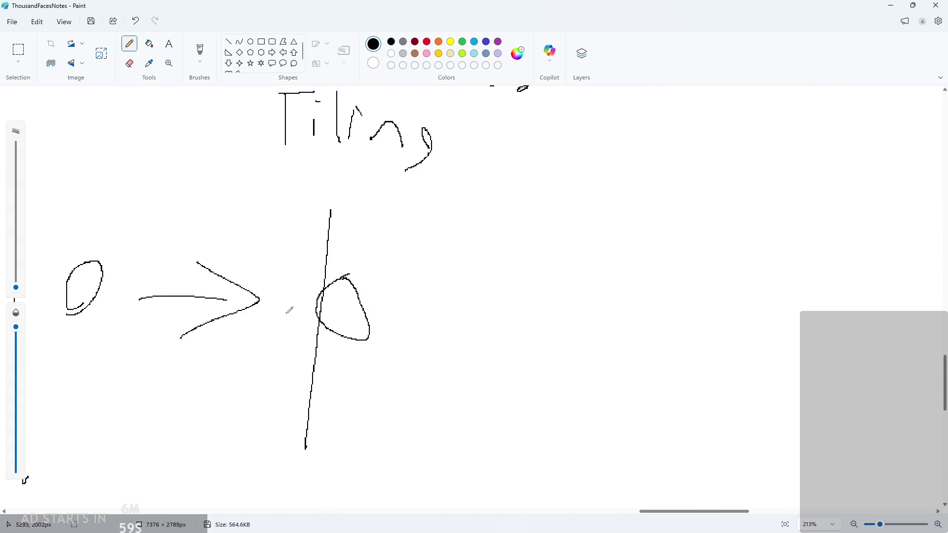
Add a checkmark and the note 'xScale × -1' beside the sketch
mouse_move(478, 228)
mouse_down()
mouse_move(404, 261)
mouse_move(479, 265)
mouse_up()
mouse_move(483, 171)
mouse_down()
mouse_move(504, 192)
mouse_move(470, 187)
mouse_move(491, 203)
mouse_up()
key(ctrl+z)
key(ctrl+z)
key(ctrl+z)
drag(541, 177, 524, 200)
mouse_move(555, 185)
mouse_down()
mouse_move(557, 203)
mouse_move(543, 194)
mouse_up()
mouse_move(578, 169)
mouse_down()
mouse_move(572, 203)
mouse_move(608, 213)
mouse_up()
drag(640, 179, 665, 180)
drag(625, 200, 670, 206)
drag(687, 159, 701, 181)
mouse_move(705, 162)
mouse_down()
mouse_move(686, 186)
mouse_move(634, 202)
mouse_up()
key(ctrl+z)
key(ctrl+z)
key(ctrl+z)
key(ctrl+z)
mouse_move(647, 194)
mouse_down()
mouse_move(672, 195)
mouse_move(654, 212)
mouse_move(724, 211)
mouse_up()
mouse_move(659, 221)
mouse_down()
mouse_move(783, 211)
mouse_move(800, 231)
mouse_up()
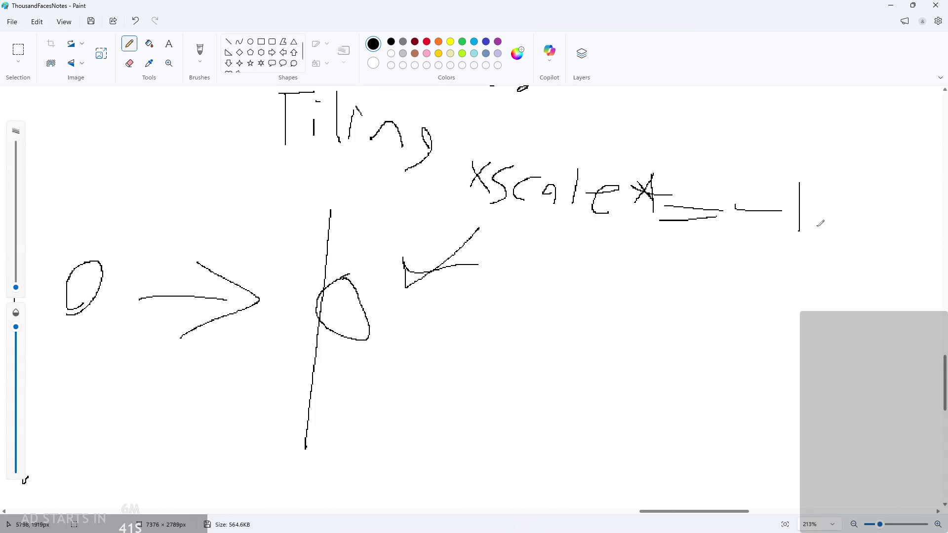
Draw a third wall with an arrow and the hero sliding down it with speed lines, then minimize Paint
drag(545, 252, 531, 472)
drag(453, 336, 500, 340)
drag(483, 319, 497, 341)
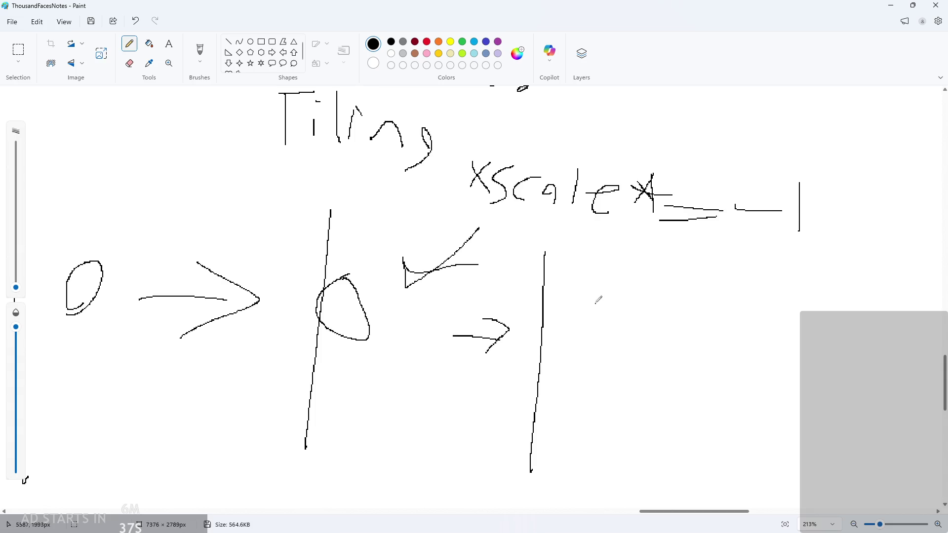
mouse_move(572, 350)
mouse_down()
mouse_move(604, 321)
mouse_move(571, 352)
mouse_up()
key(ctrl+z)
mouse_move(554, 419)
mouse_down()
mouse_move(581, 385)
mouse_move(554, 428)
mouse_up()
drag(556, 340, 557, 371)
drag(567, 345, 567, 368)
drag(577, 345, 576, 365)
scroll(582, 368, down, 2)
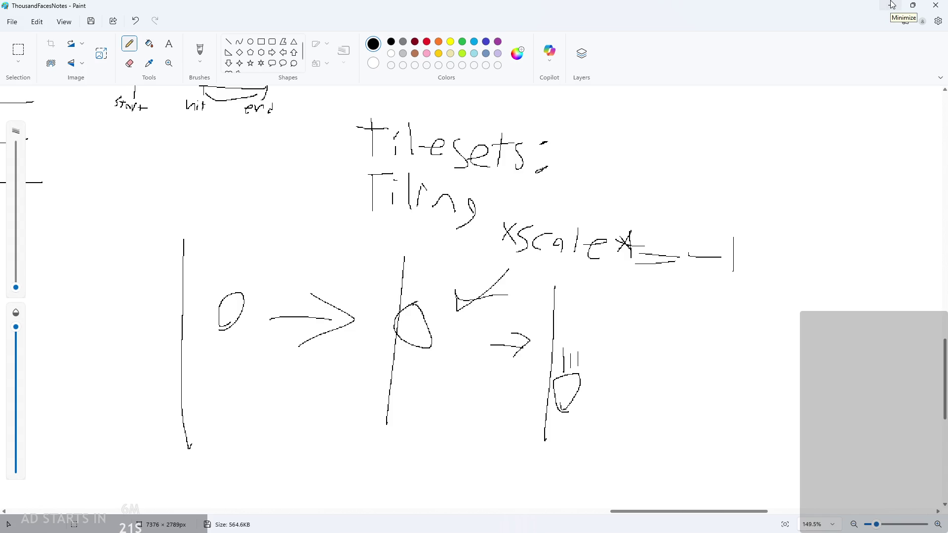
click(892, 5)
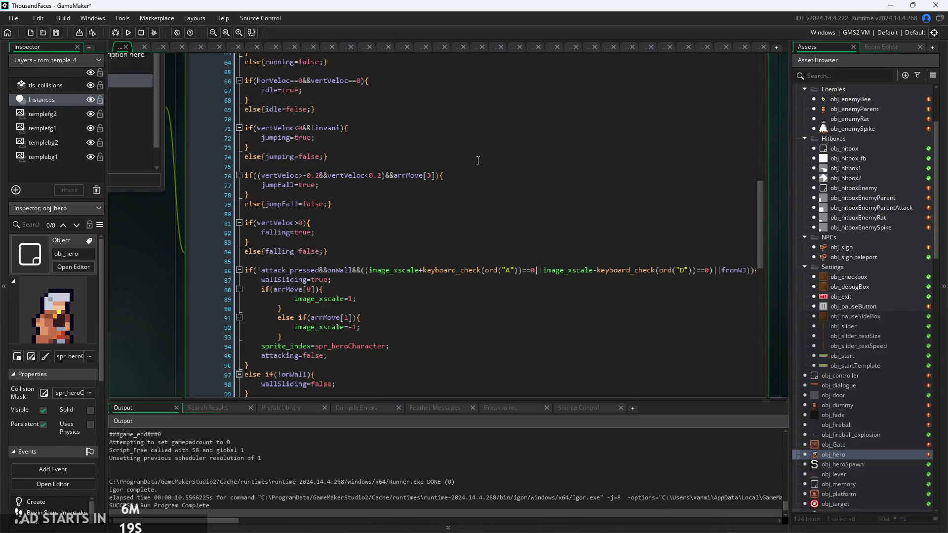
Switch to obj_hero's End Step event code
click(410, 105)
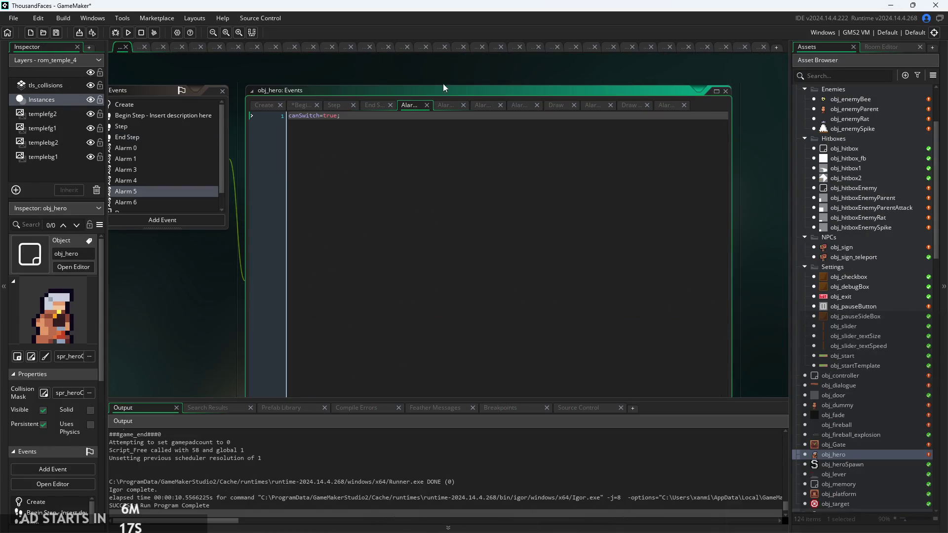
click(374, 106)
scroll(394, 177, up, 3)
scroll(395, 178, down, 3)
Remove one indent level from lines 92–93 of the wall-slide facing block
click(382, 285)
scroll(382, 284, down, 2)
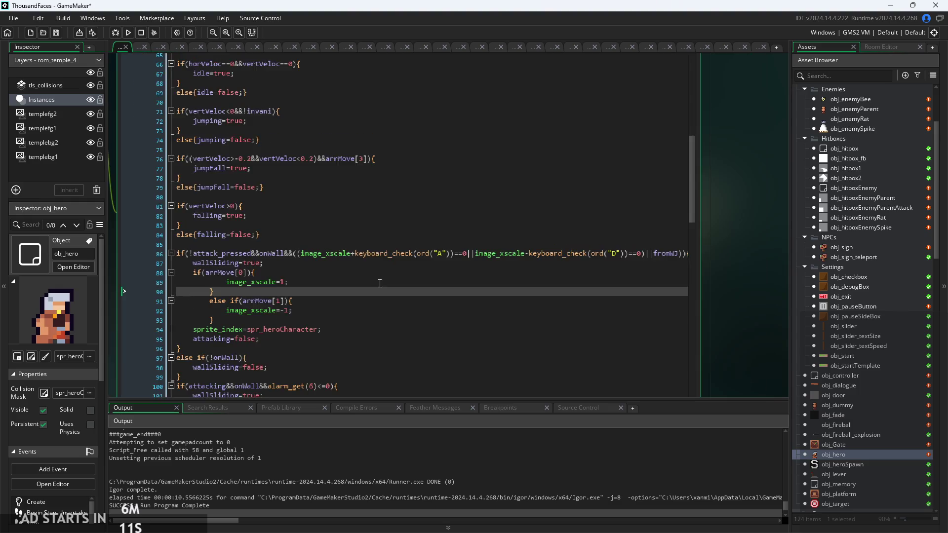
scroll(379, 283, up, 3)
click(458, 189)
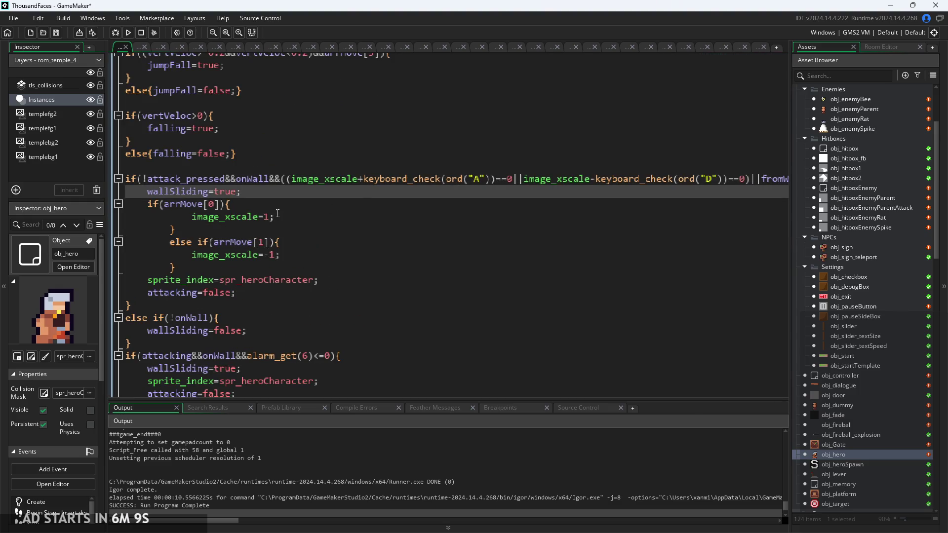
key(Down)
scroll(274, 237, up, 3)
key(Down)
key(Down)
key(Down)
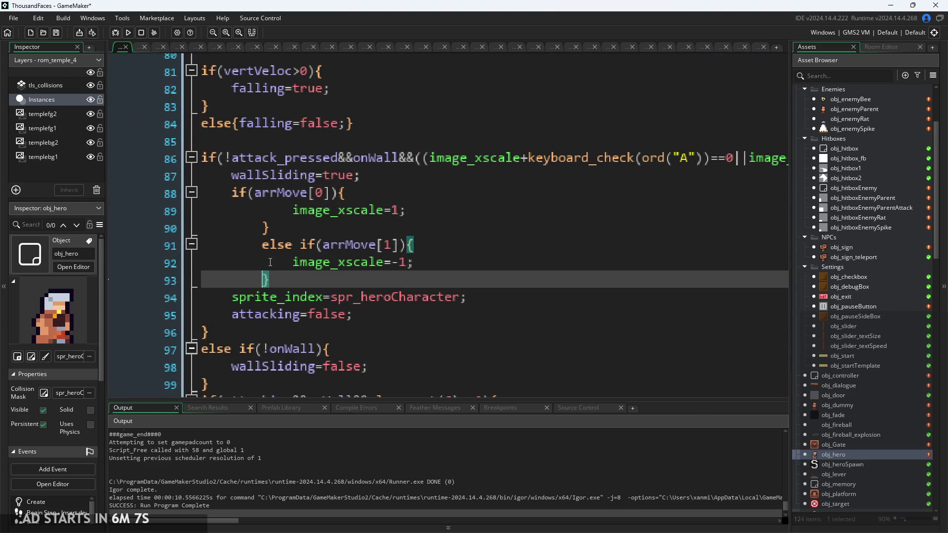
key(BackSpace)
key(Up)
key(Home)
key(BackSpace)
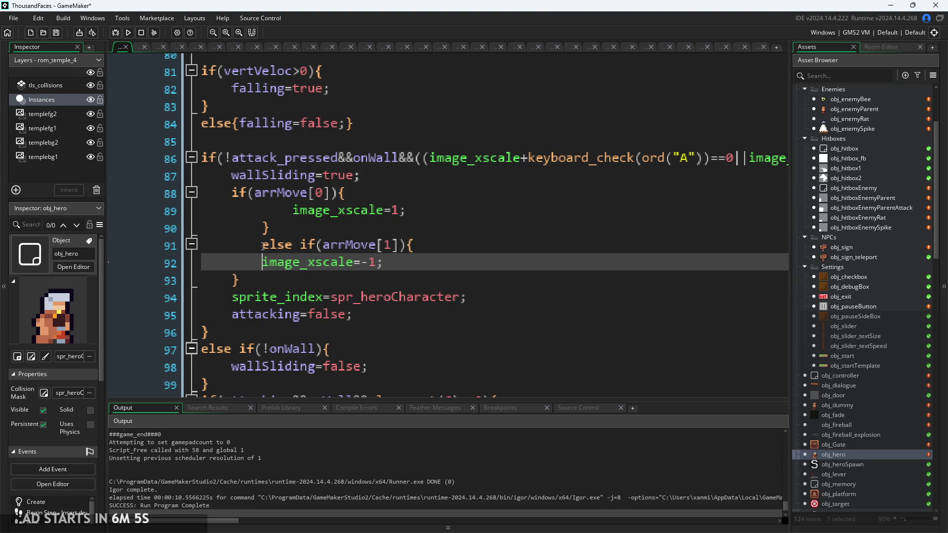
Remove one indent level from lines 89–91
key(Up)
key(BackSpace)
key(Up)
key(BackSpace)
key(Up)
key(BackSpace)
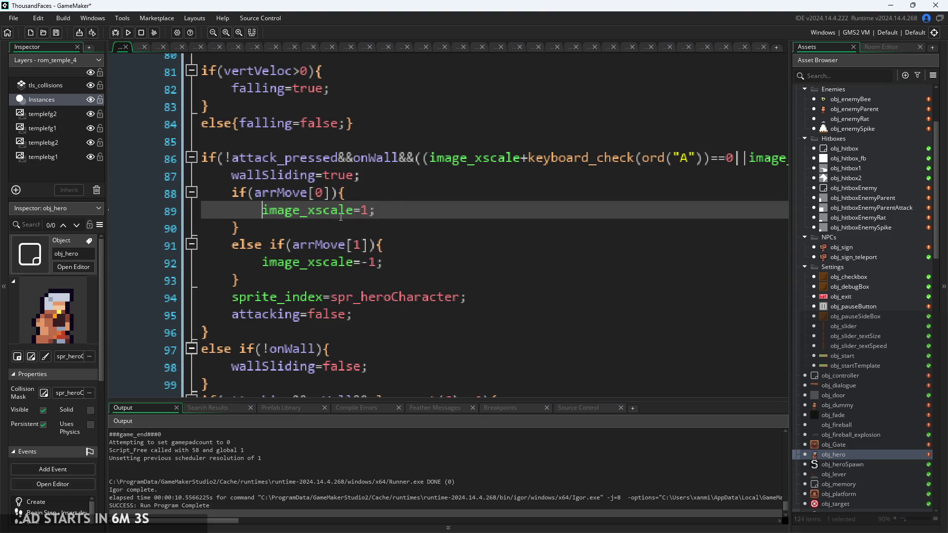
Widen the code editor and open a blank line after sprite_index=spr_heroCharacter;
click(375, 188)
click(462, 277)
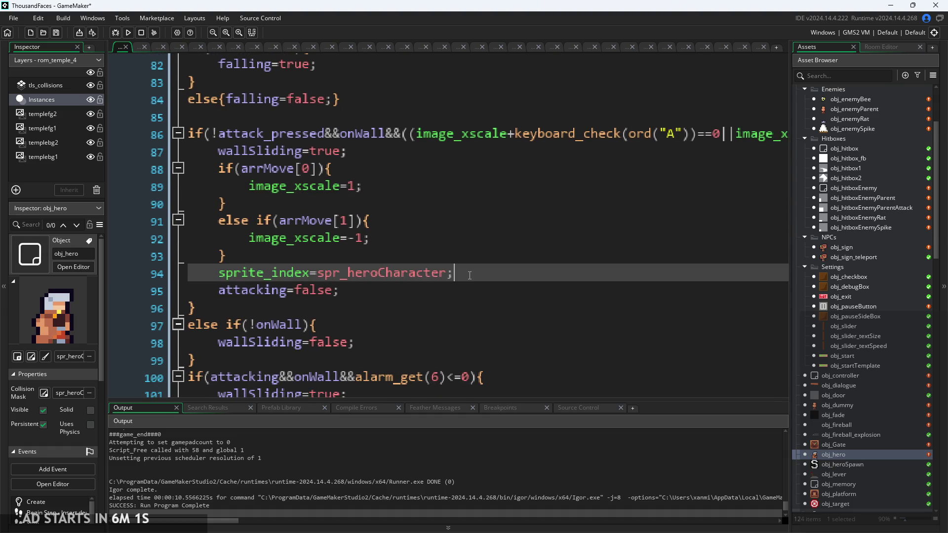
ctrl+scroll(476, 249, down, 1)
click(384, 245)
ctrl+scroll(384, 243, down, 3)
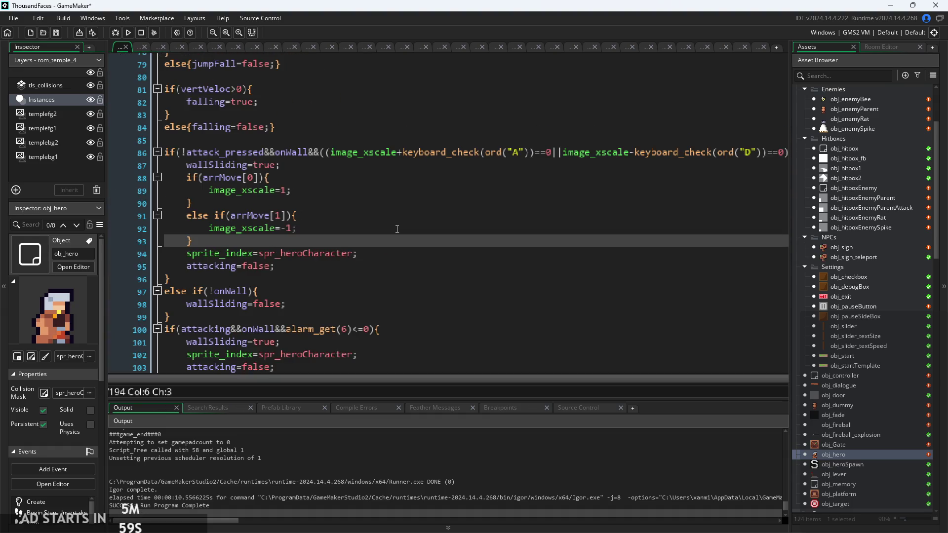
click(456, 190)
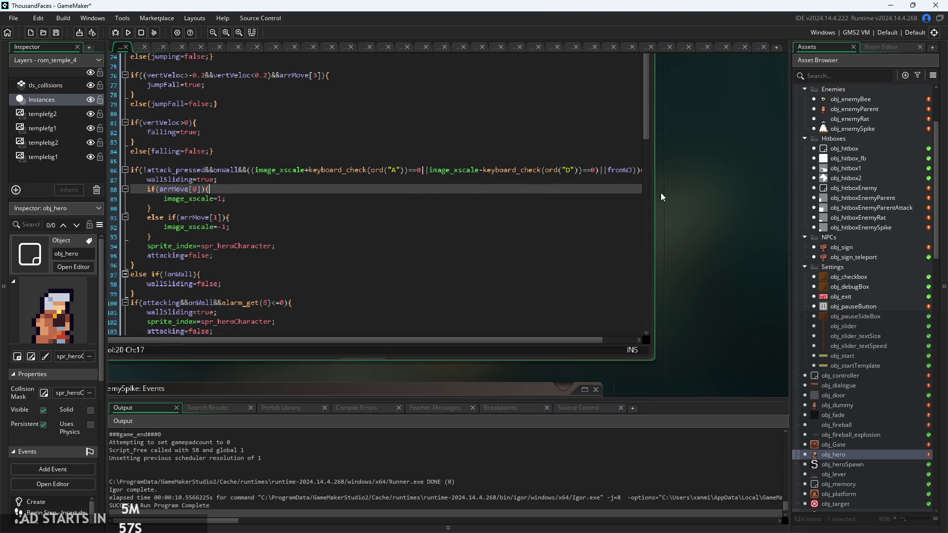
drag(661, 193, 692, 193)
click(477, 218)
ctrl+scroll(358, 218, up, 2)
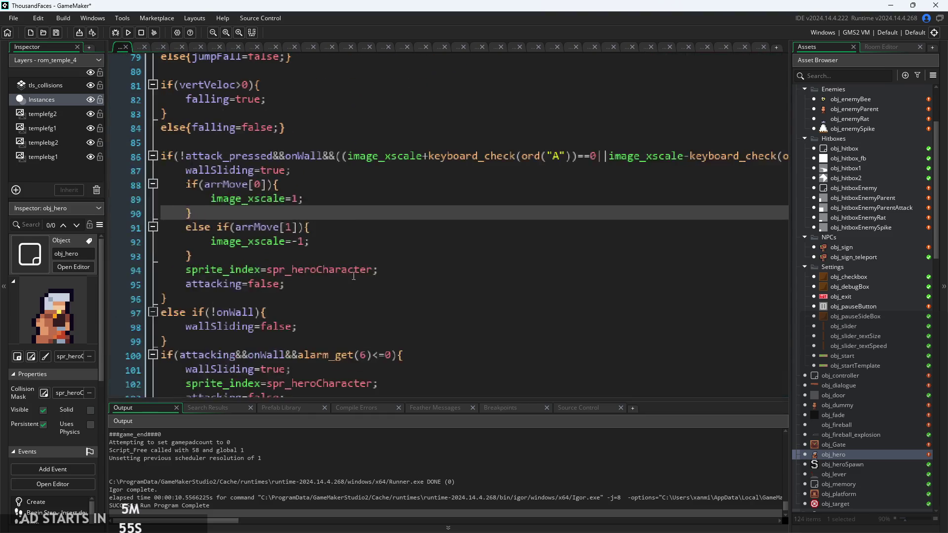
click(412, 275)
drag(413, 275, 536, 273)
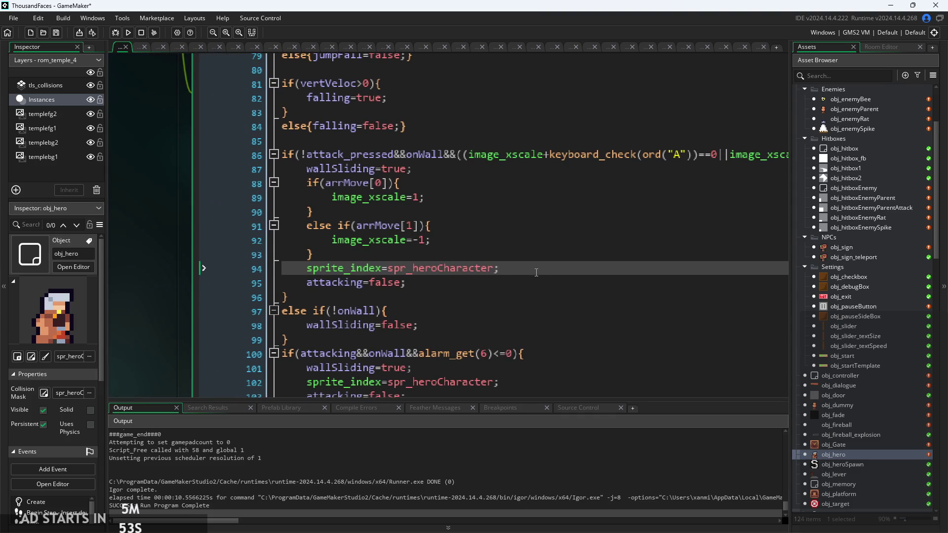
key(Return)
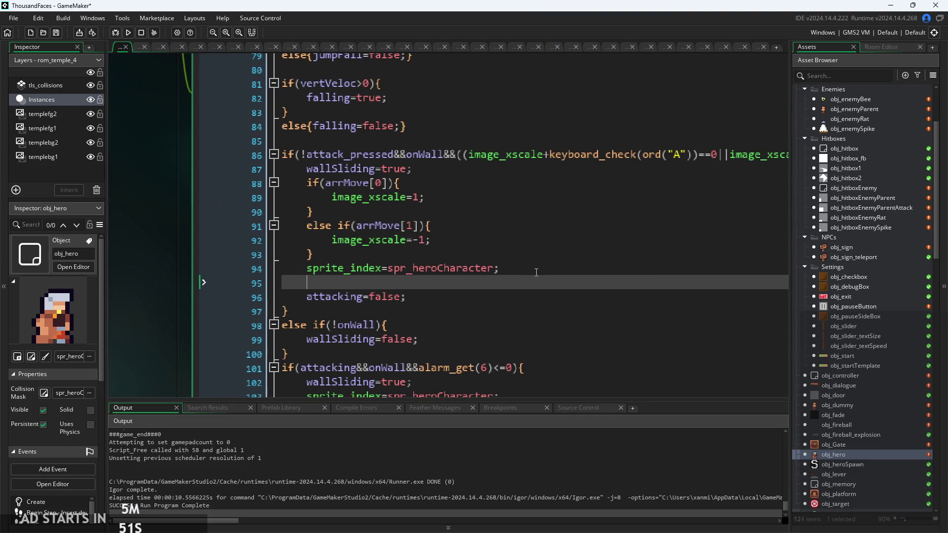
Enter image_index=wallSlideStart; on the new line 95 using autocomplete
text(image_index)
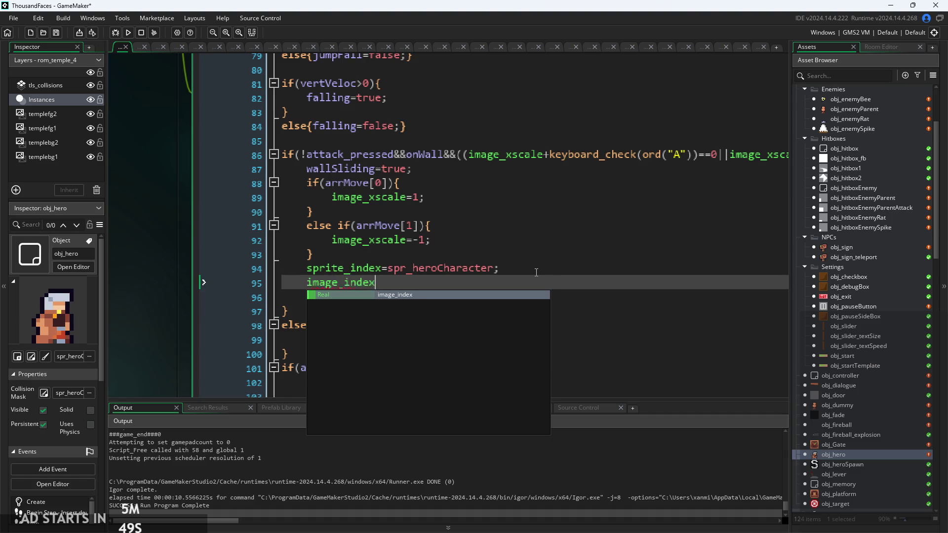
key(Return)
text(=)
key(BackSpace)
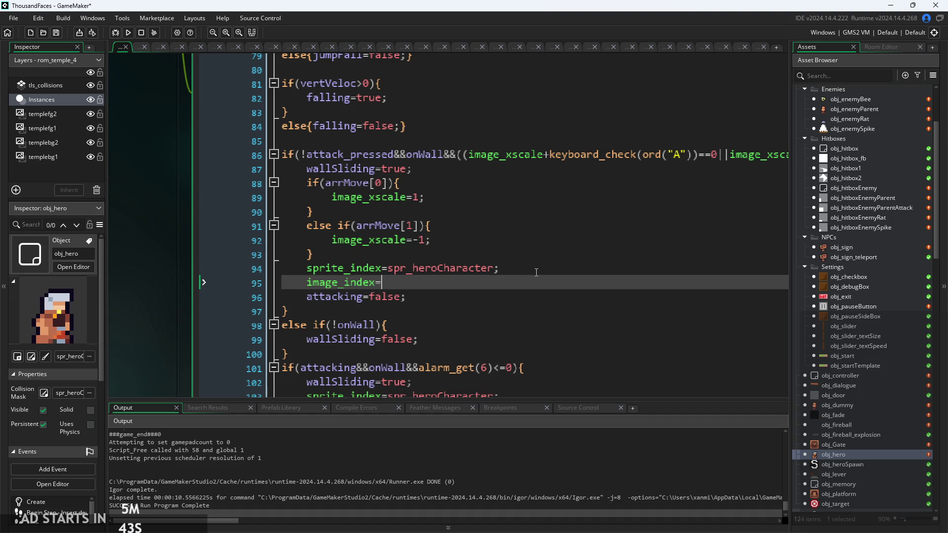
text(sl)
key(BackSpace)
key(BackSpace)
text(wal)
key(Return)
text(;)
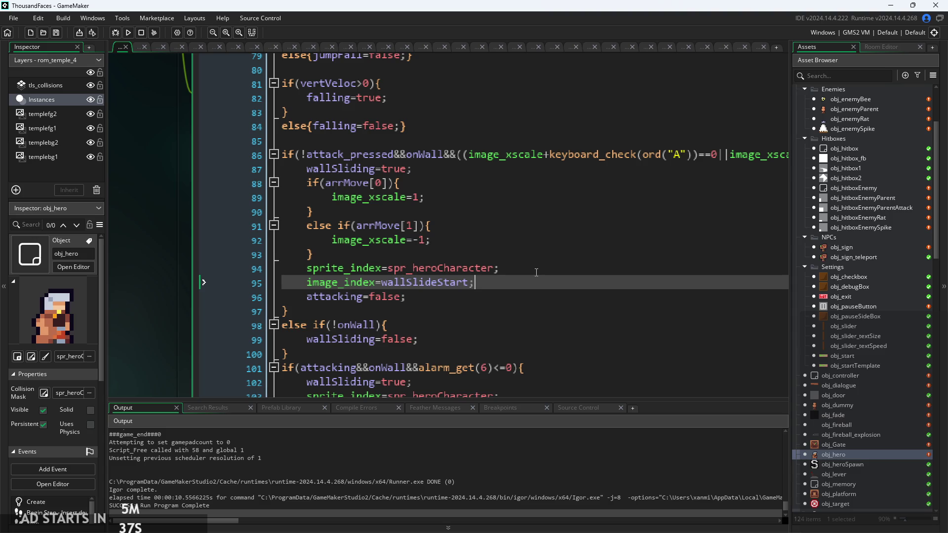
Comment out the old attacking-on-wall block (lines 101–107) with Ctrl+K and launch a test run
scroll(537, 273, down, 3)
click(501, 290)
click(538, 319)
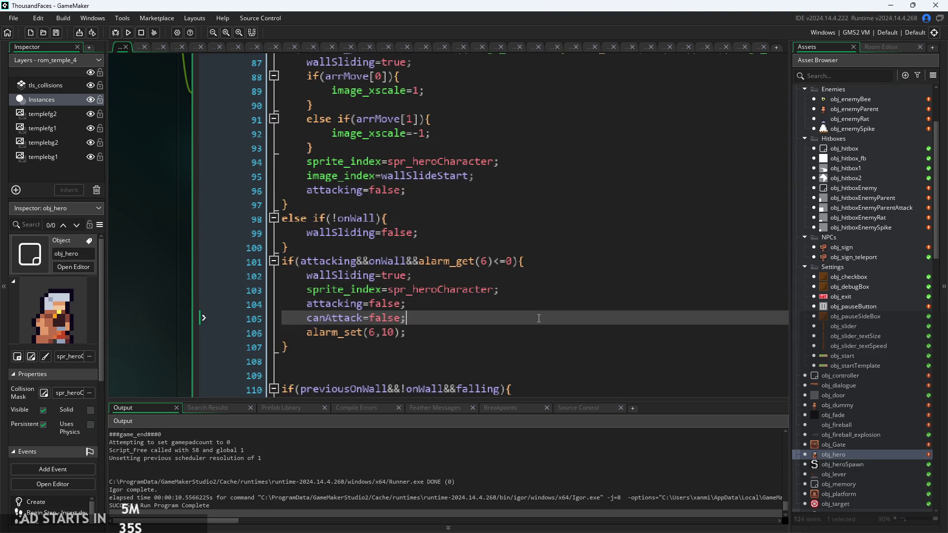
mouse_move(375, 361)
mouse_down()
mouse_move(296, 348)
mouse_move(167, 248)
mouse_move(165, 267)
mouse_up()
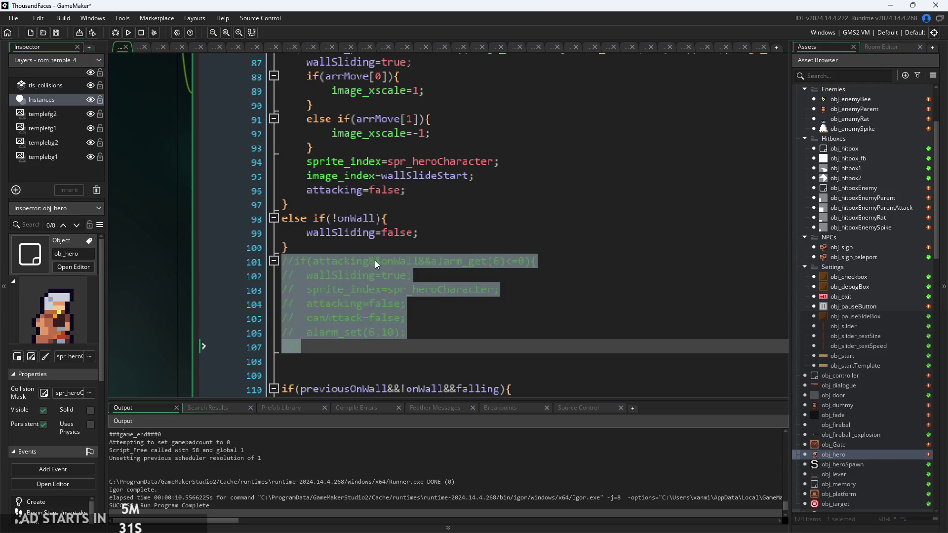
key(ctrl+k)
scroll(395, 264, down, 2)
click(428, 275)
click(418, 284)
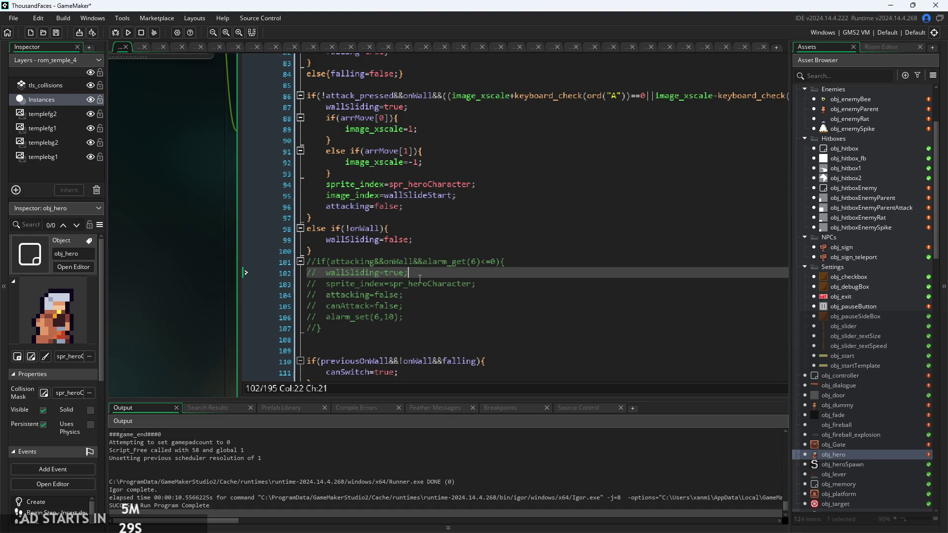
scroll(408, 295, up, 1)
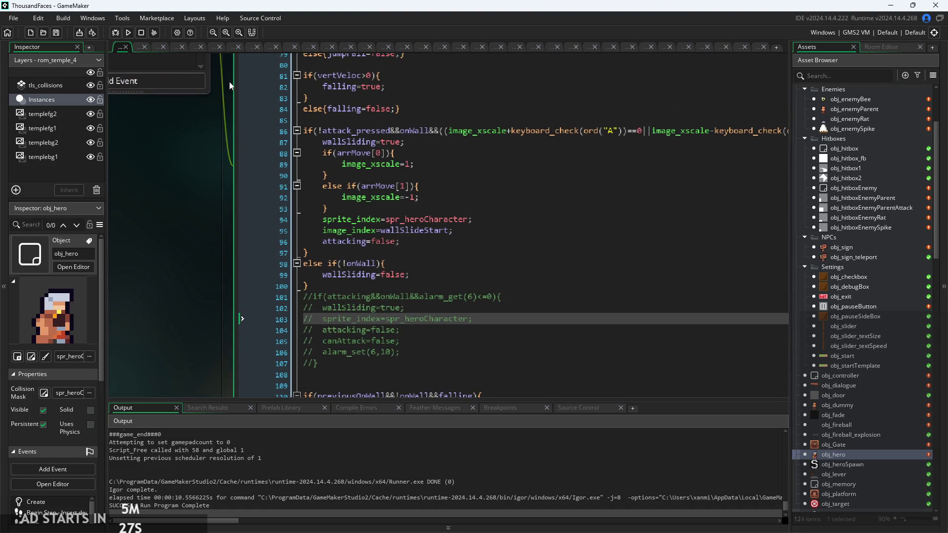
click(128, 33)
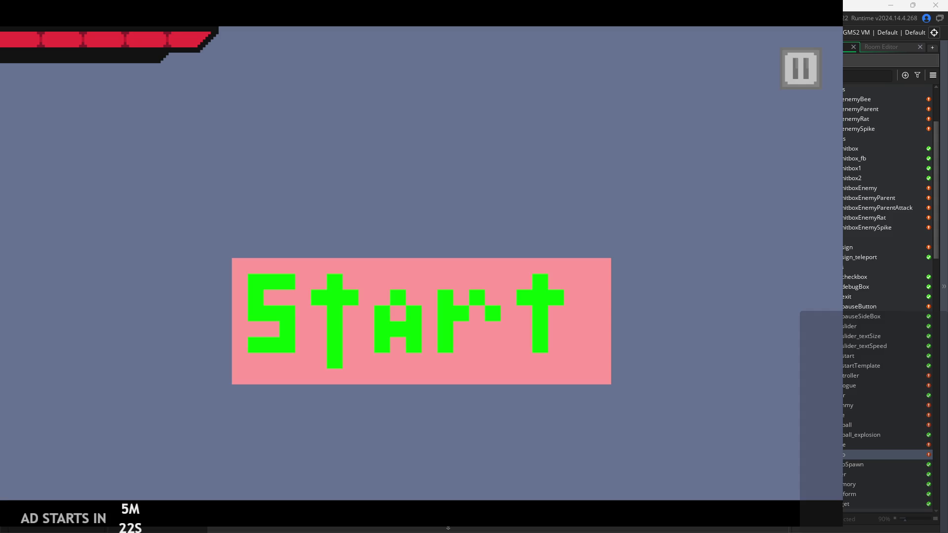
Start the game and test running, jumping, slashing and a wall-jump off the left wall
click(526, 359)
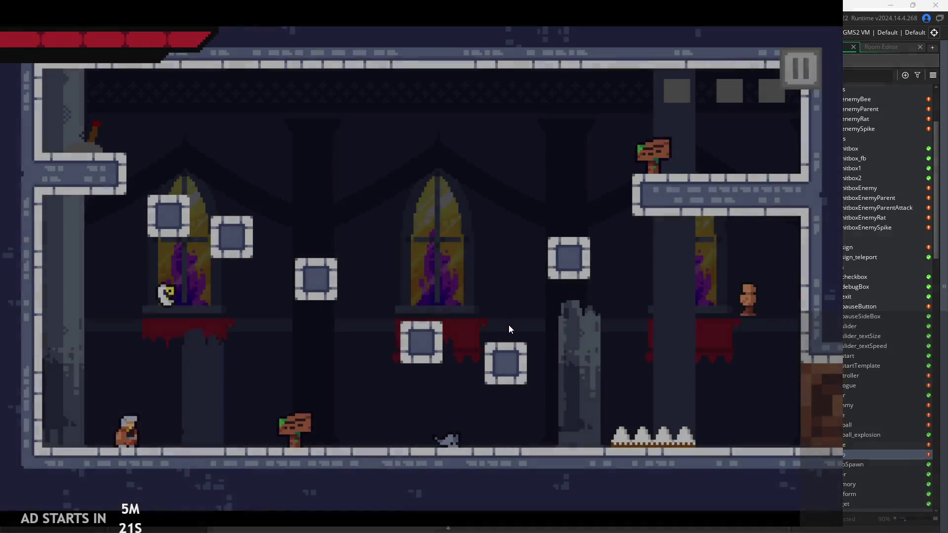
key(Right)
key(Left)
key(space)
key(Right)
key(Right)
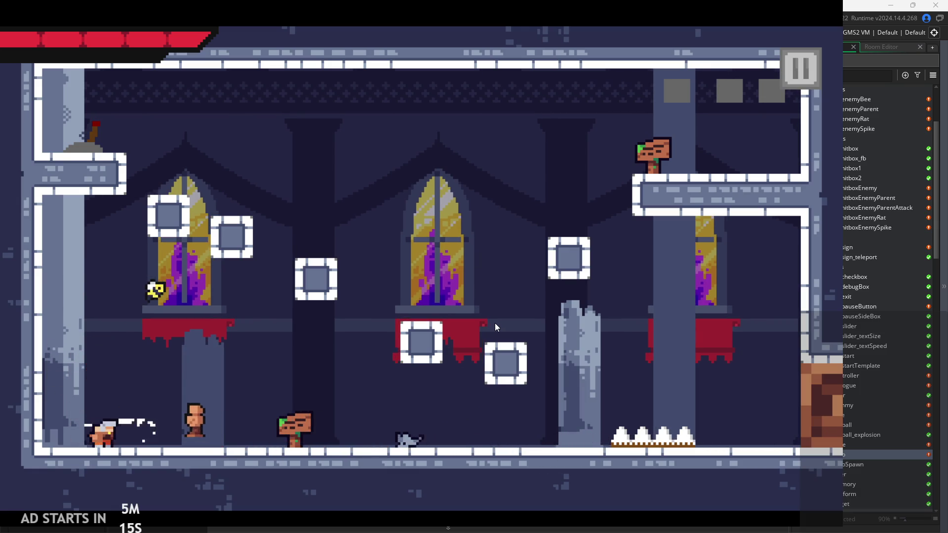
key(Right)
key(x)
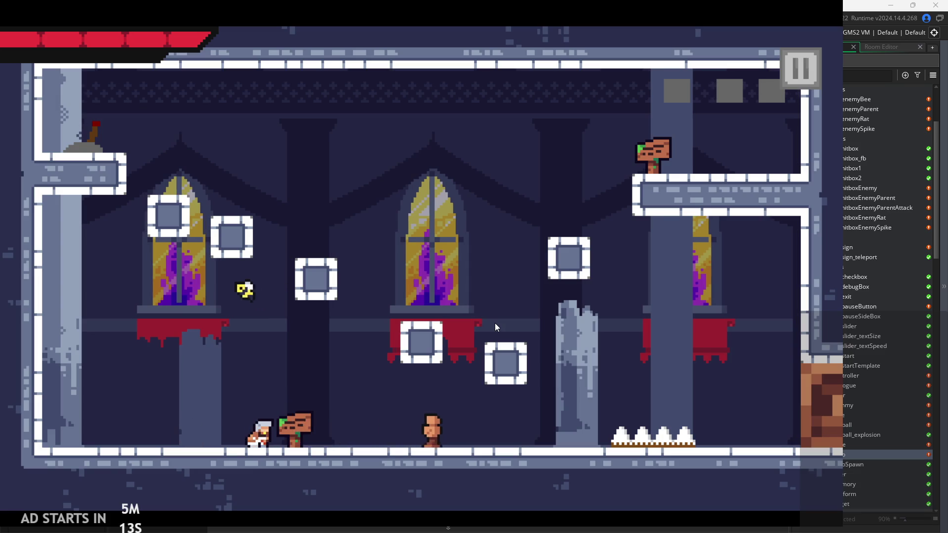
key(Left)
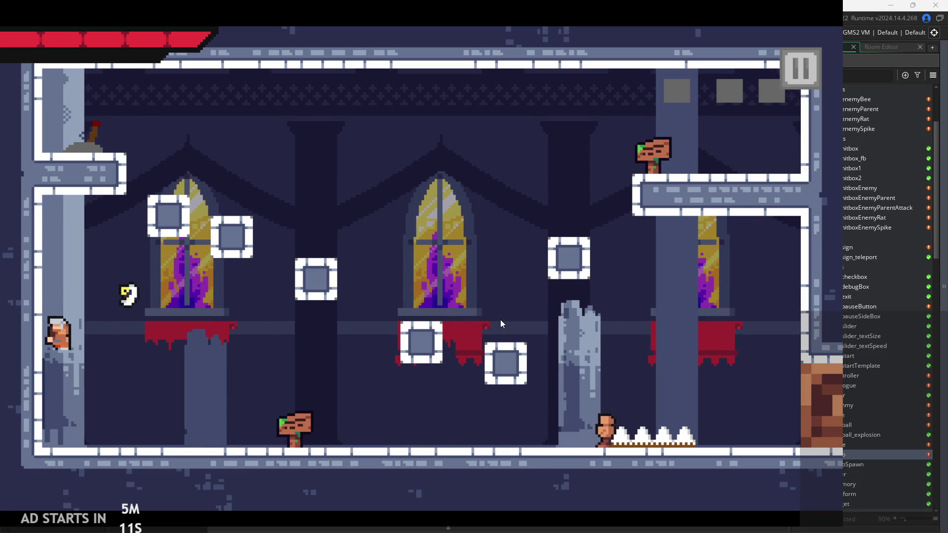
key(z)
key(Left)
key(Right)
Repeat wall slides and wall-jumps on the left wall, slashing along the floor
key(Left)
key(z)
key(Left)
key(z)
key(Right)
key(x)
key(Left)
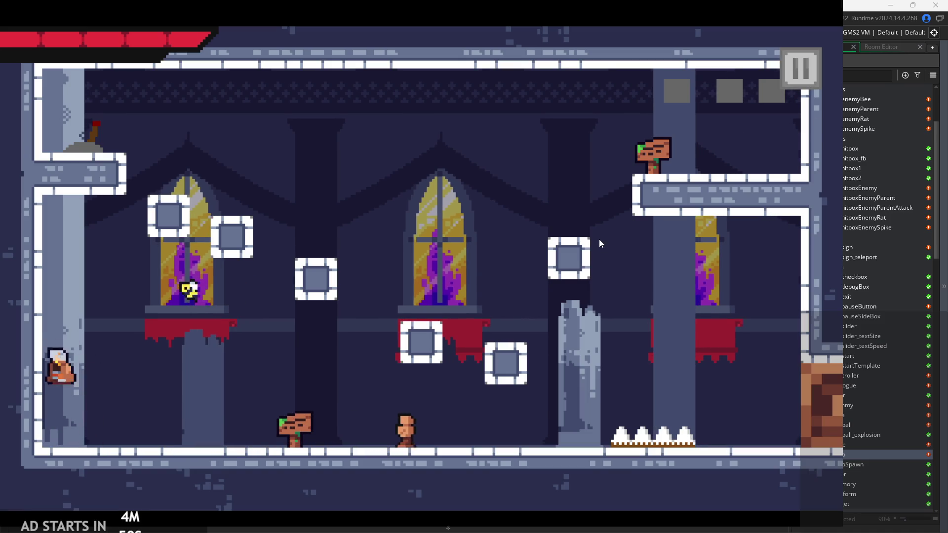
key(Right)
key(Left)
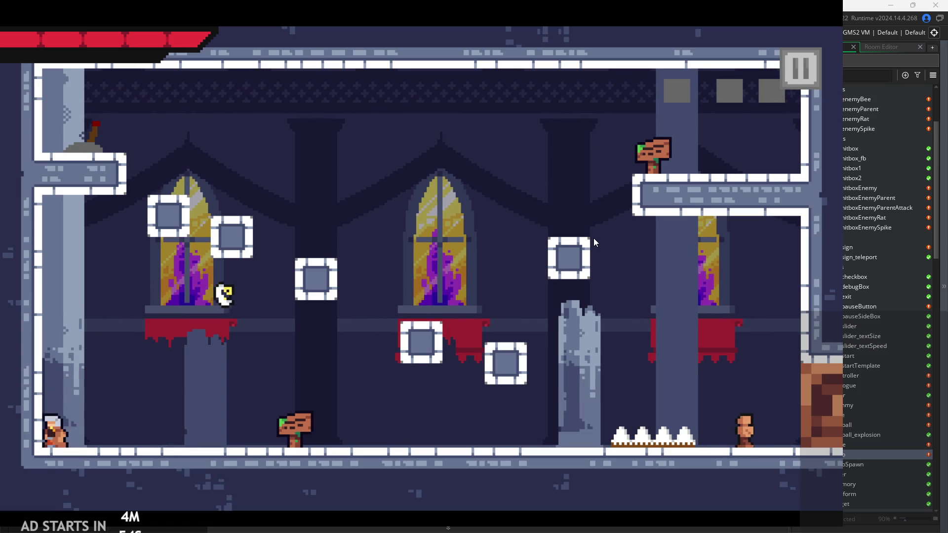
key(space)
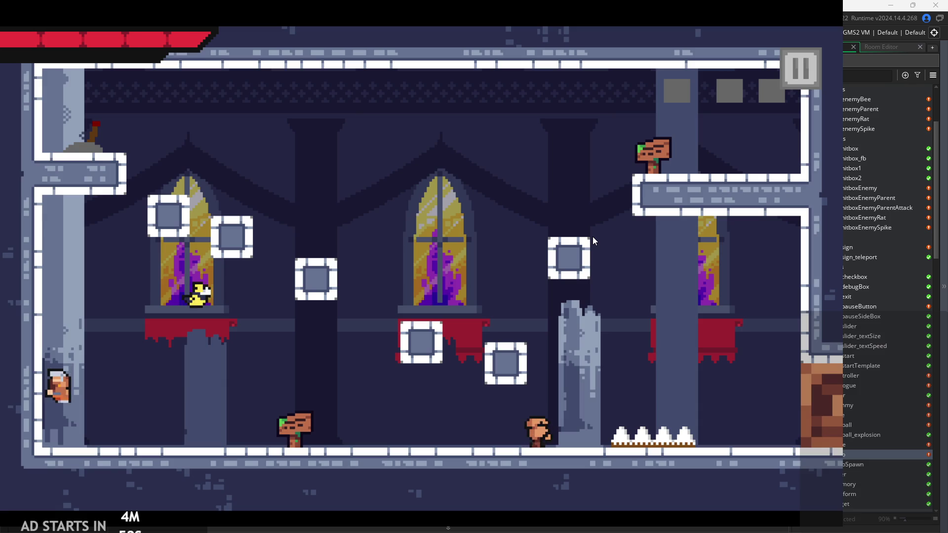
key(space)
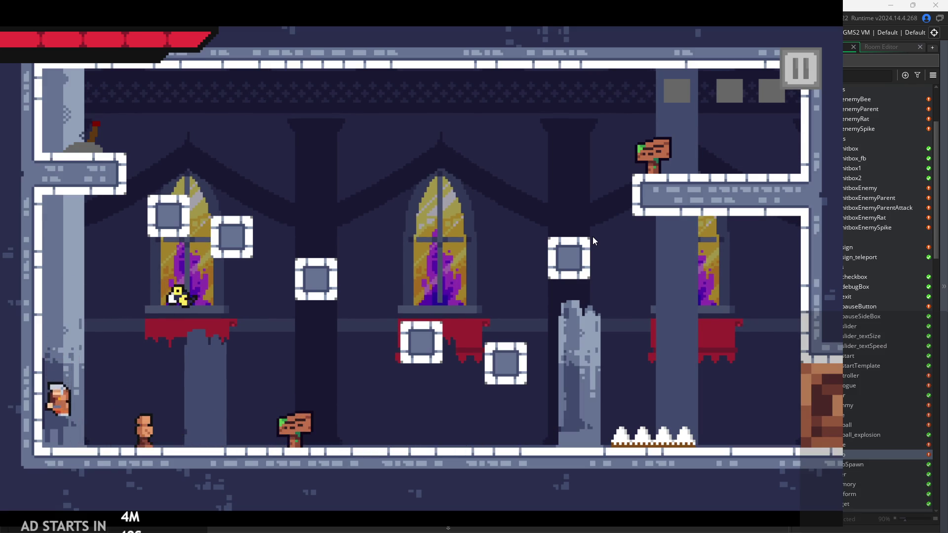
key(space)
key(x)
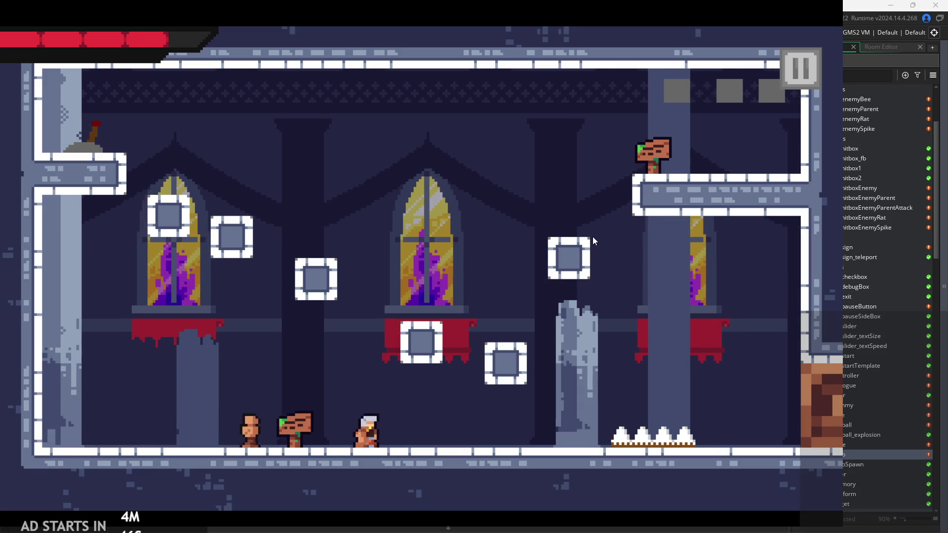
key(x)
Test mid-air slashes off the left wall and a dash, then close the game with Esc
key(space)
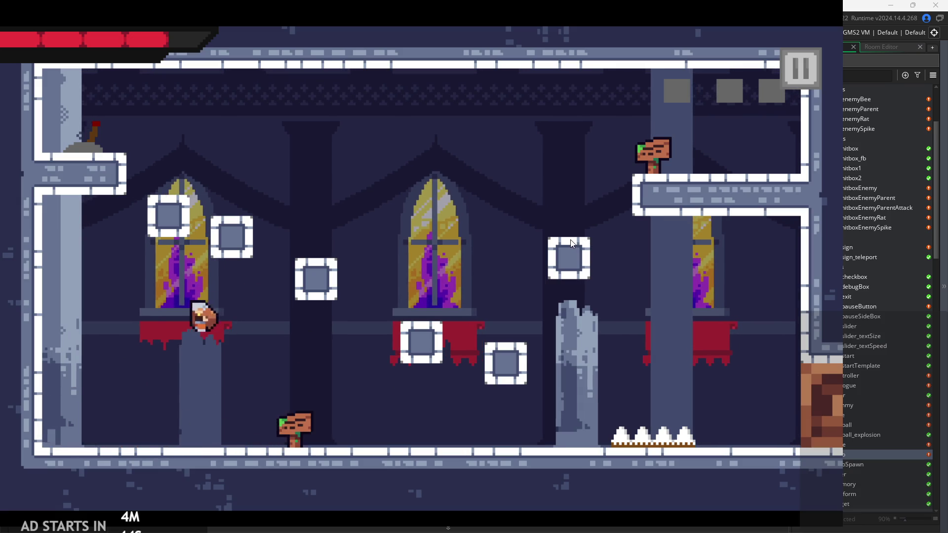
key(space)
key(space)
key(x)
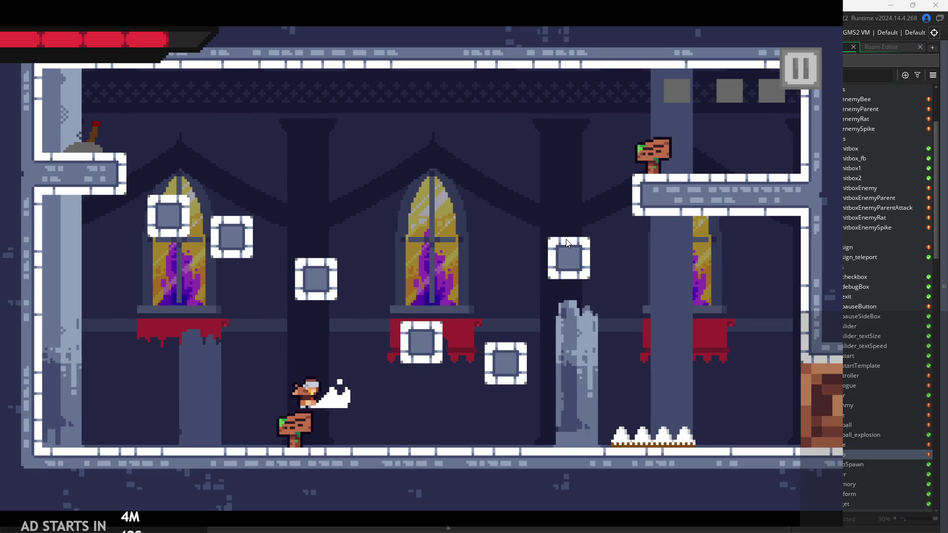
key(space)
key(space)
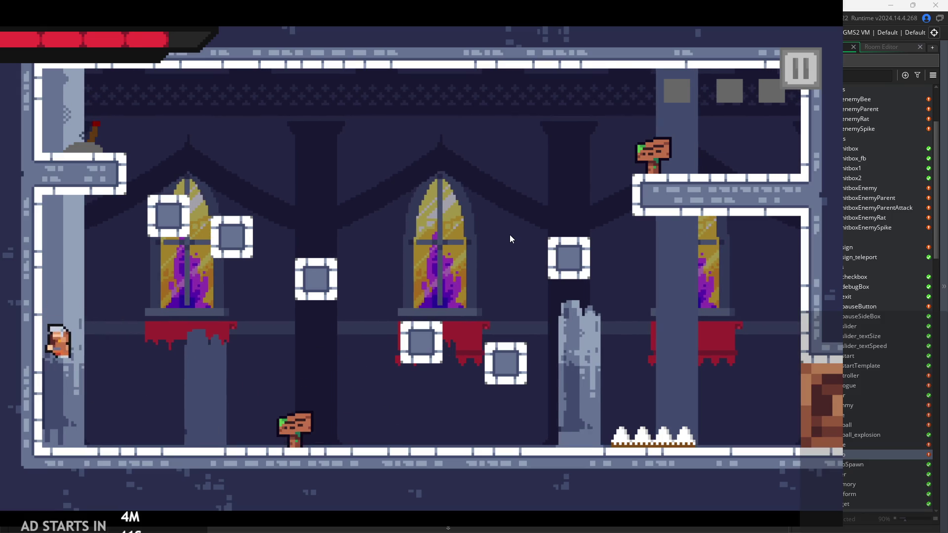
key(space)
key(x)
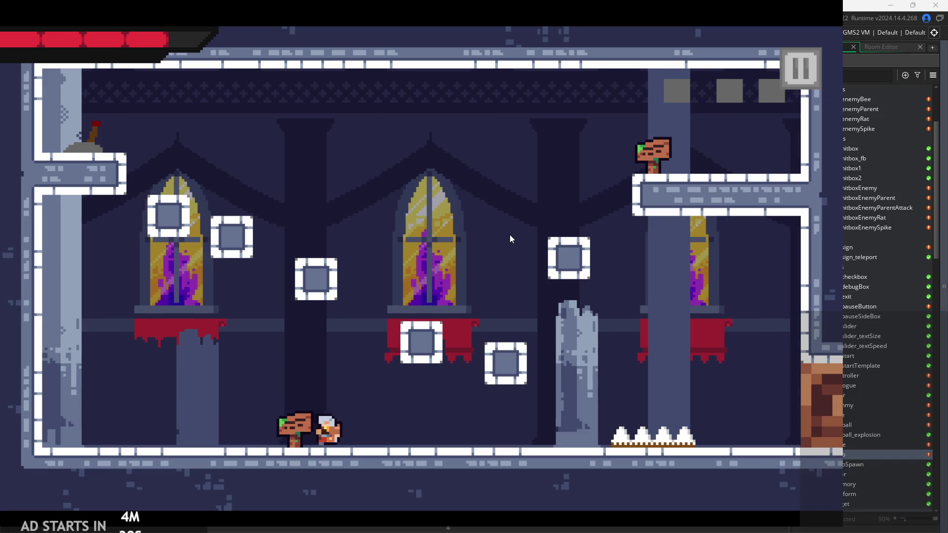
key(space)
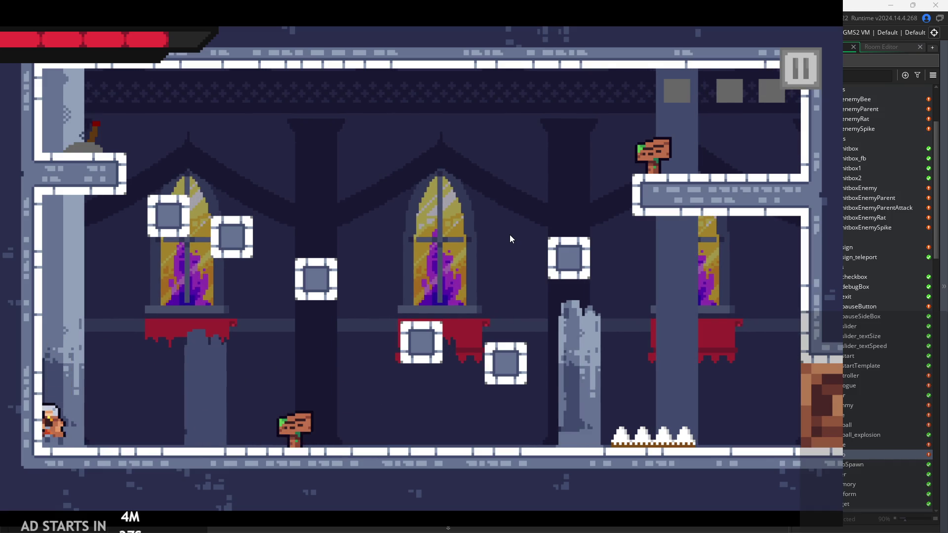
key(space)
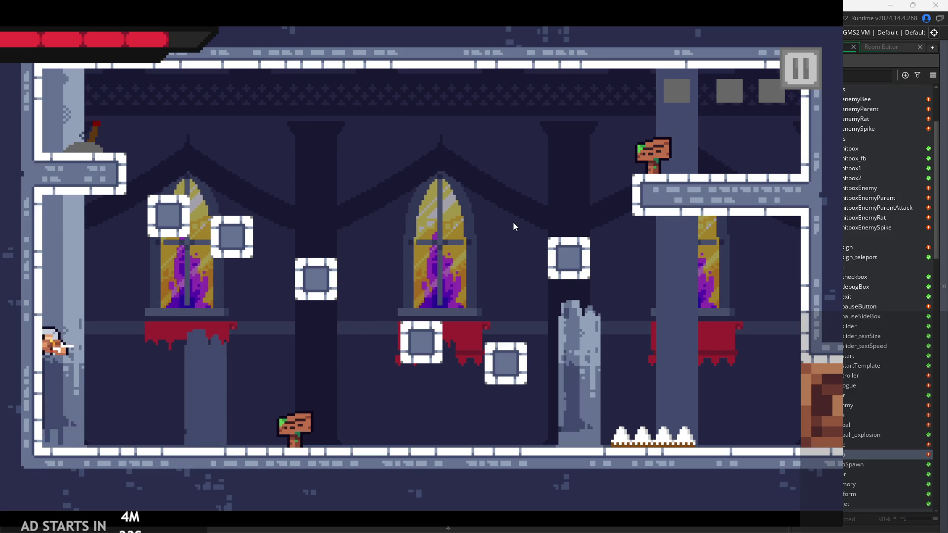
key(Right)
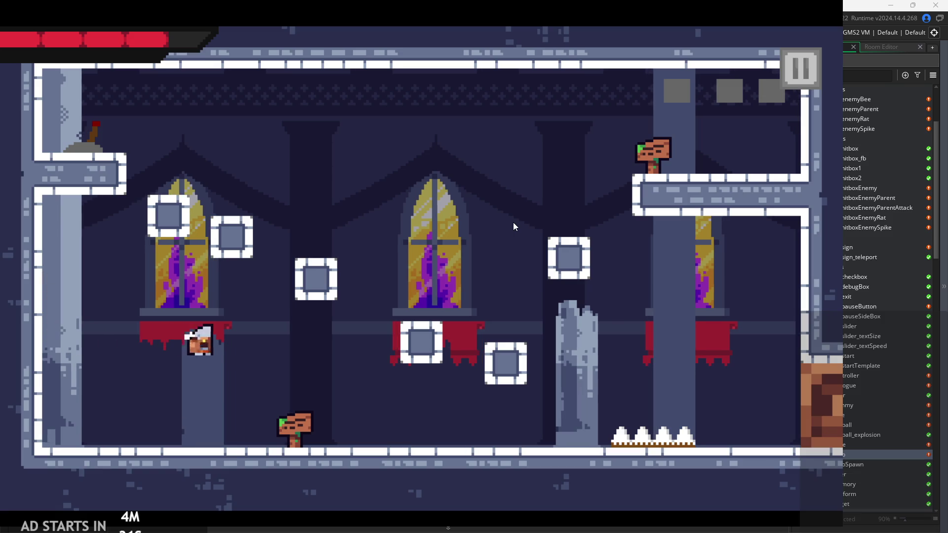
key(Left)
key(space)
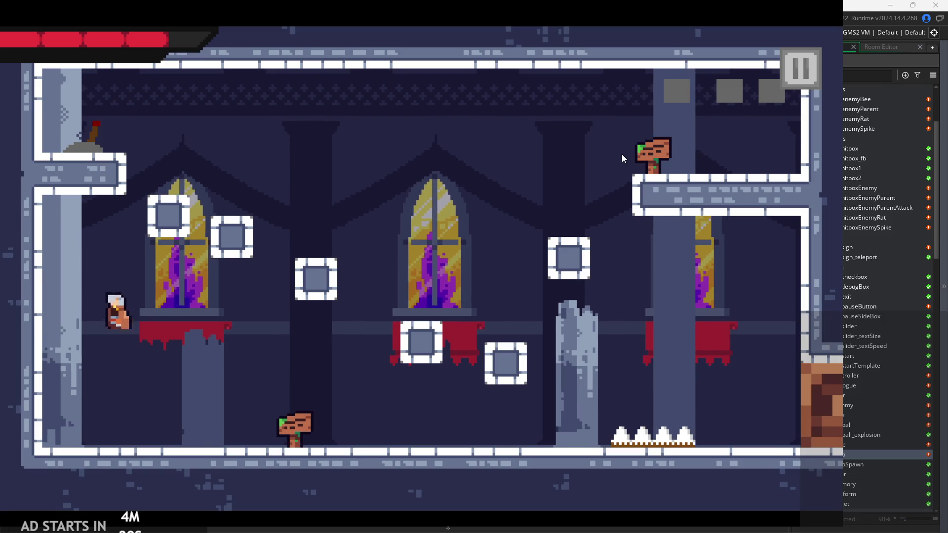
key(shift)
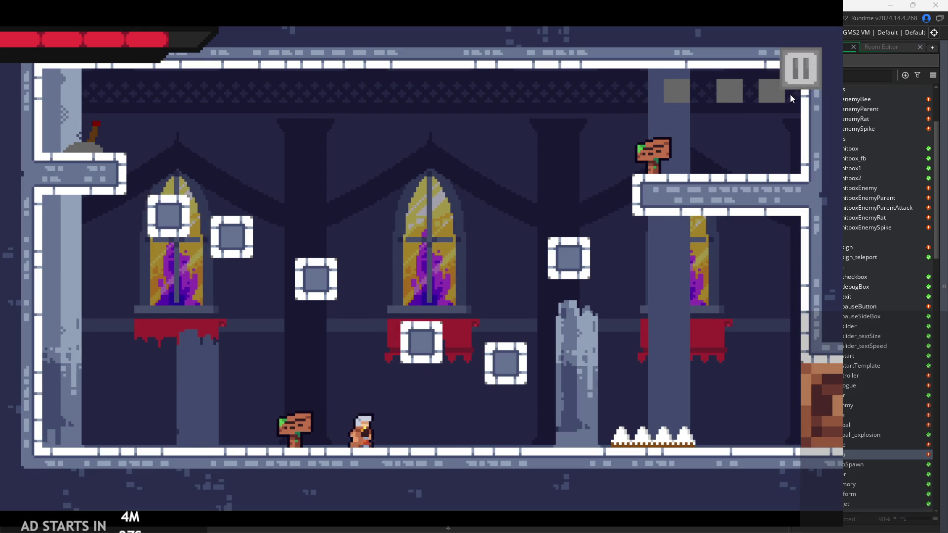
key(Escape)
scroll(432, 231, up, 3)
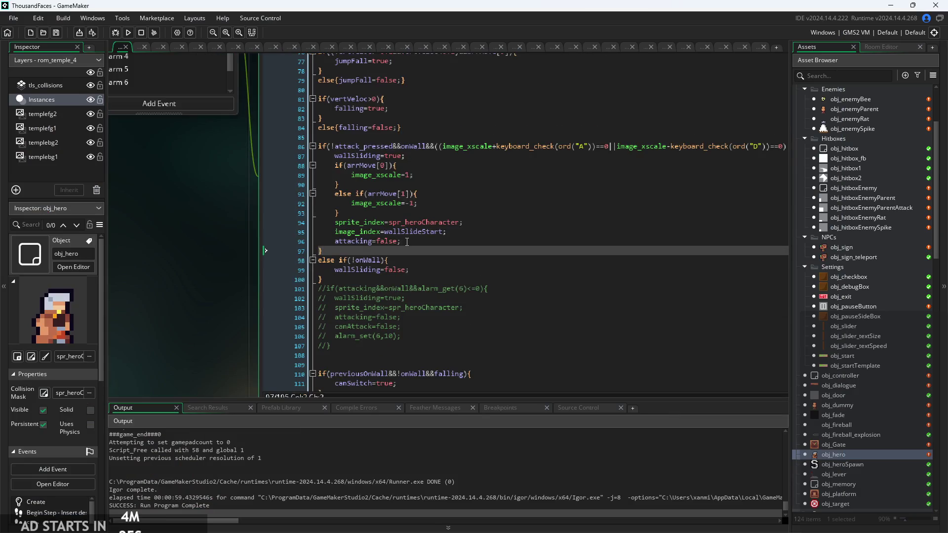
Review the arrMove[0] and arrMove[1] wall-slide facing branches around lines 88–92
click(435, 215)
click(435, 178)
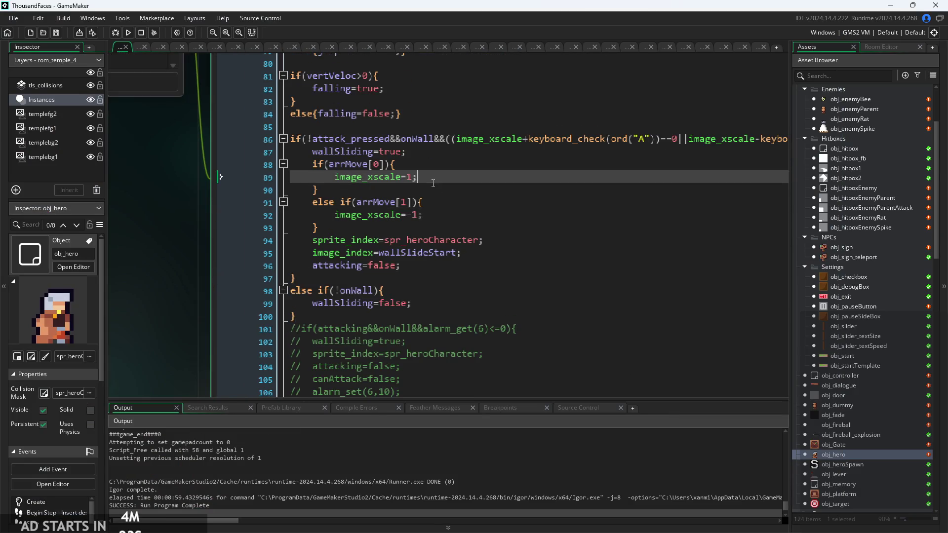
scroll(360, 237, up, 1)
click(360, 201)
scroll(360, 238, up, 1)
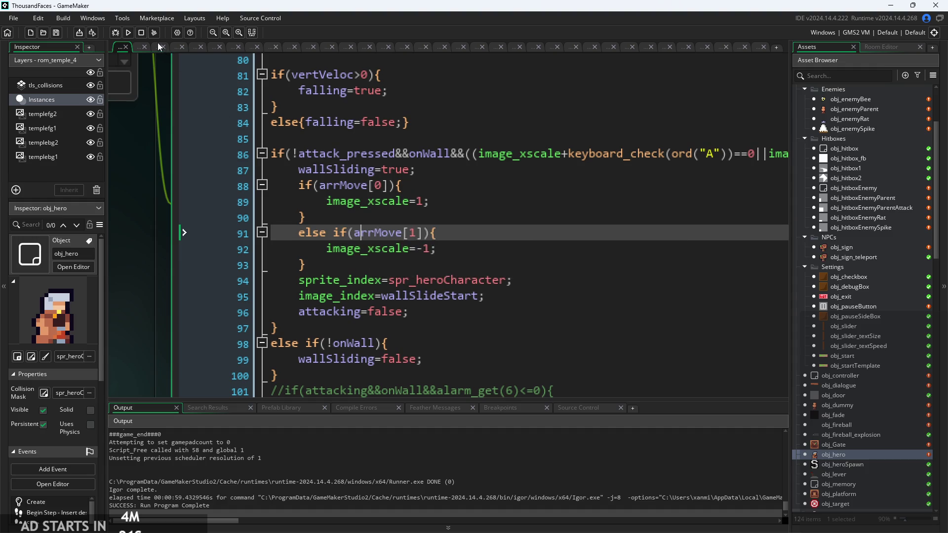
click(390, 185)
scroll(391, 200, down, 2)
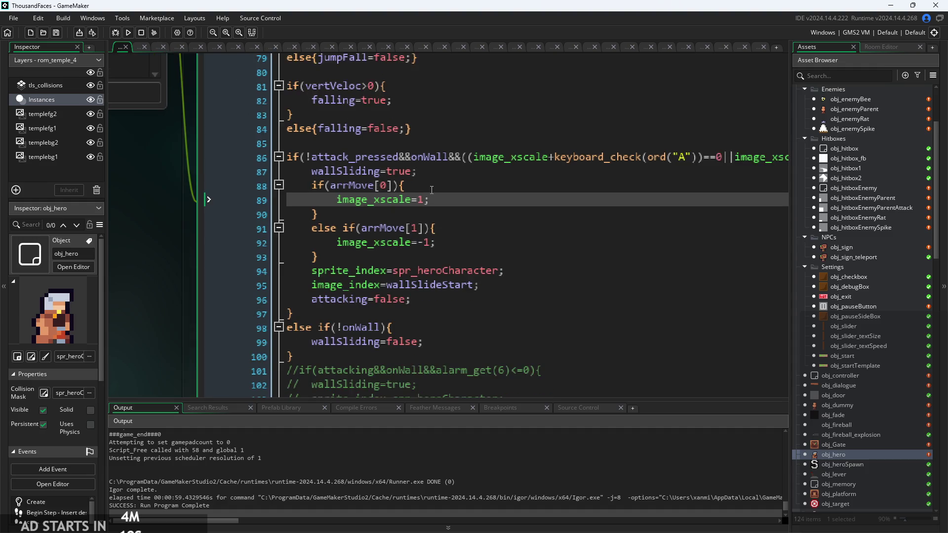
click(366, 196)
Set line 89 to image_xscale=-1 and line 92 to image_xscale=1, then run a test build
click(537, 226)
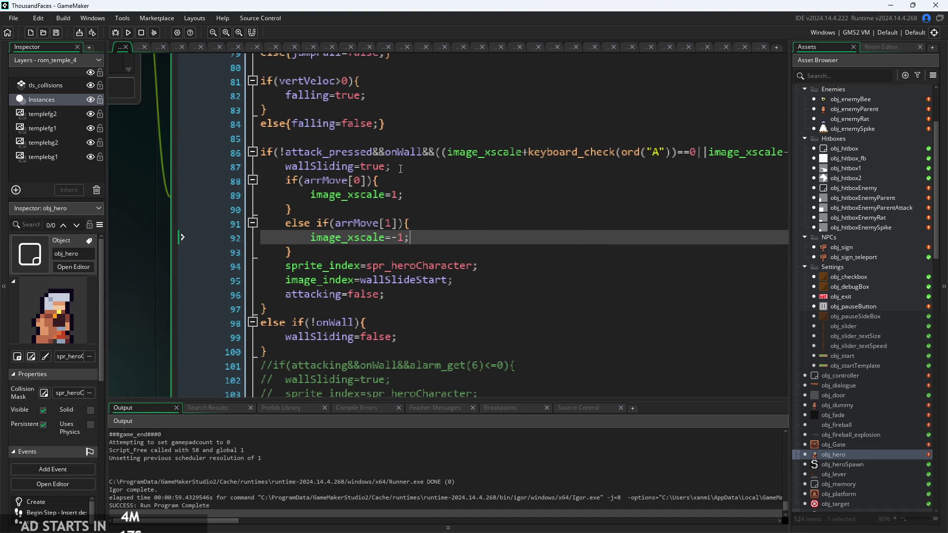
click(392, 195)
text(-)
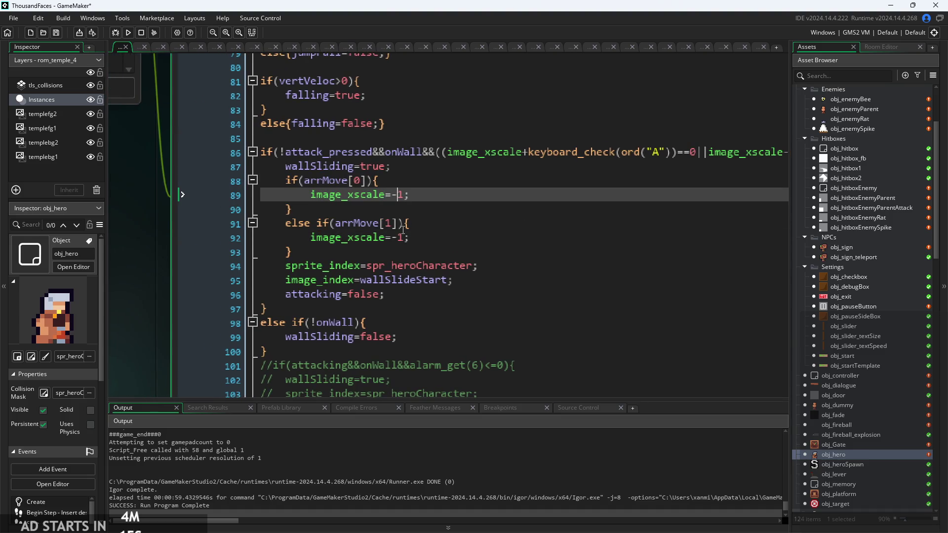
click(400, 237)
key(BackSpace)
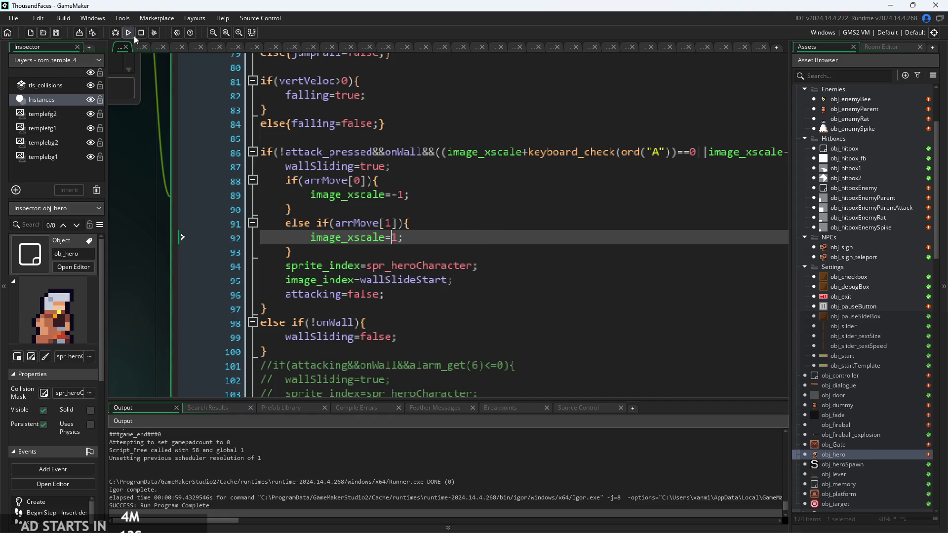
click(128, 33)
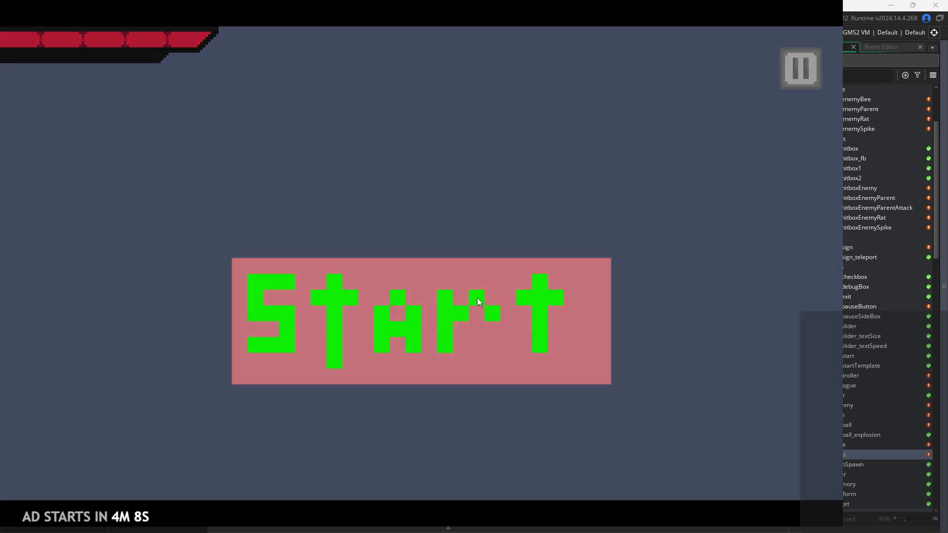
Start the game, run right then left, jump to the left wall, then pause and exit
click(477, 298)
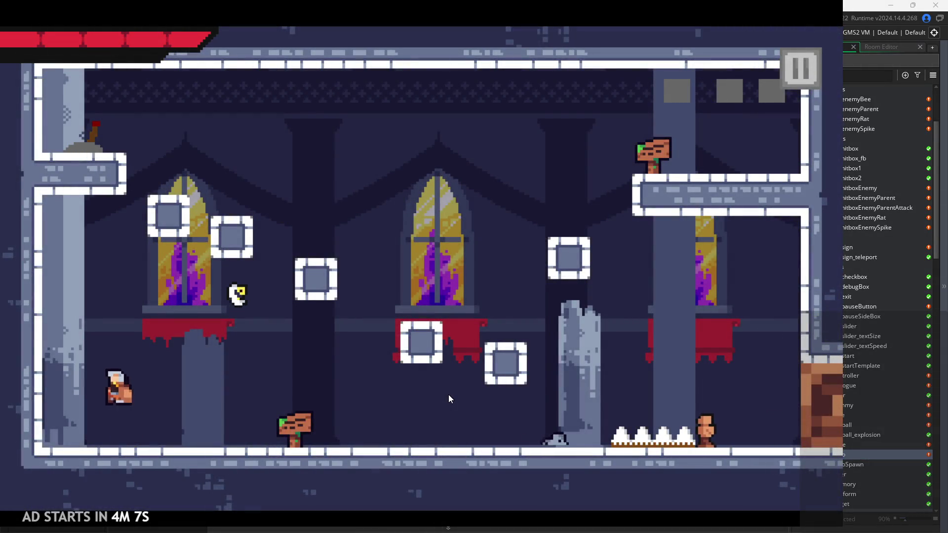
key(Right)
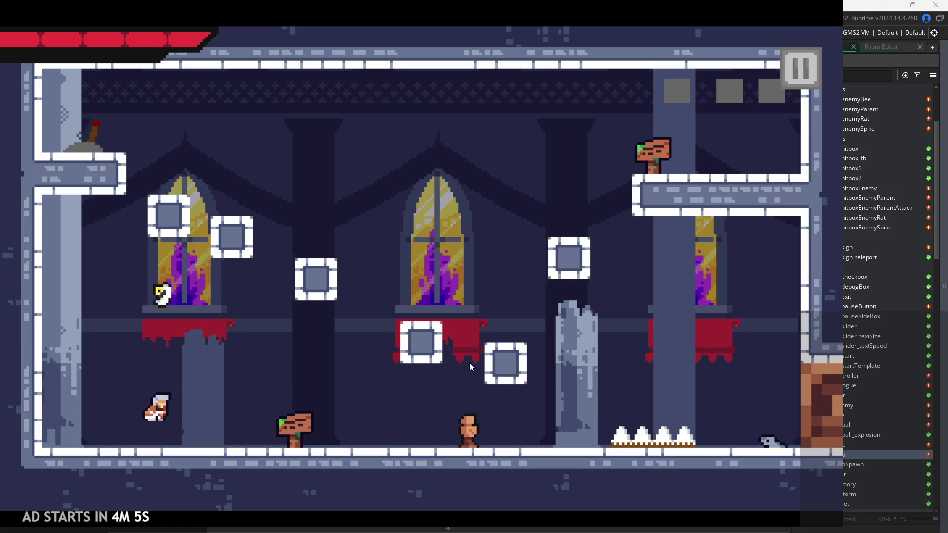
key(Right)
key(Left)
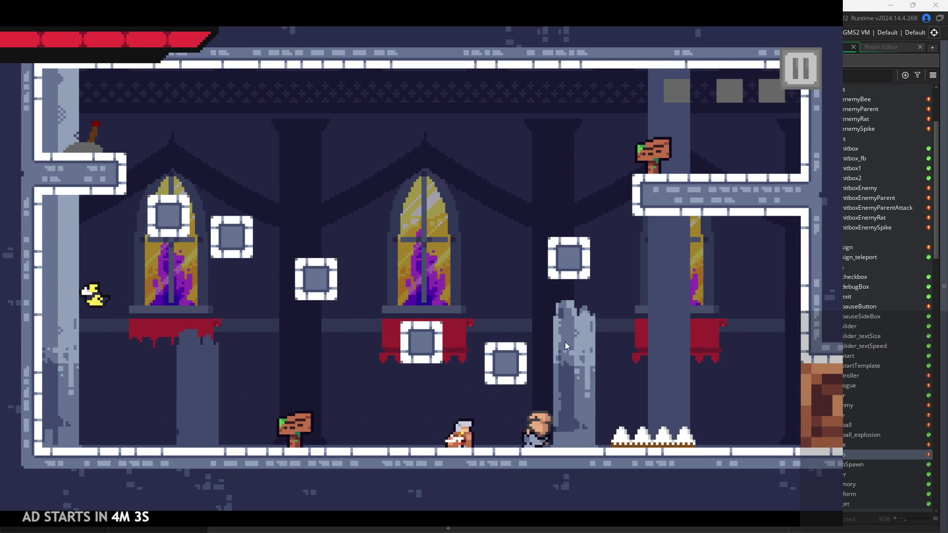
key(Left)
key(space)
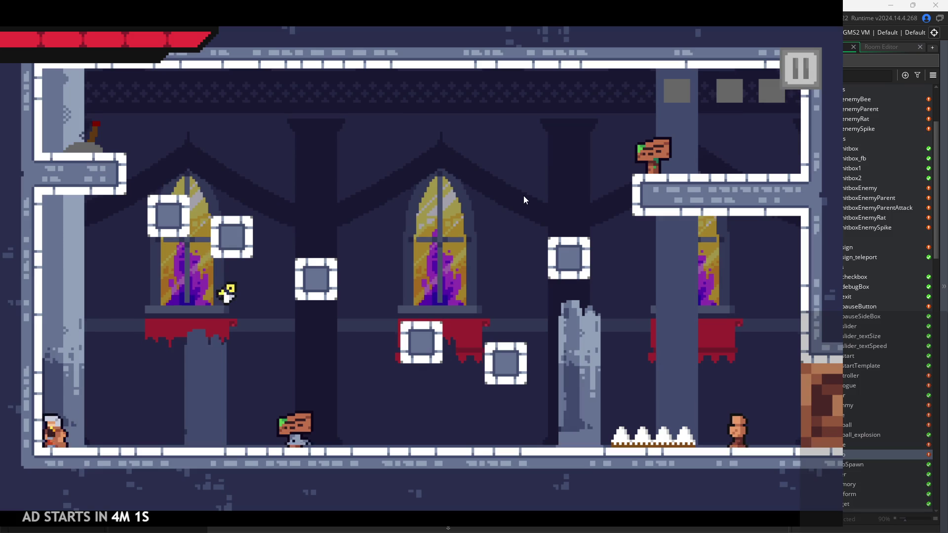
click(801, 68)
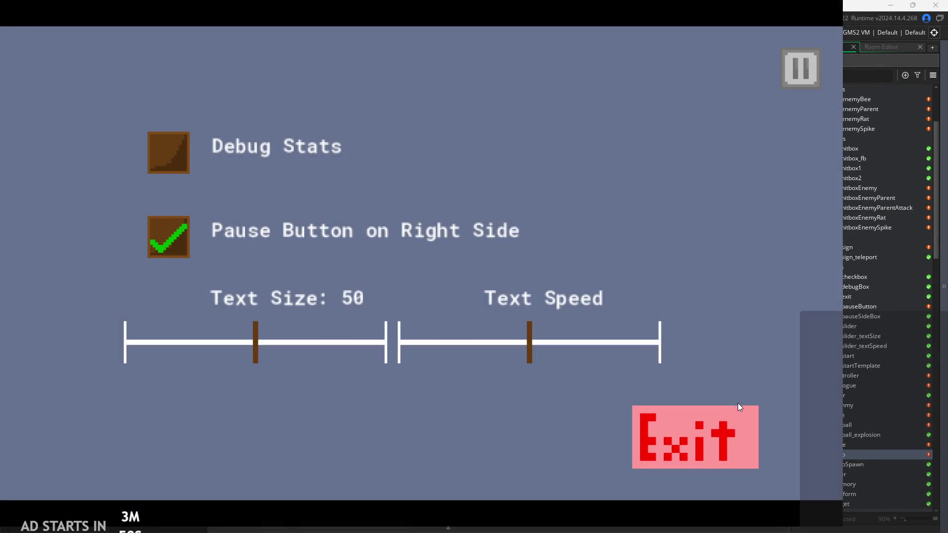
click(738, 410)
Return to obj_hero's code and scroll down past the wall-slide sprite lines to the facing block
click(414, 229)
click(411, 252)
ctrl+scroll(395, 249, down, 2)
click(388, 249)
click(378, 257)
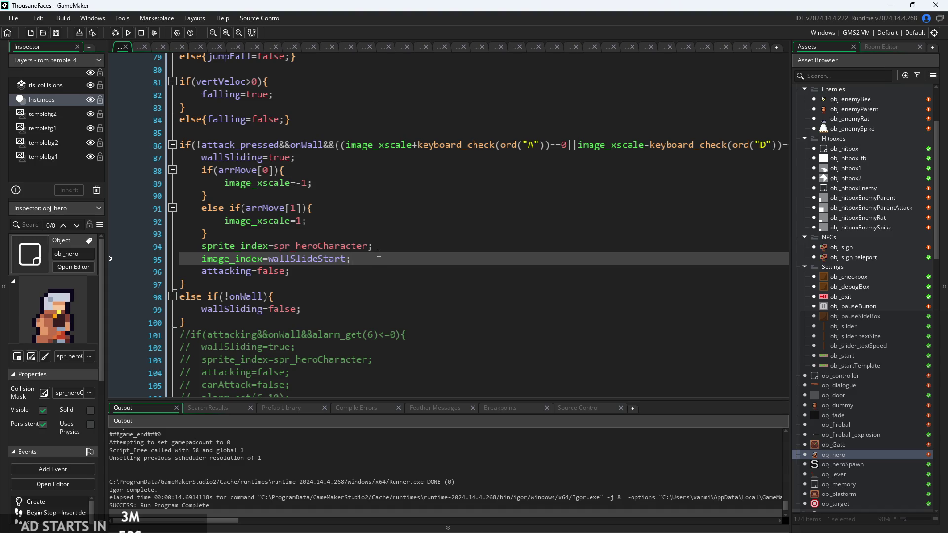
click(390, 309)
ctrl+scroll(392, 286, down, 2)
scroll(403, 262, down, 3)
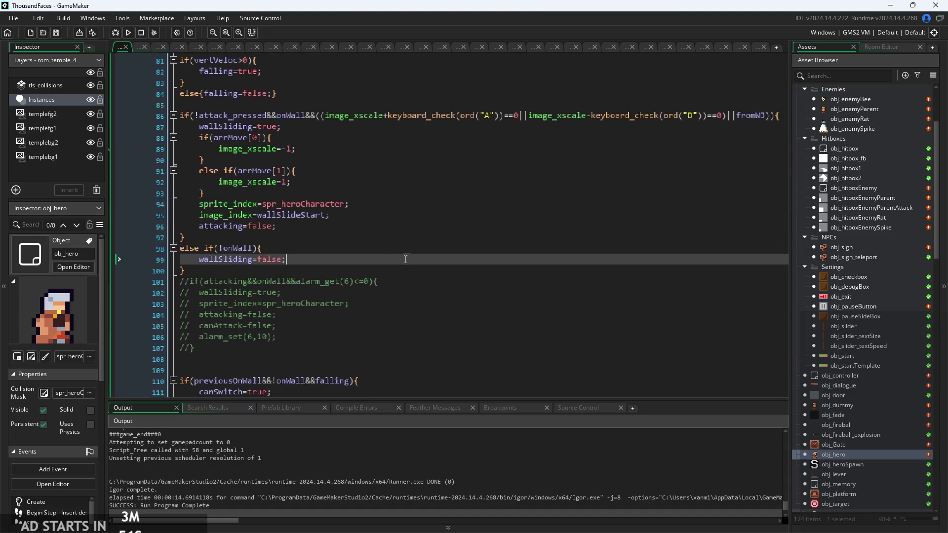
scroll(405, 258, down, 9)
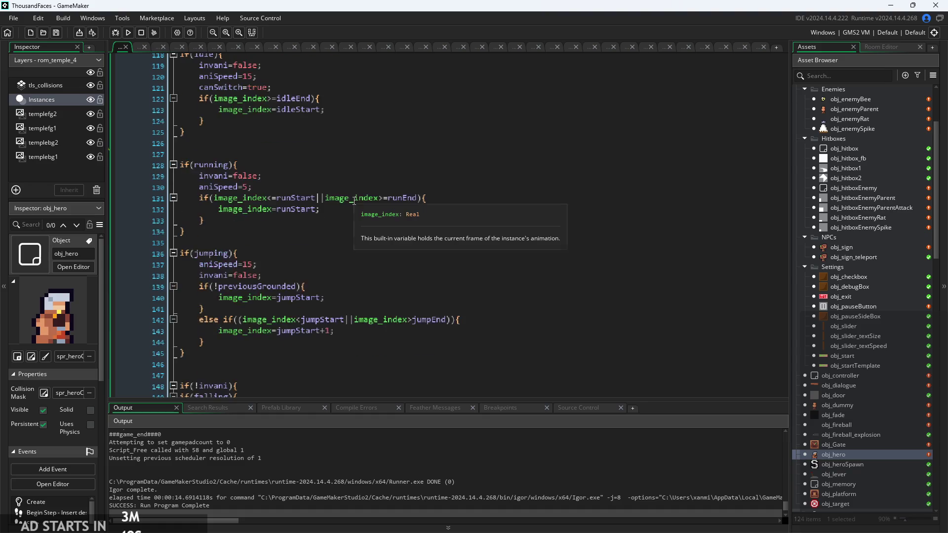
scroll(324, 222, down, 8)
Comment out lines 157–162, the arrMove facing if/else, with Ctrl+K
click(294, 273)
ctrl+scroll(277, 273, up, 4)
drag(266, 285, 223, 193)
key(ctrl+k)
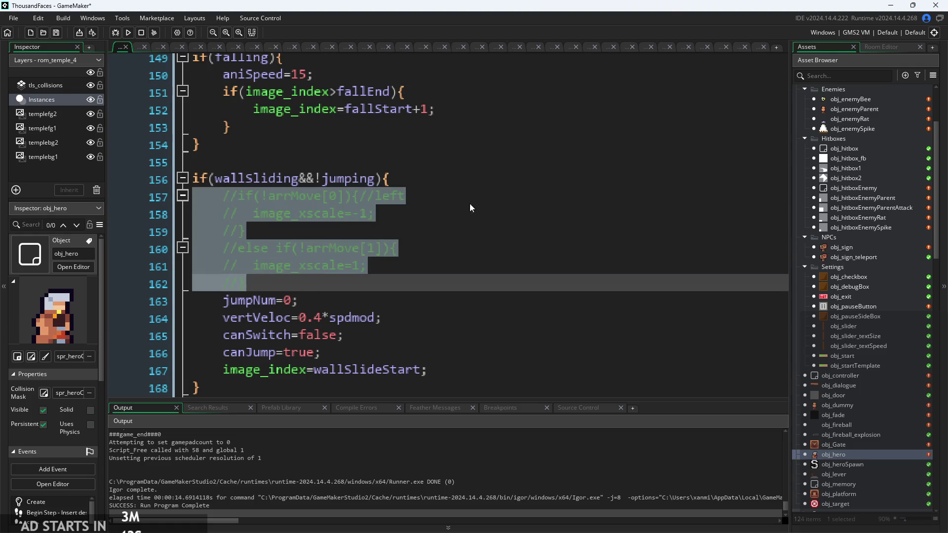
click(482, 227)
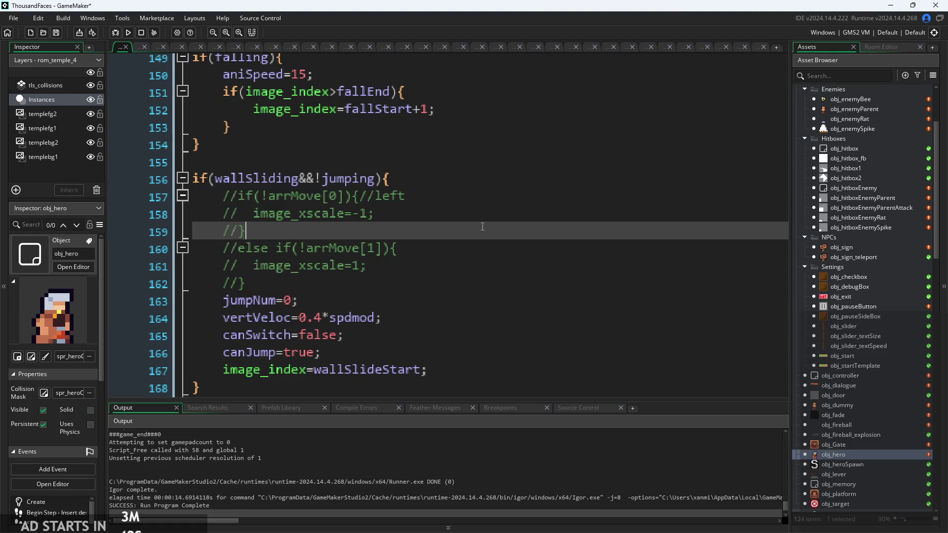
Launch a new test build, repeatedly jump onto and off the left wall to test sliding, then pause
click(129, 33)
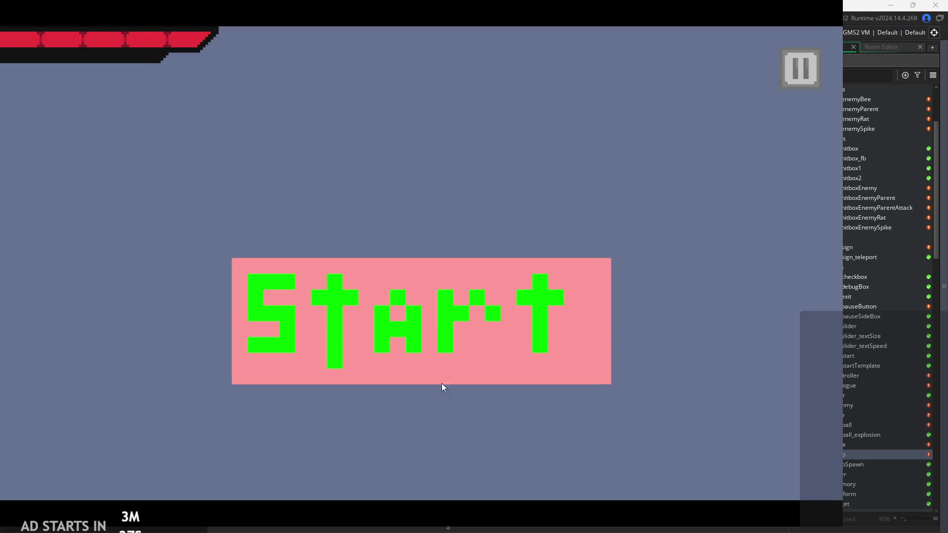
click(358, 339)
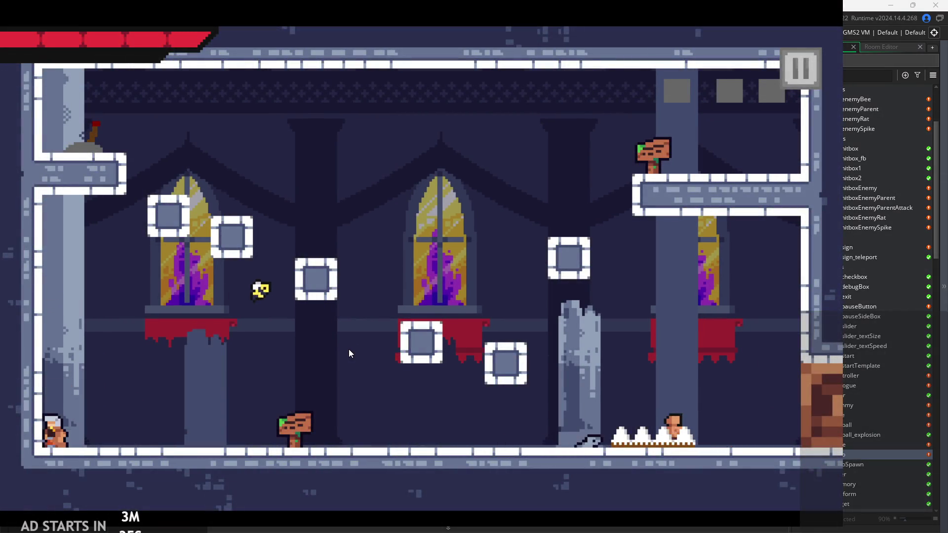
key(space)
key(Right)
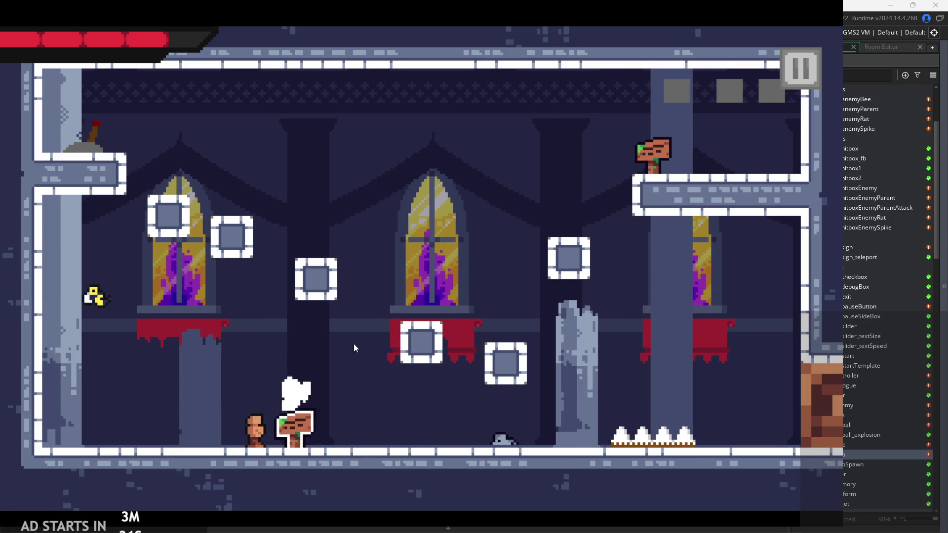
key(Left)
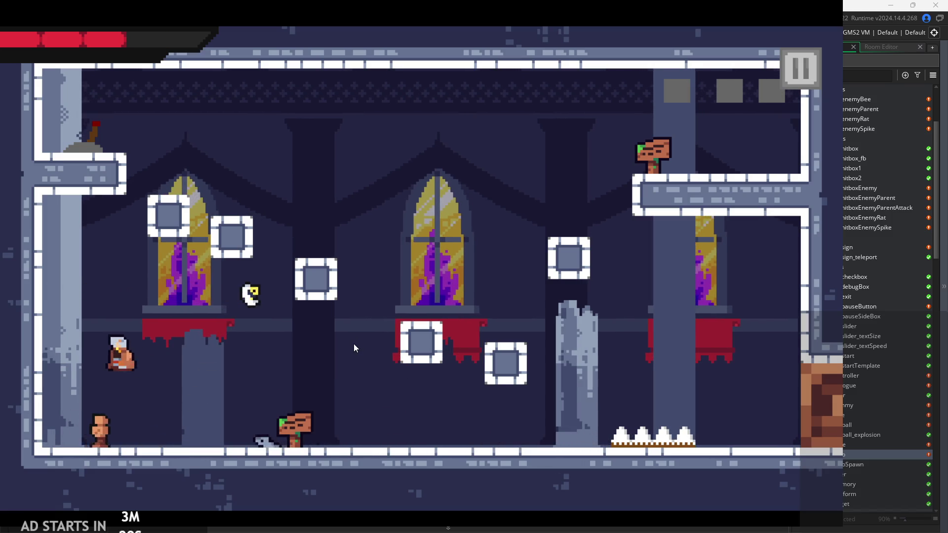
key(Left)
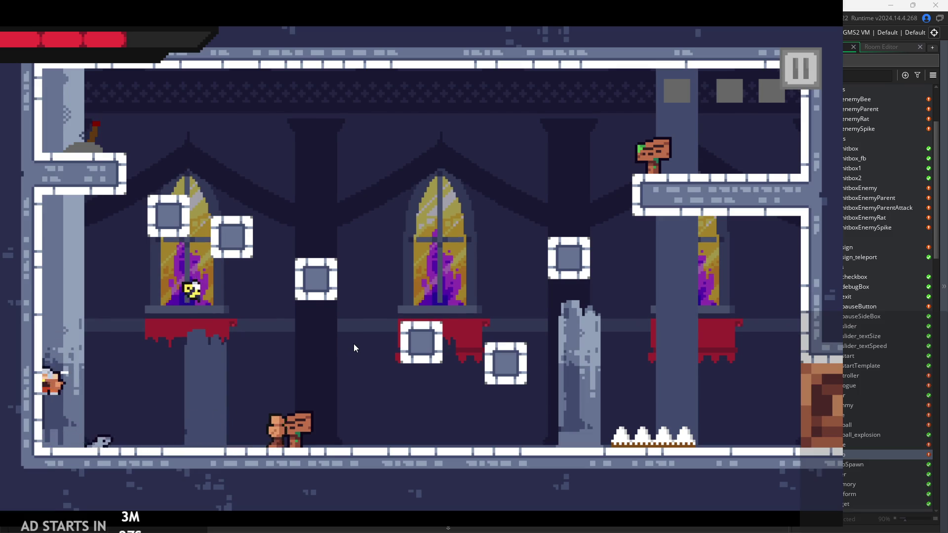
key(space)
key(space)
key(Left)
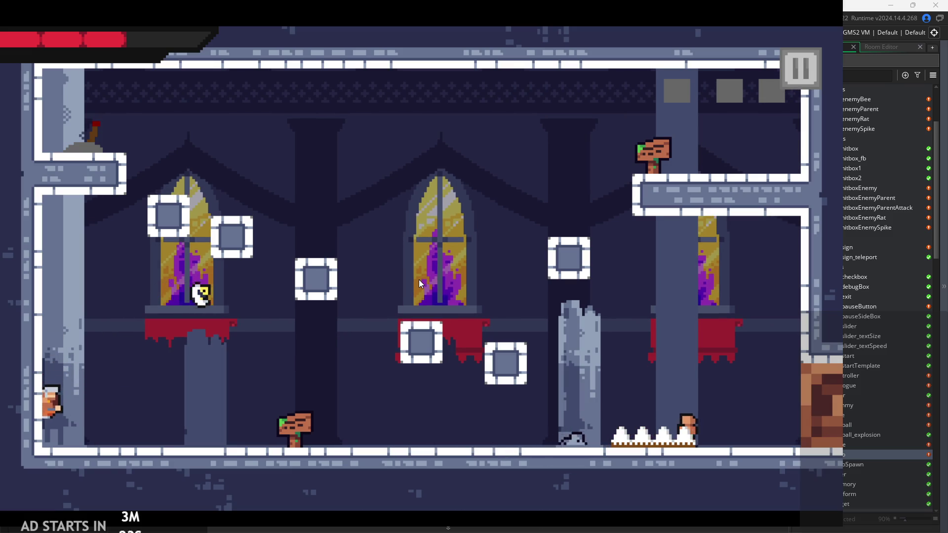
key(space)
key(space)
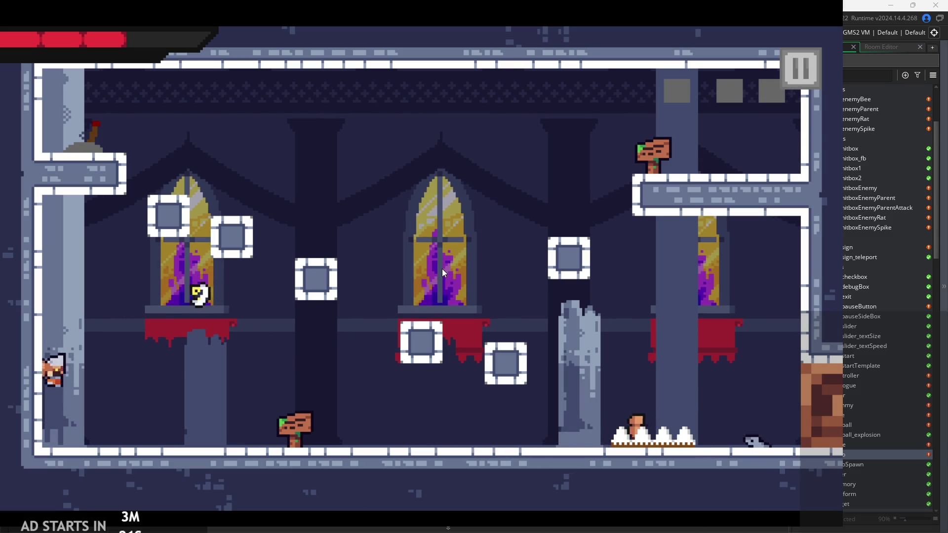
key(space)
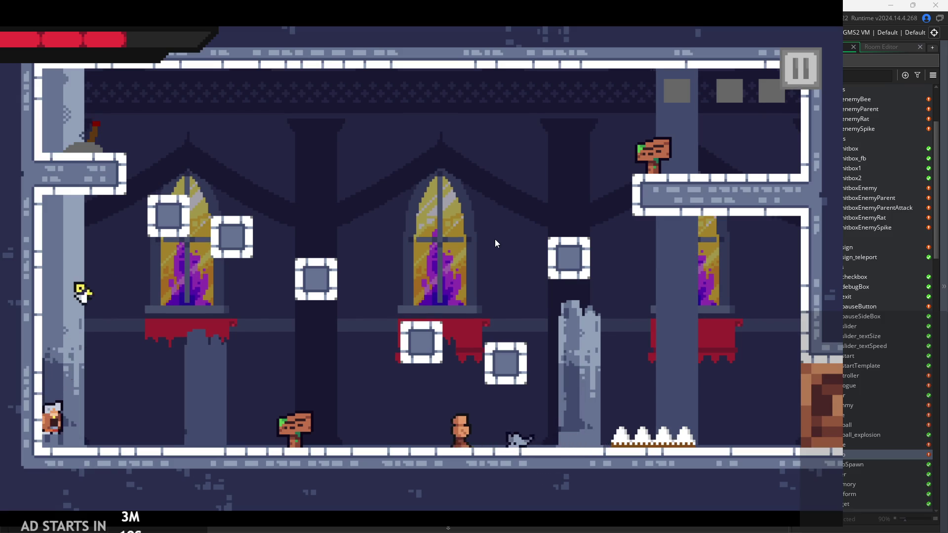
click(805, 77)
Exit the game and delete the commented-out facing lines 157–162
click(642, 444)
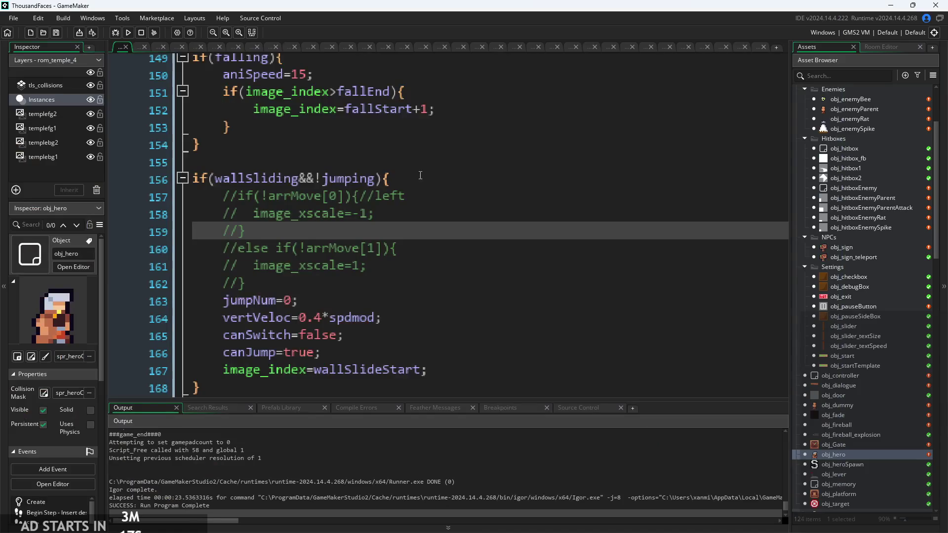
click(546, 187)
drag(479, 297, 58, 205)
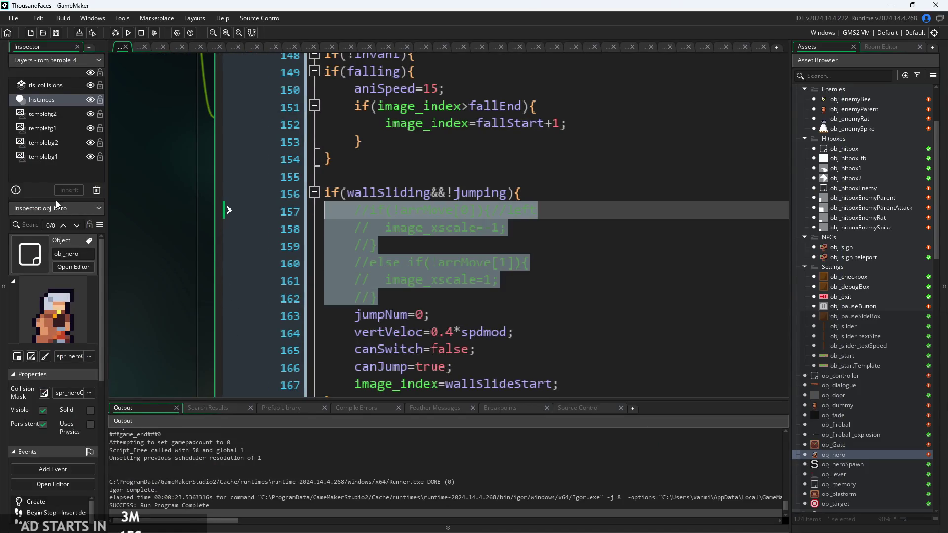
key(BackSpace)
key(BackSpace)
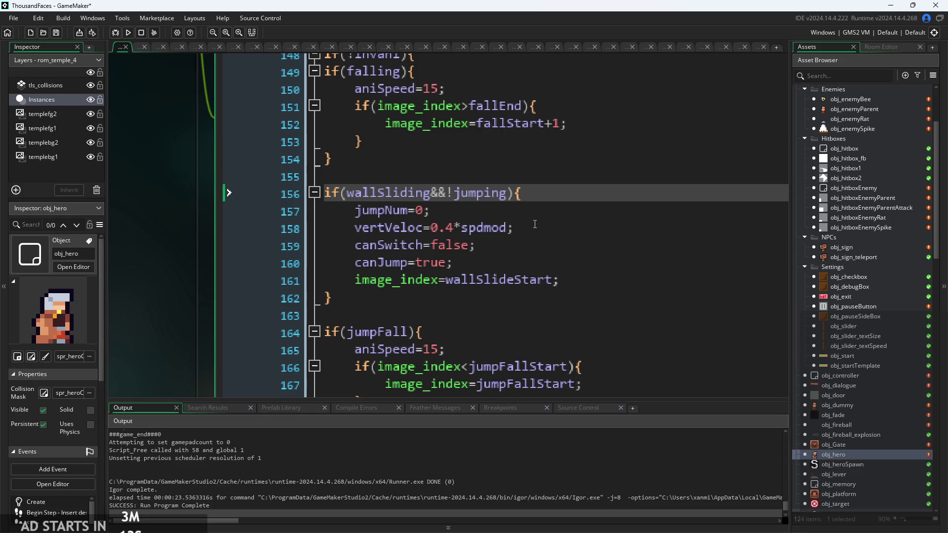
Check the remaining block: jumpNum=0, vertVeloc=0.4*spdmod, canJump=true, image_index=wallSlideStart
click(532, 216)
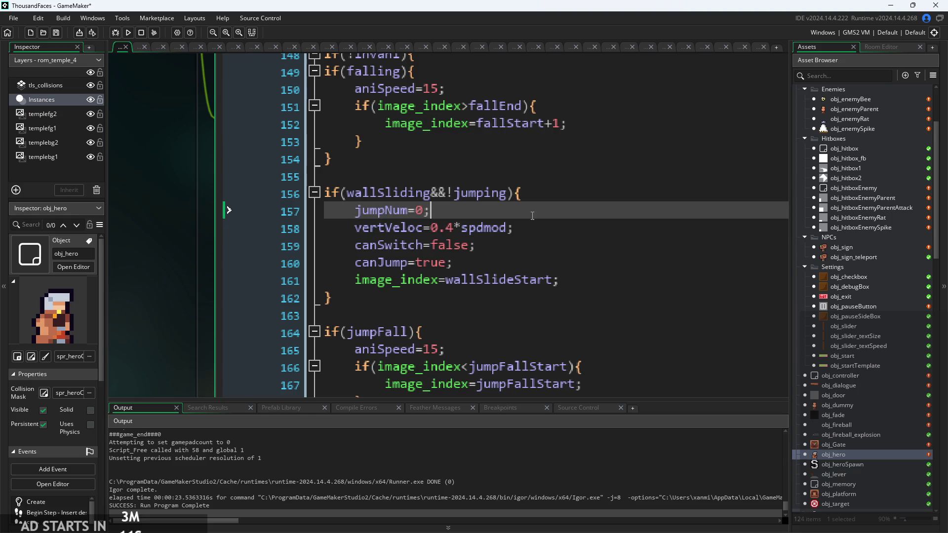
ctrl+scroll(533, 216, down, 3)
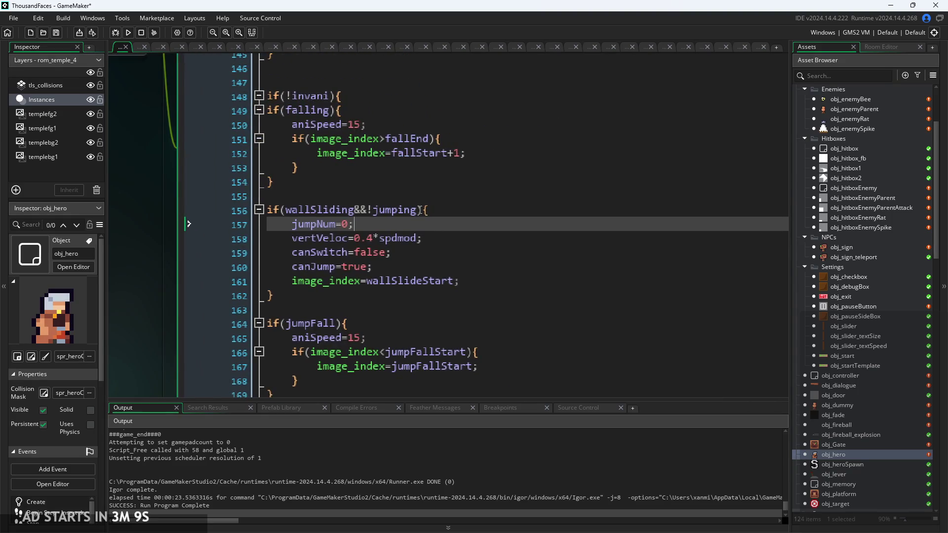
click(429, 281)
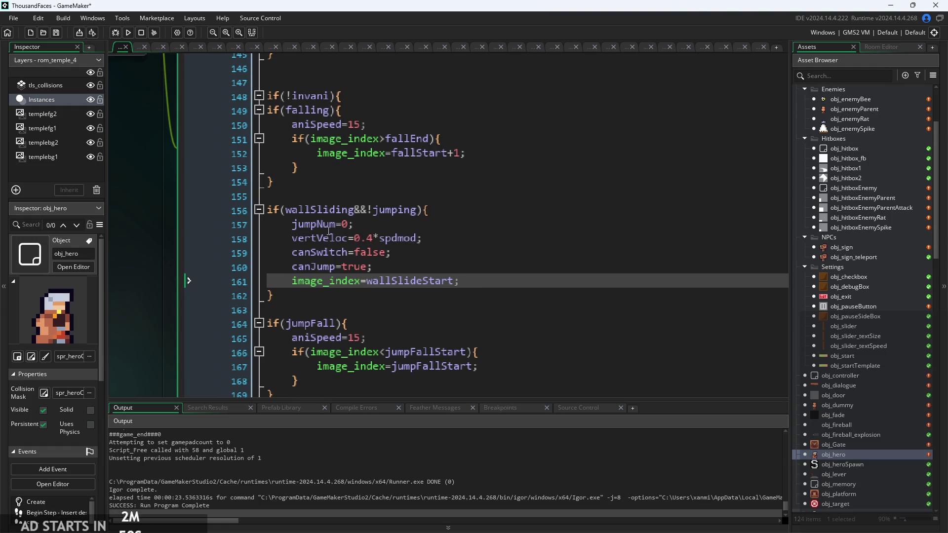
ctrl+scroll(329, 231, up, 2)
click(280, 246)
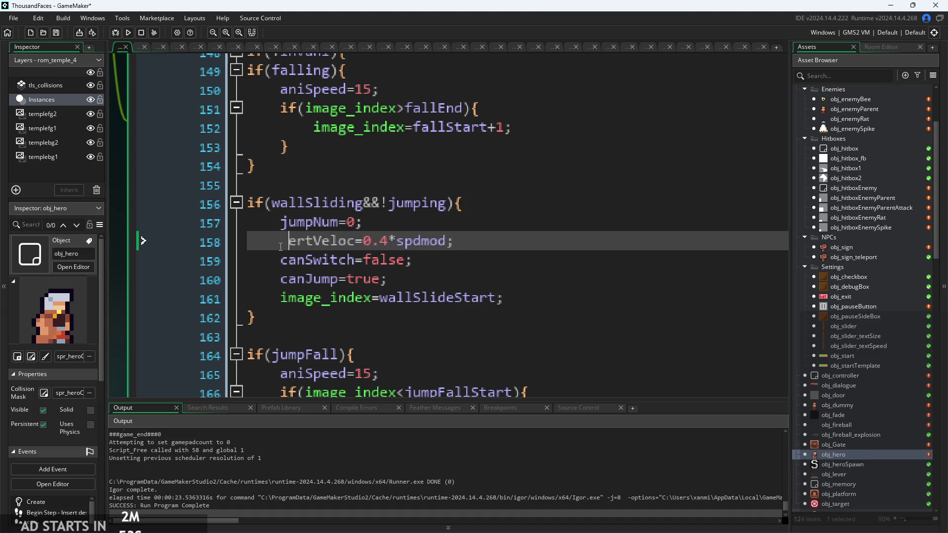
text(max)
key(Down)
key(Down)
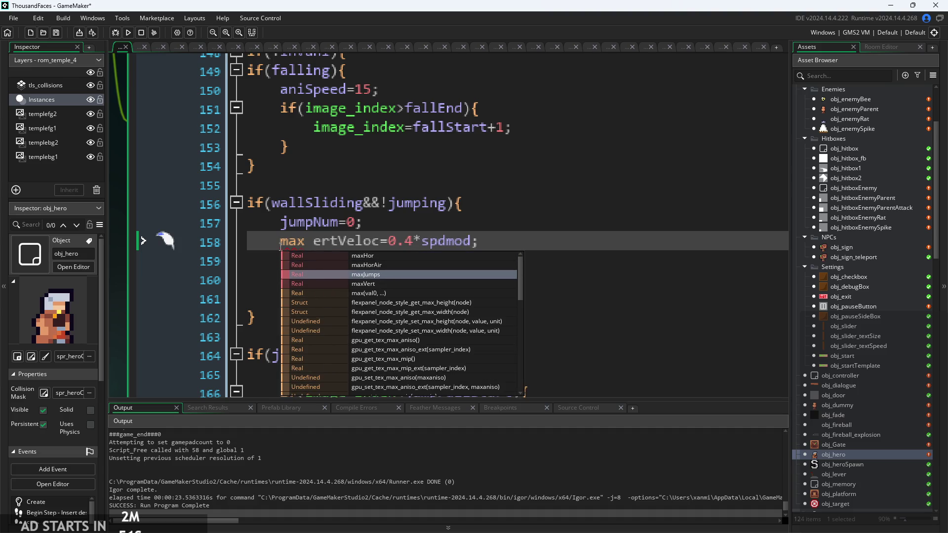
key(Down)
key(Return)
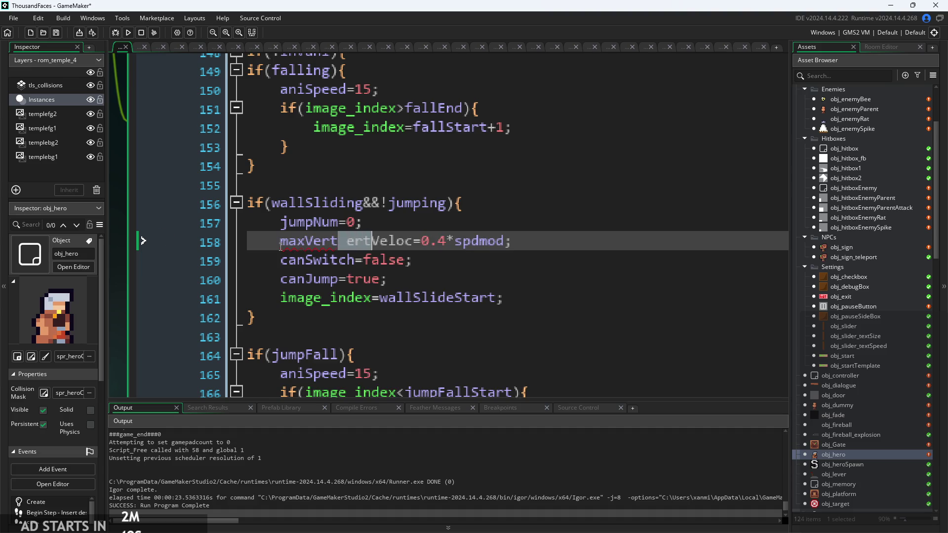
key(Delete)
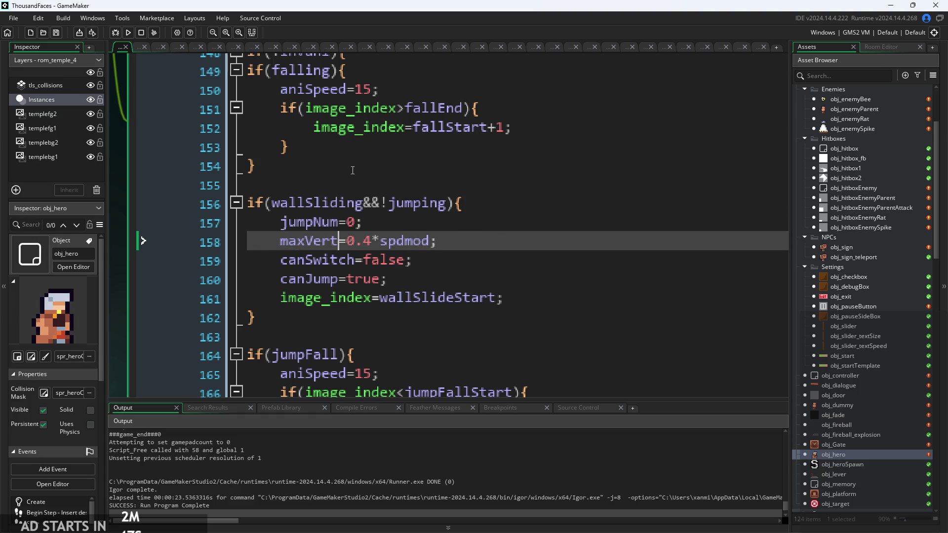
scroll(436, 280, down, 2)
click(456, 255)
scroll(457, 255, down, 5)
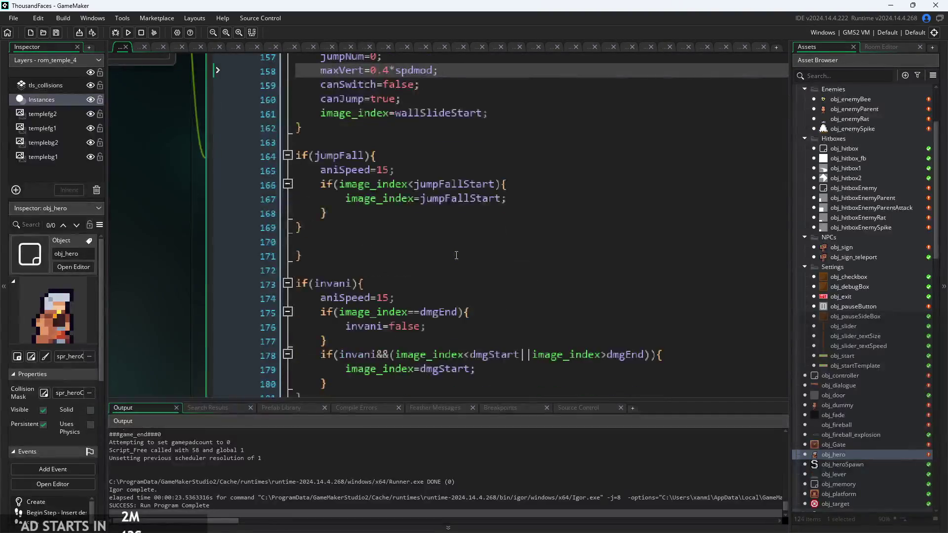
scroll(456, 255, up, 1)
scroll(457, 255, up, 3)
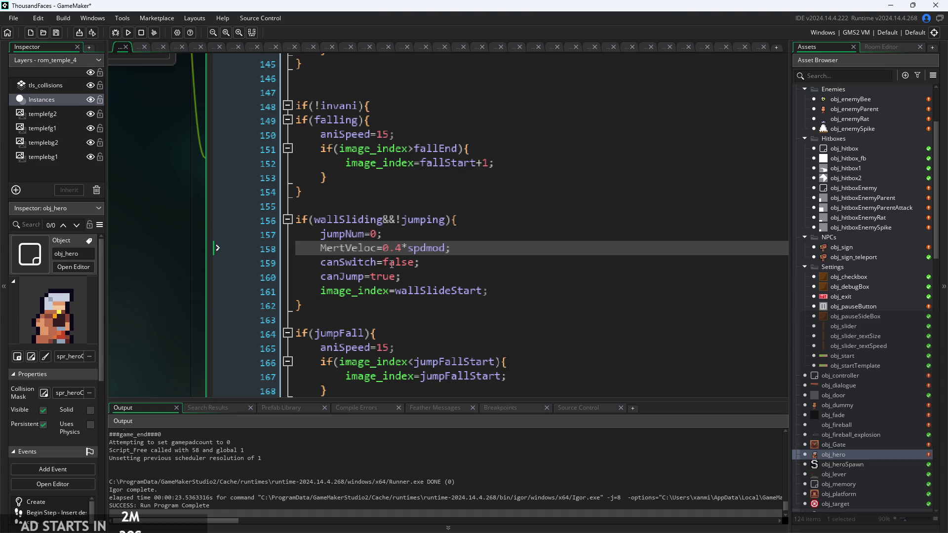
click(452, 258)
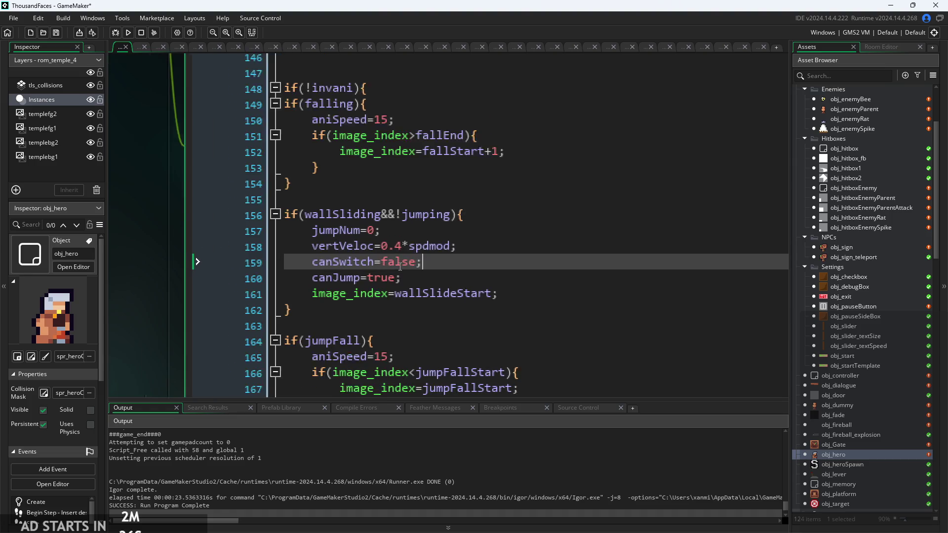
scroll(444, 257, up, 1)
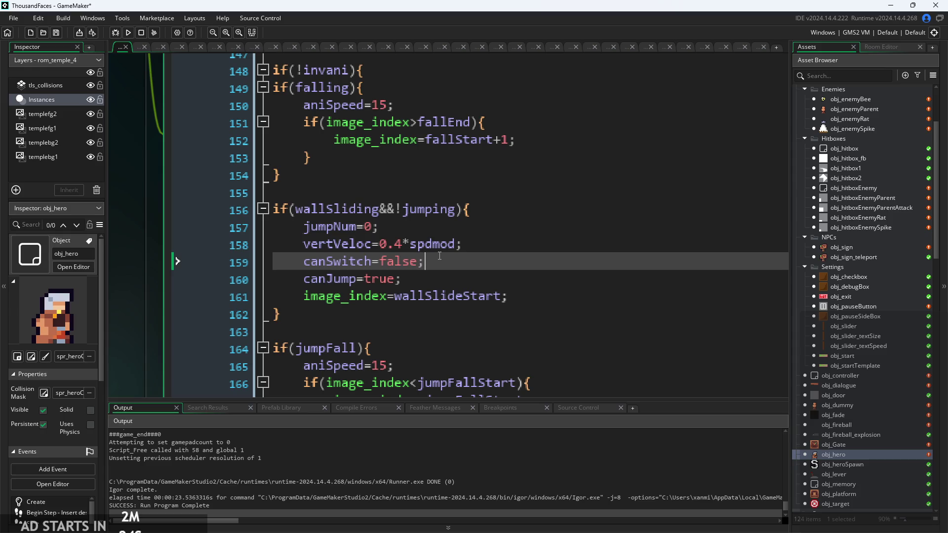
Review obj_hero's Step code around the canJump, attack and wallSlideStart lines
click(416, 274)
ctrl+scroll(416, 274, down, 1)
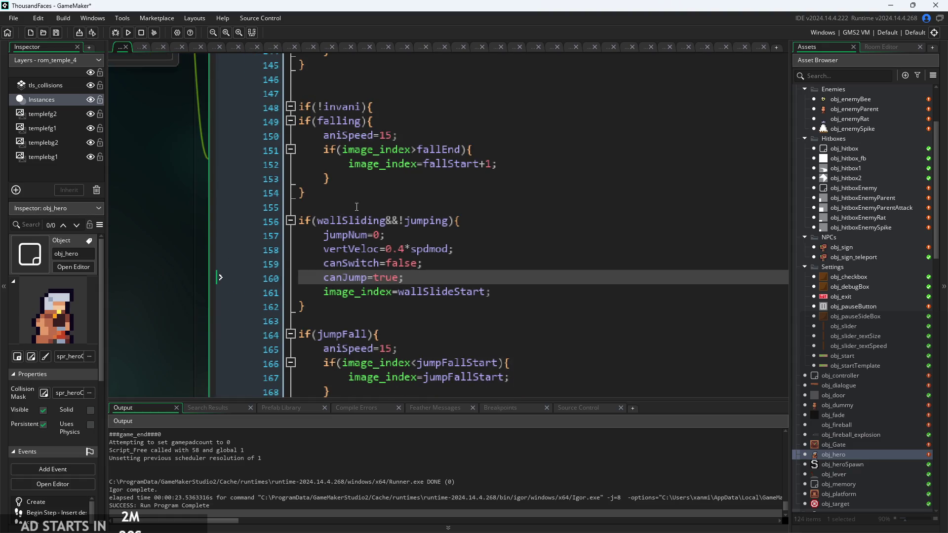
scroll(356, 207, up, 7)
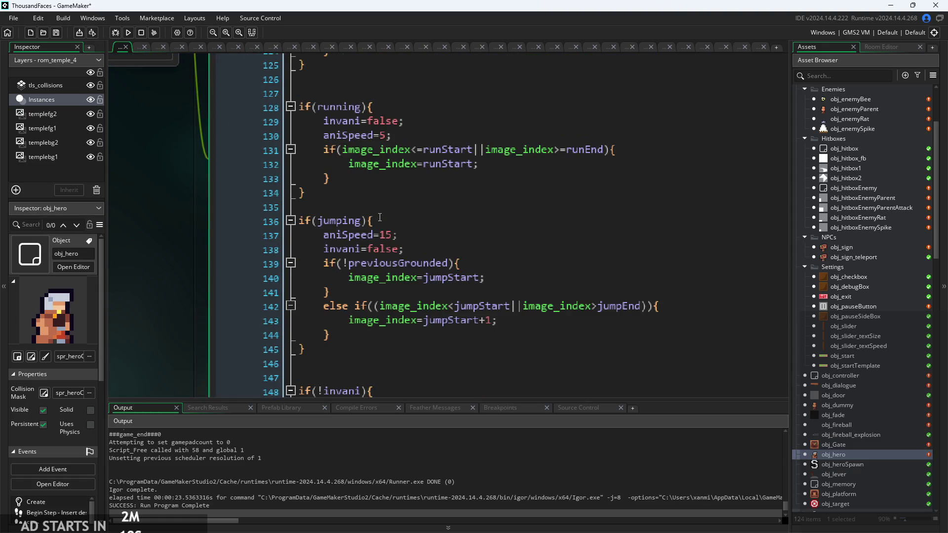
scroll(380, 217, up, 2)
scroll(399, 208, up, 4)
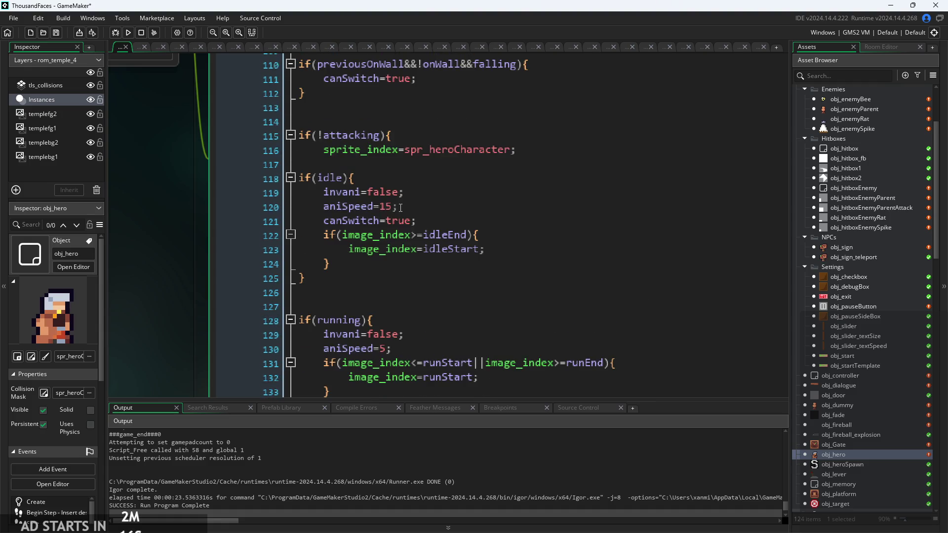
scroll(400, 207, up, 8)
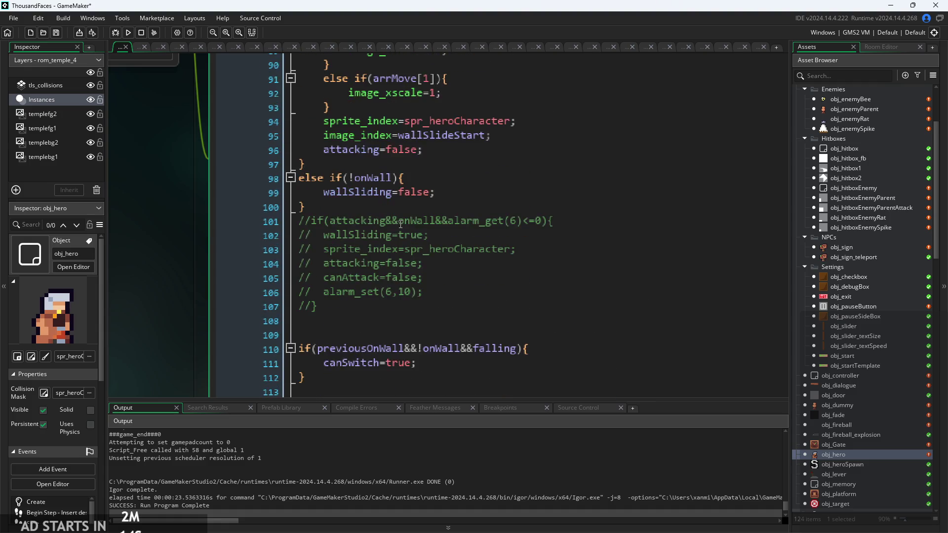
scroll(328, 189, down, 2)
click(326, 260)
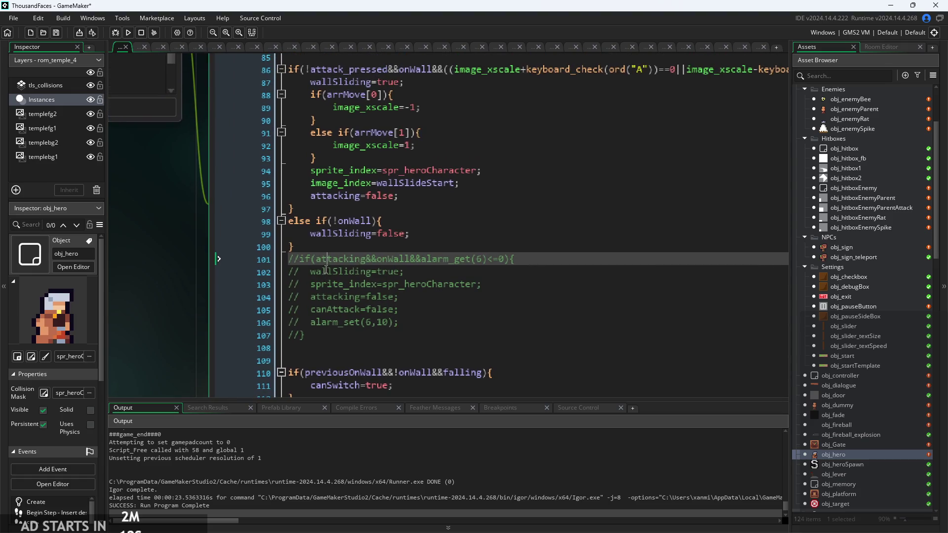
click(435, 195)
scroll(435, 198, up, 1)
Save the wall-slide code and launch a test run from the title screen
click(462, 214)
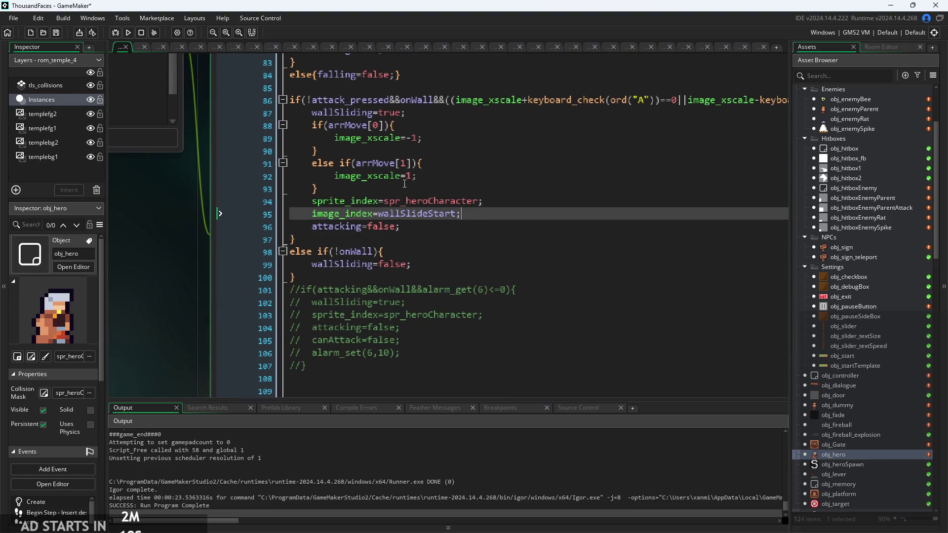
click(129, 33)
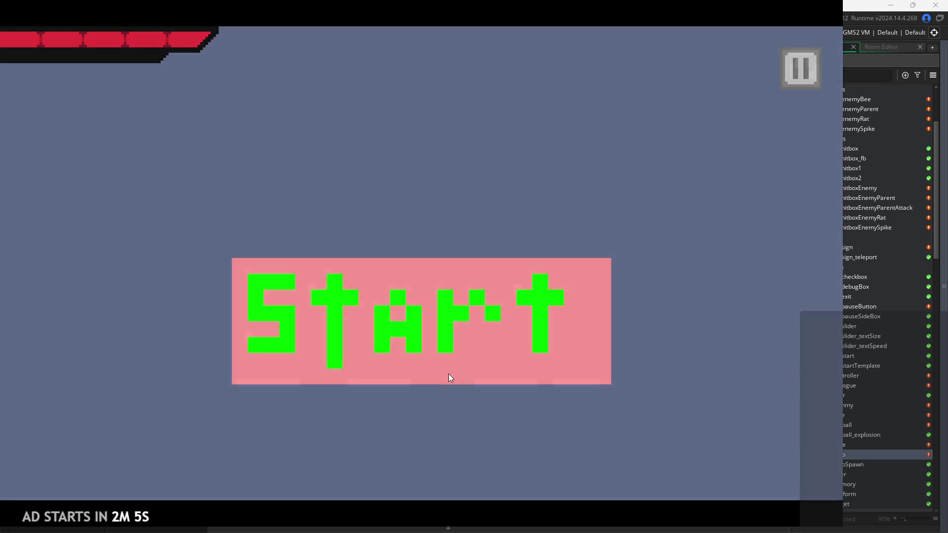
click(448, 375)
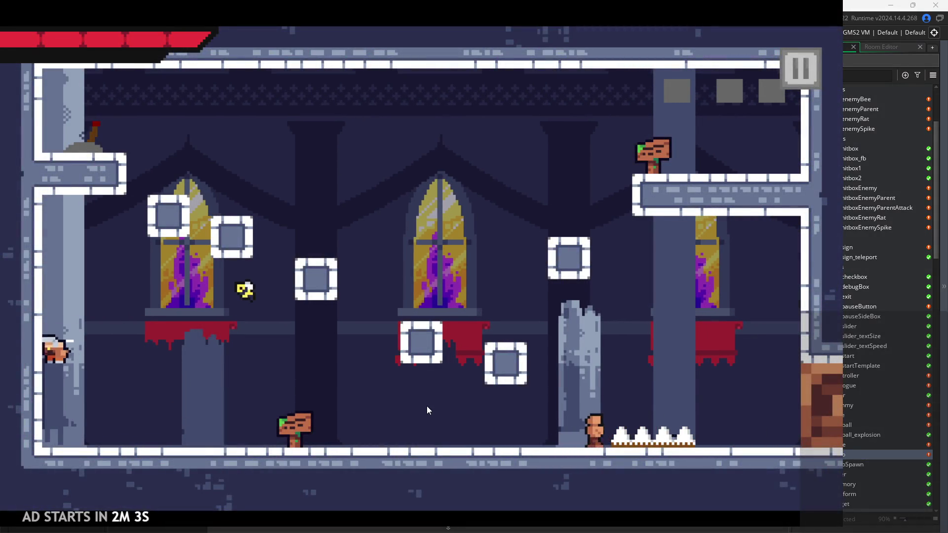
Play-test the wall jump and slash attacks, then exit the game from the pause menu
key(space)
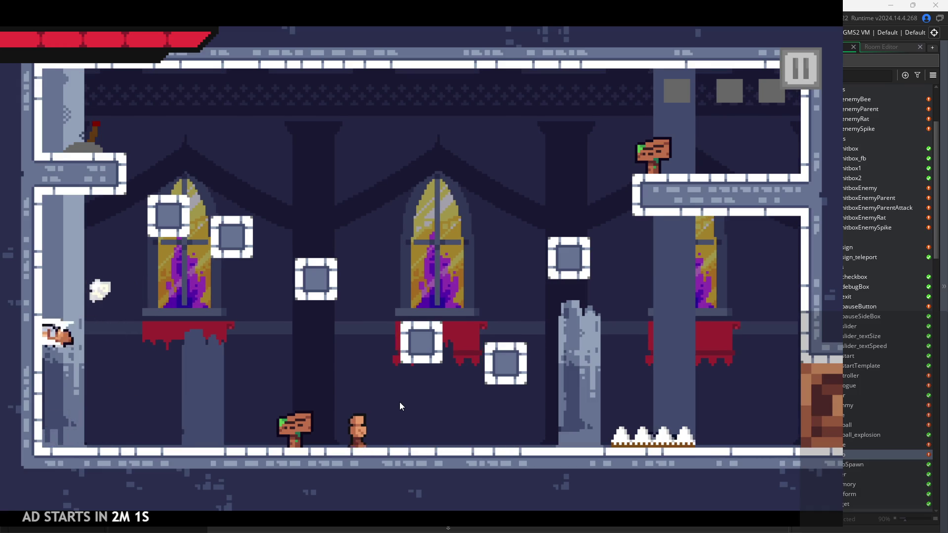
key(Right)
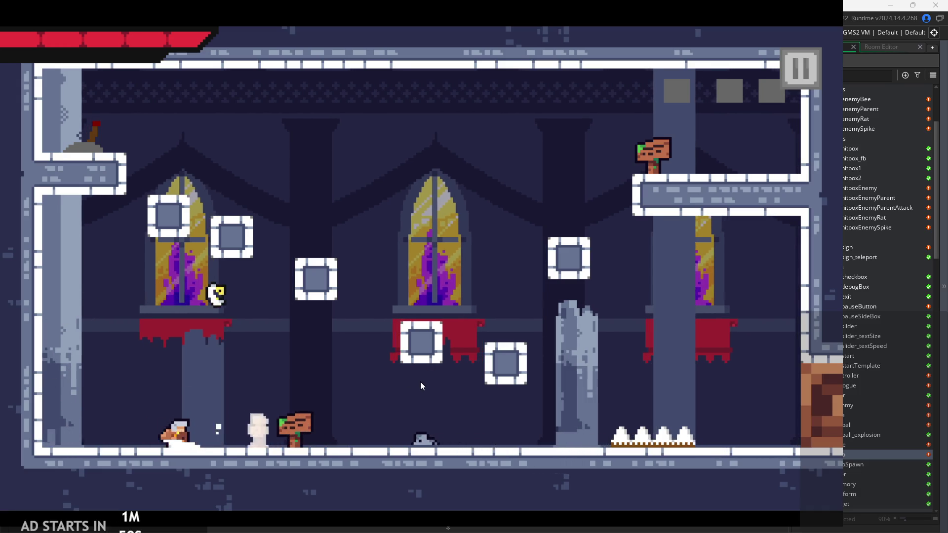
key(Right)
key(x)
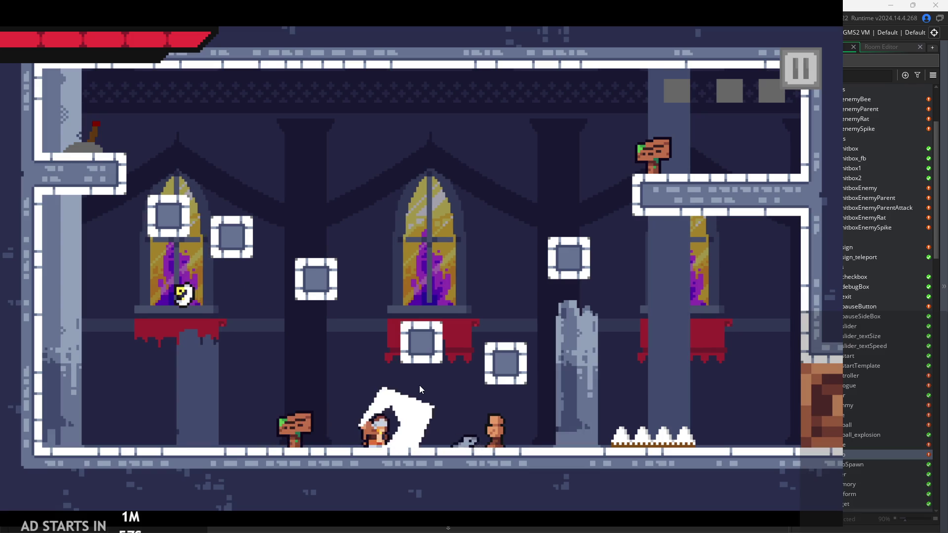
click(788, 54)
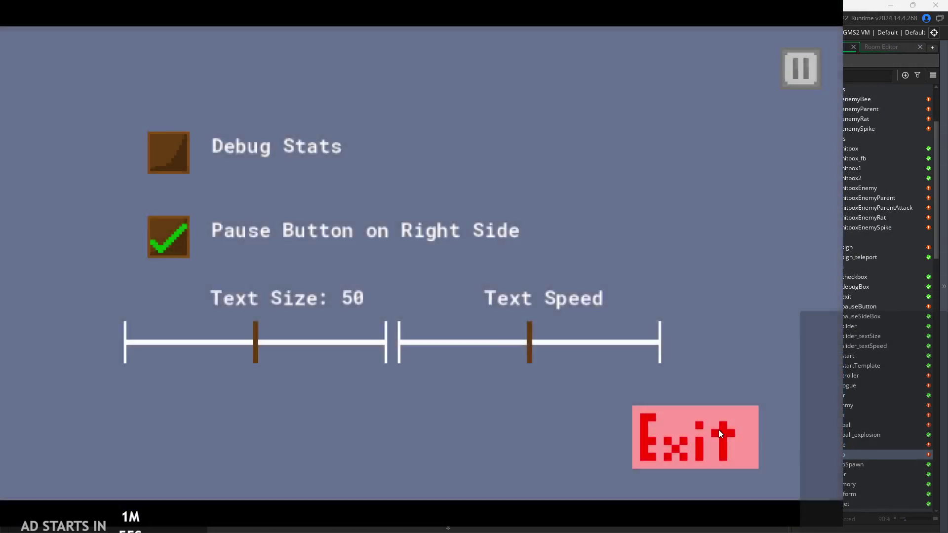
click(718, 430)
Delete 'attack_pressed&&' from line 86's wall-slide condition and relaunch the game
drag(400, 102, 336, 100)
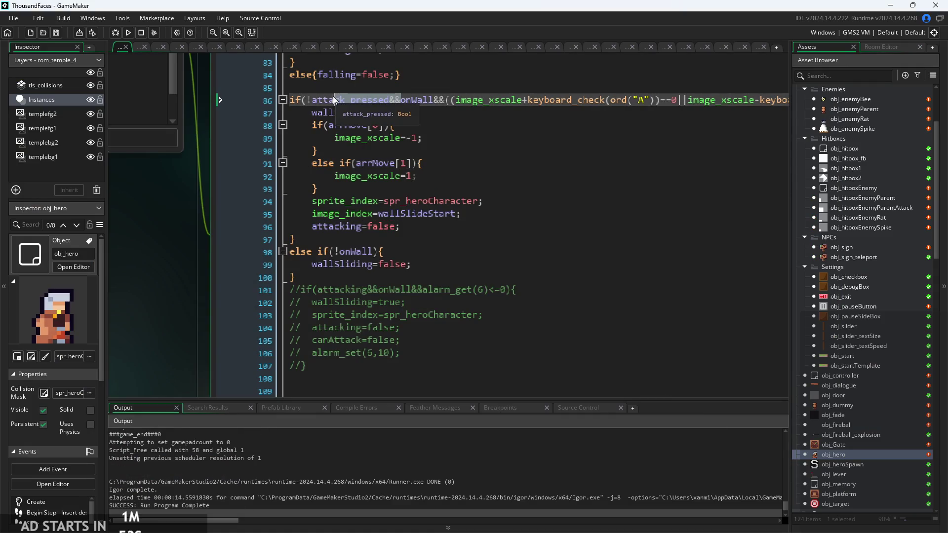
key(BackSpace)
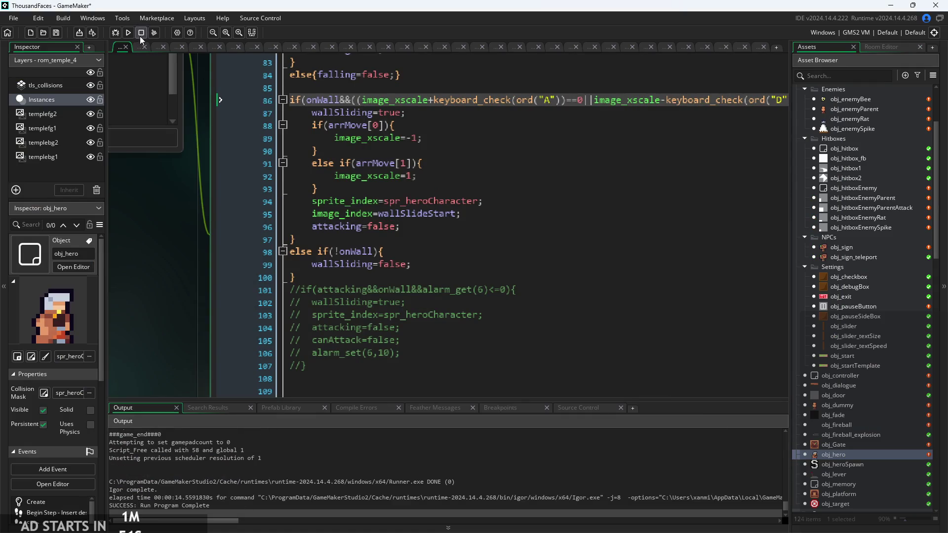
click(128, 33)
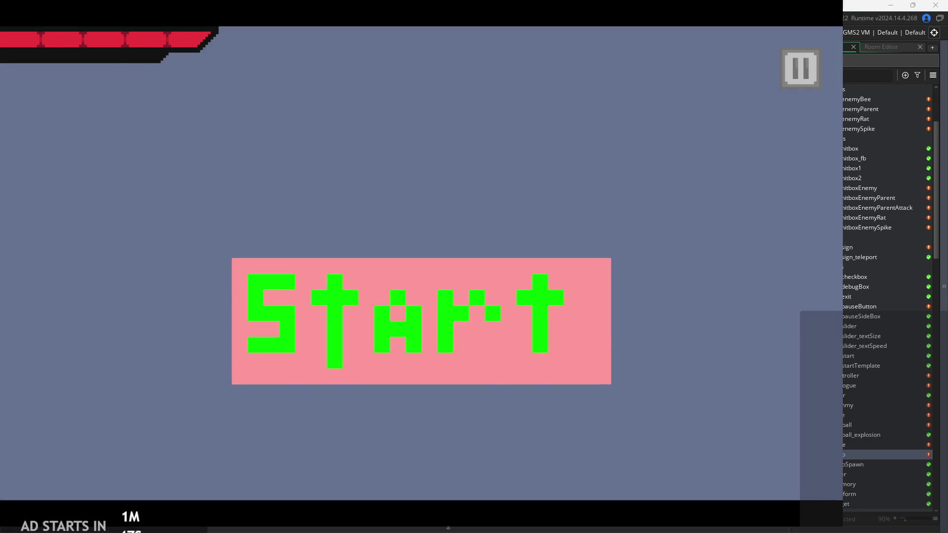
click(469, 348)
Jump left onto the wall to retest wall-sliding, then exit back to the editor
key(space)
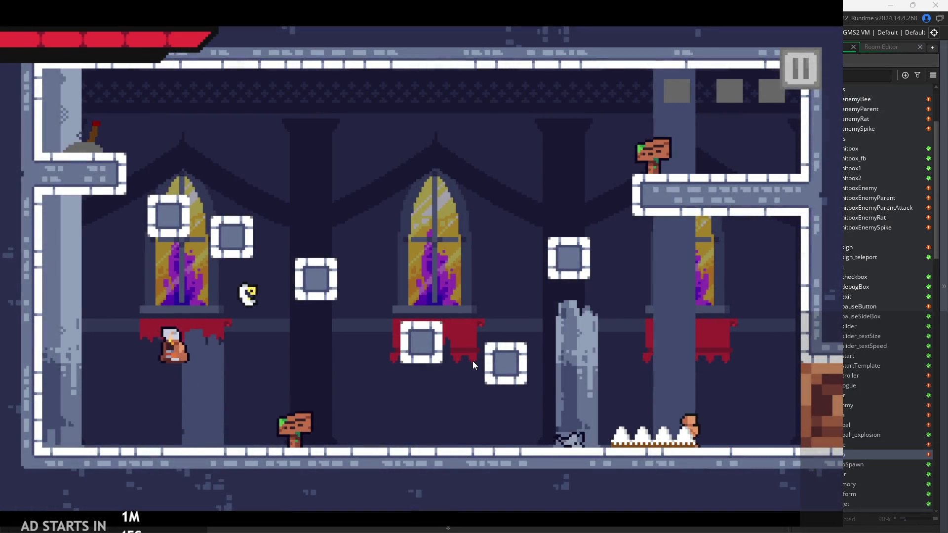
key(Left)
key(Left)
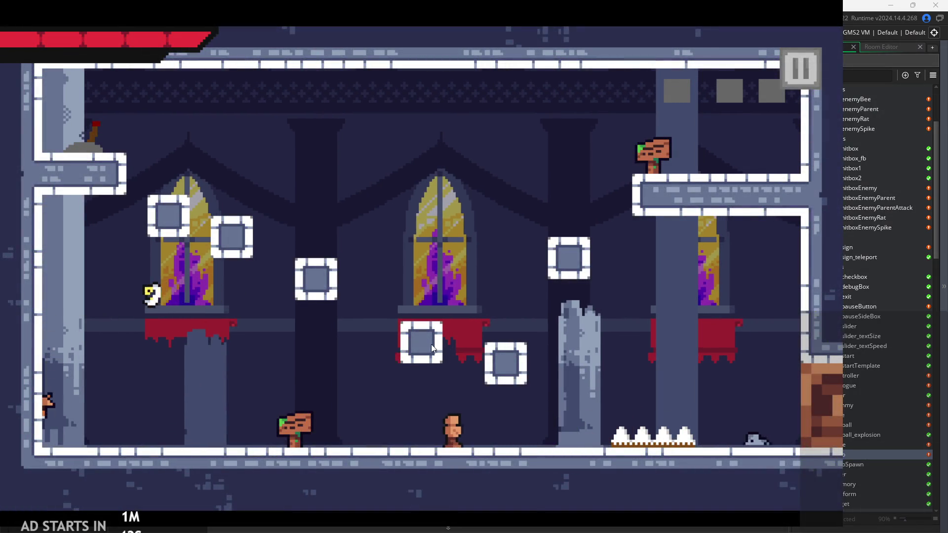
click(801, 69)
click(708, 419)
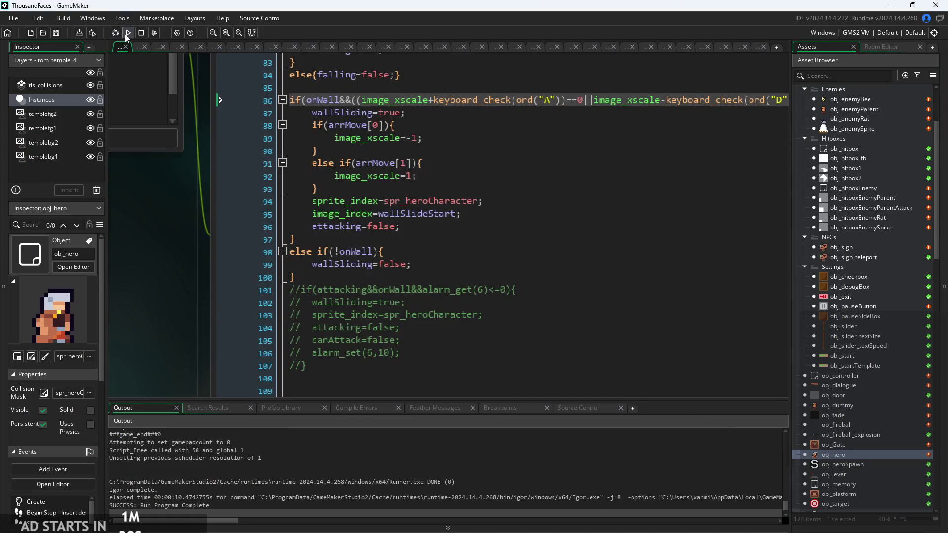
scroll(405, 193, up, 3)
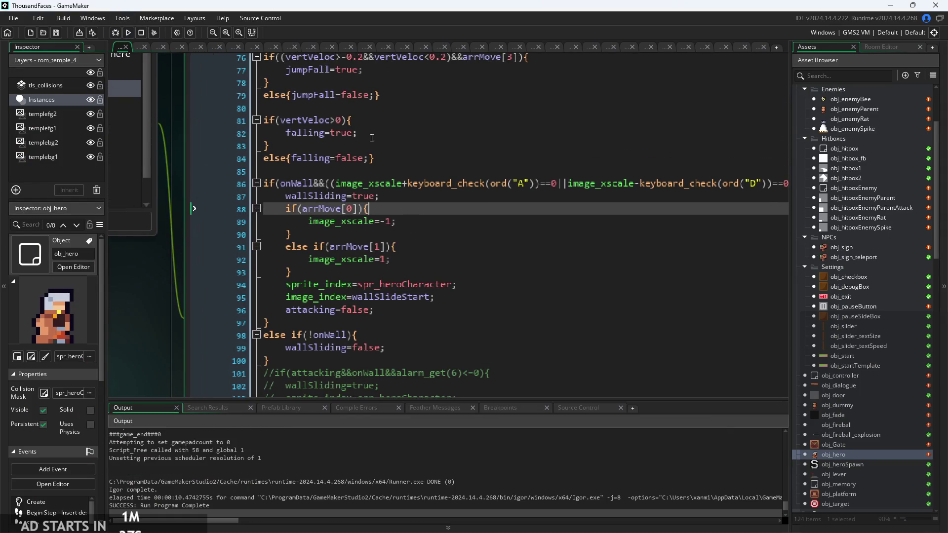
Delete the arrMove if/else direction block from obj_hero's walljump Step code
scroll(372, 138, down, 2)
click(355, 139)
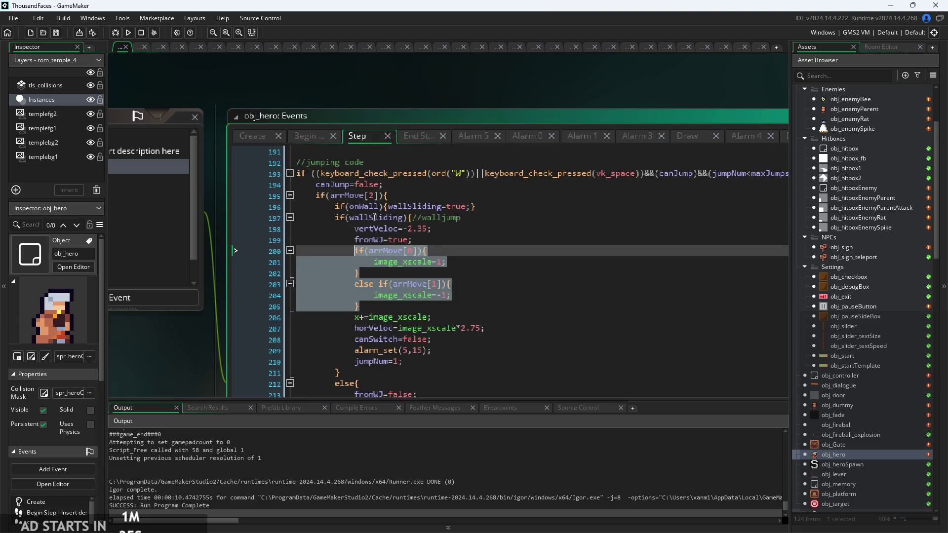
click(452, 274)
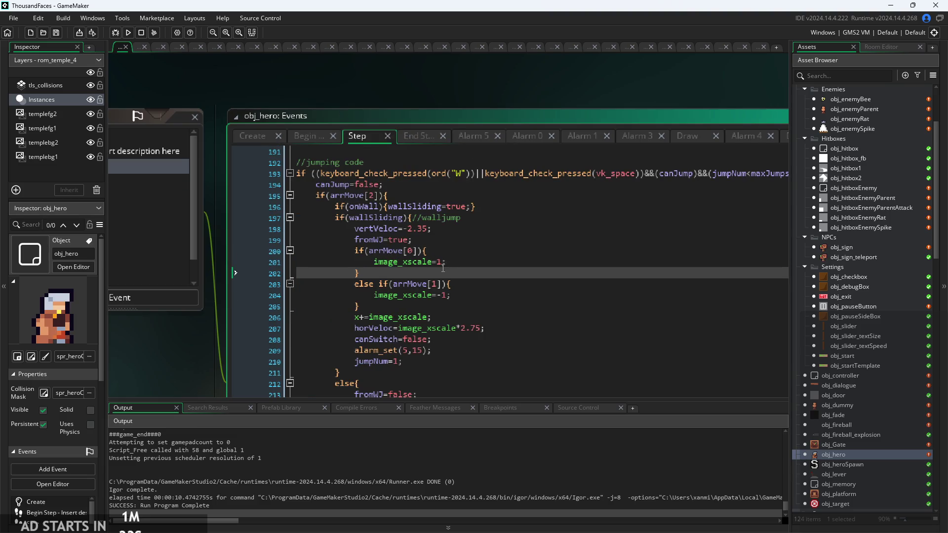
scroll(443, 268, up, 3)
mouse_move(323, 275)
mouse_down()
mouse_move(91, 168)
mouse_move(62, 198)
mouse_up()
key(BackSpace)
key(BackSpace)
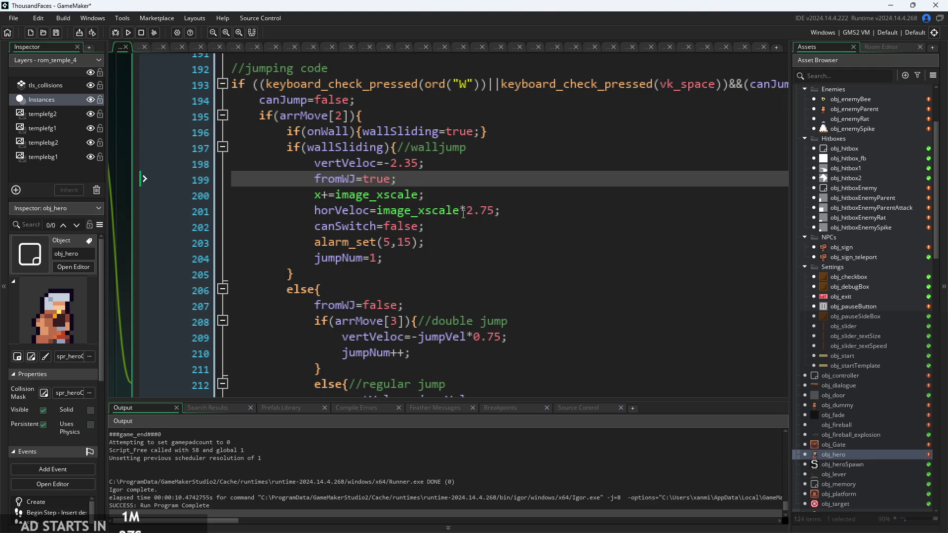
Add 'image_xscale*=-1;' after fromWJ=true and start a test run of the game
key(Return)
text(imaghe)
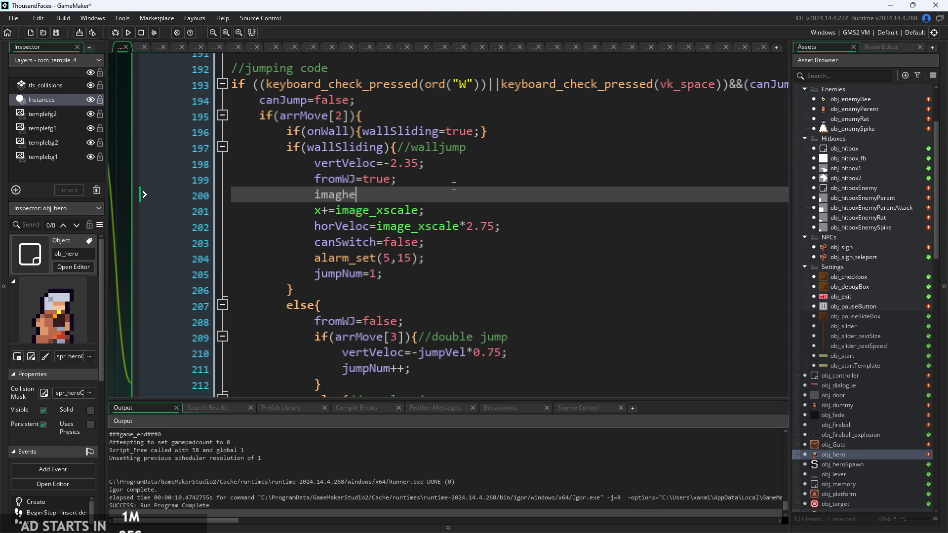
text(e_)
key(Return)
key(Up)
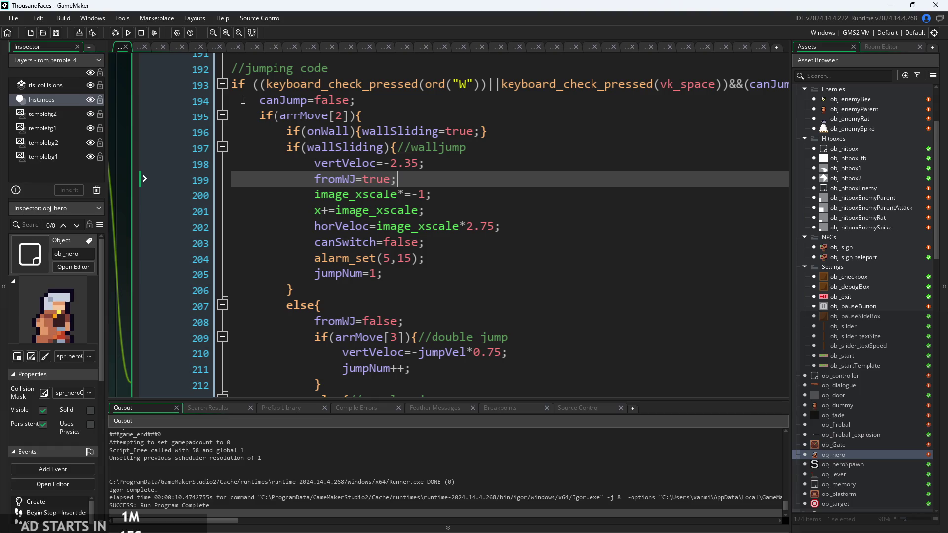
click(128, 32)
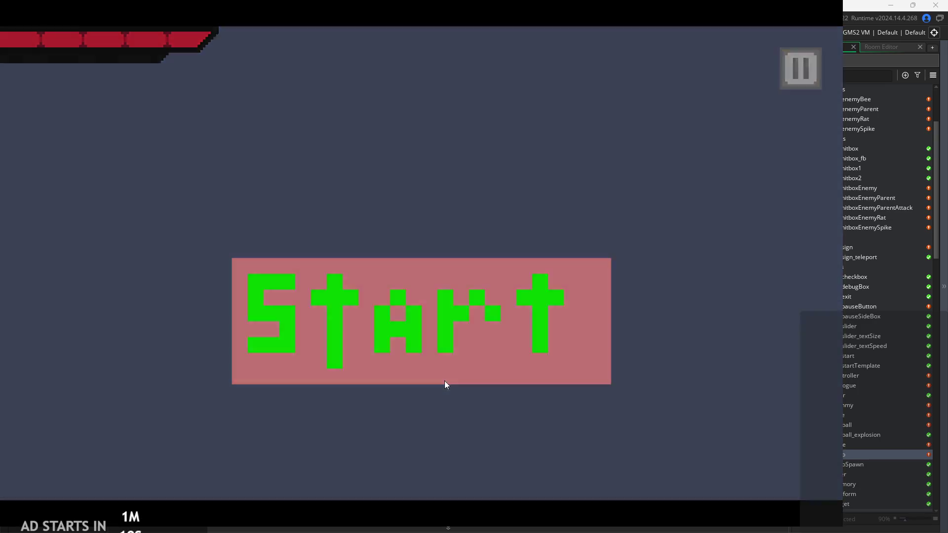
click(445, 381)
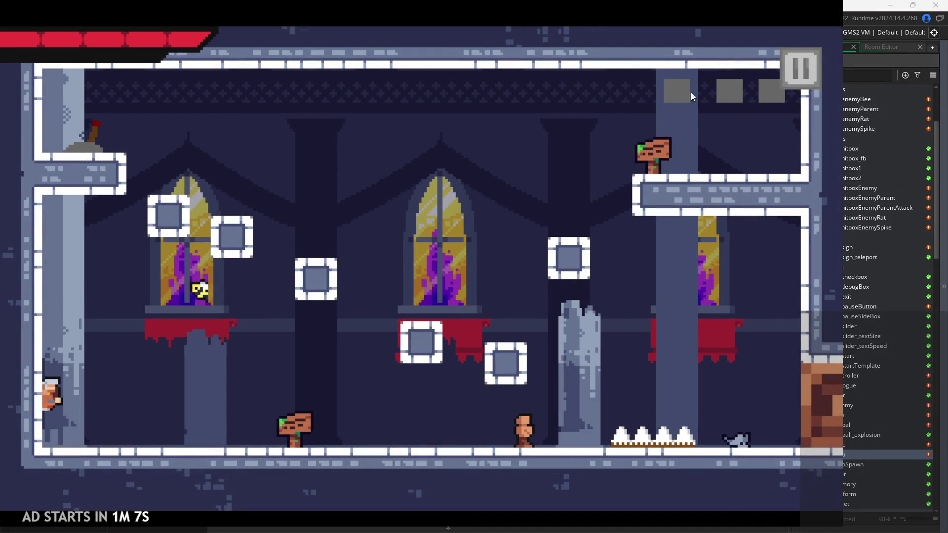
Exit the running game and inspect the walljump flip and x offset lines
click(806, 64)
click(651, 443)
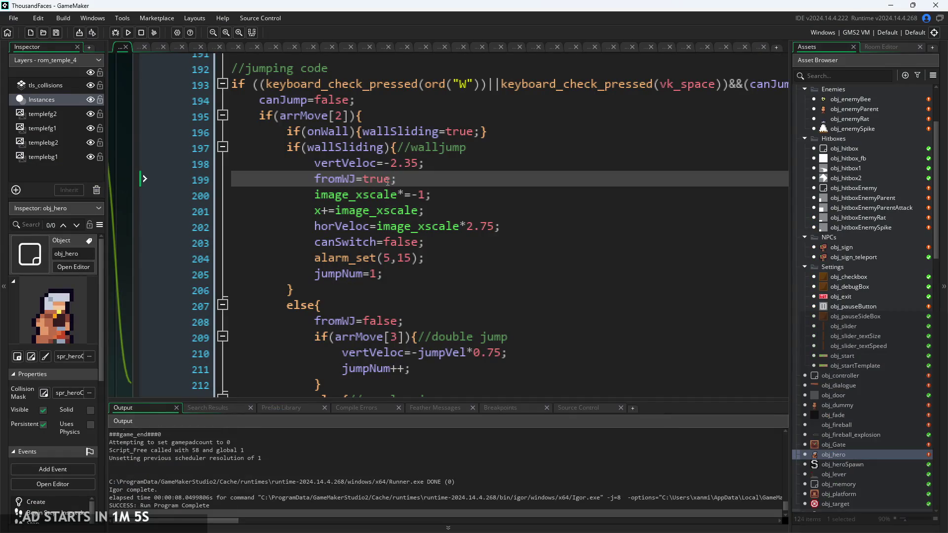
scroll(412, 197, up, 1)
click(413, 197)
click(446, 217)
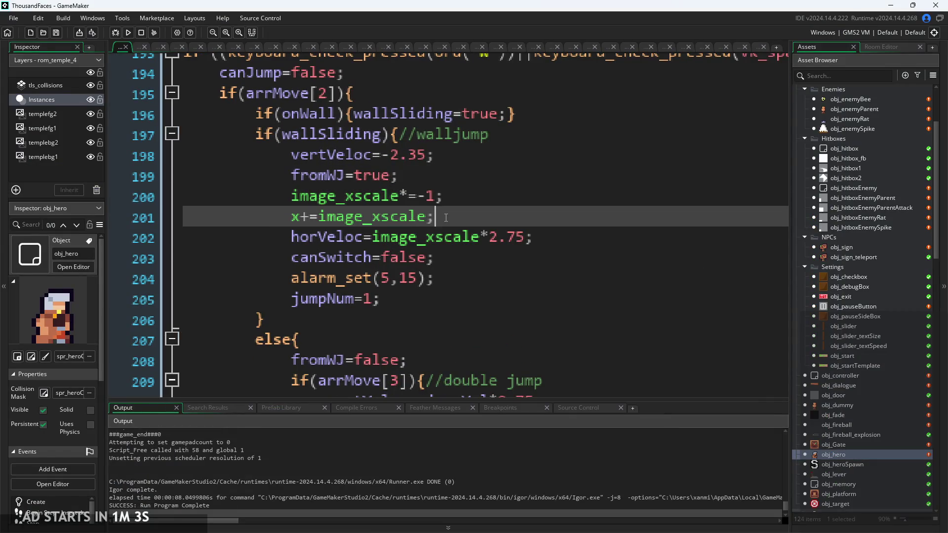
key(Down)
key(Down)
key(Down)
key(Down)
key(Up)
key(Up)
key(Up)
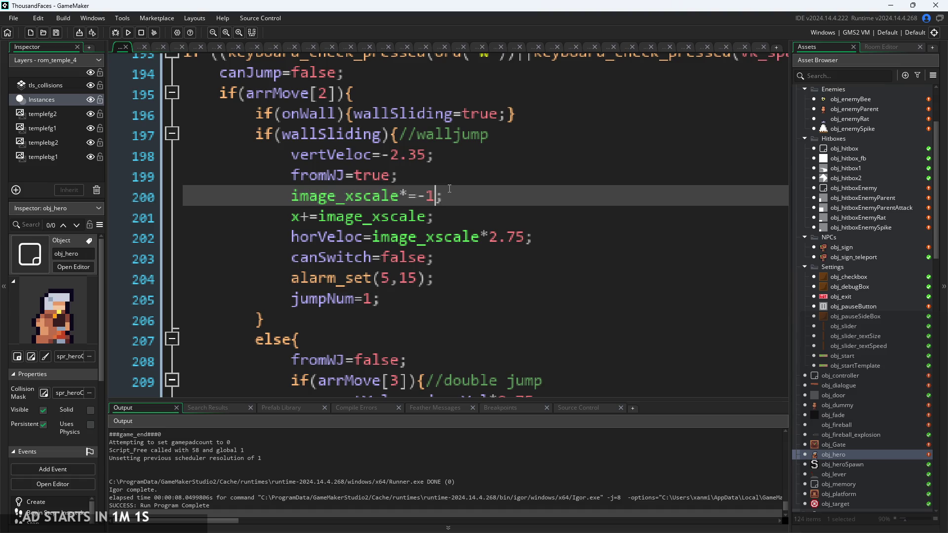
key(End)
key(Down)
key(Down)
key(Down)
key(Up)
key(Up)
key(Up)
key(Left)
key(Left)
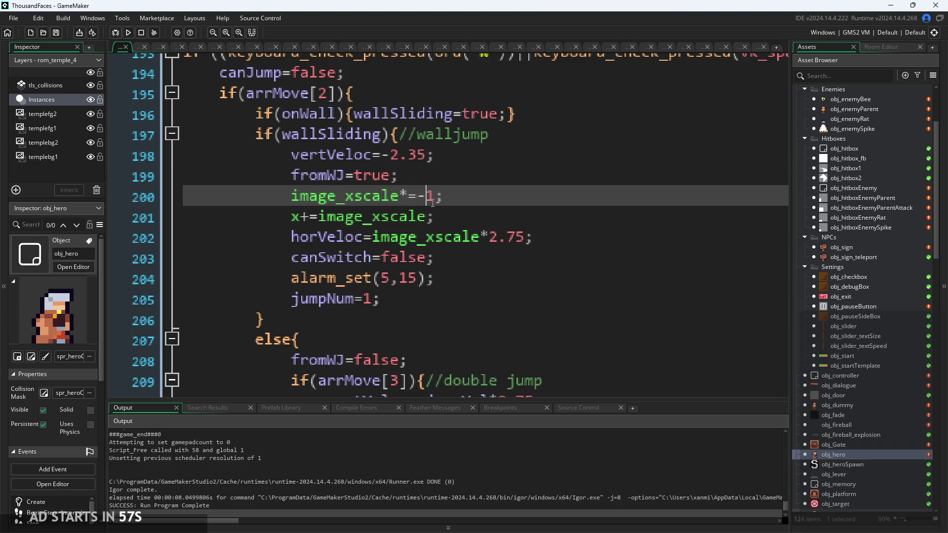
Change the walljump x offset line to x+=image_xscale*-7;
click(442, 218)
click(461, 196)
drag(461, 196, 454, 179)
click(455, 181)
click(428, 218)
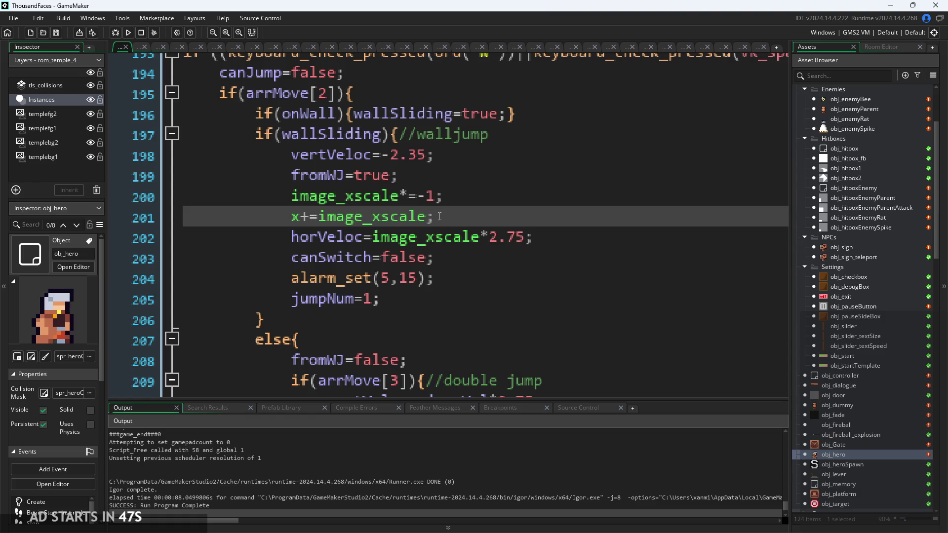
drag(438, 216, 295, 223)
click(318, 220)
mouse_move(322, 221)
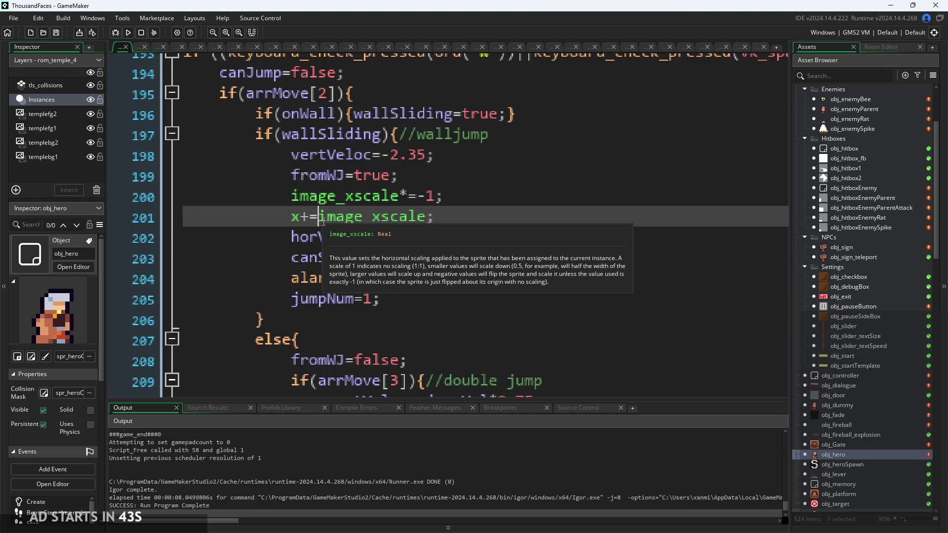
key(Left)
key(BackSpace)
text(0)
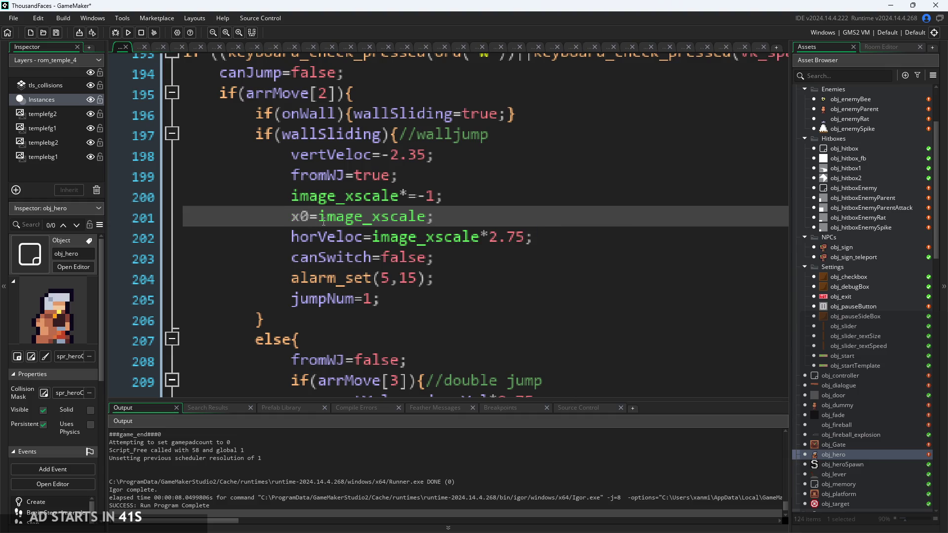
key(BackSpace)
text(+)
text(7)
Rebuild and test jumping onto and off the left wall, then exit back to the code
click(128, 33)
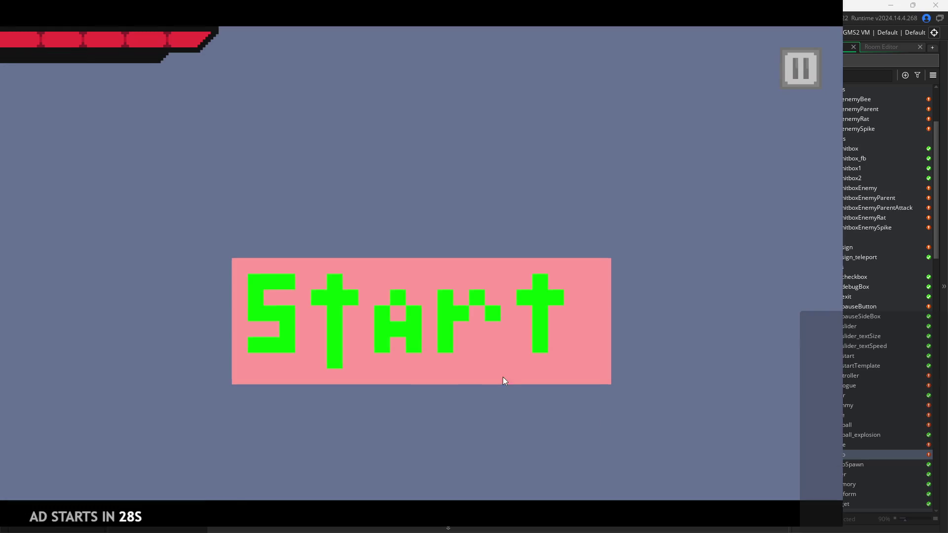
click(503, 377)
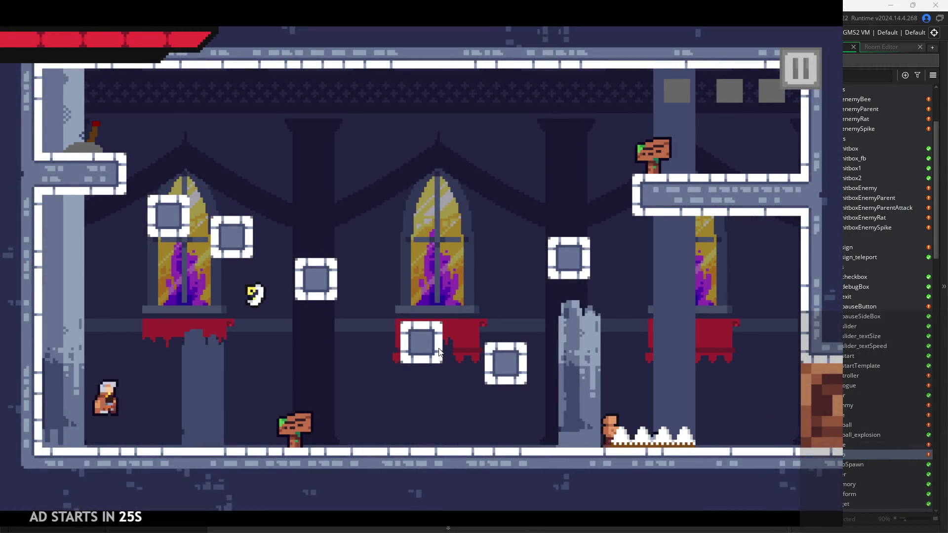
key(space)
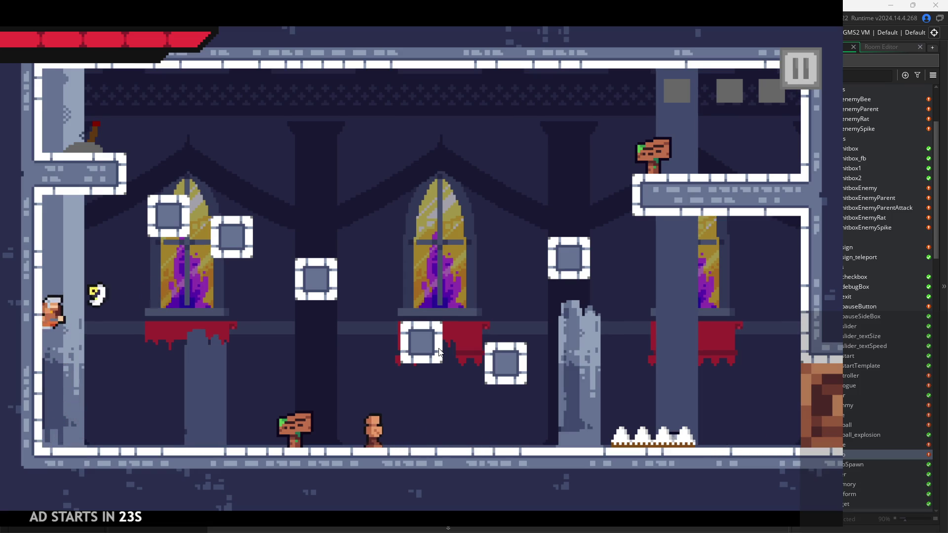
key(space)
key(space)
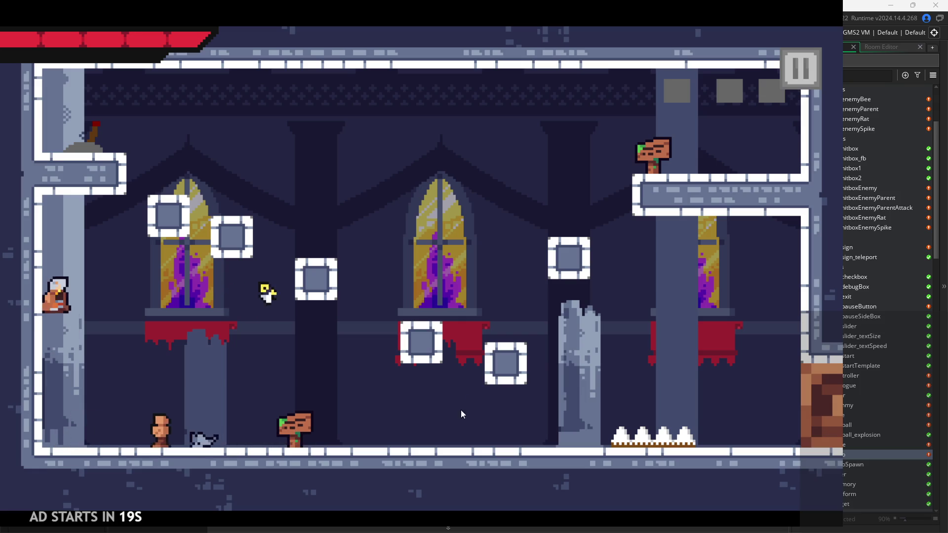
click(804, 84)
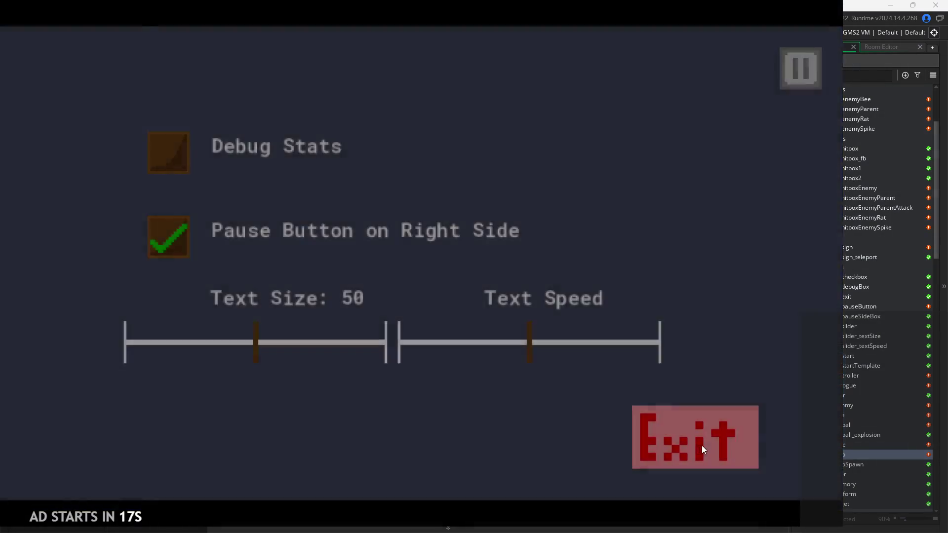
click(702, 445)
scroll(516, 295, down, 2)
scroll(515, 217, up, 3)
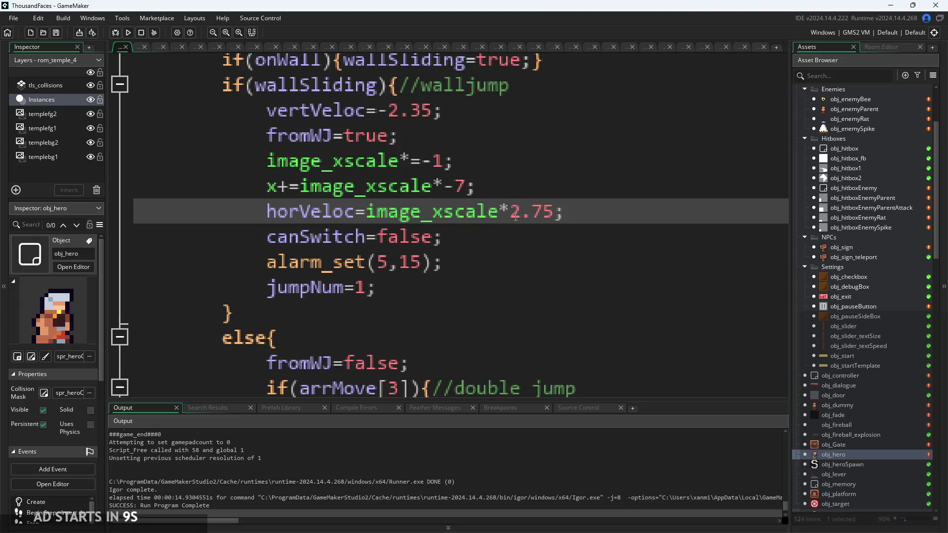
Try a minus before the horVeloc 2.75 multiplier, then undo the minus-sign edits
click(516, 218)
text(-)
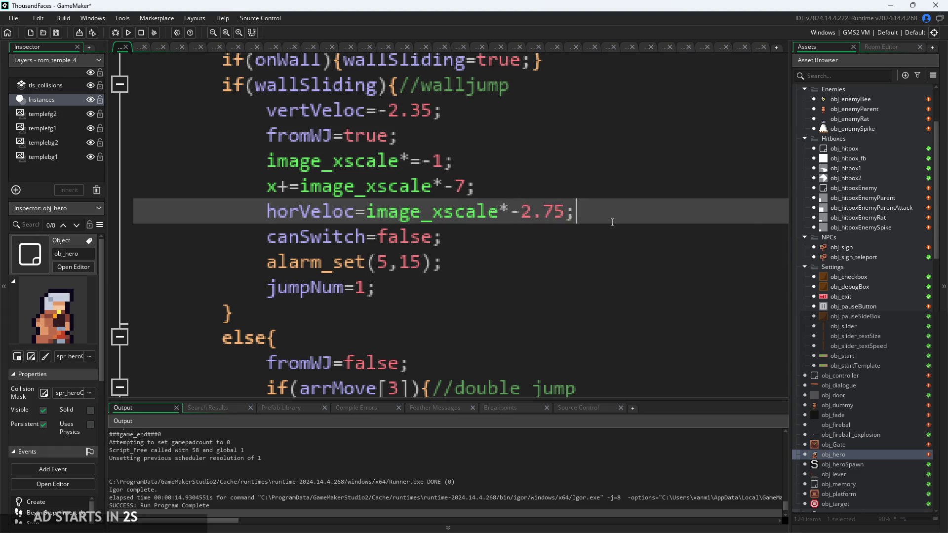
click(518, 159)
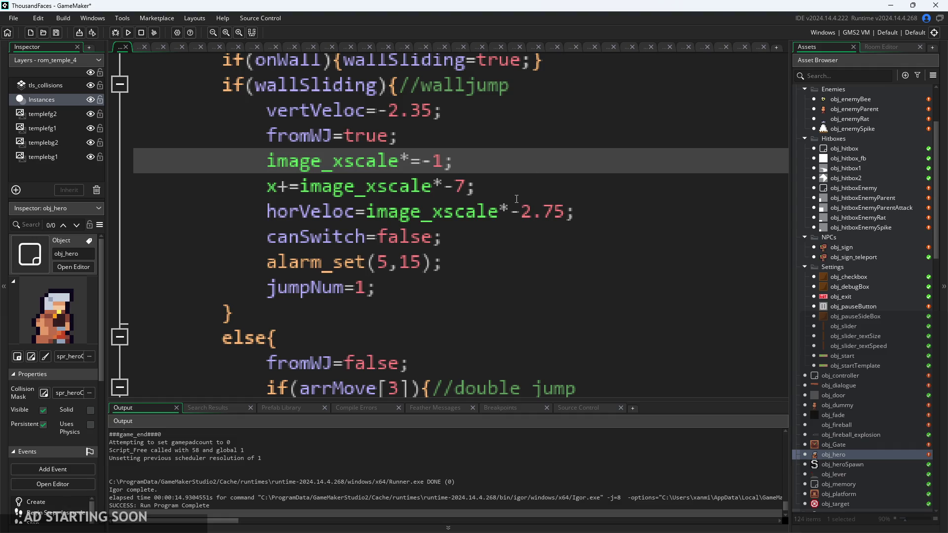
click(517, 193)
click(511, 163)
key(ctrl+z)
key(ctrl+z)
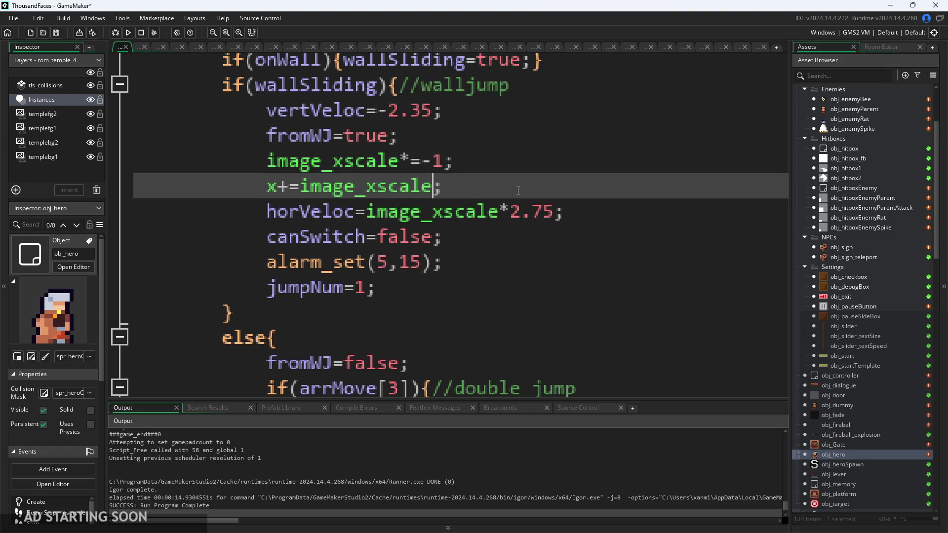
text(*7)
Move the image_xscale*=-1; line below the horVeloc line and start a new build with F5
drag(510, 161, 286, 165)
key(ctrl+x)
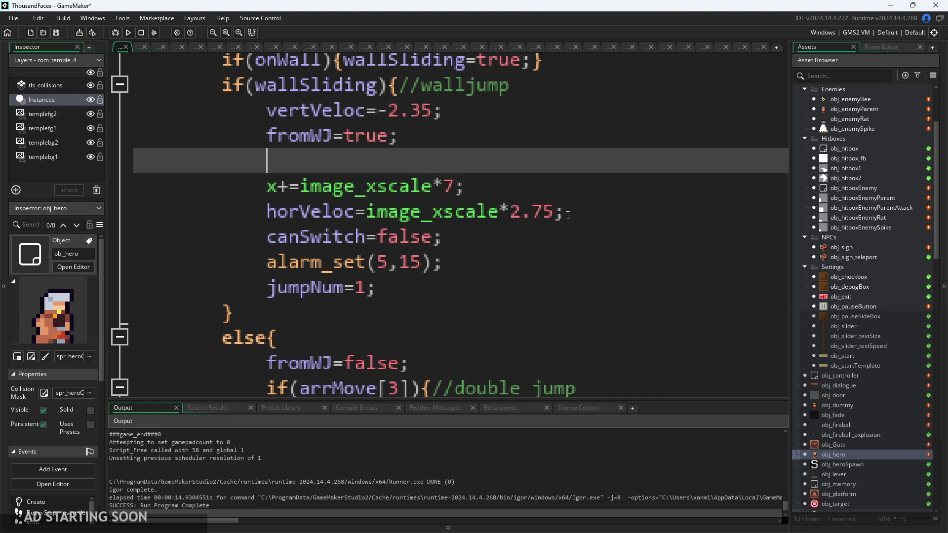
click(581, 208)
key(Return)
key(ctrl+v)
key(Up)
key(Up)
key(Up)
key(BackSpace)
key(BackSpace)
key(BackSpace)
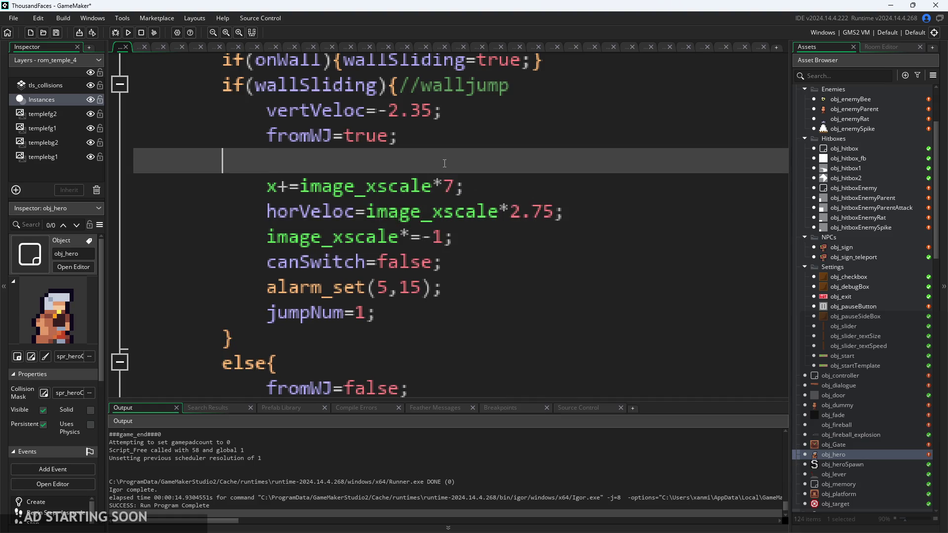
key(F5)
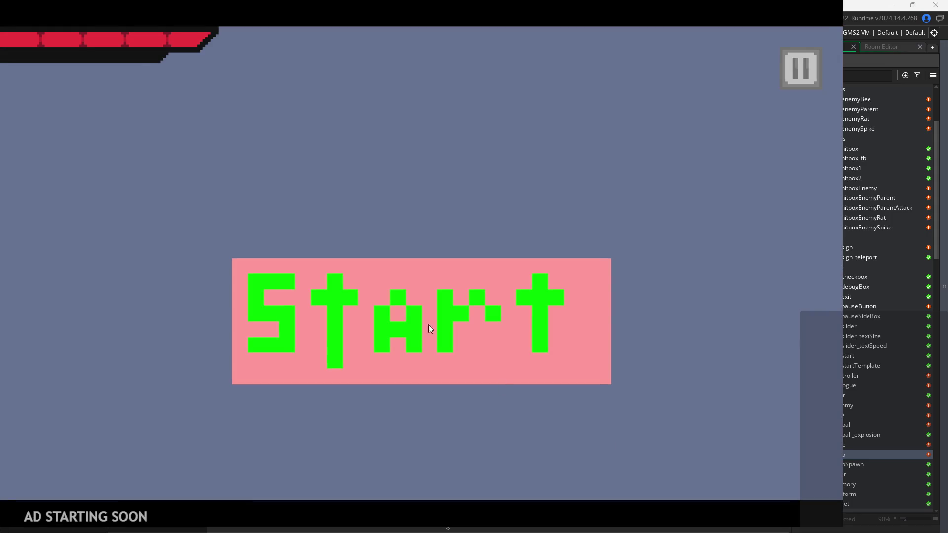
Start the game, run into the left wall and jump off it, then quit with Escape
click(429, 325)
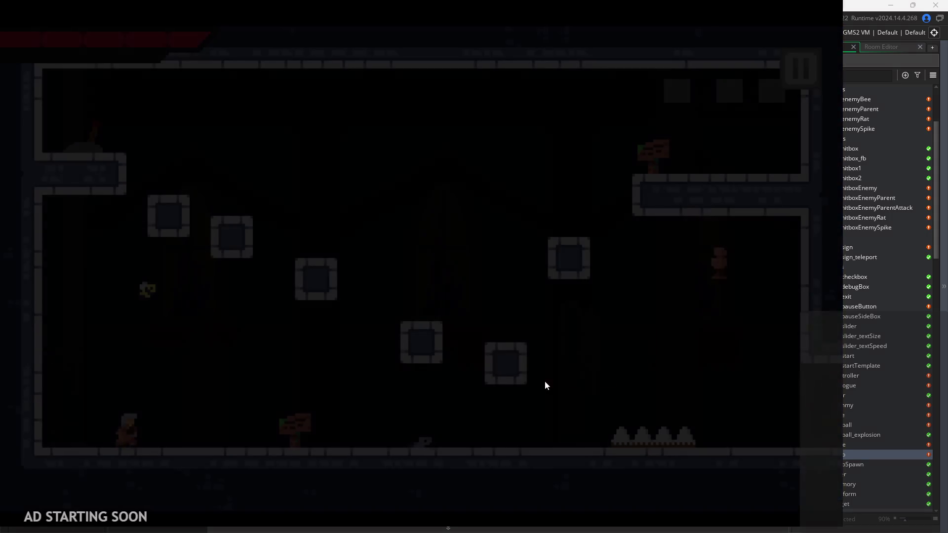
key(Right)
key(Left)
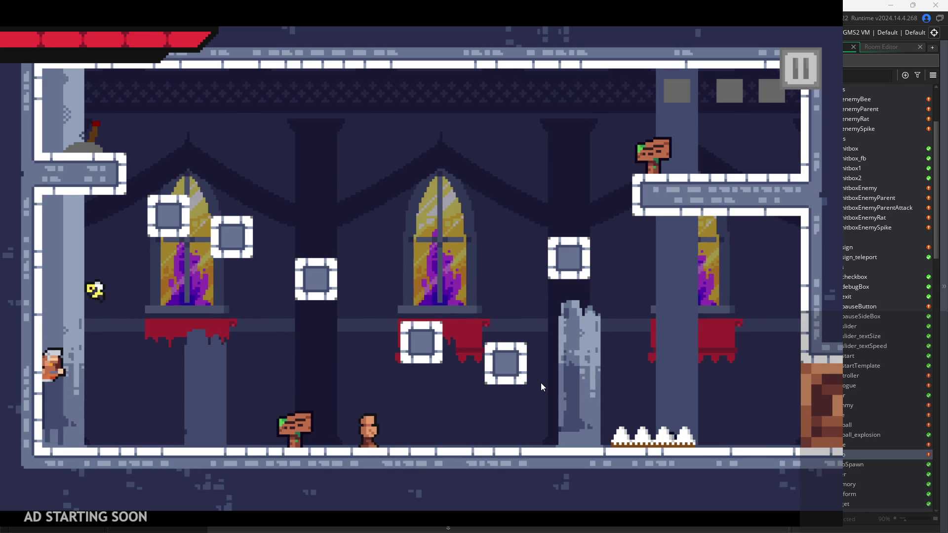
key(Right)
key(Escape)
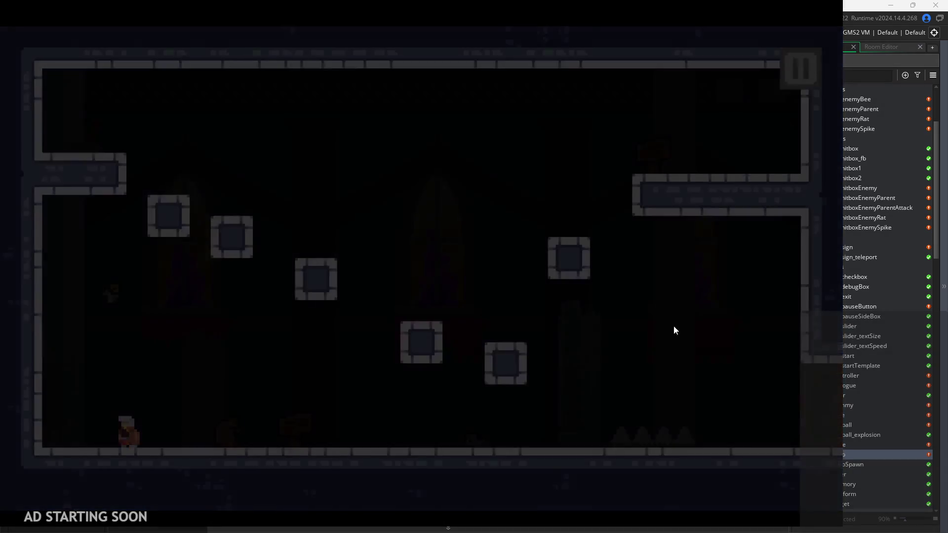
click(494, 237)
click(499, 210)
click(275, 240)
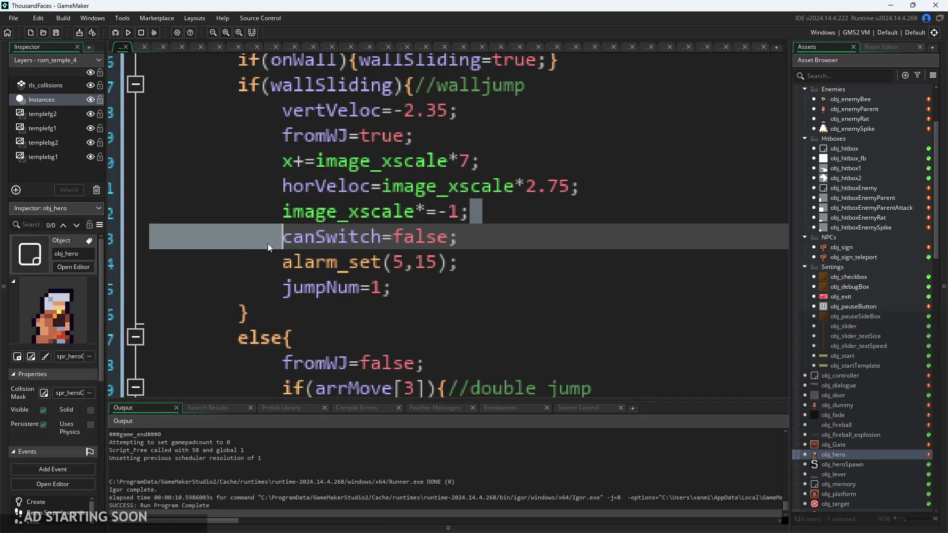
Delete the image_xscale*=-1; line from the walljump block
drag(471, 211, 95, 196)
key(BackSpace)
key(BackSpace)
key(Down)
key(Down)
scroll(468, 221, up, 1)
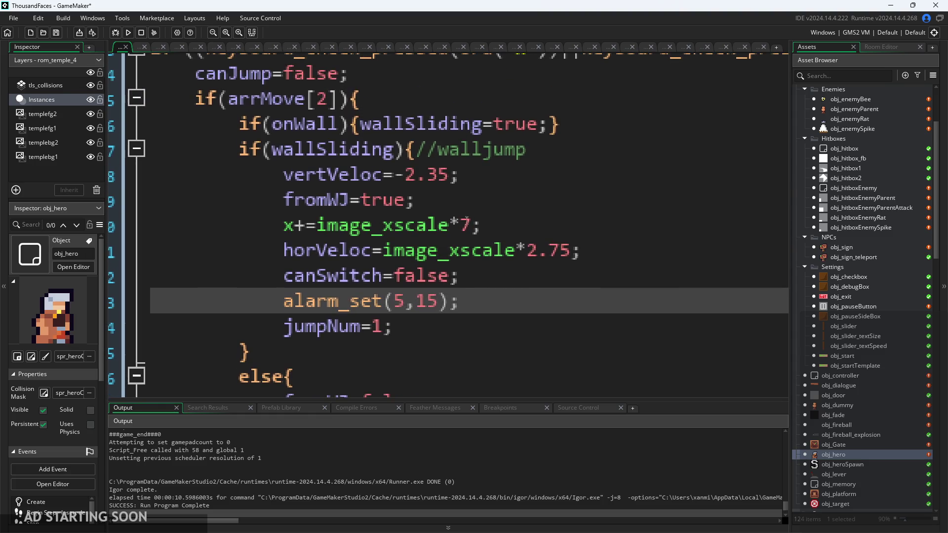
Remove the stray minus signs before 7 and 2.75 on the x and horVeloc lines
click(461, 226)
click(530, 257)
text(-)
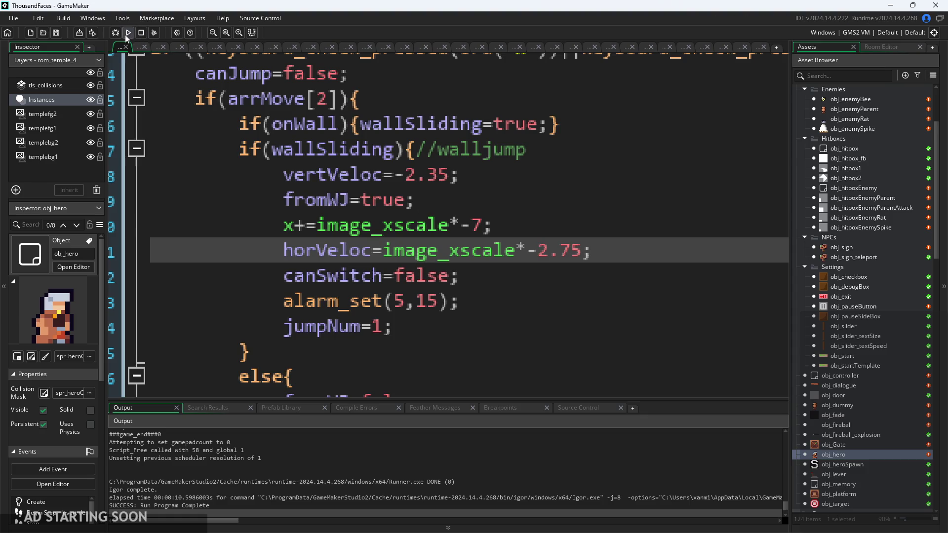
key(BackSpace)
click(476, 226)
key(BackSpace)
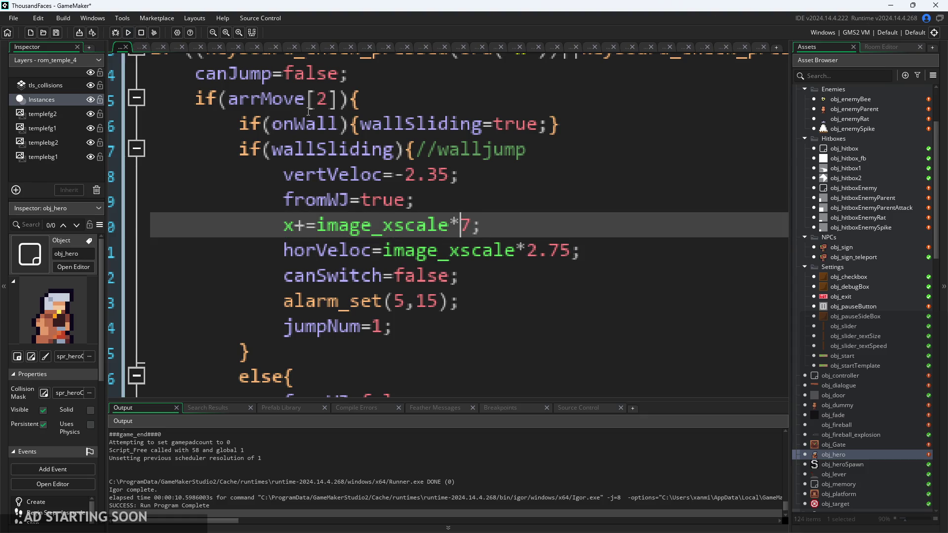
Run the game with F5, start it, then exit via the pause menu
key(F5)
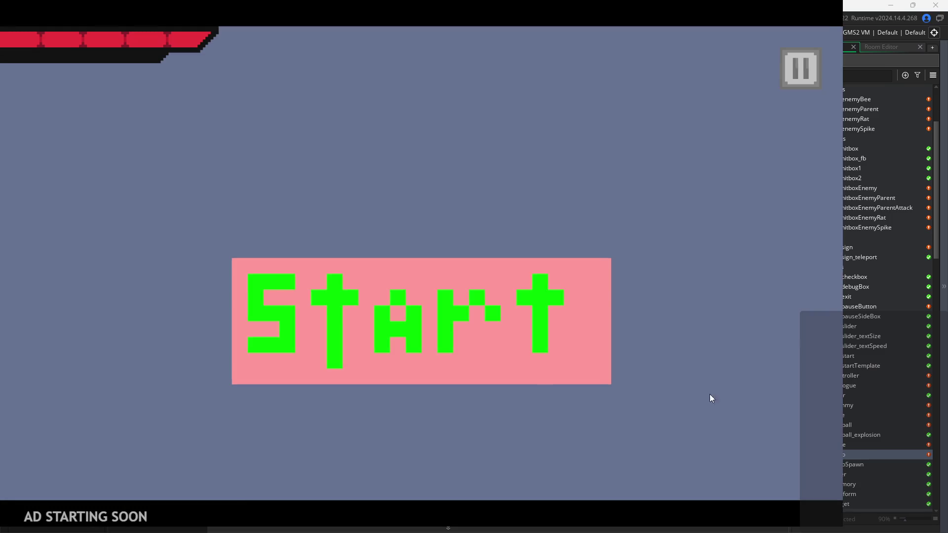
click(439, 331)
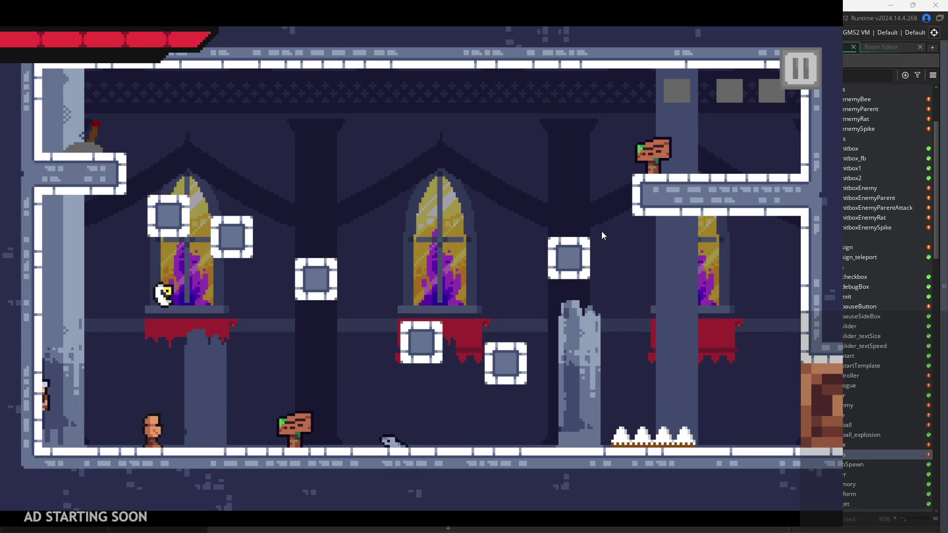
click(802, 79)
click(697, 417)
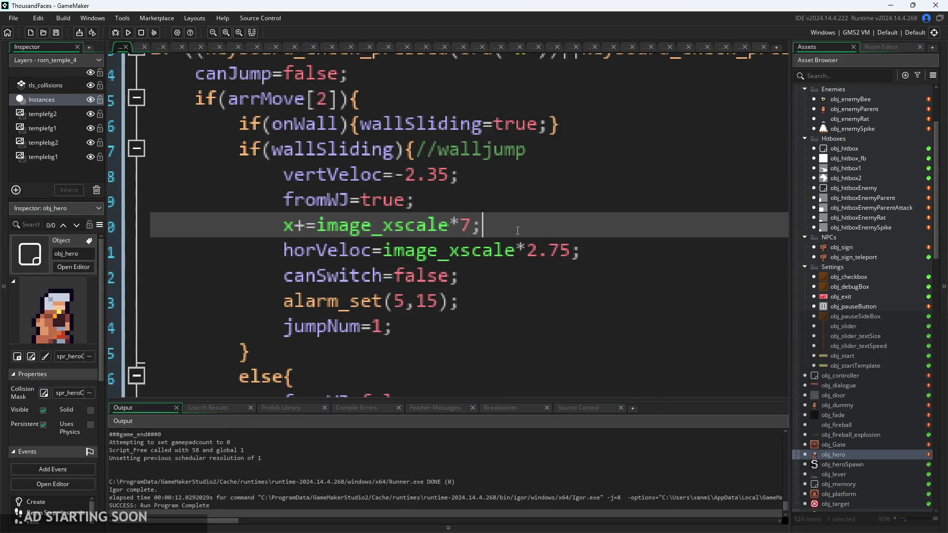
Review walljump lines 201 to 204 in obj_hero's Step code
click(514, 310)
drag(435, 306, 492, 242)
click(579, 290)
scroll(579, 290, down, 3)
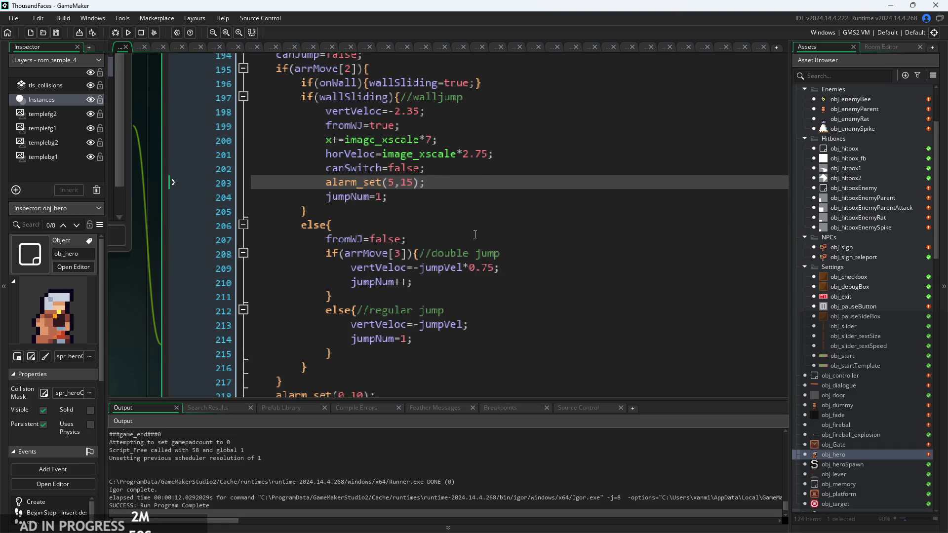
click(494, 169)
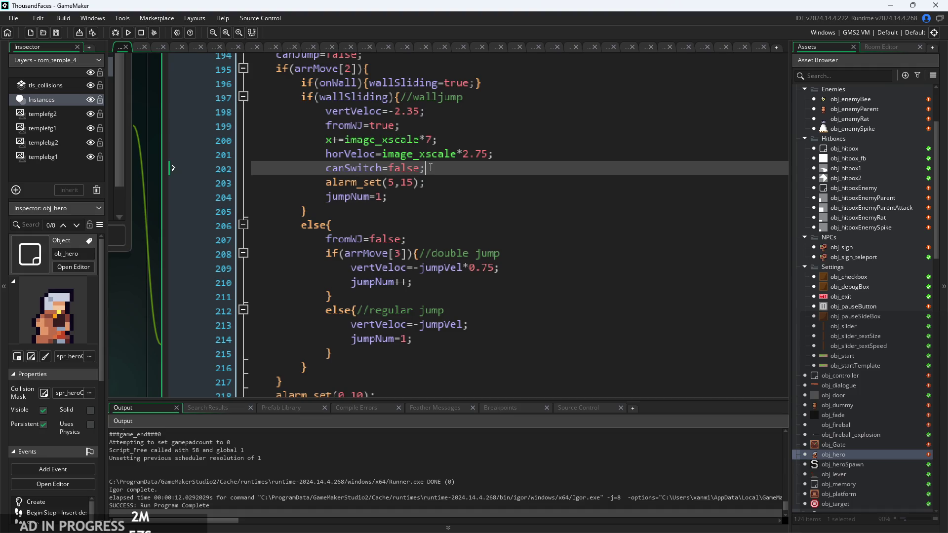
scroll(430, 168, down, 8)
scroll(461, 186, down, 5)
scroll(445, 243, up, 4)
scroll(445, 244, up, 12)
Check the canSwitch variable and the alarm_set line near the walljump block
key(Up)
key(Up)
key(Up)
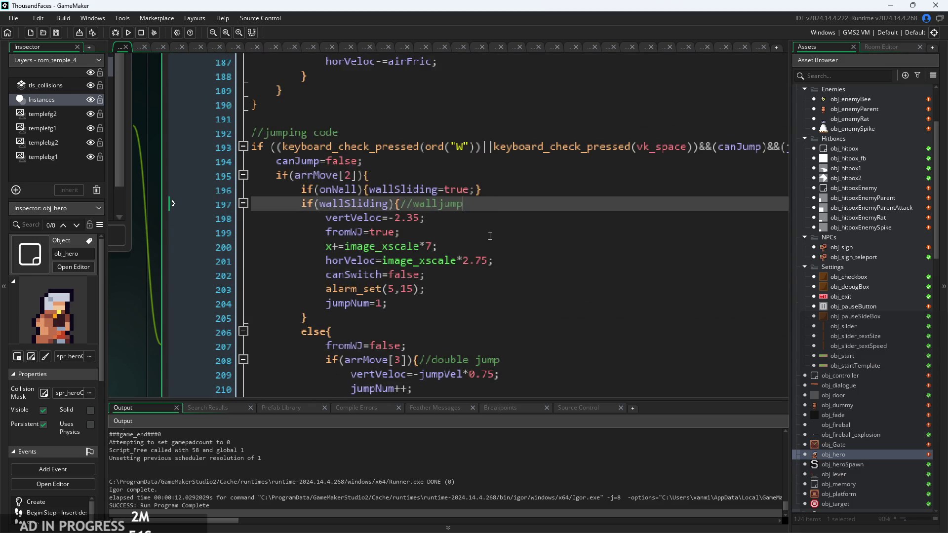
click(490, 236)
ctrl+scroll(489, 235, up, 1)
click(346, 283)
ctrl+scroll(345, 284, up, 1)
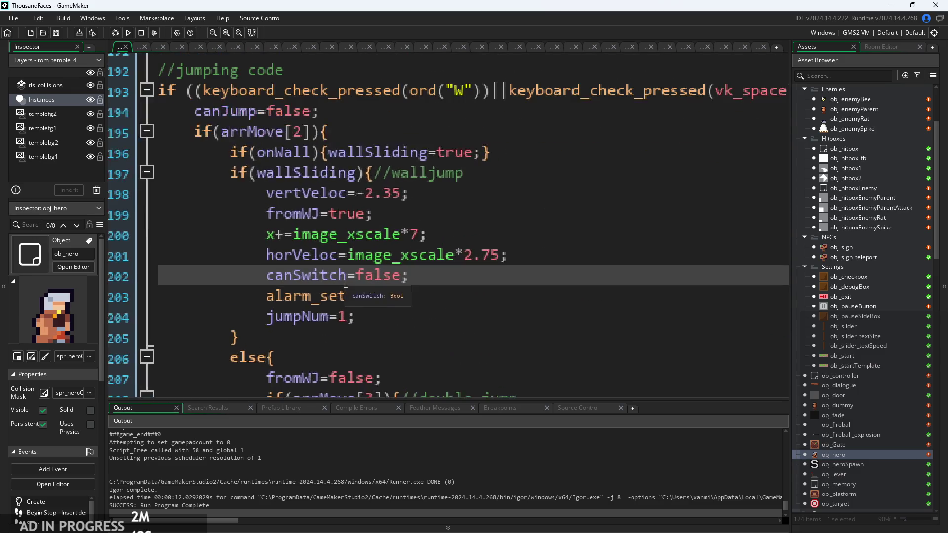
click(425, 297)
ctrl+scroll(501, 196, down, 2)
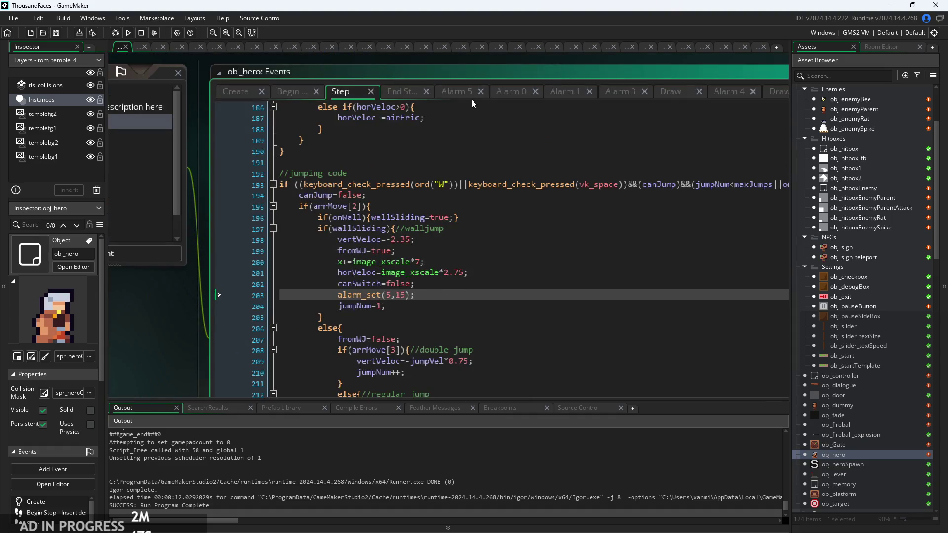
Look at the Alarm 5 event, return to Step, and relaunch the game from Start
click(464, 91)
click(341, 90)
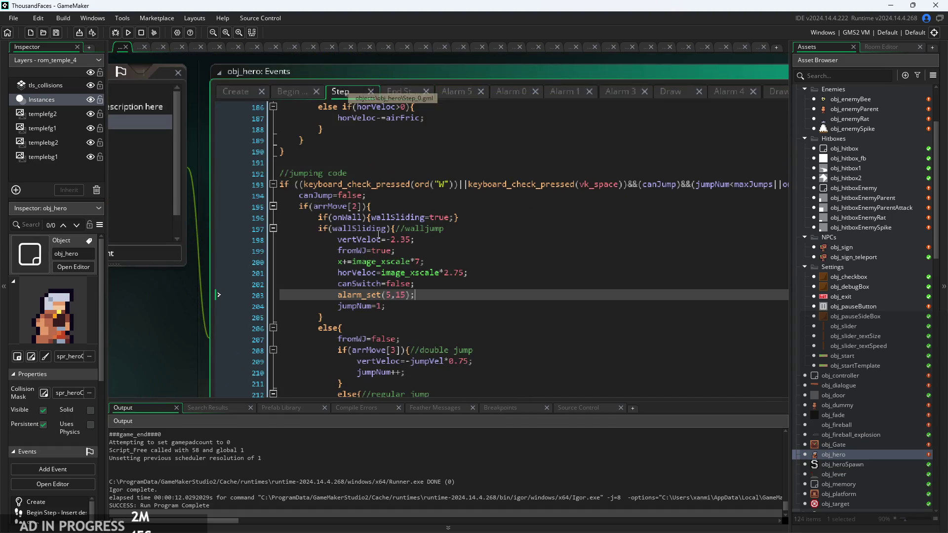
ctrl+scroll(421, 296, up, 2)
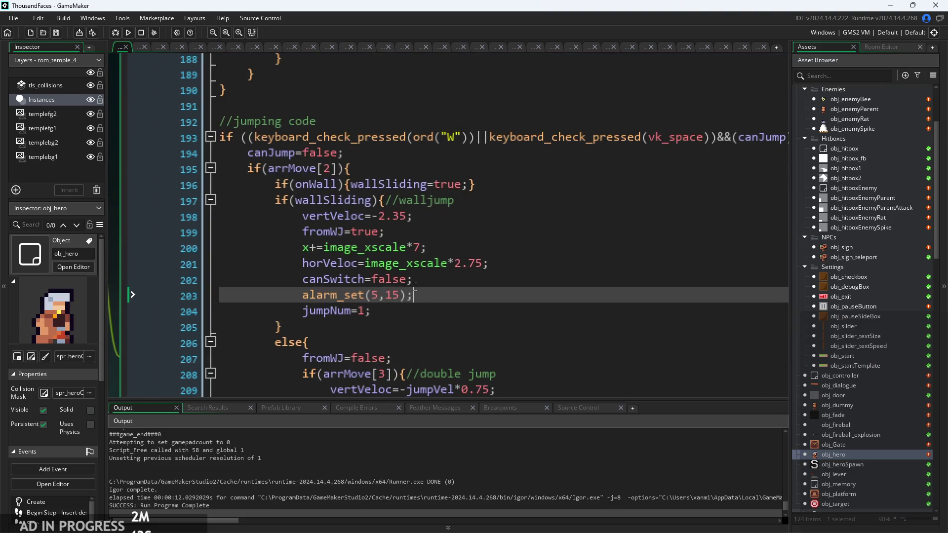
click(128, 33)
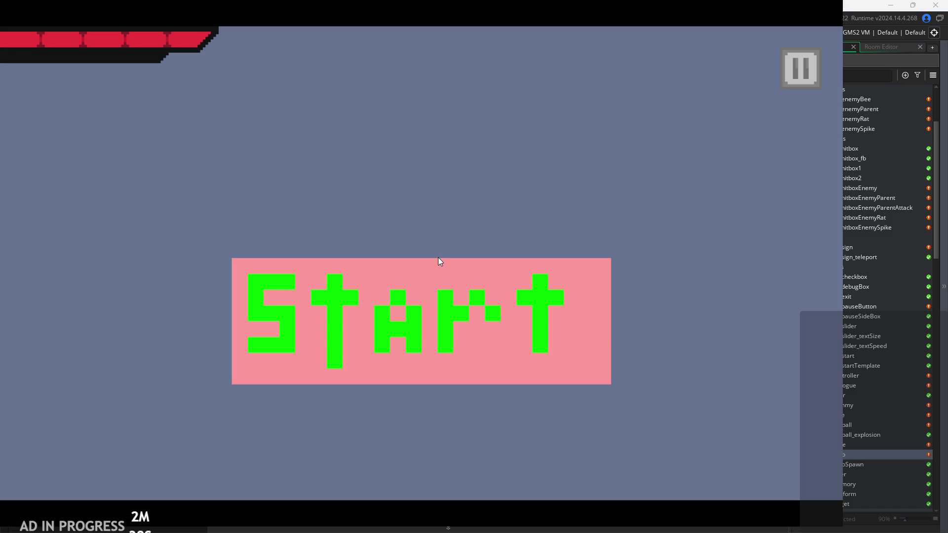
click(438, 269)
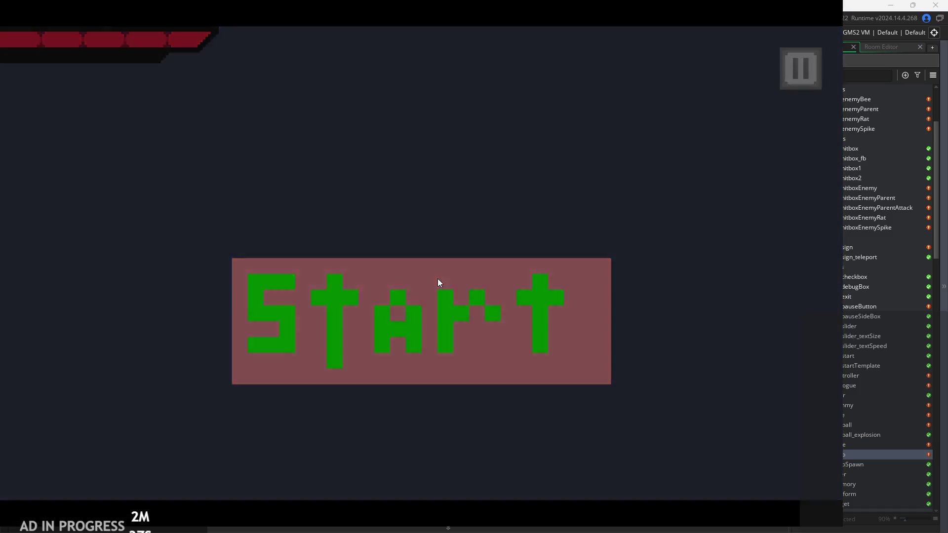
Play-test jumping the hero onto the temple room's left wall and sliding down it
key(Left)
key(space)
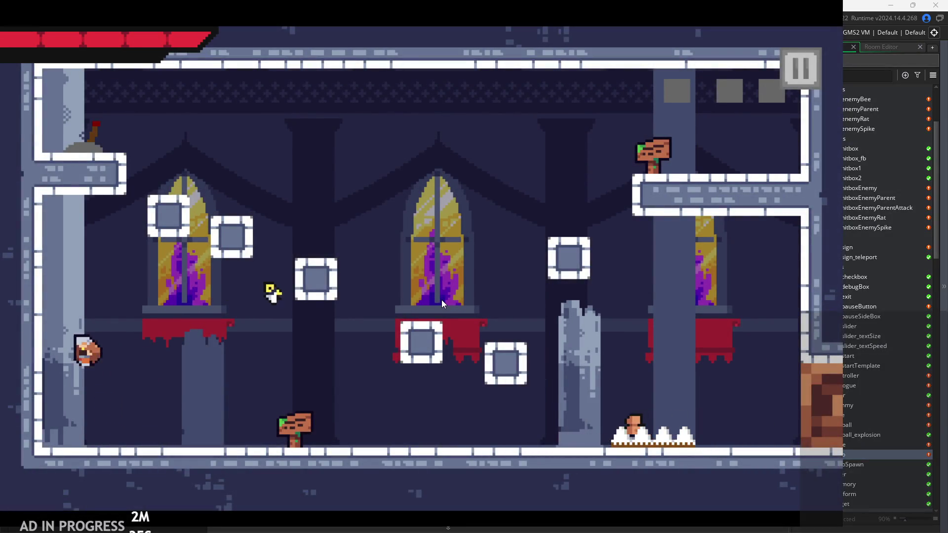
key(Right)
key(Left)
key(space)
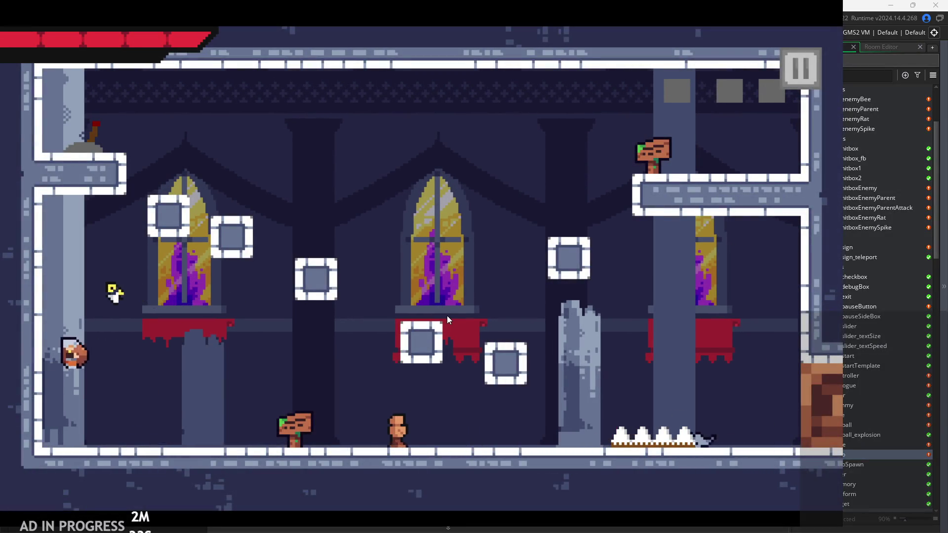
key(Right)
key(space)
key(Right)
Wall-jump rightward off the left wall, then run and jump back under the centre block
key(Left)
key(space)
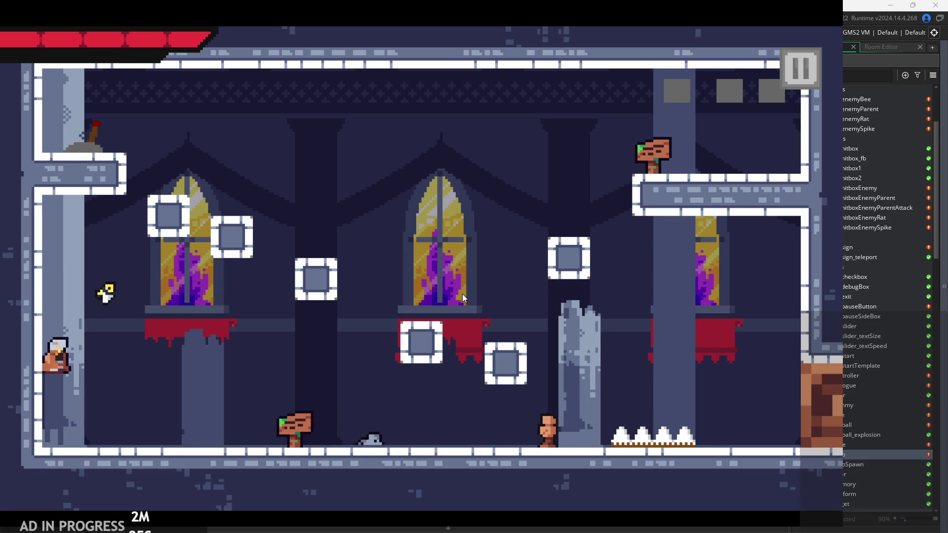
key(space)
key(Right)
key(space)
key(space)
key(Left)
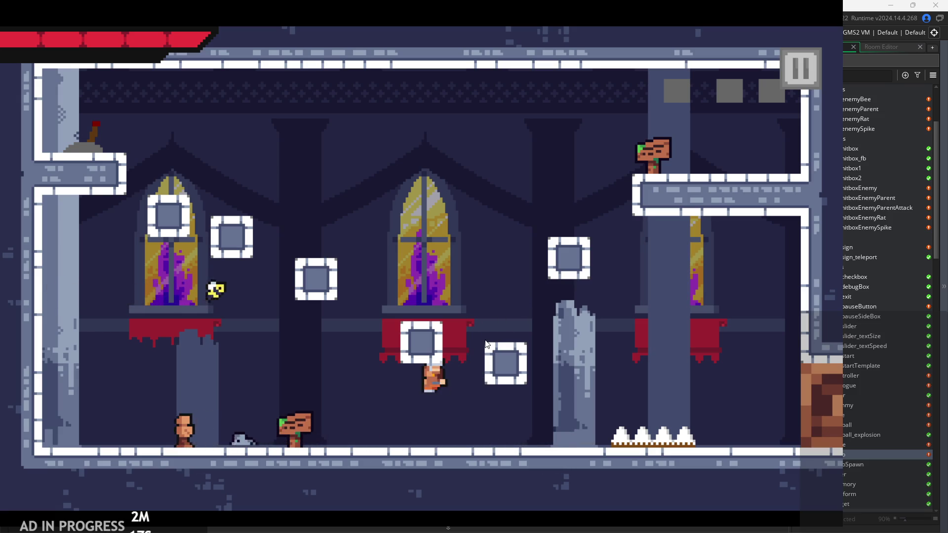
Pause and exit the game, returning focus to obj_hero's wall-jump code
click(800, 69)
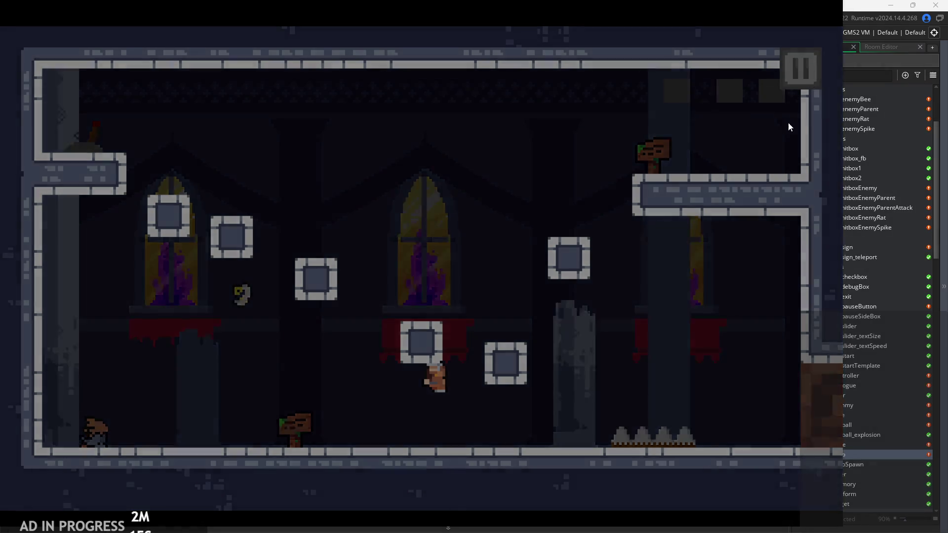
click(669, 426)
click(470, 247)
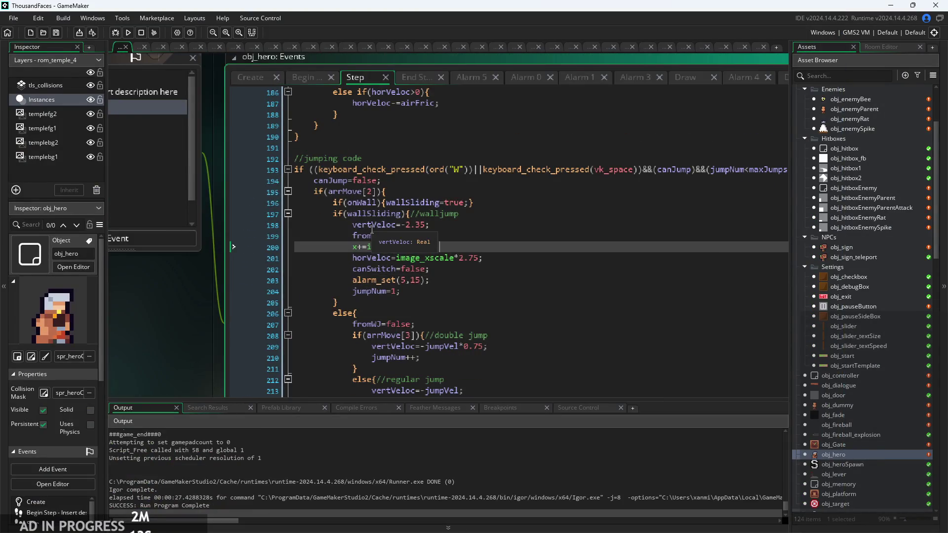
Scroll up to the wall-sliding attack code and remove the minus on line 83
scroll(437, 294, up, 14)
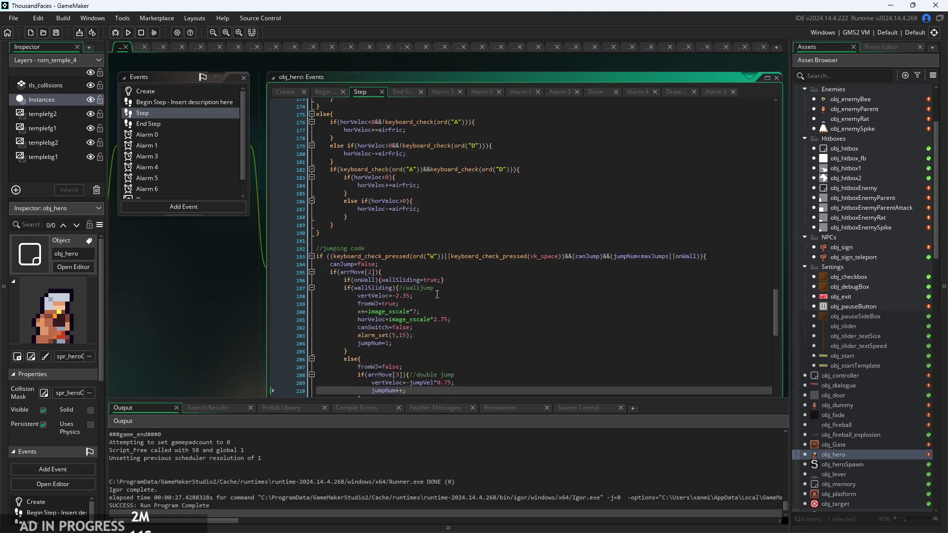
scroll(437, 291, up, 18)
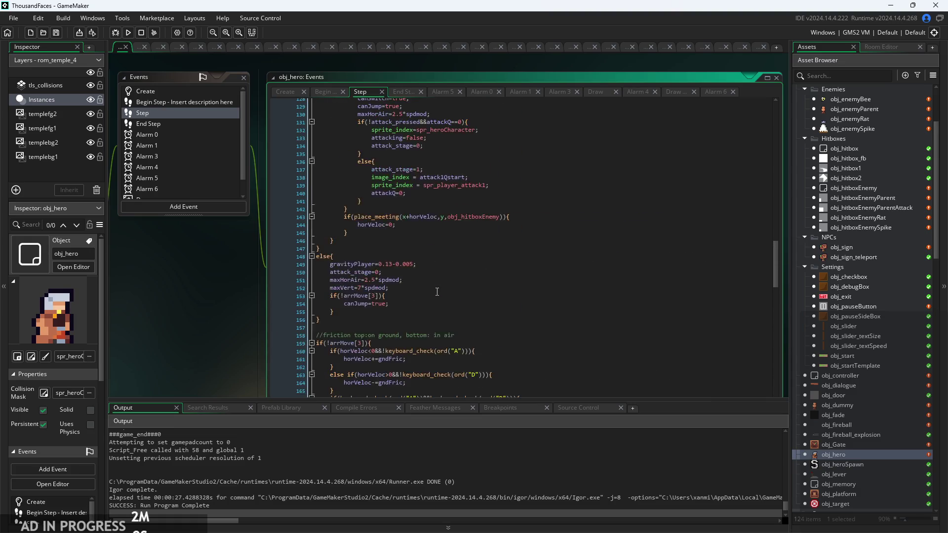
scroll(437, 292, up, 10)
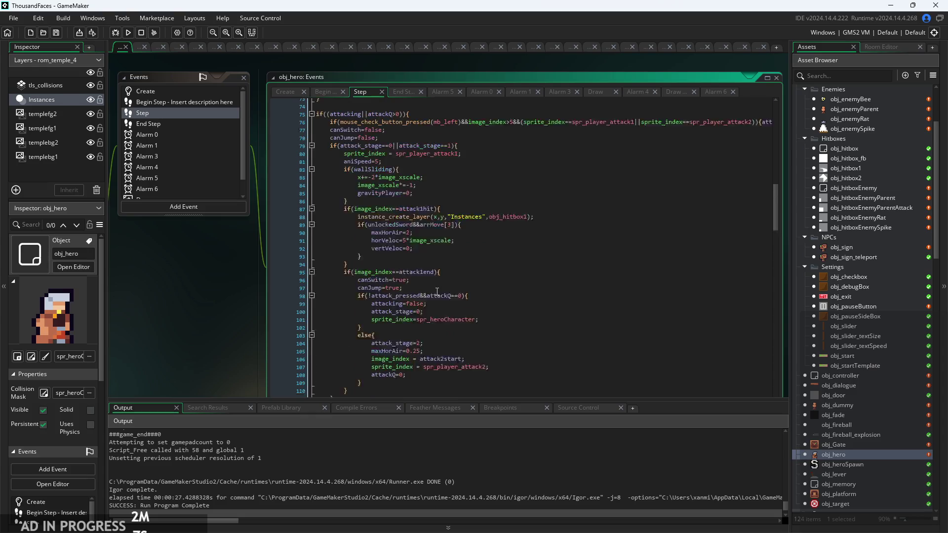
scroll(460, 194, up, 2)
key(Down)
key(Down)
key(Down)
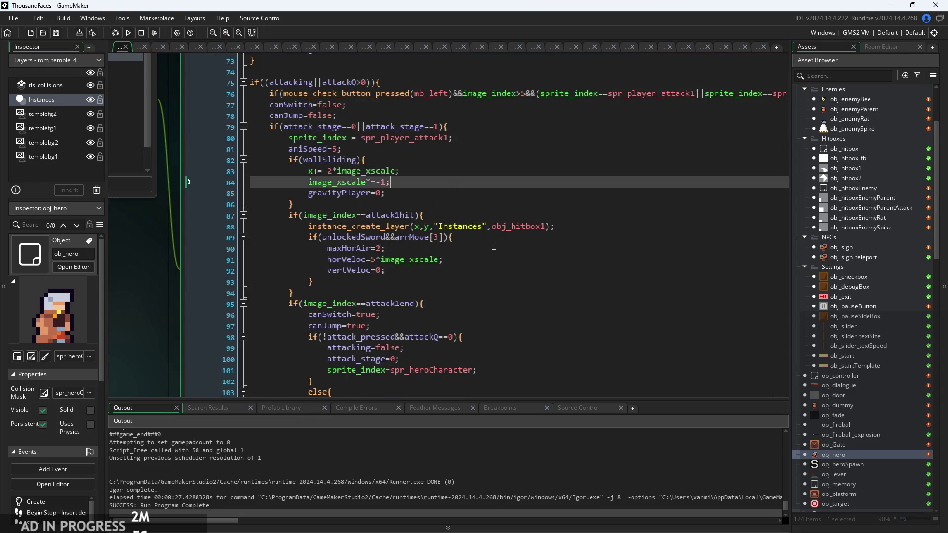
scroll(315, 200, up, 2)
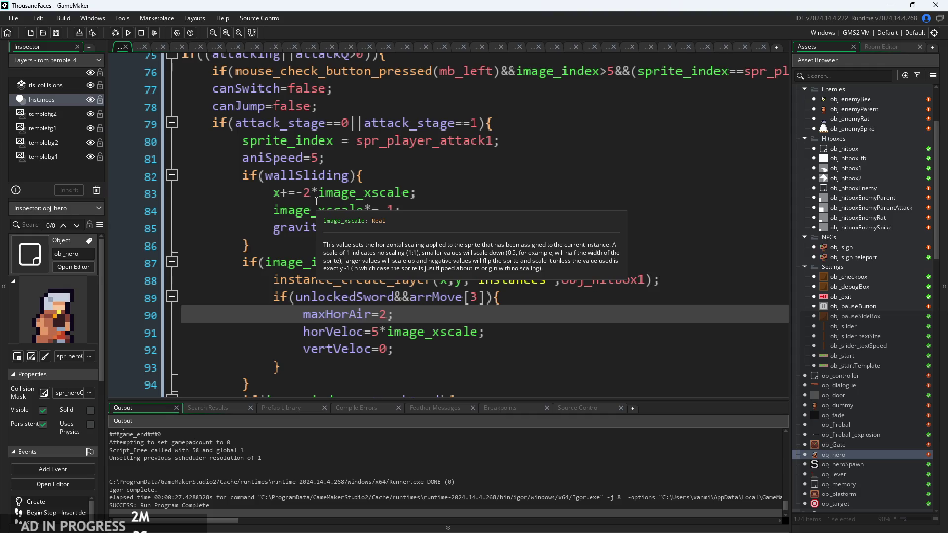
click(304, 193)
key(BackSpace)
key(End)
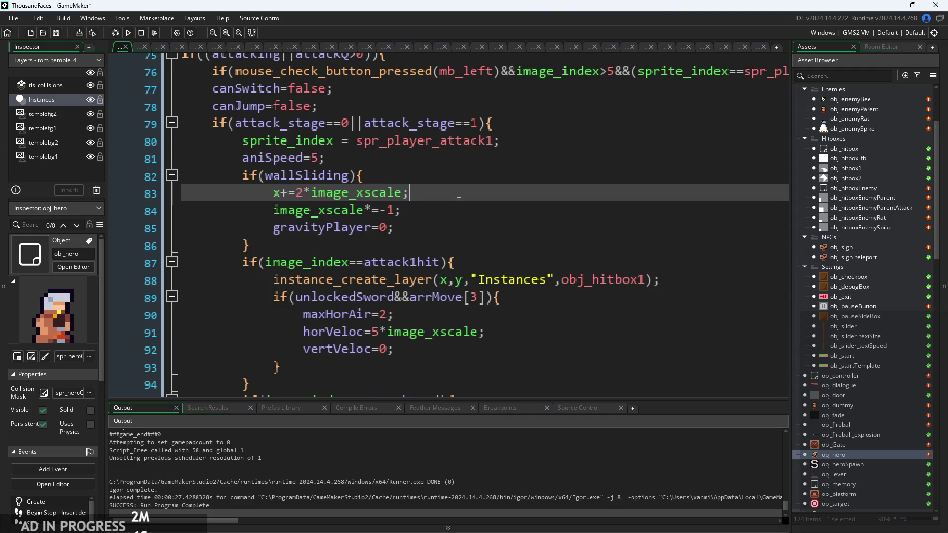
Restore the minus on line 83 and cut the image_xscale*=-1 flip from line 84
click(433, 223)
key(Up)
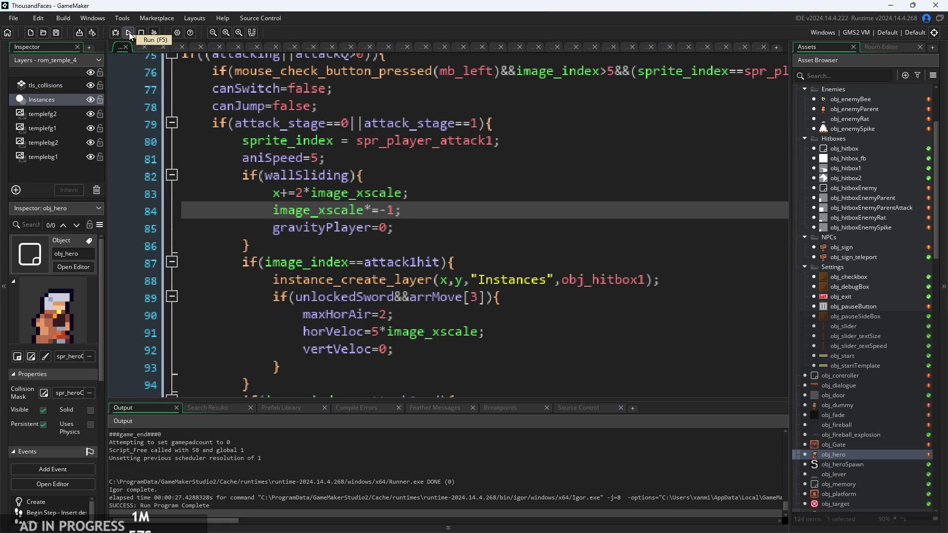
click(302, 192)
text(-)
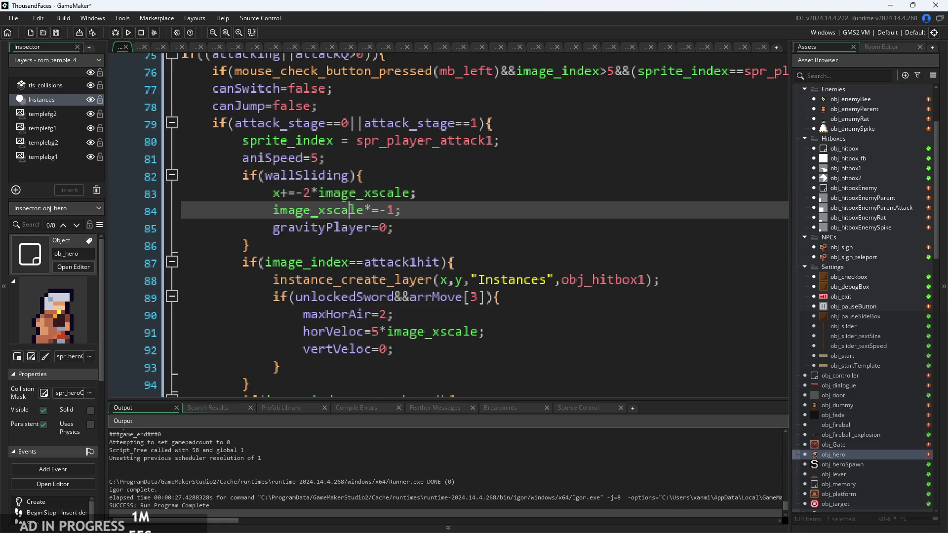
click(429, 212)
drag(430, 211, 276, 218)
key(ctrl+c)
key(BackSpace)
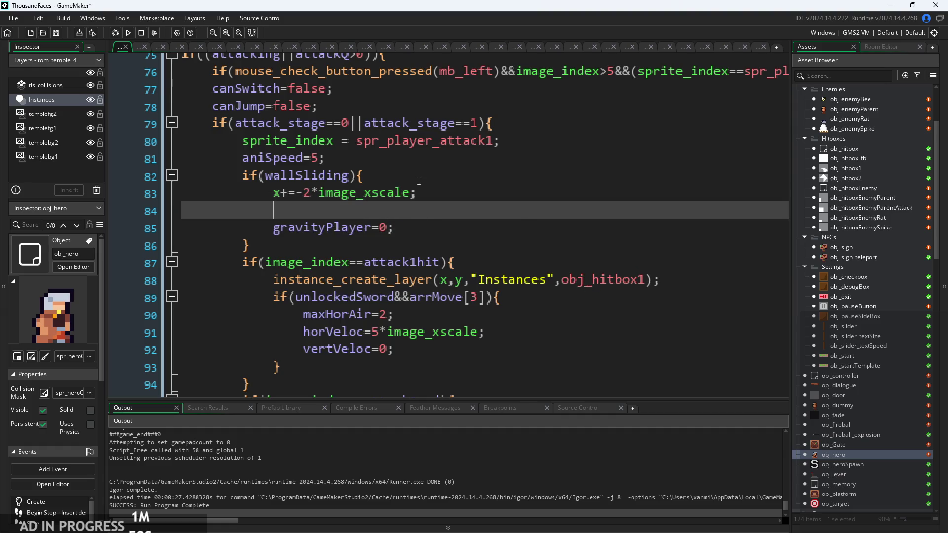
Paste the image_xscale flip below the wallSliding check and clear the leftover blank line
click(420, 178)
key(Return)
key(ctrl+v)
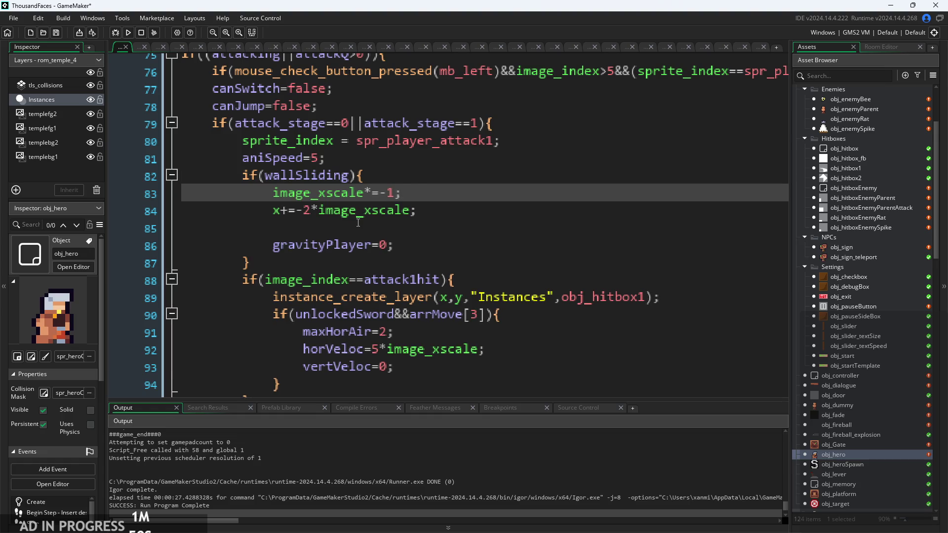
drag(274, 229, 104, 225)
key(BackSpace)
key(BackSpace)
Delete the flip line, make line 83 read x+=2*image_xscale, then run and start the game
drag(403, 194, 113, 194)
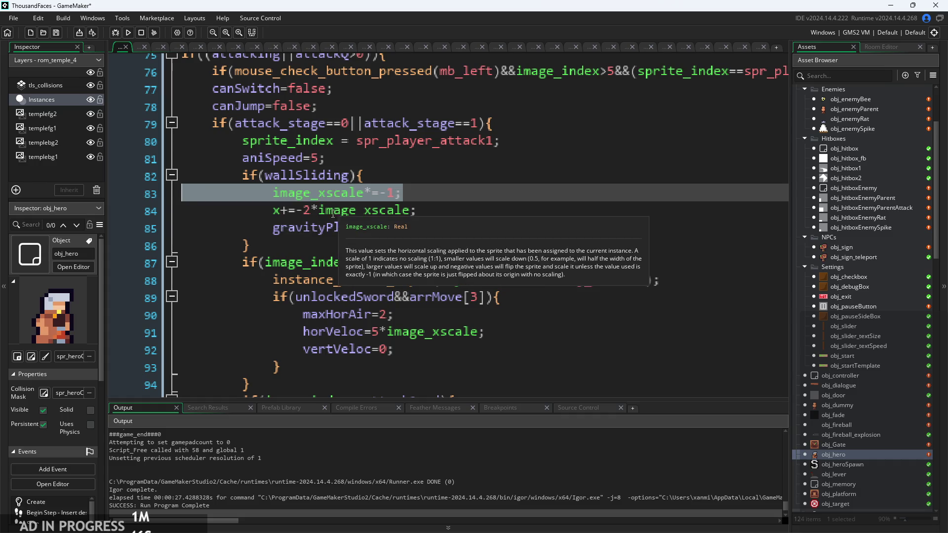
key(BackSpace)
key(BackSpace)
click(302, 193)
key(BackSpace)
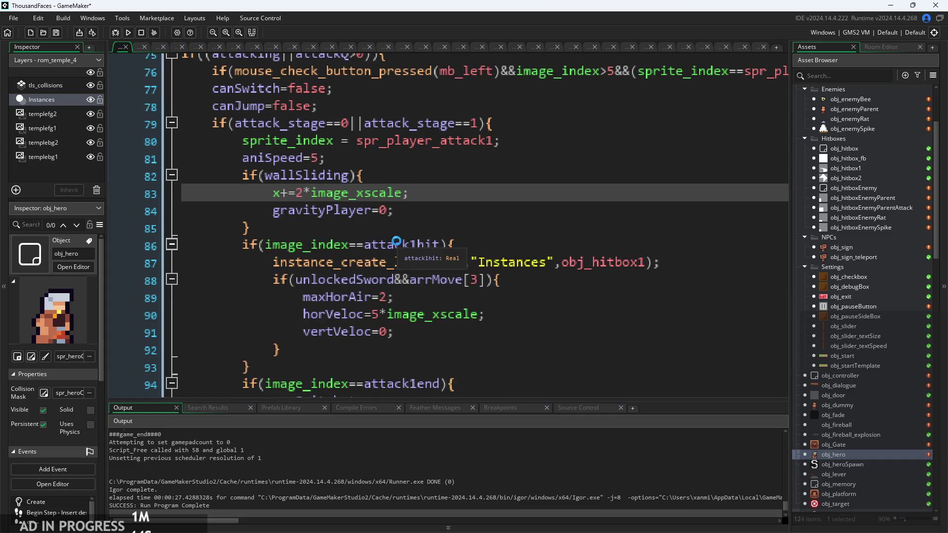
click(127, 33)
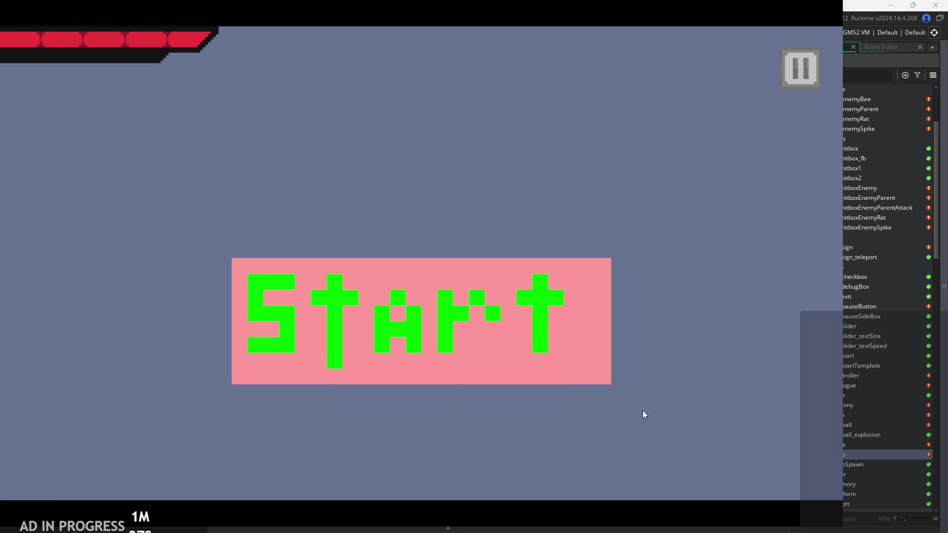
click(449, 318)
Play-test the knight jumping to and from the left wall in the rebuilt game
key(Left)
key(space)
key(Right)
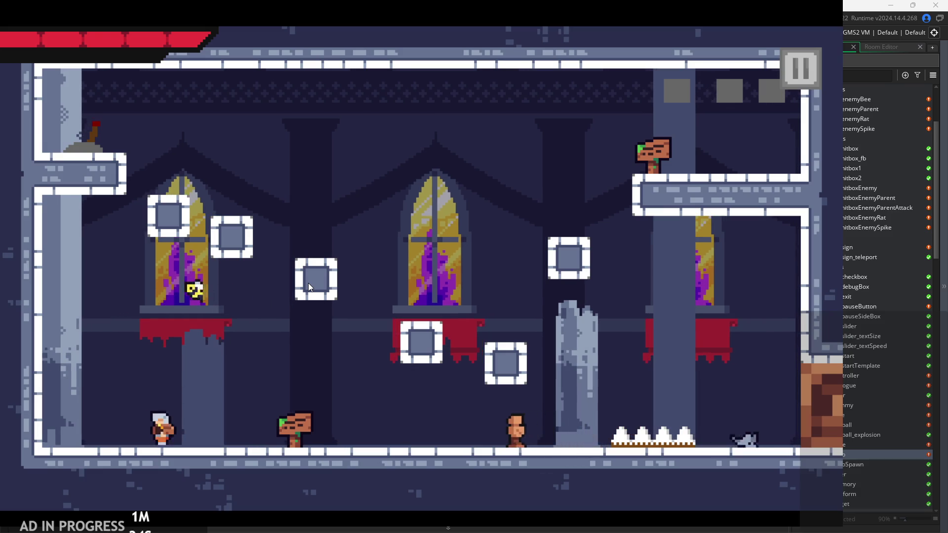
key(Left)
key(space)
key(space)
key(Right)
key(space)
key(Left)
key(space)
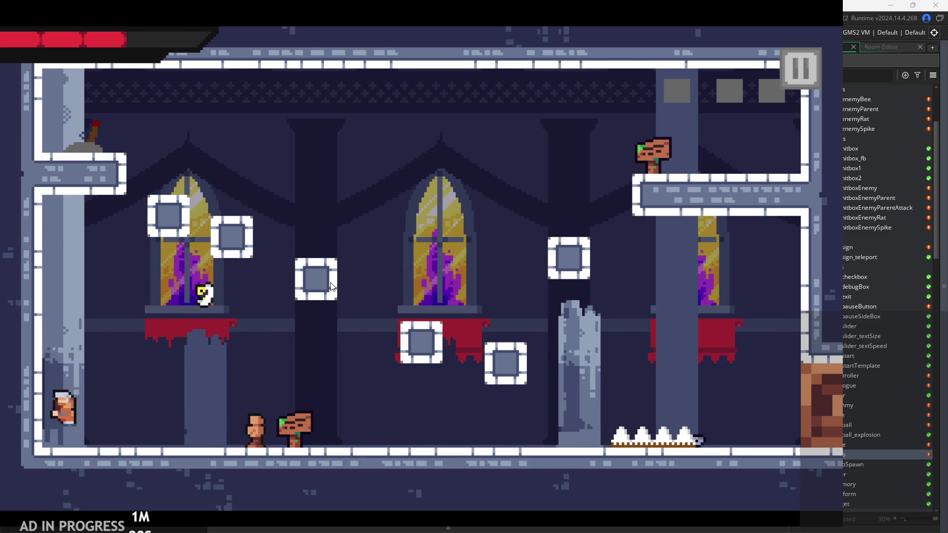
Try sword attacks while wall-sliding and running, then pause with Escape to open the settings menu
key(space)
key(Right)
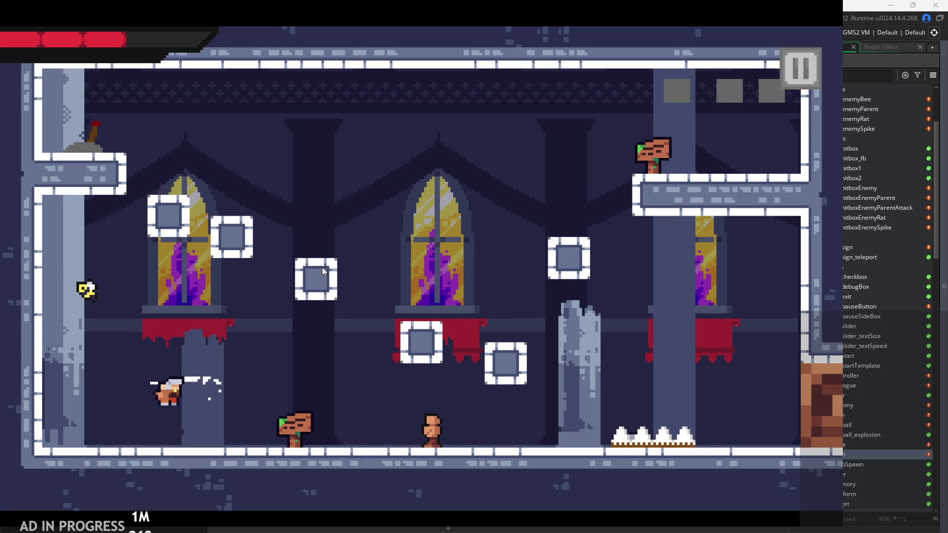
key(Right)
key(x)
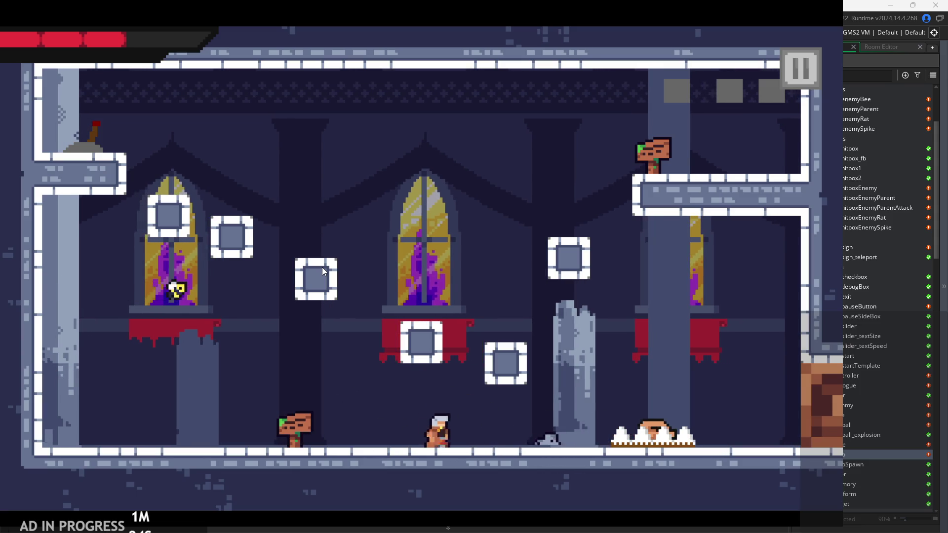
key(Left)
key(space)
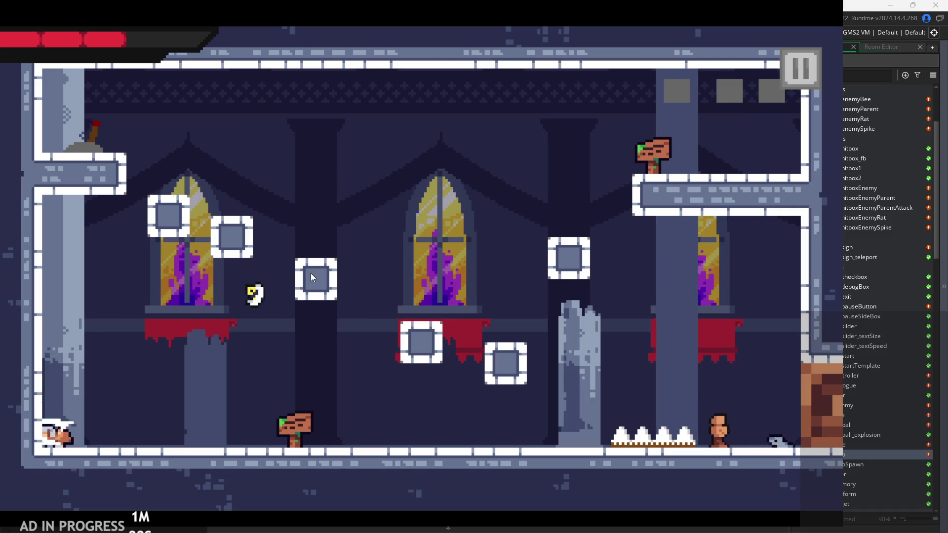
key(space)
key(Right)
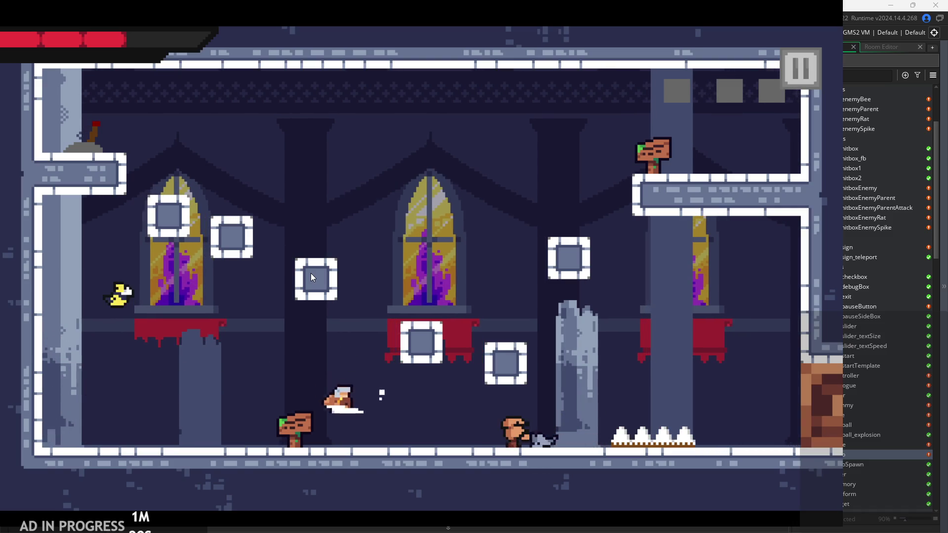
key(Escape)
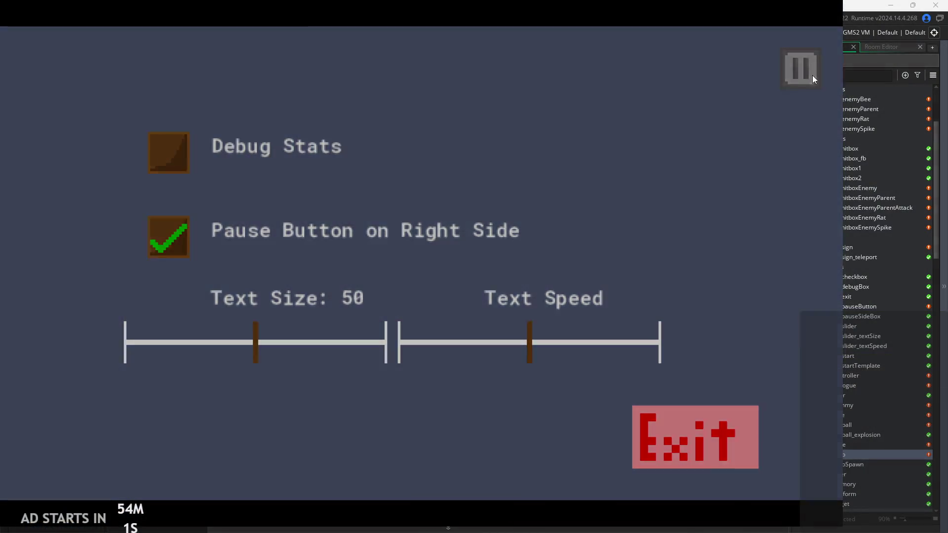
Close the game's settings menu to resume play in the temple room
click(813, 75)
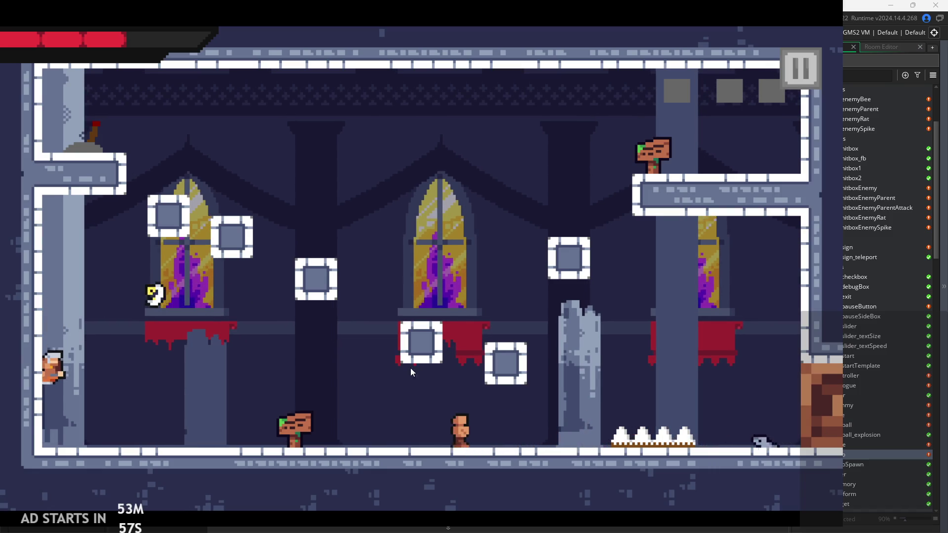
Exit the running game and look over obj_hero's attack code around lines 89–97
click(768, 108)
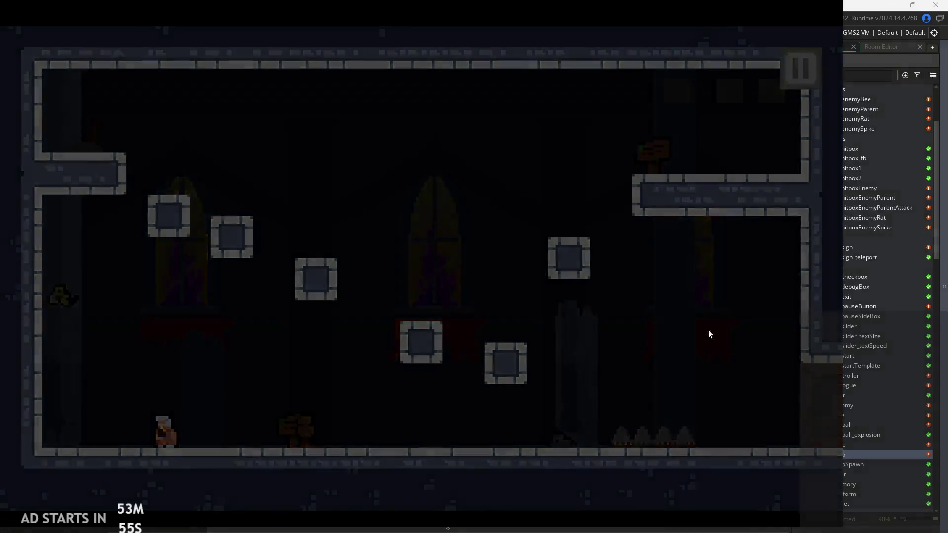
click(677, 436)
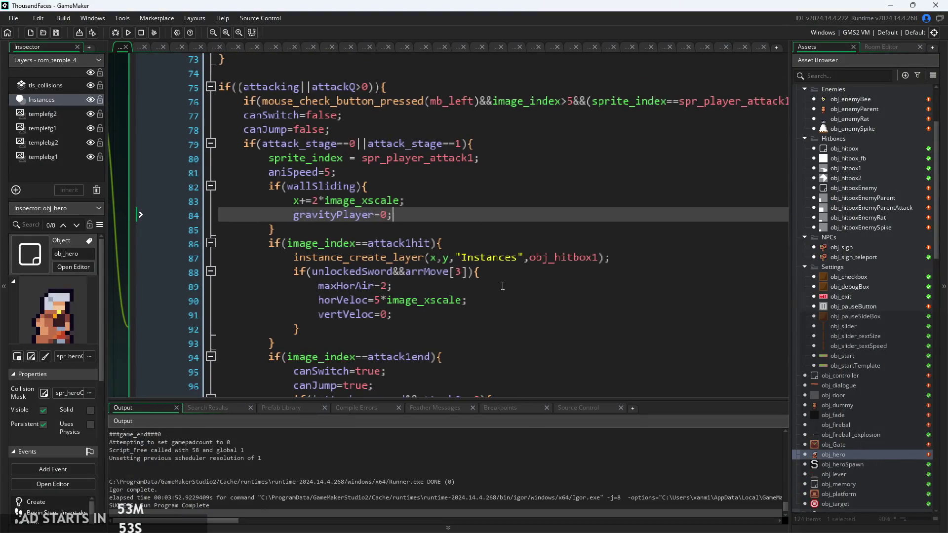
click(496, 287)
click(486, 217)
scroll(487, 218, down, 2)
click(486, 218)
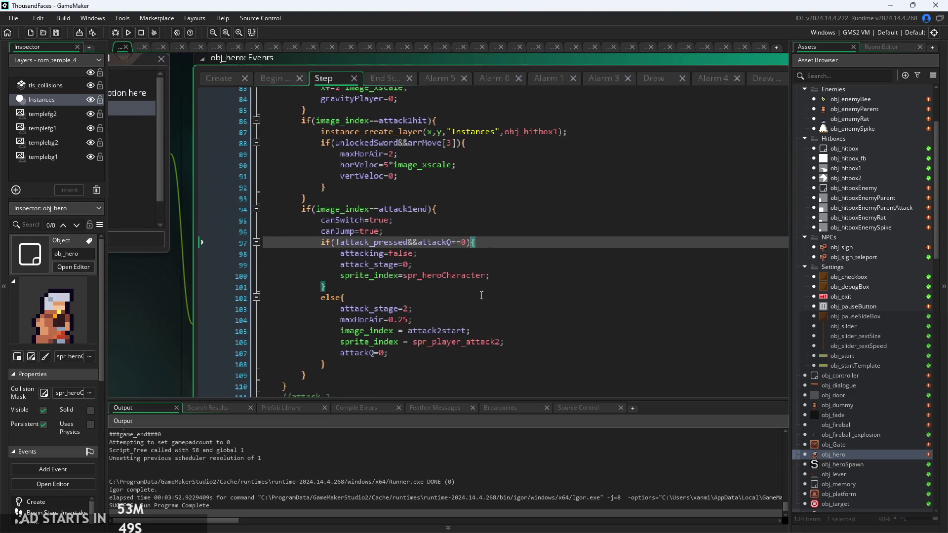
Review the horVeloc=5*image_xscale and unlockedSword lines, then rebuild and start the game
click(501, 342)
scroll(507, 235, down, 8)
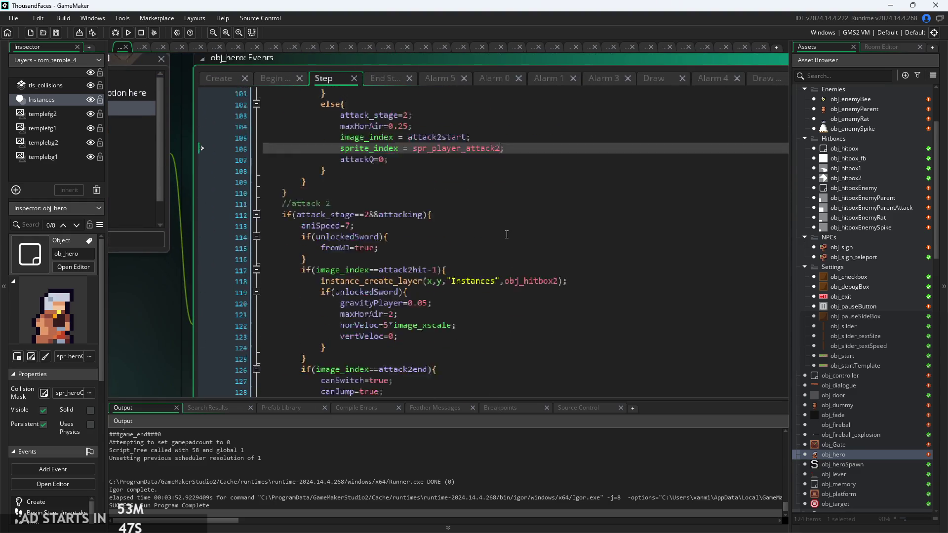
click(494, 270)
scroll(494, 269, up, 3)
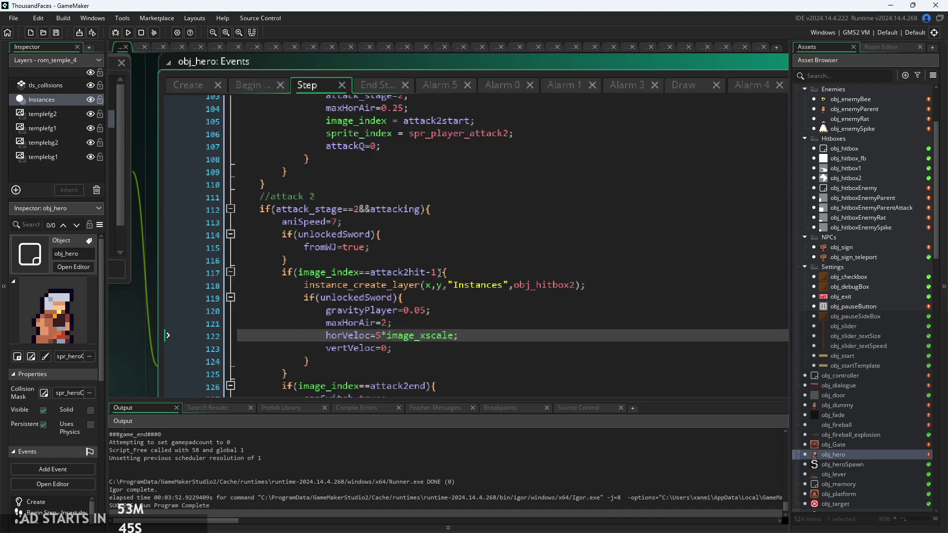
scroll(437, 337, down, 3)
click(518, 297)
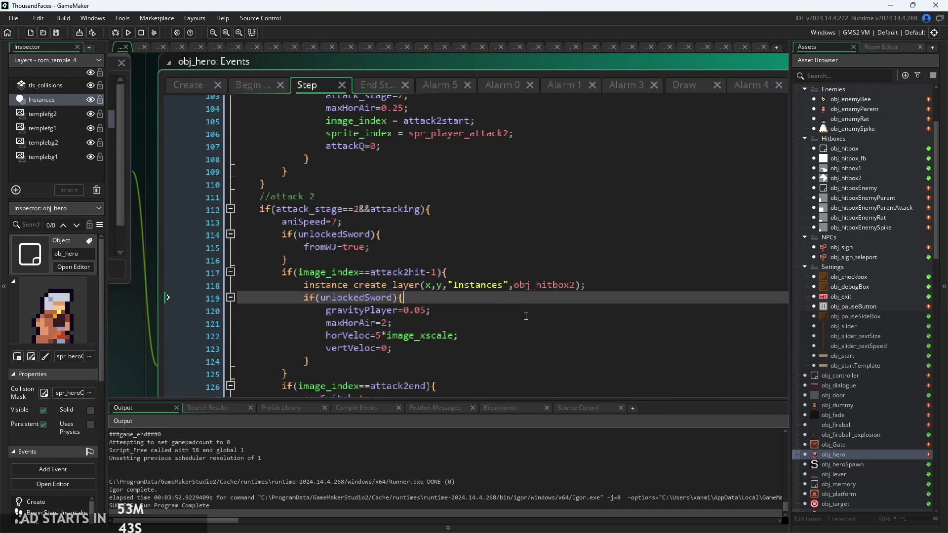
scroll(519, 318, up, 10)
scroll(506, 272, up, 3)
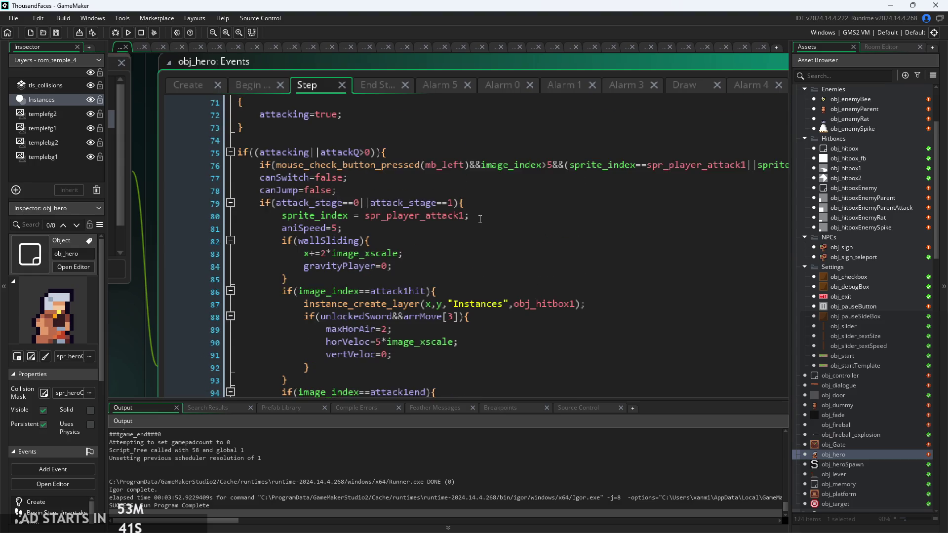
click(479, 221)
click(127, 34)
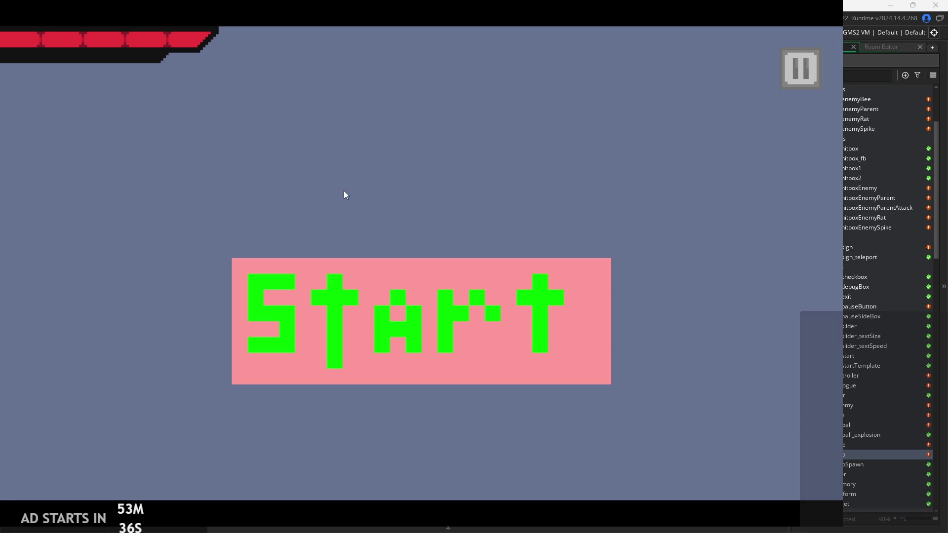
click(381, 301)
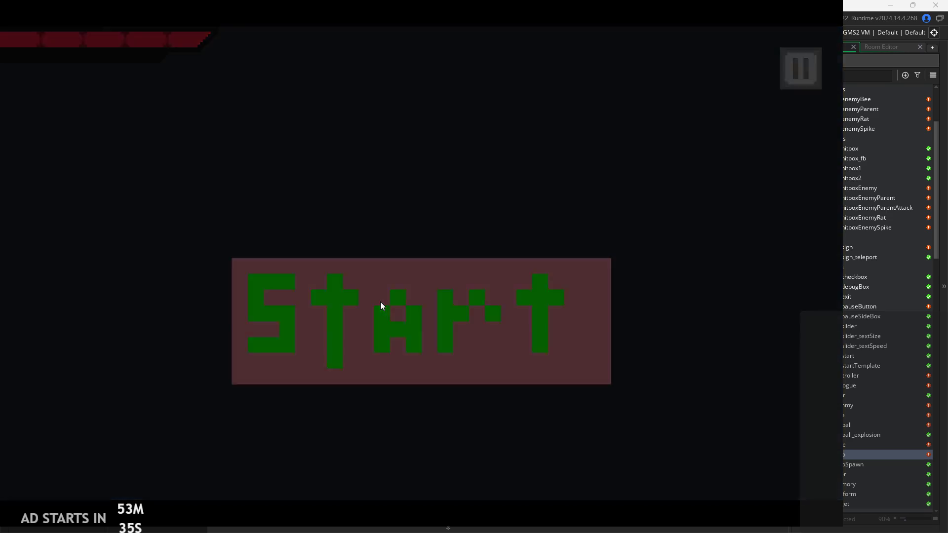
Wall-slide and wall-jump on the left wall, slash the floor enemy, then pause the game
key(space)
key(Left)
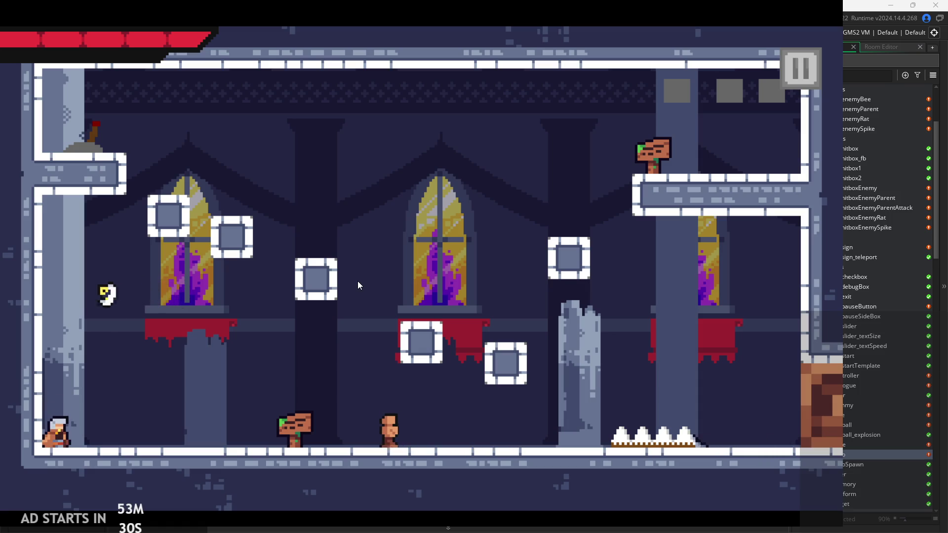
key(space)
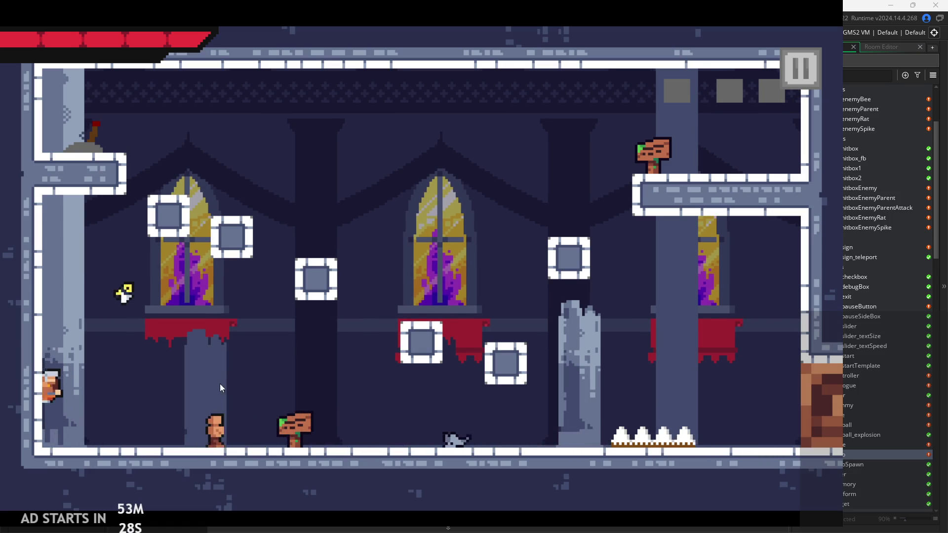
key(Right)
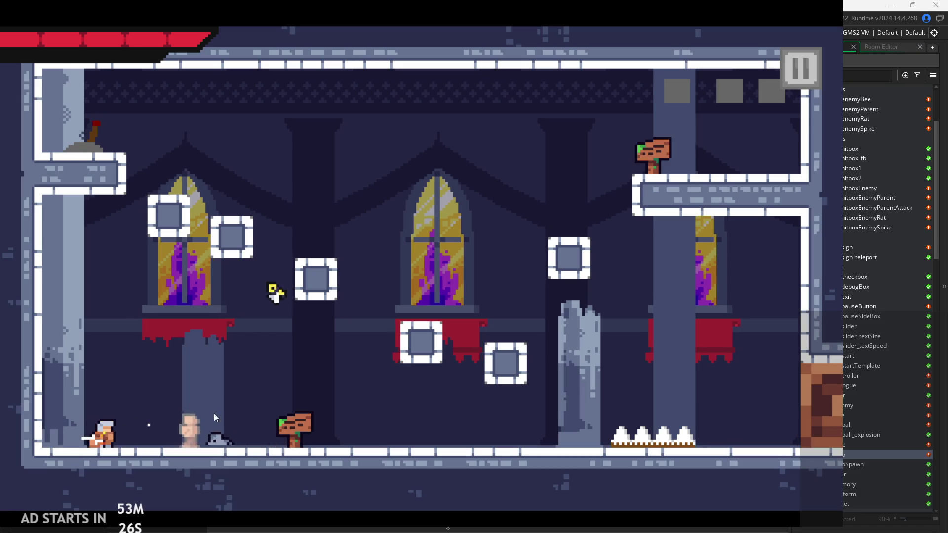
key(Right)
key(x)
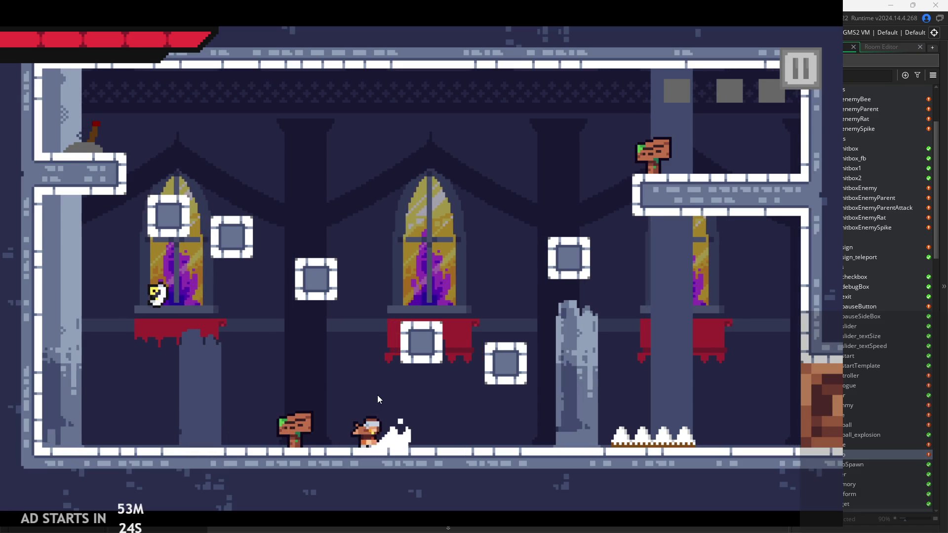
key(Left)
key(space)
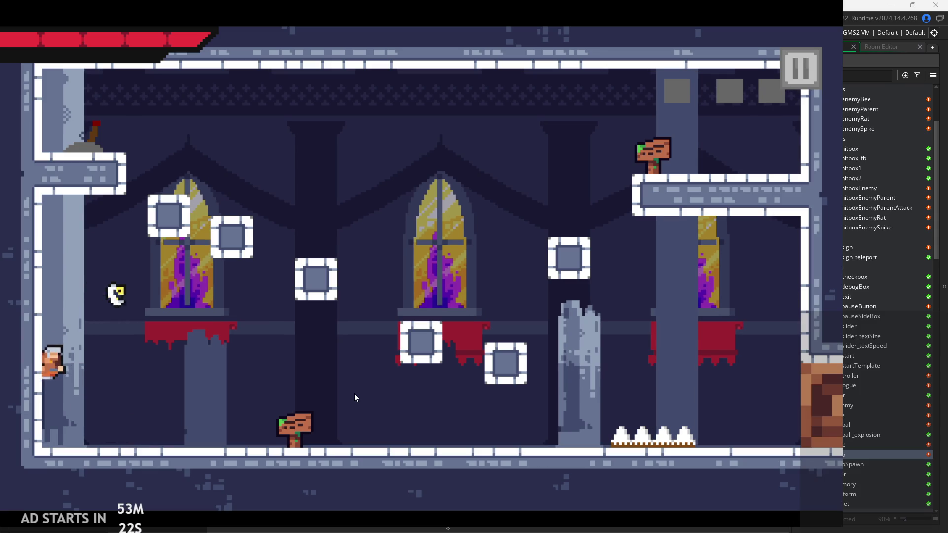
key(space)
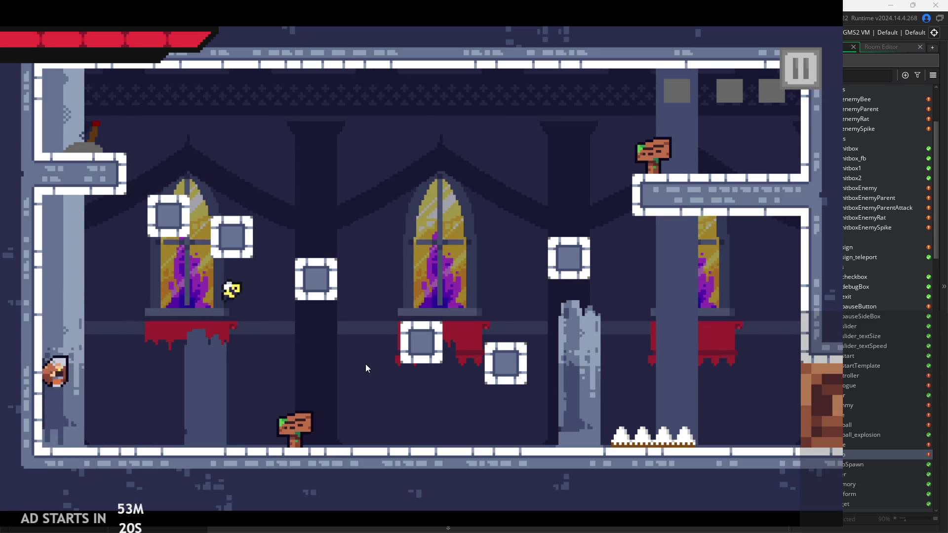
key(space)
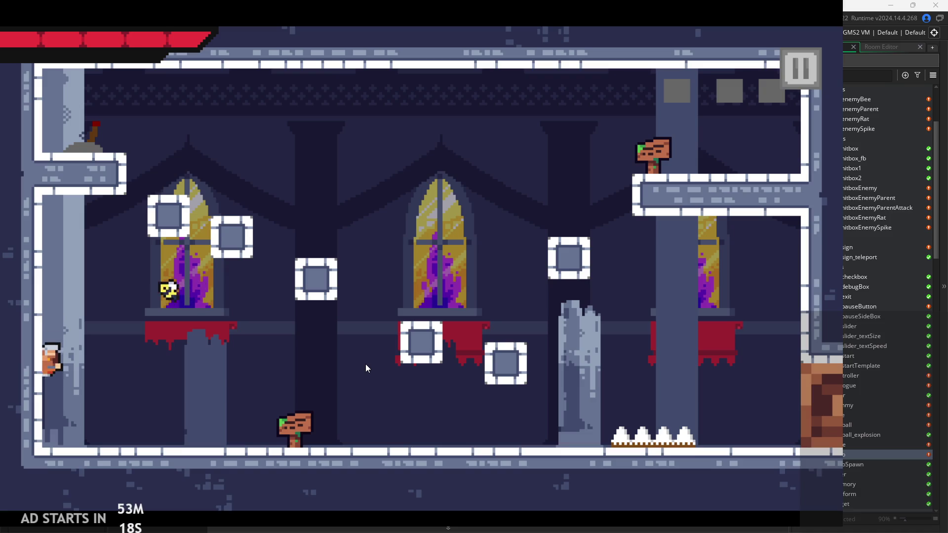
click(800, 68)
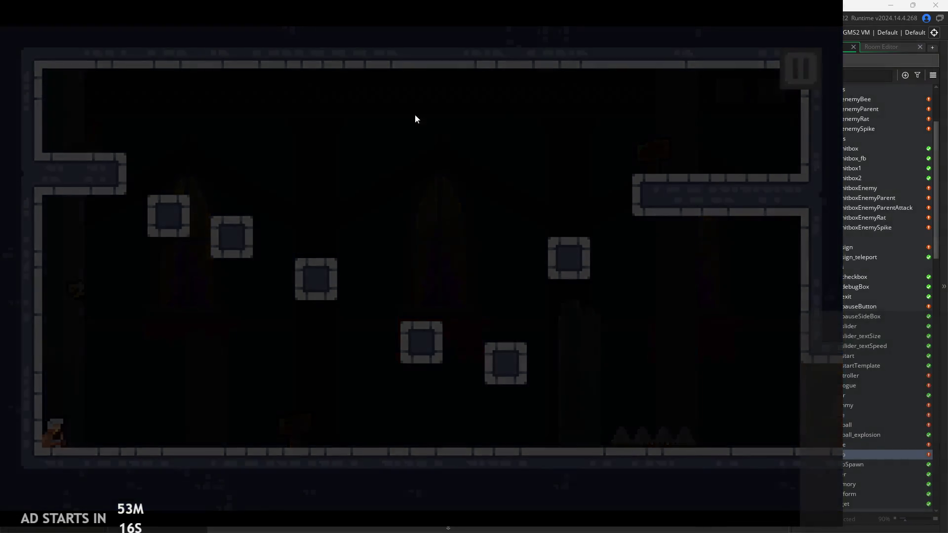
Enable the Debug Stats overlay, resume, and test a wall slide, wall jump and sword combo
click(189, 155)
click(798, 69)
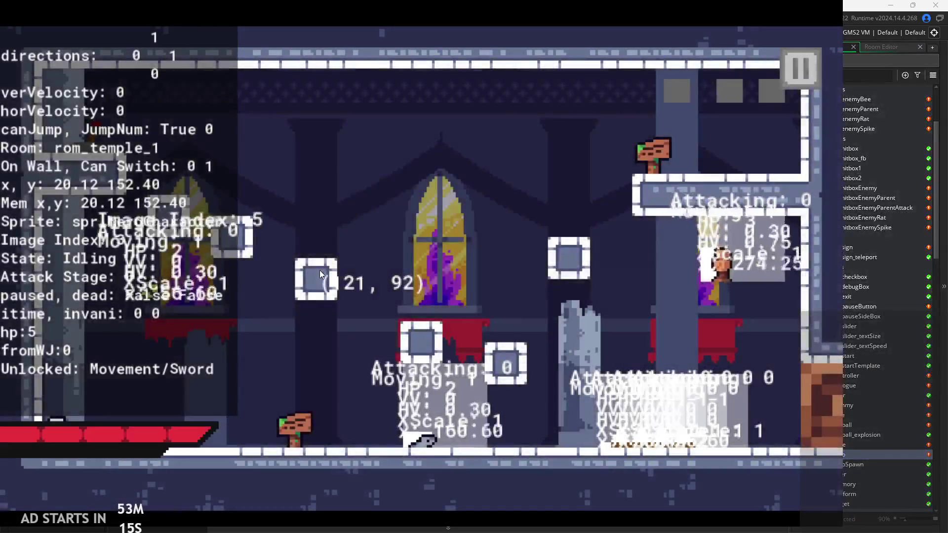
key(space)
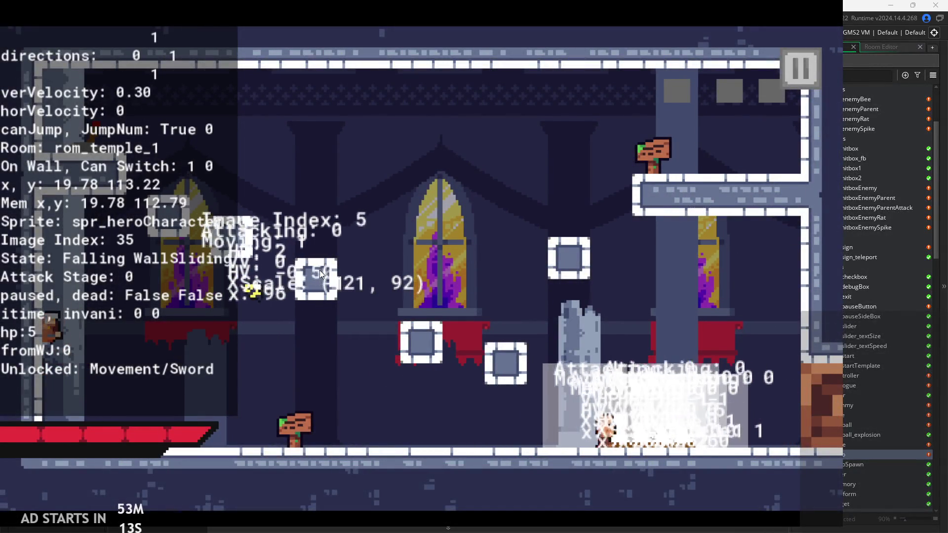
key(space)
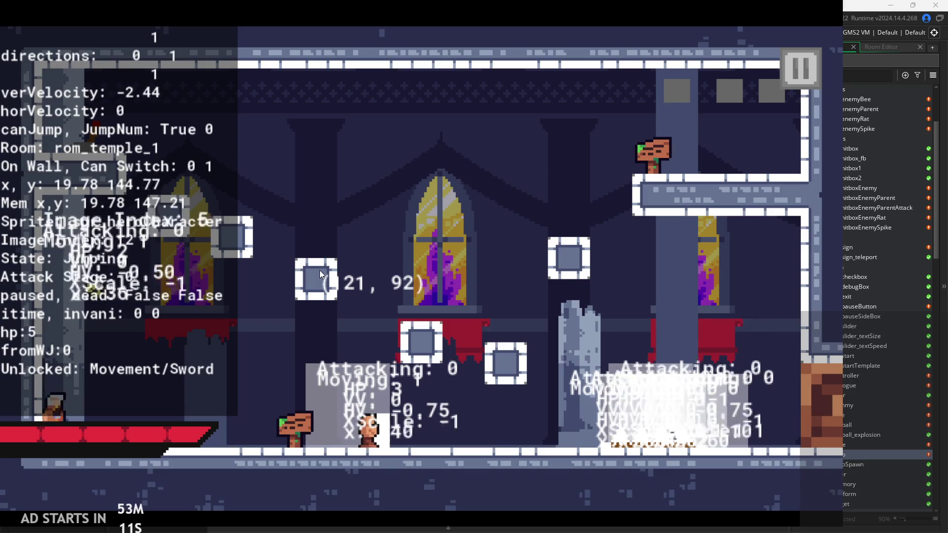
key(Right)
click(351, 265)
click(356, 265)
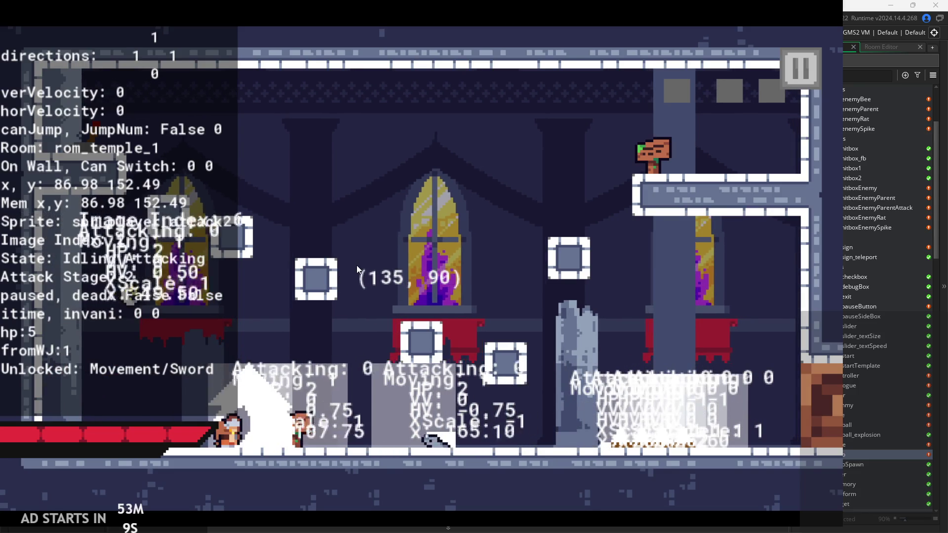
Test running left and right with sword combos, including mid-air attacks while falling
key(Right)
click(375, 262)
click(397, 257)
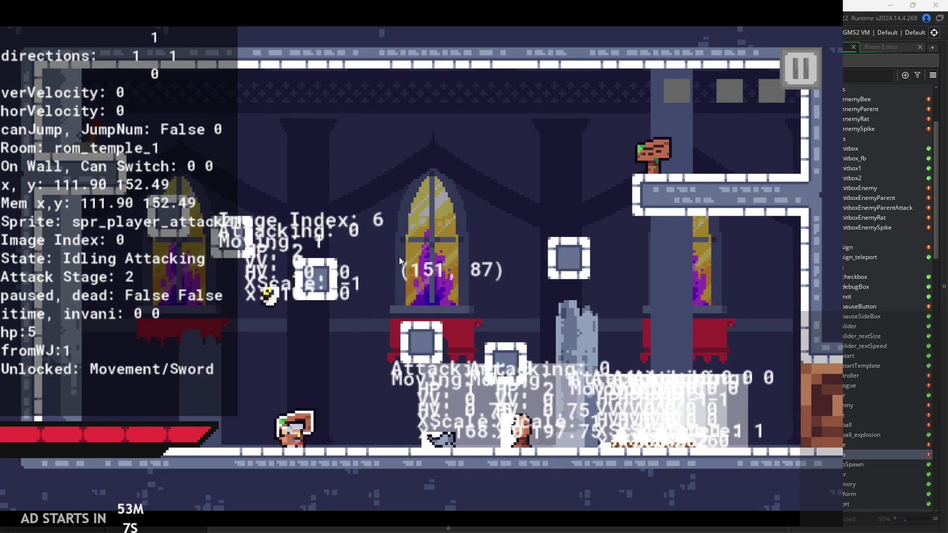
key(Right)
key(Left)
click(399, 256)
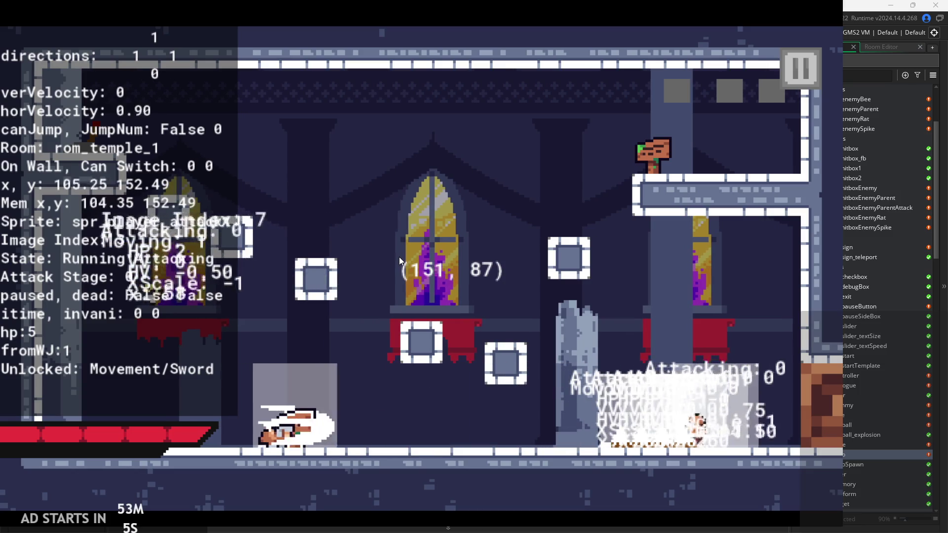
click(399, 257)
key(Right)
key(Left)
key(Right)
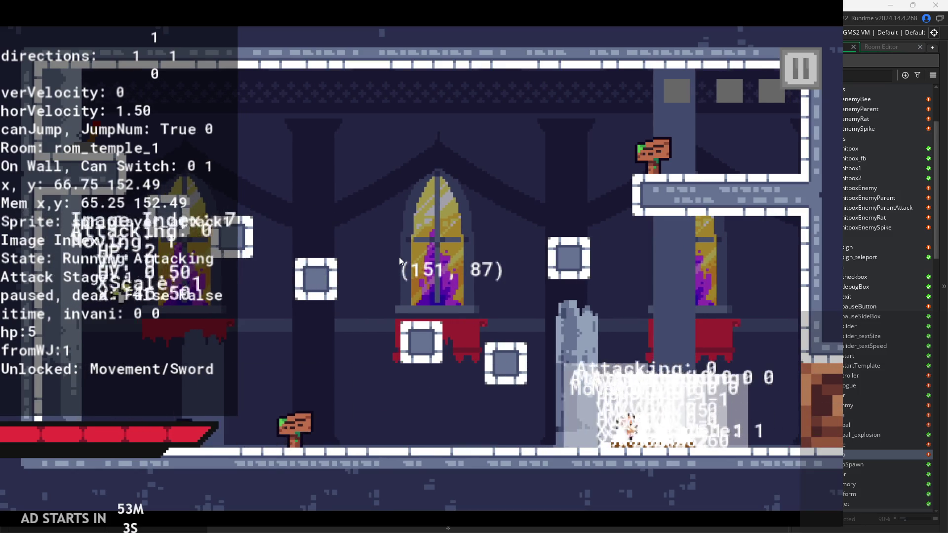
key(Left)
key(Right)
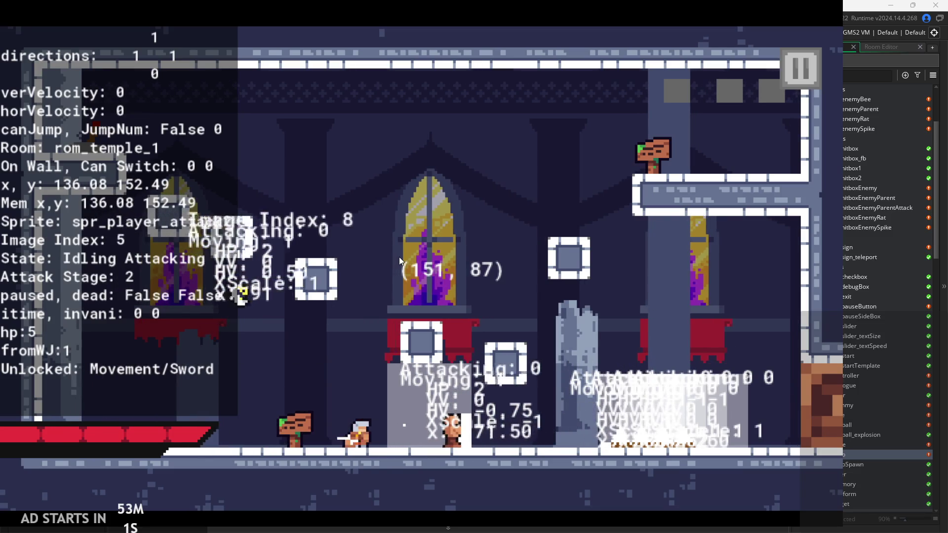
key(space)
key(Left)
click(399, 256)
click(400, 256)
key(Right)
key(Right)
key(Left)
click(399, 257)
click(399, 256)
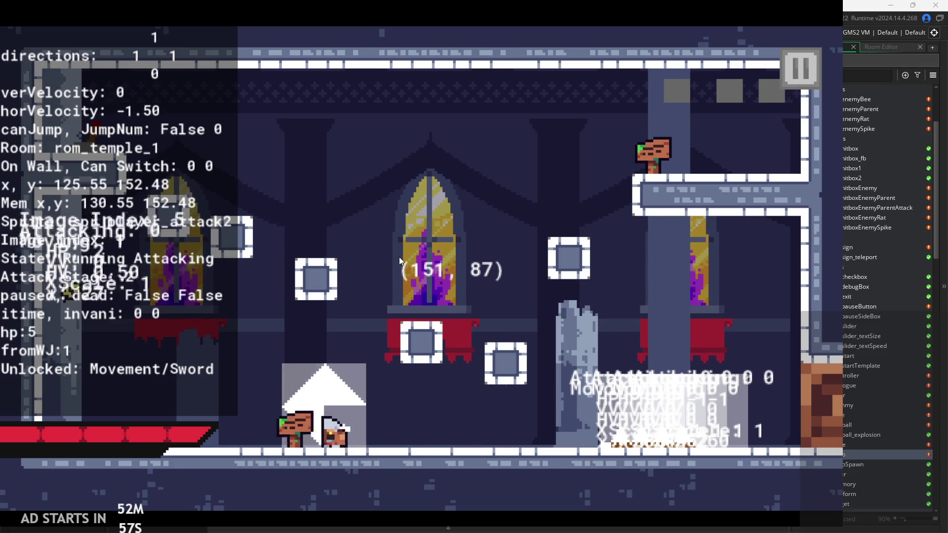
key(Left)
click(399, 257)
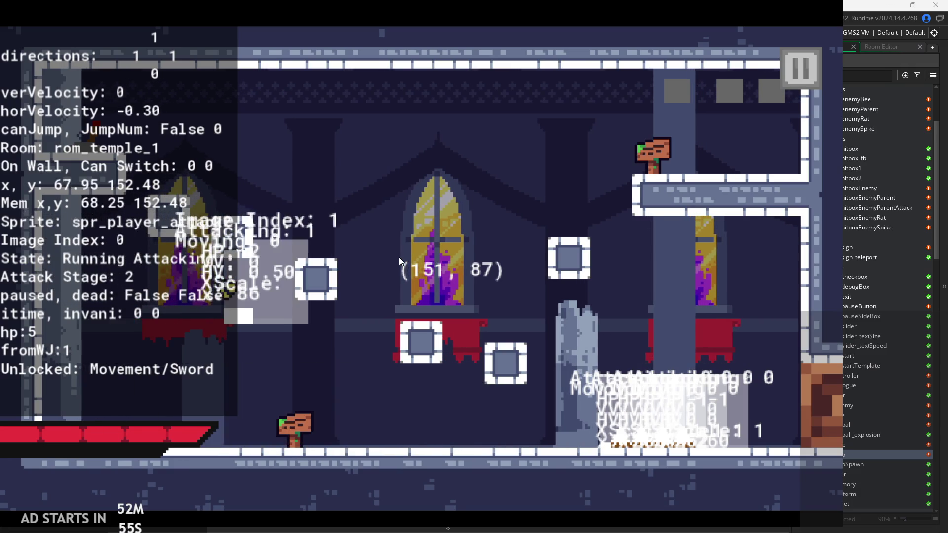
Repeatedly slide down and wall-jump off the left wall to check wall-jump behaviour
key(space)
key(space)
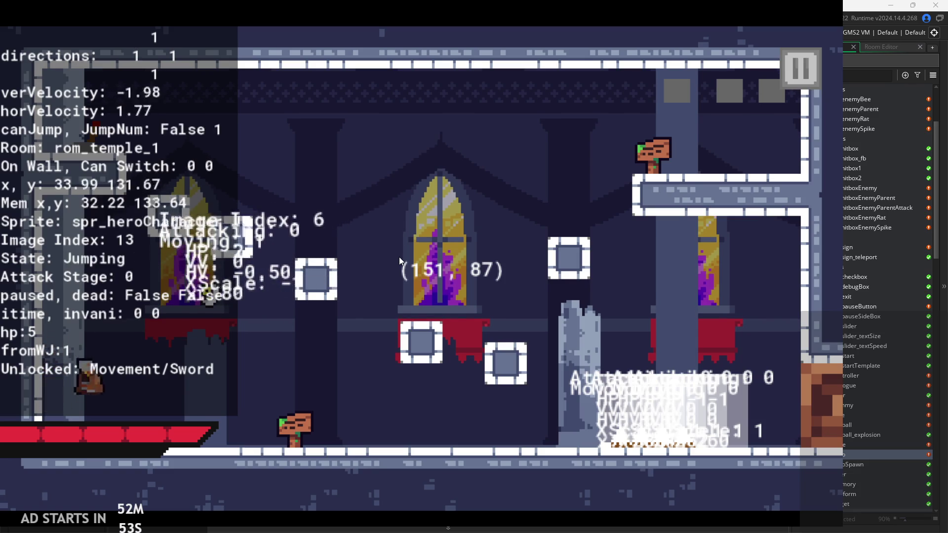
key(space)
key(Left)
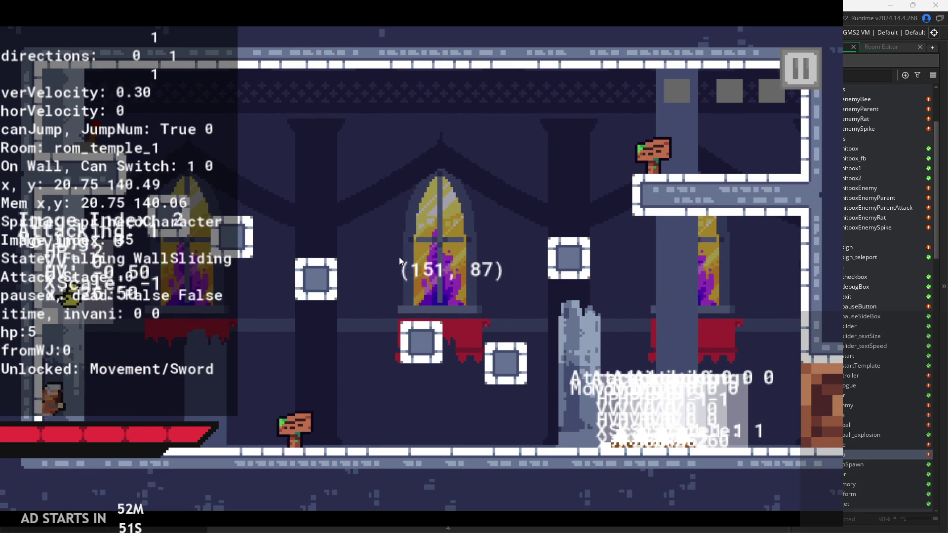
key(space)
key(space)
key(Left)
key(space)
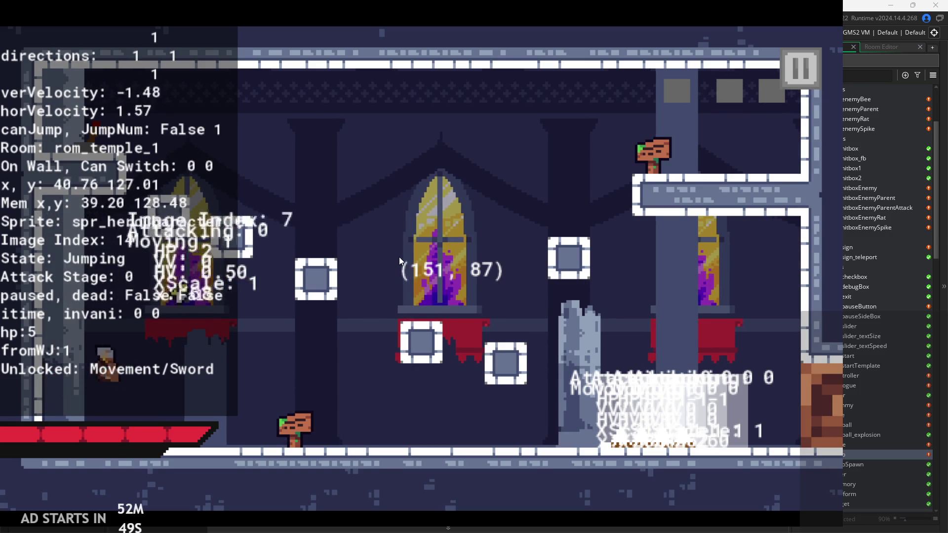
key(space)
key(Left)
key(space)
key(space)
key(Left)
key(space)
key(space)
key(Left)
key(space)
key(space)
key(Left)
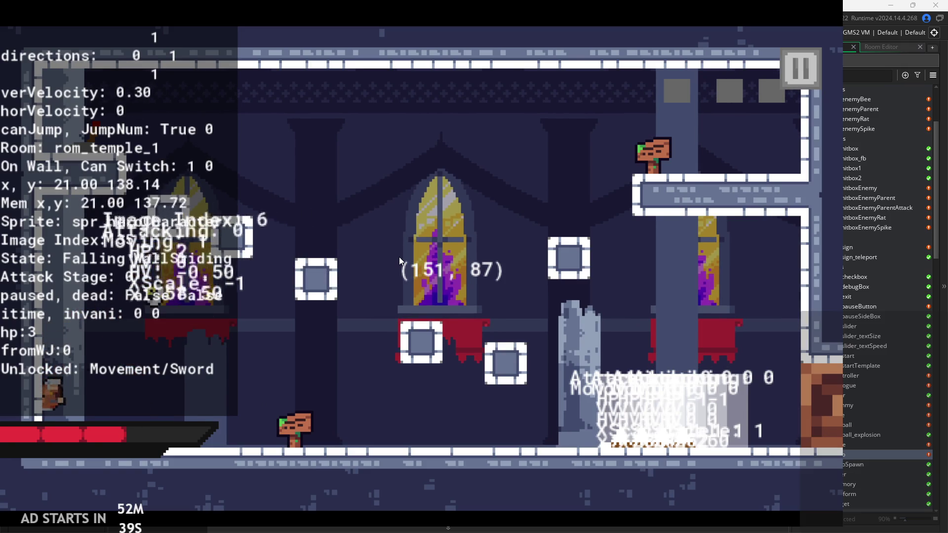
key(space)
key(Left)
key(space)
key(space)
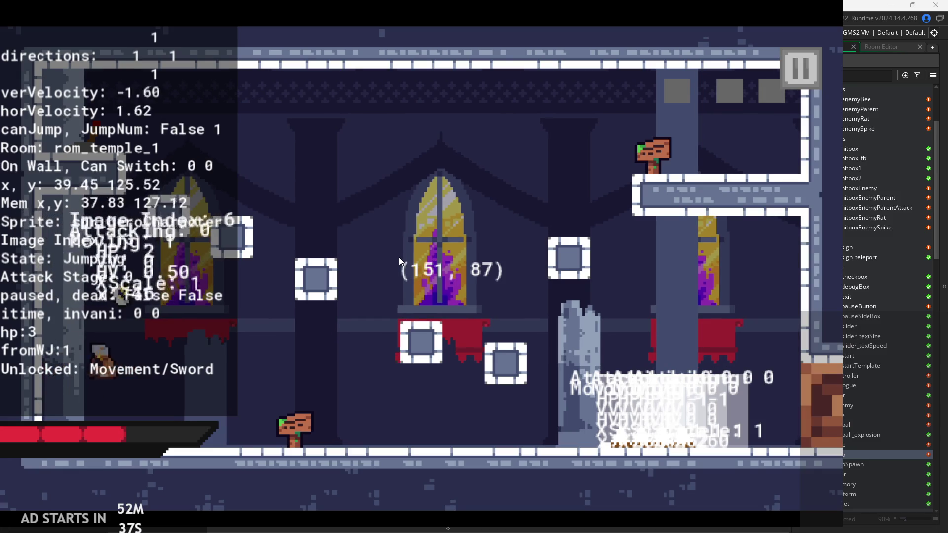
key(space)
key(Left)
key(space)
key(space)
key(Left)
key(space)
key(space)
key(Left)
key(space)
key(Left)
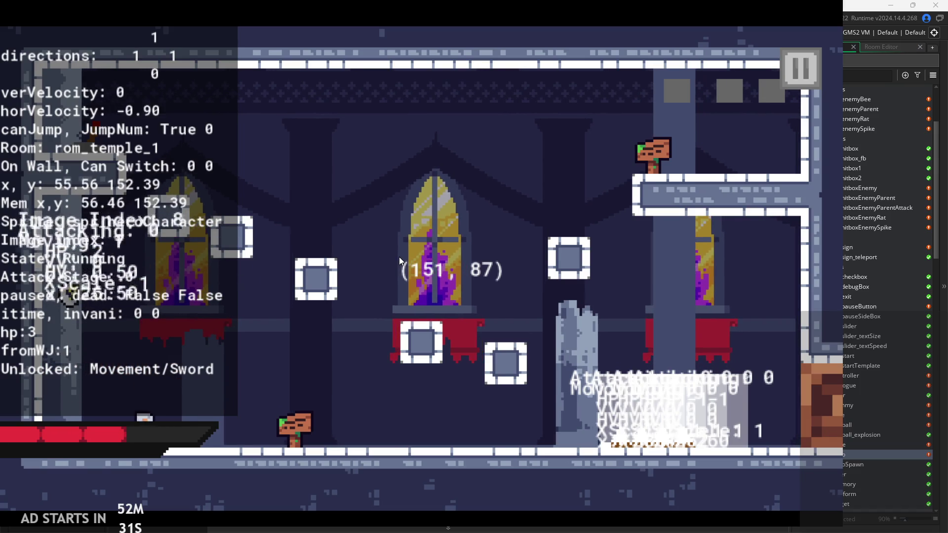
key(space)
key(space)
key(Left)
key(space)
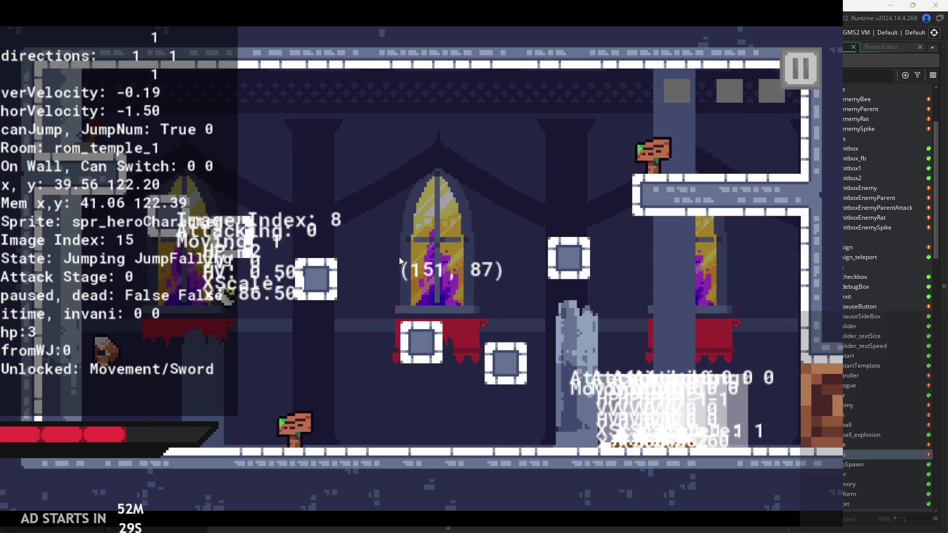
key(space)
key(space)
key(Left)
key(space)
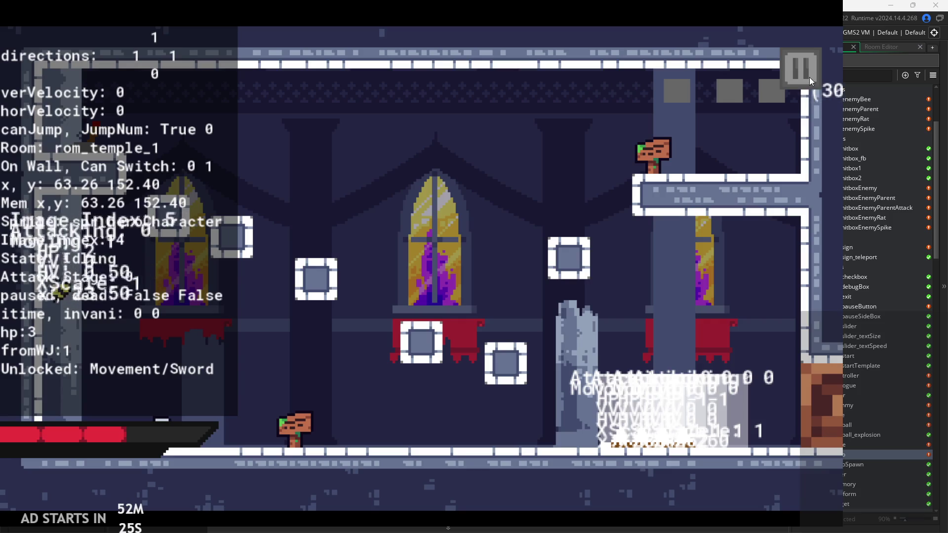
Exit the game to the IDE and place the caret after gravityPlayer=0 on line 84
click(810, 77)
click(651, 465)
click(492, 268)
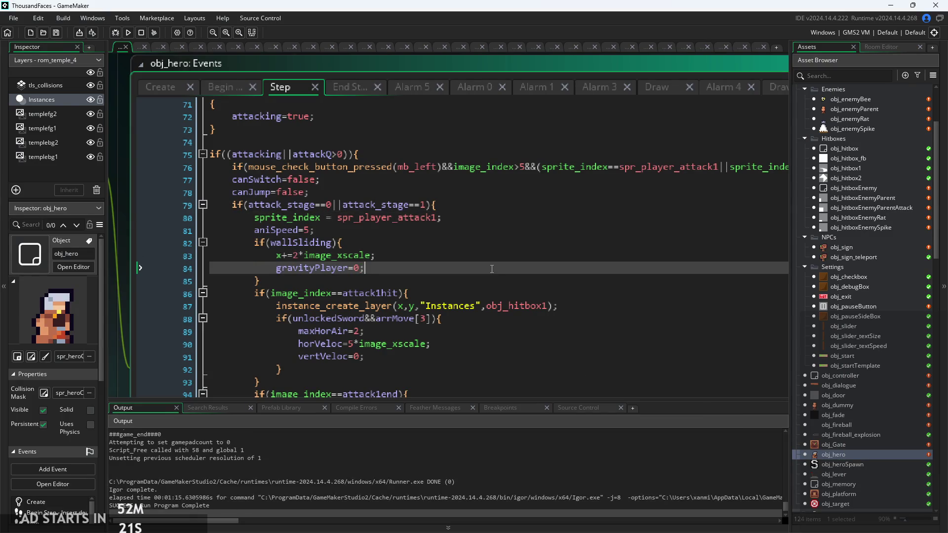
Search obj_hero's Step code for image_xscale*=, correcting the typo in the term
click(400, 257)
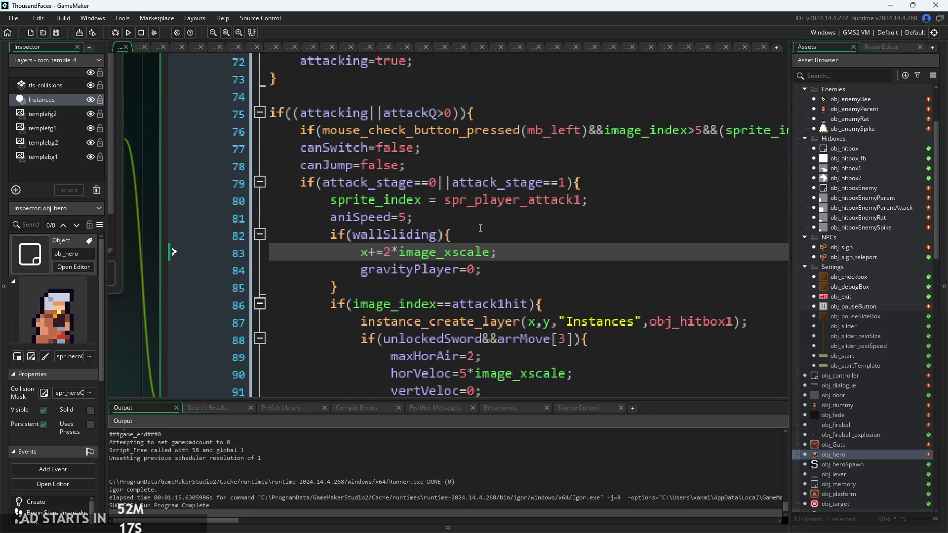
click(476, 222)
key(ctrl+f)
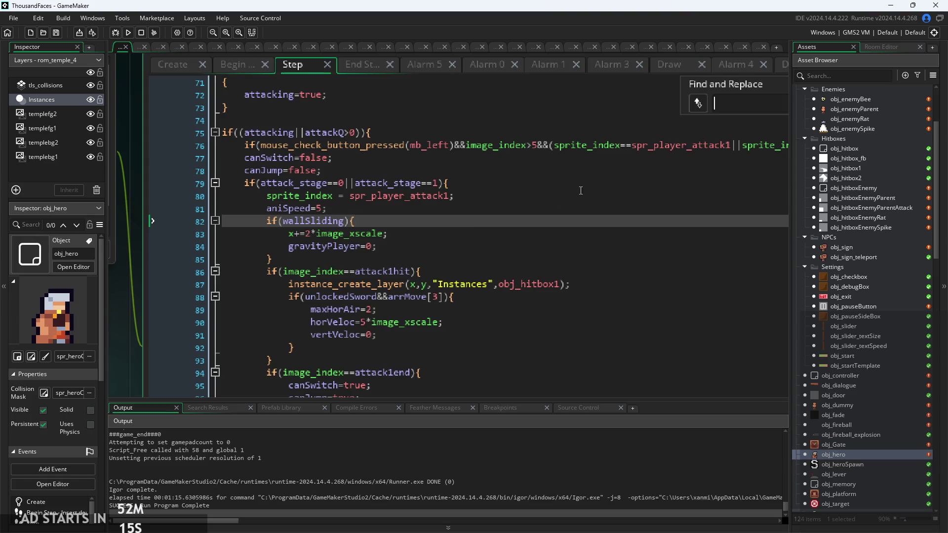
text(image)
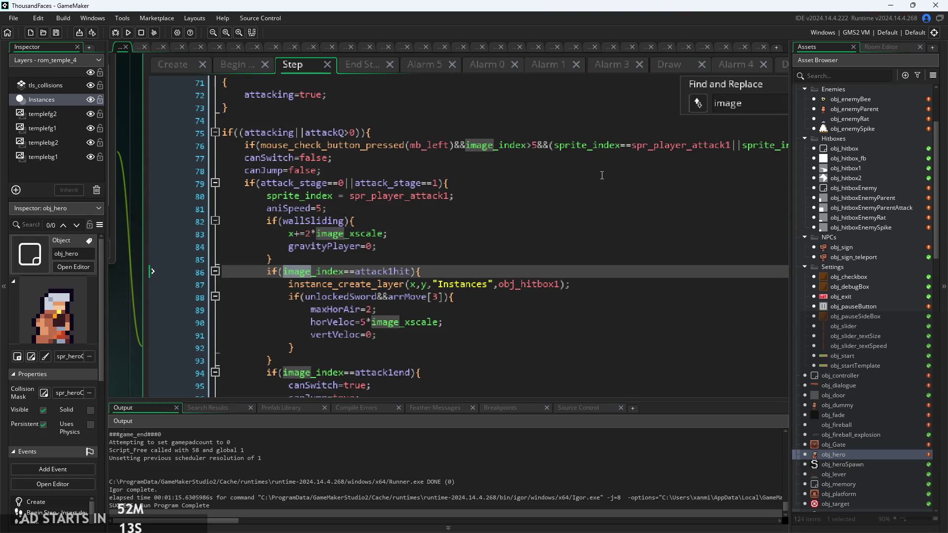
text(_xsc)
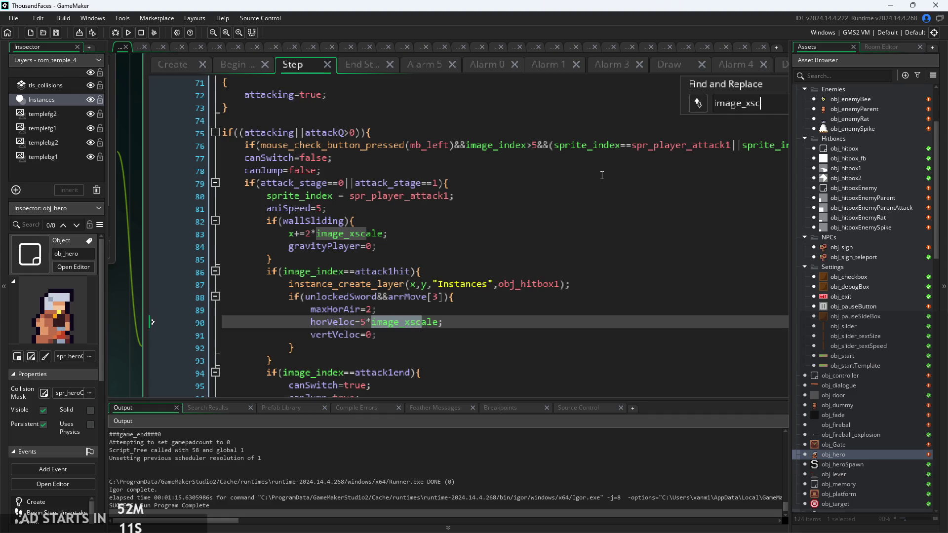
text(ake)
key(BackSpace)
text(le)
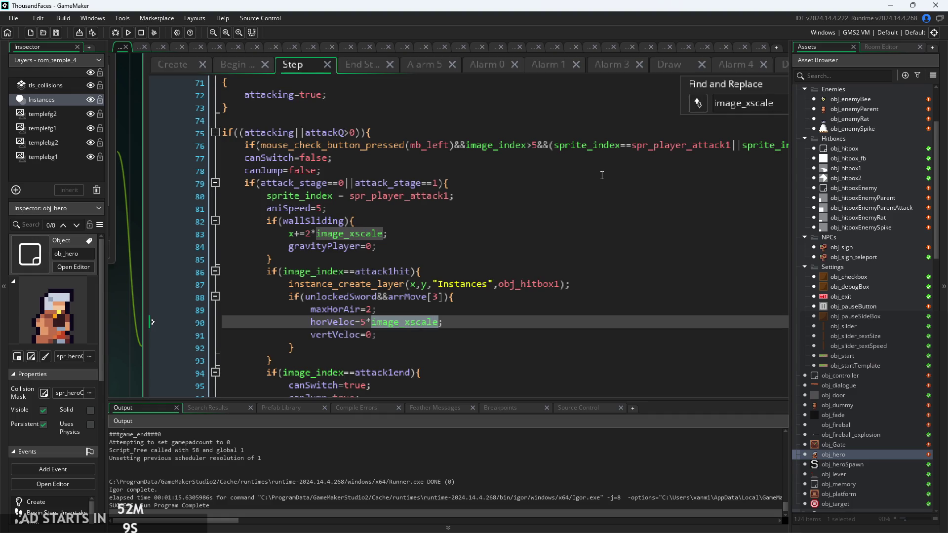
text(*)
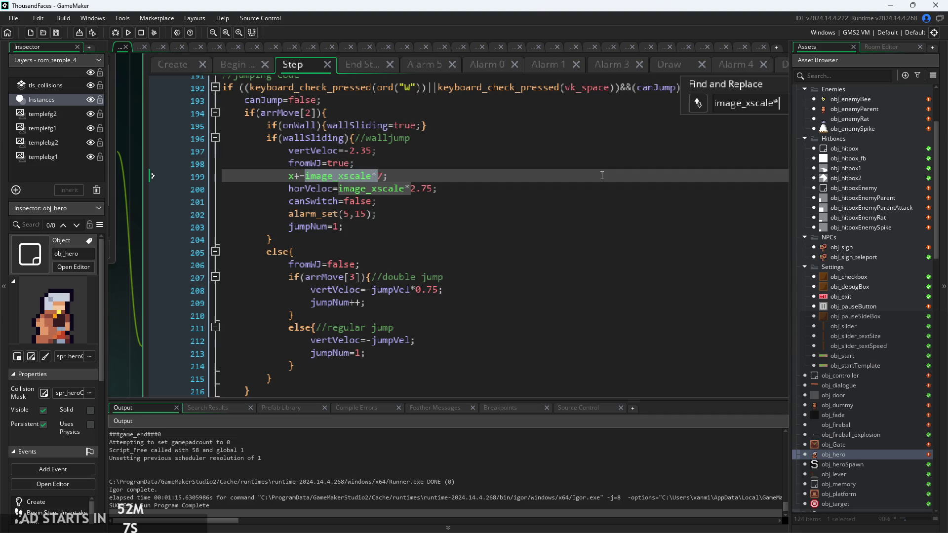
text(=)
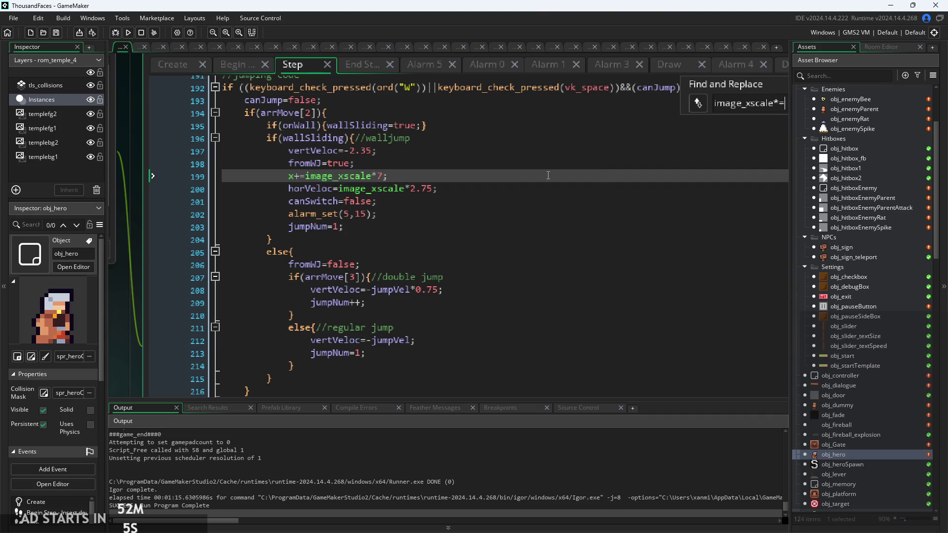
scroll(548, 176, down, 3)
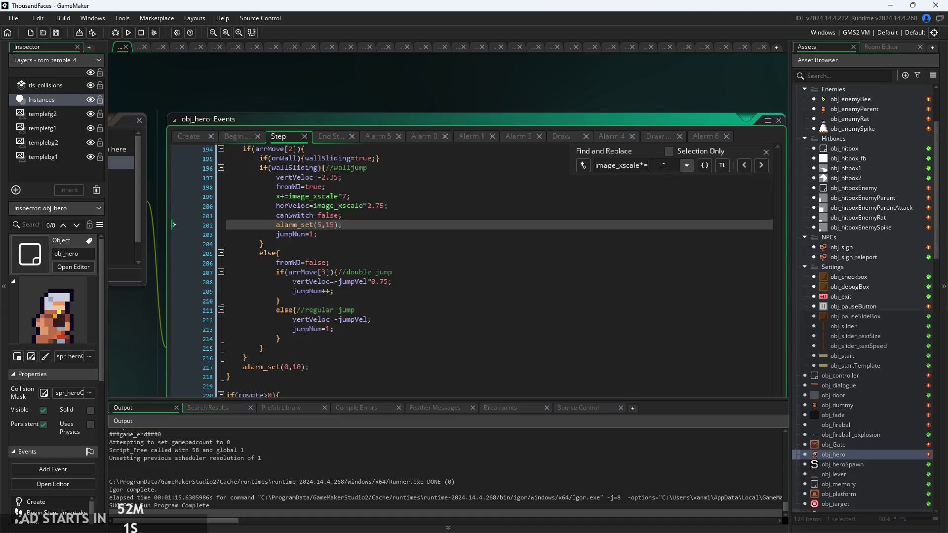
key(shift+Home)
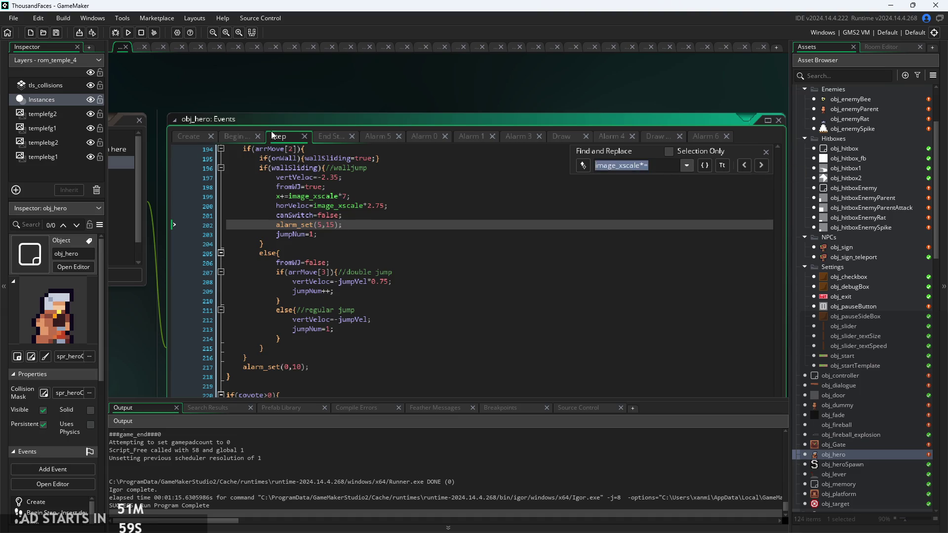
Repeat the image_xscale*= search in Begin Step and End Step, landing on the image_xscale=-1 line
click(224, 136)
key(ctrl+f)
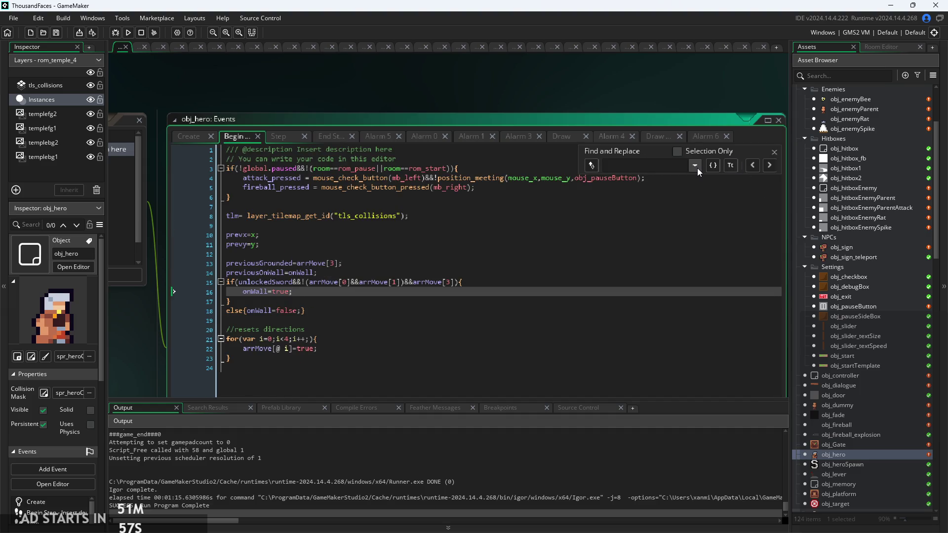
click(332, 137)
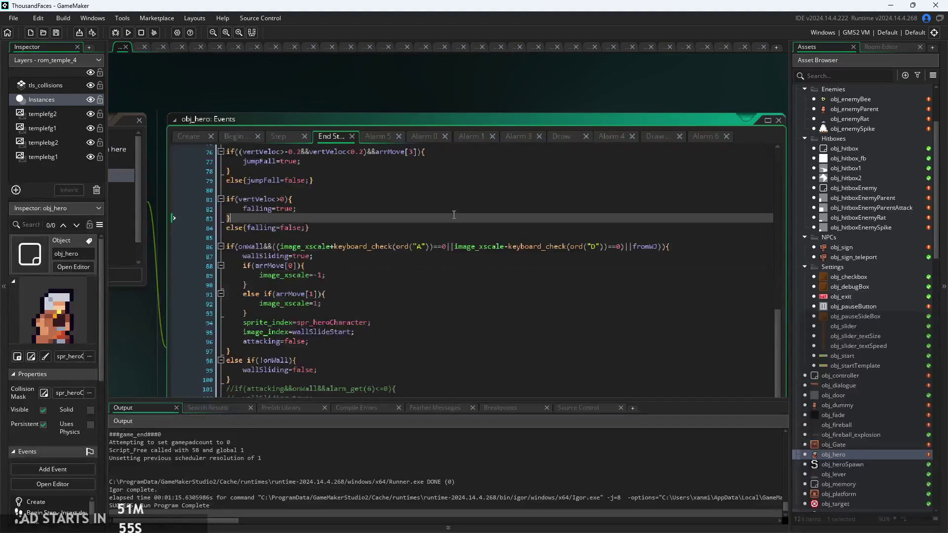
key(ctrl+f)
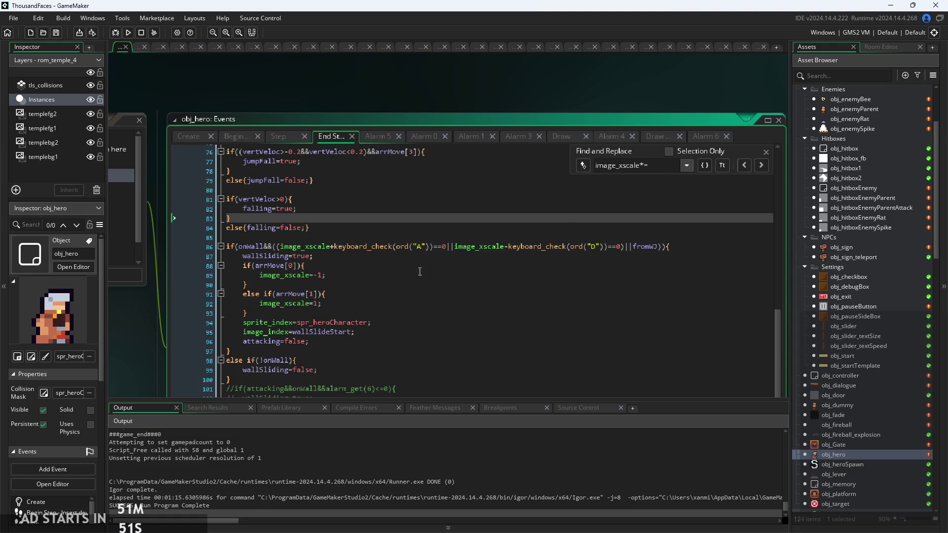
click(385, 275)
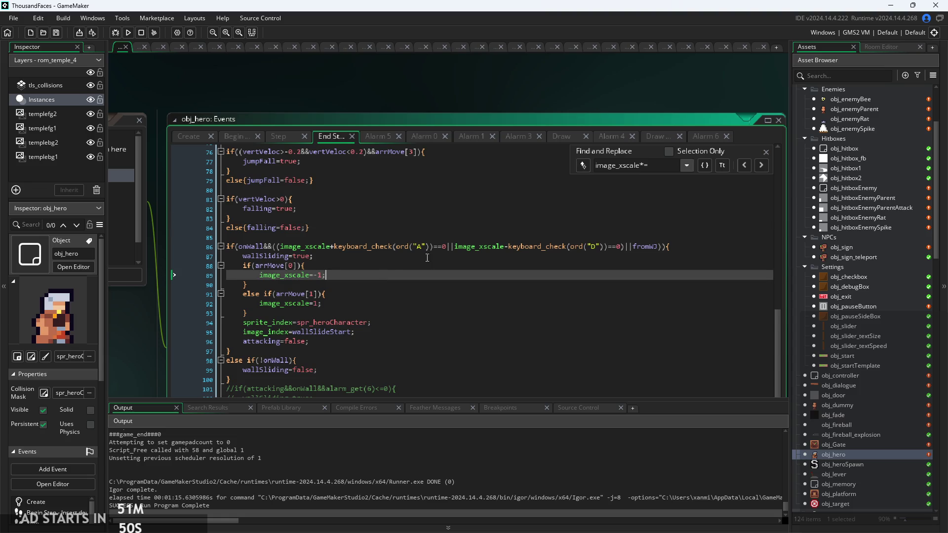
click(765, 156)
scroll(452, 302, up, 3)
Prefix line 86's wall-slide condition with !jumping&& before onWall, then rebuild the game
click(452, 302)
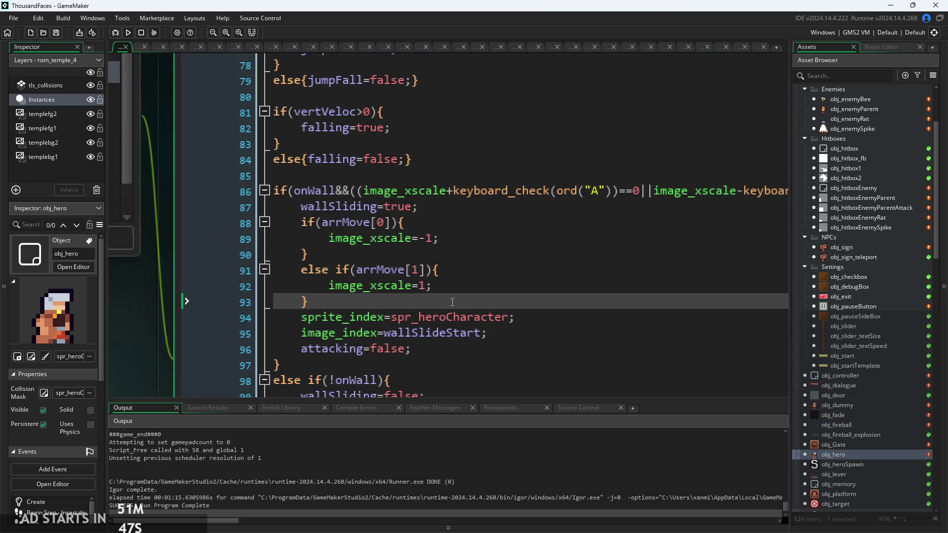
scroll(453, 302, down, 3)
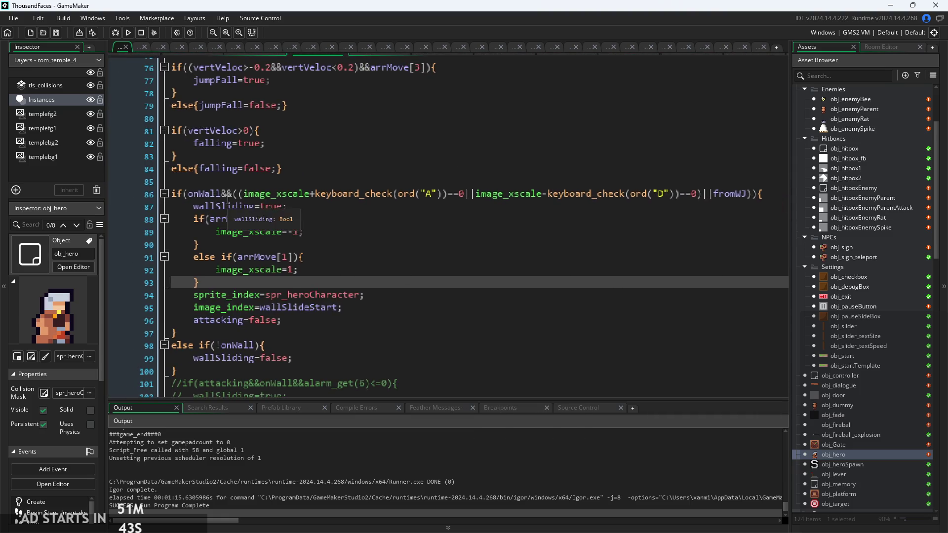
click(189, 195)
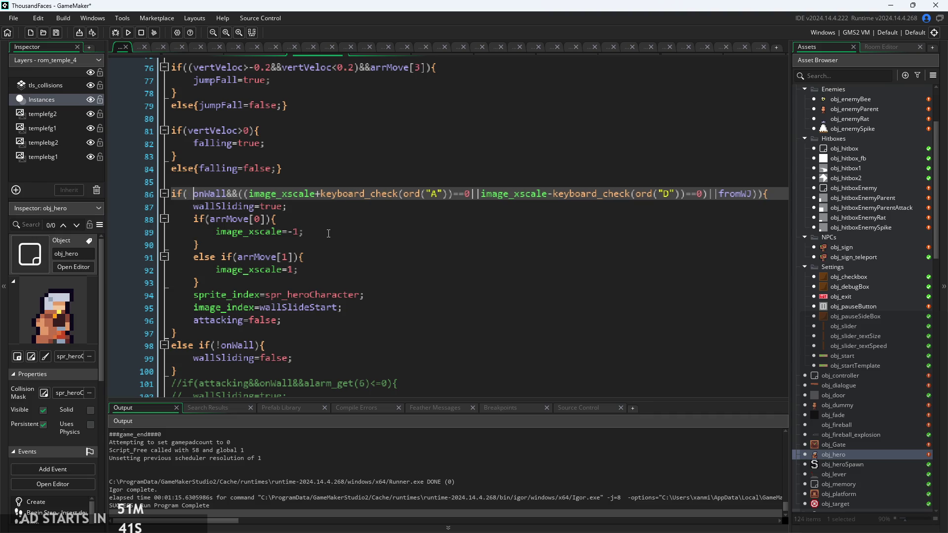
text(jum)
text(ping)
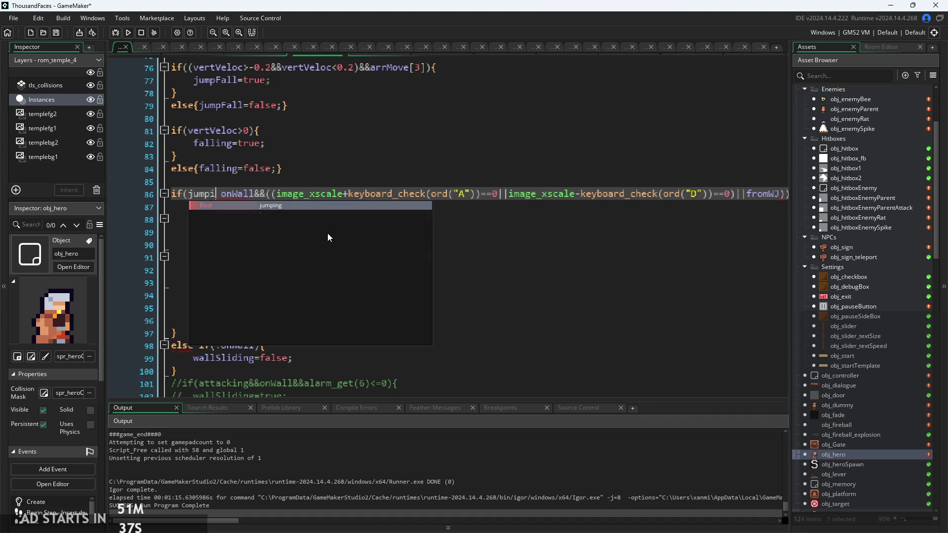
key(BackSpace)
key(BackSpace)
text(n)
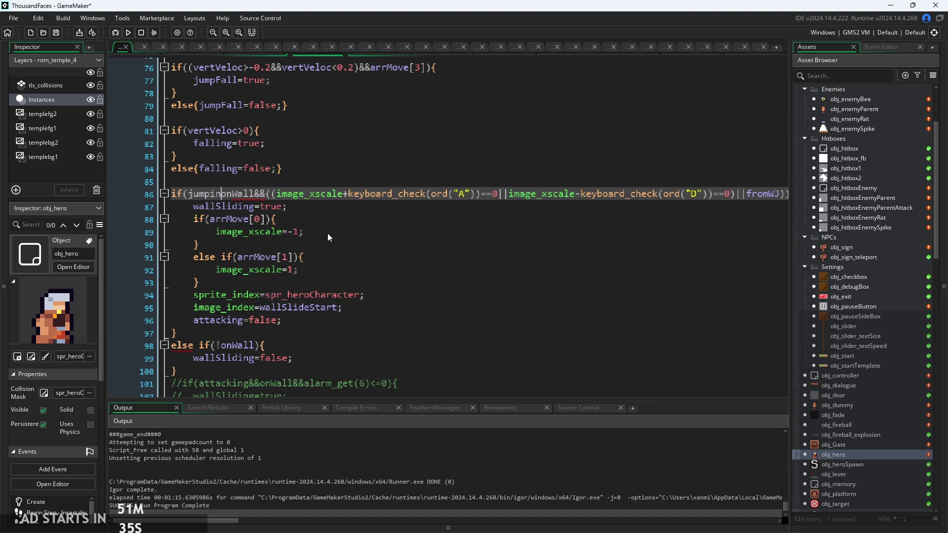
text(&&)
key(ctrl+Left)
key(ctrl+Left)
text(!)
key(Right)
key(Right)
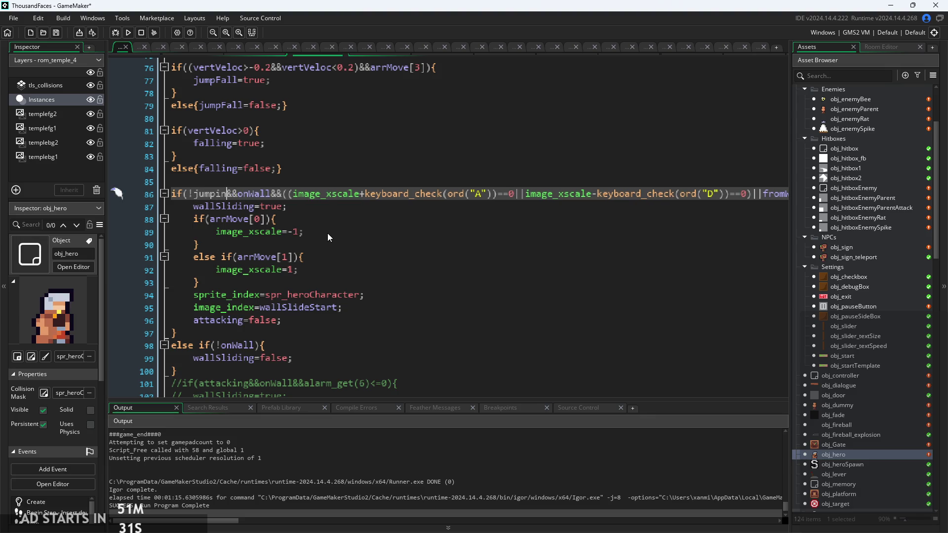
text(g)
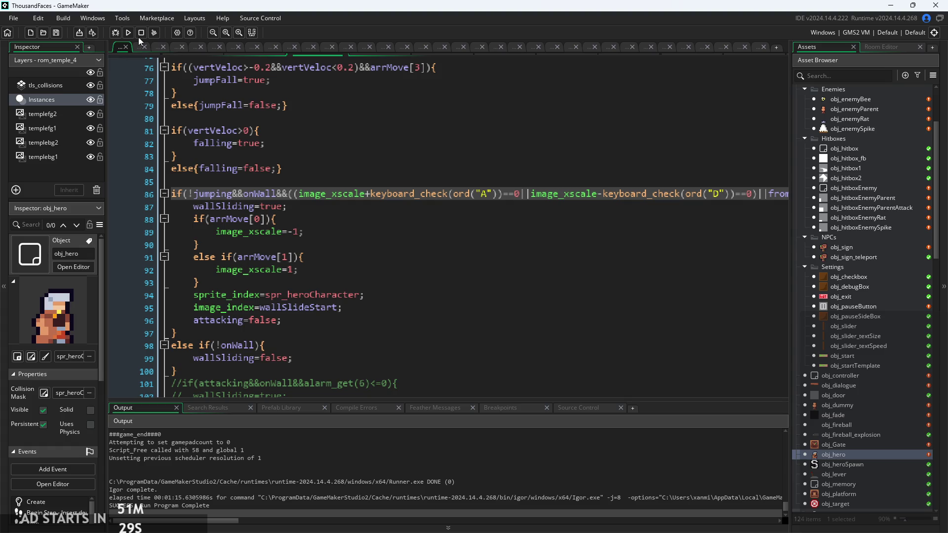
click(129, 32)
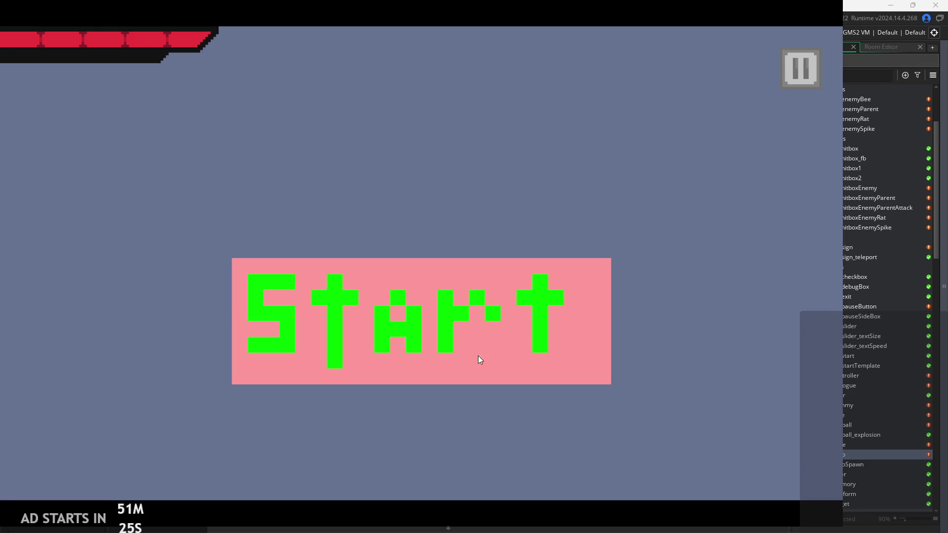
Start the game, then jump around the sign and attack in the air
click(286, 300)
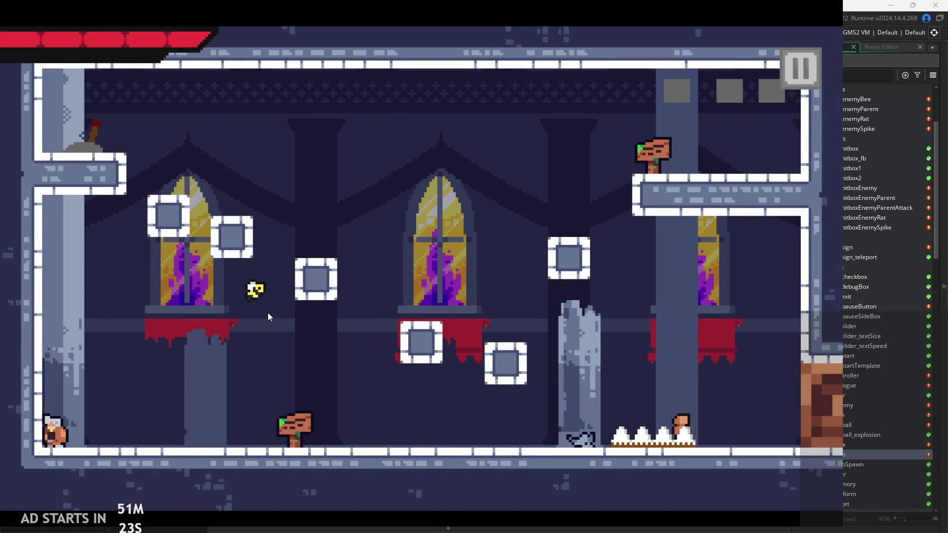
key(space)
key(Left)
key(space)
key(Right)
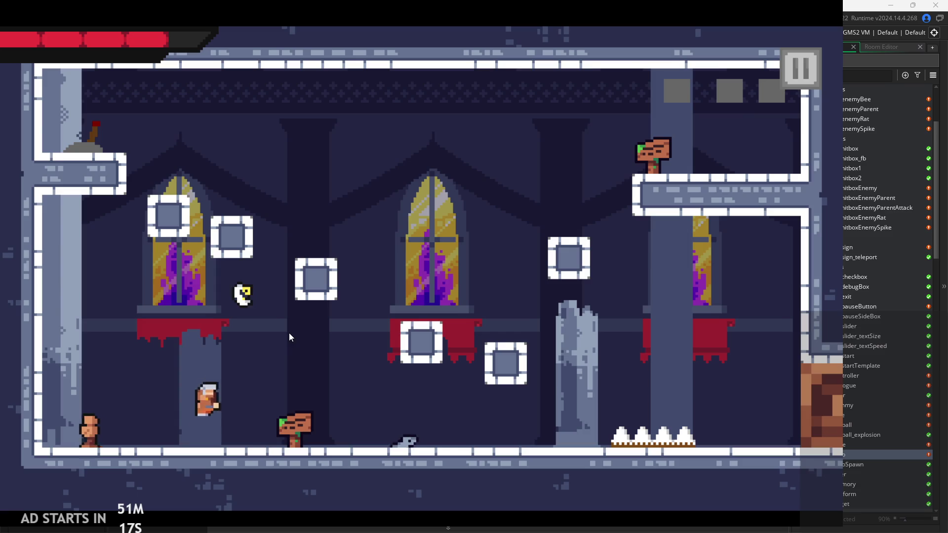
key(Right)
key(space)
key(Left)
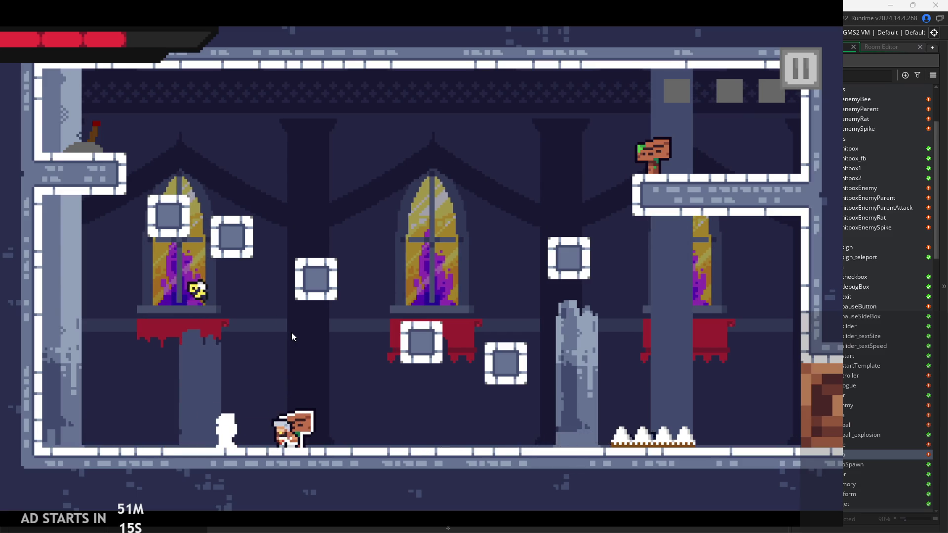
key(space)
key(Left)
key(Left)
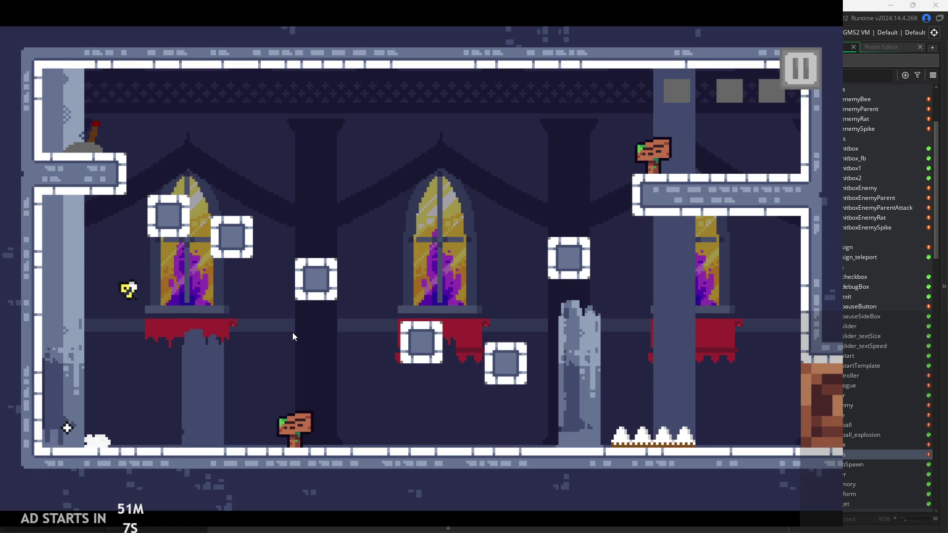
key(Right)
Repeatedly cling to and wall-jump off the left wall, then run right toward the bee
key(Left)
key(space)
key(space)
key(Right)
key(Right)
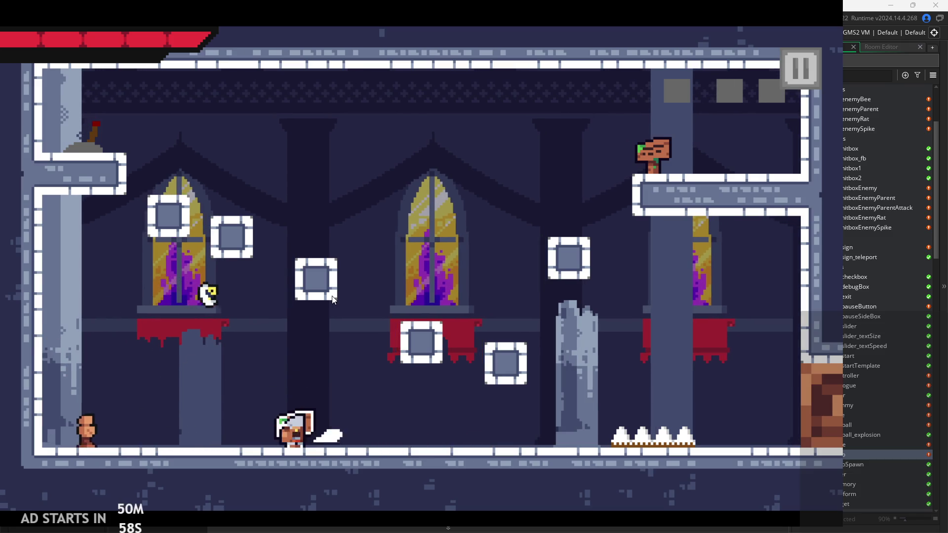
key(Left)
key(Left)
key(space)
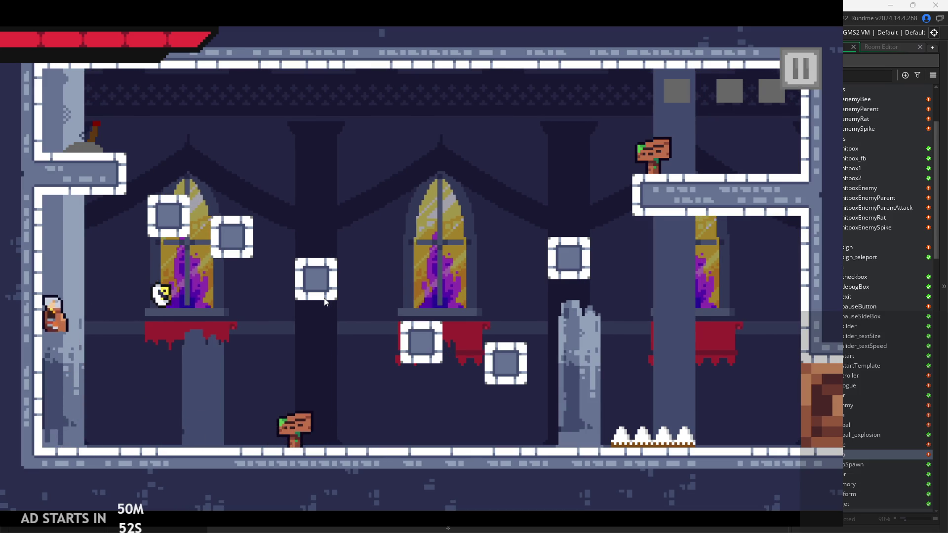
key(Right)
key(Left)
key(space)
key(space)
key(Left)
key(space)
key(Right)
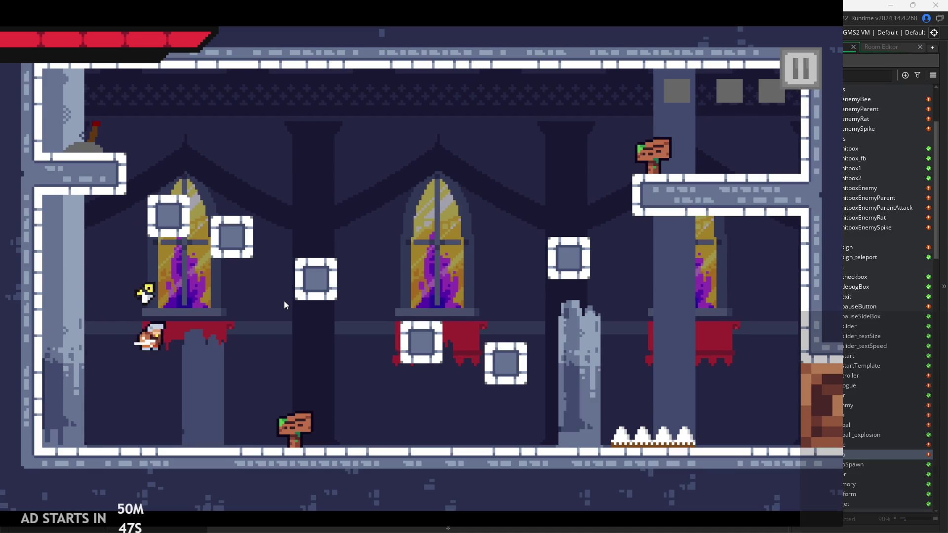
key(Left)
key(space)
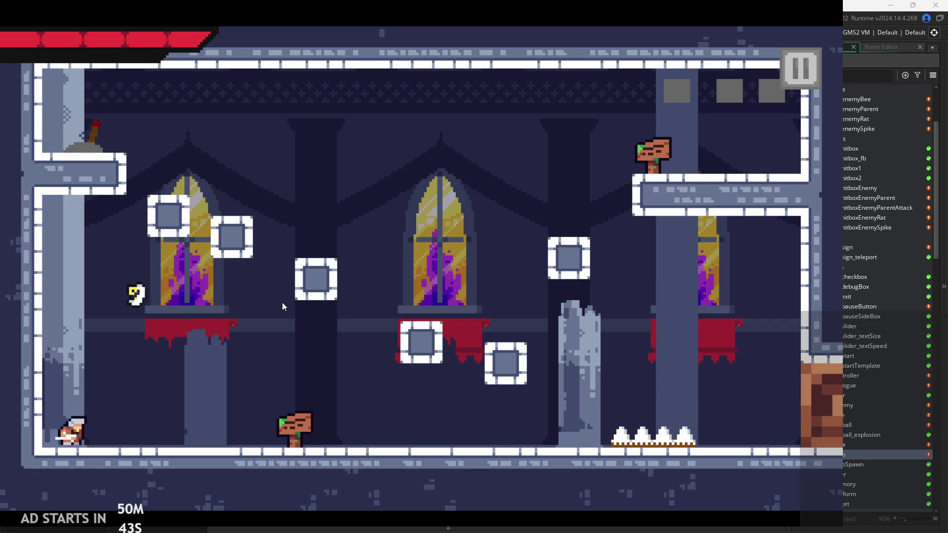
key(space)
key(space)
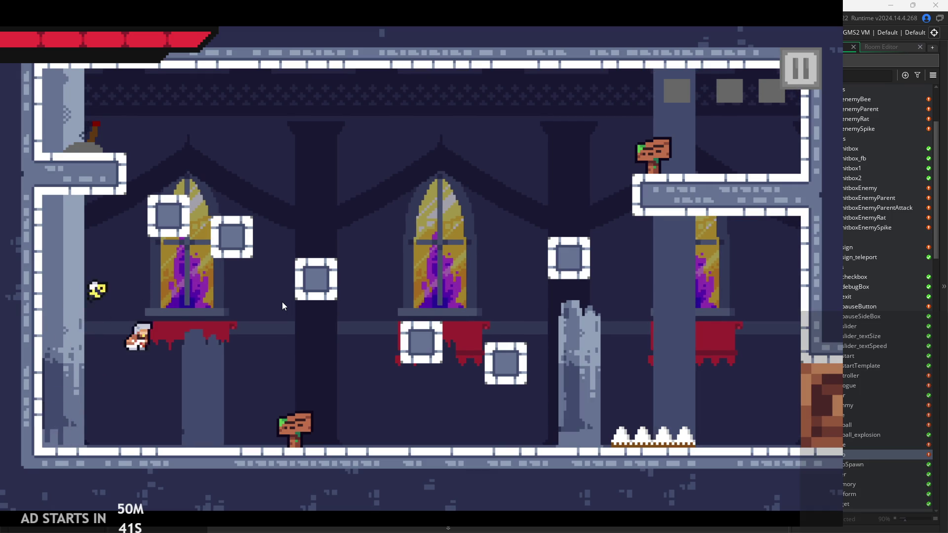
key(Left)
key(space)
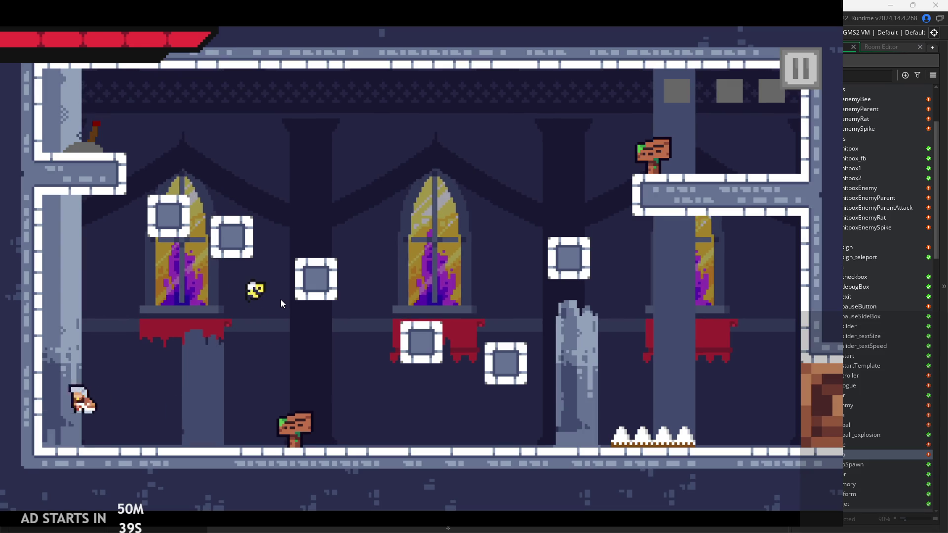
key(Right)
key(space)
key(Left)
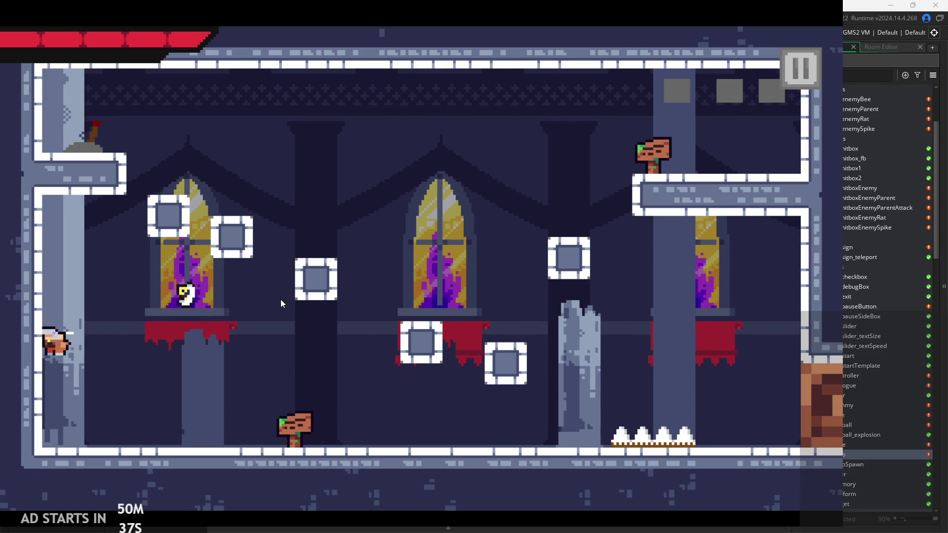
key(space)
key(Left)
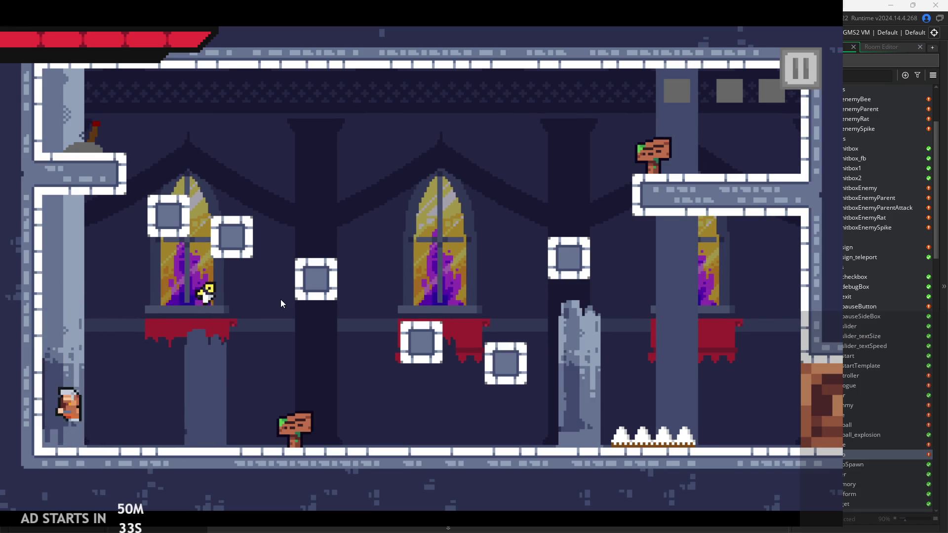
key(space)
key(Right)
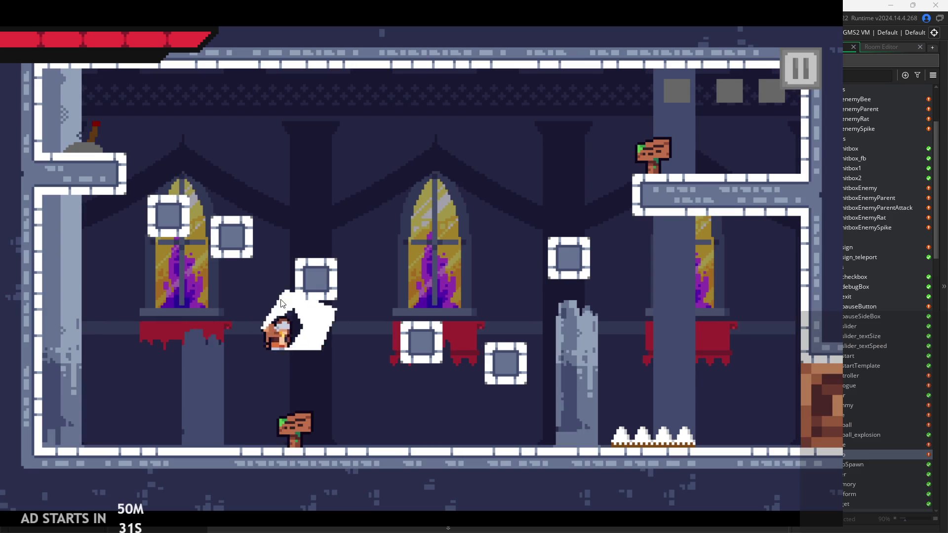
Jump the hero onto the left wall and test sliding down it
key(space)
key(Left)
key(Left)
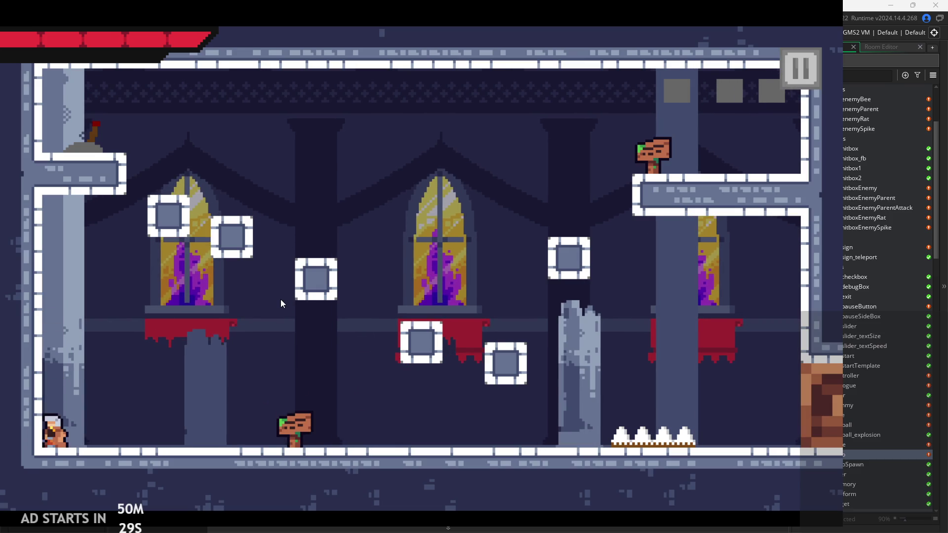
key(space)
key(space)
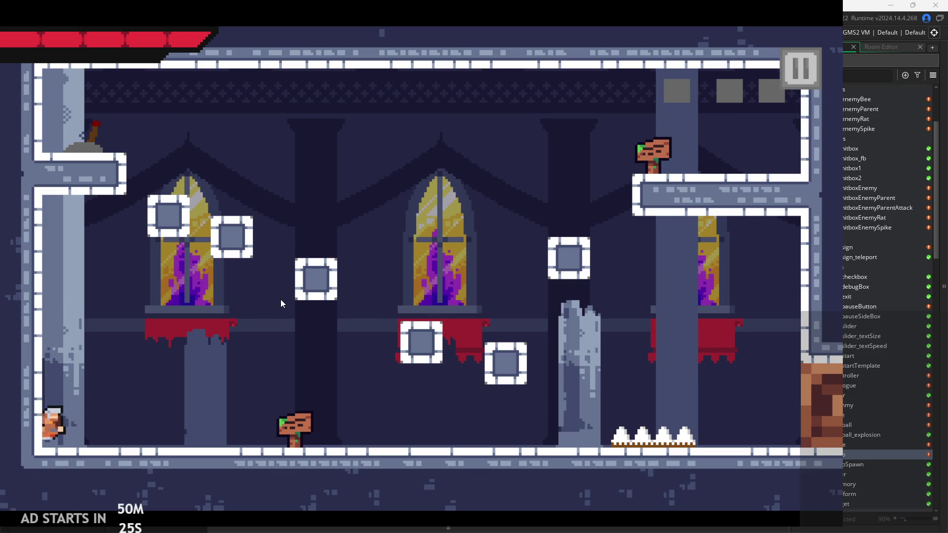
key(space)
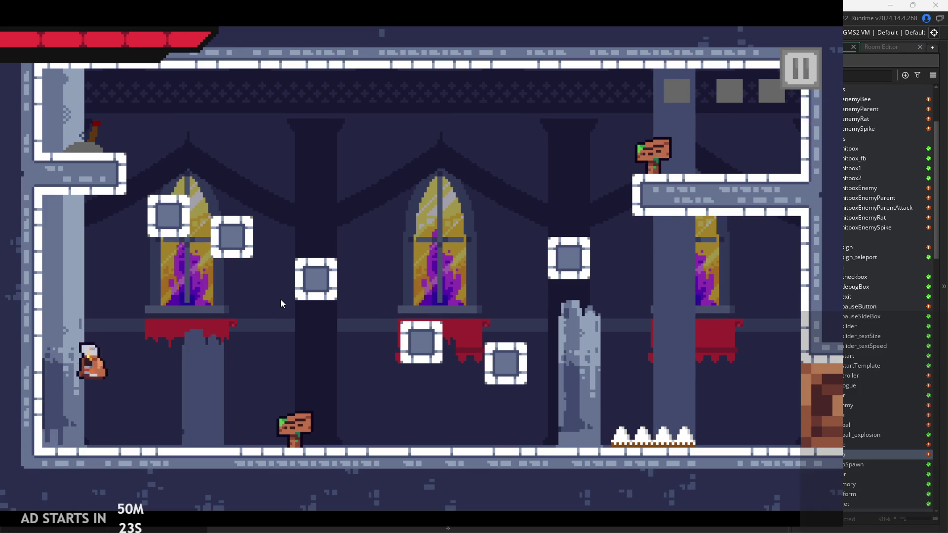
key(space)
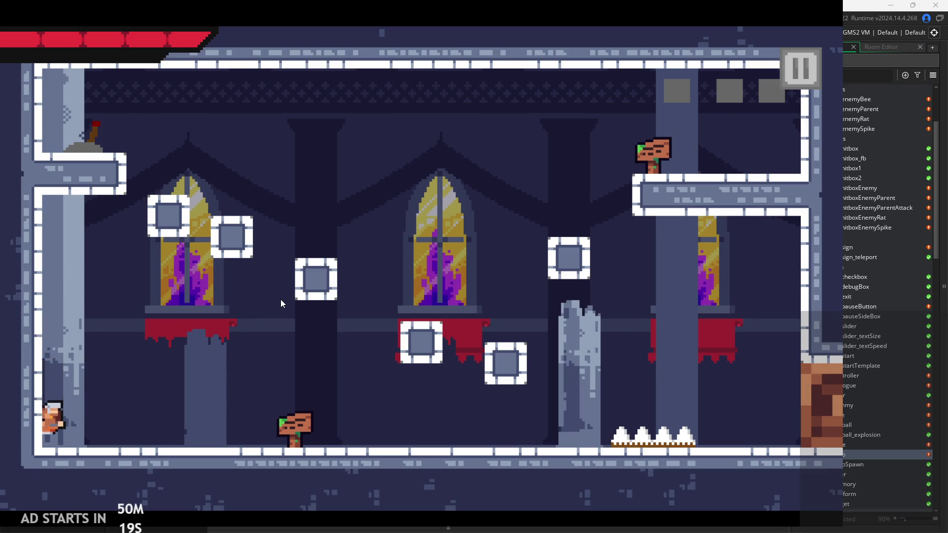
key(space)
key(Right)
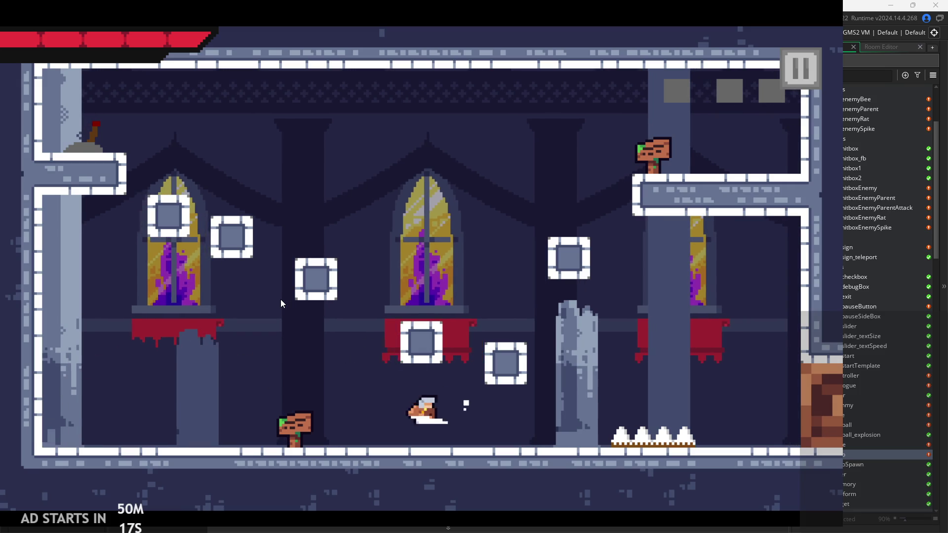
key(Left)
key(space)
key(Right)
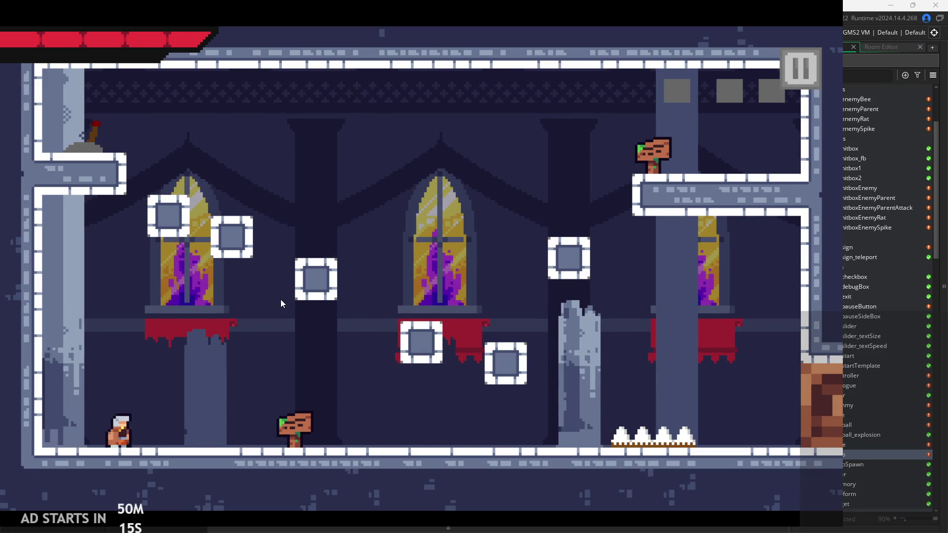
key(Left)
key(space)
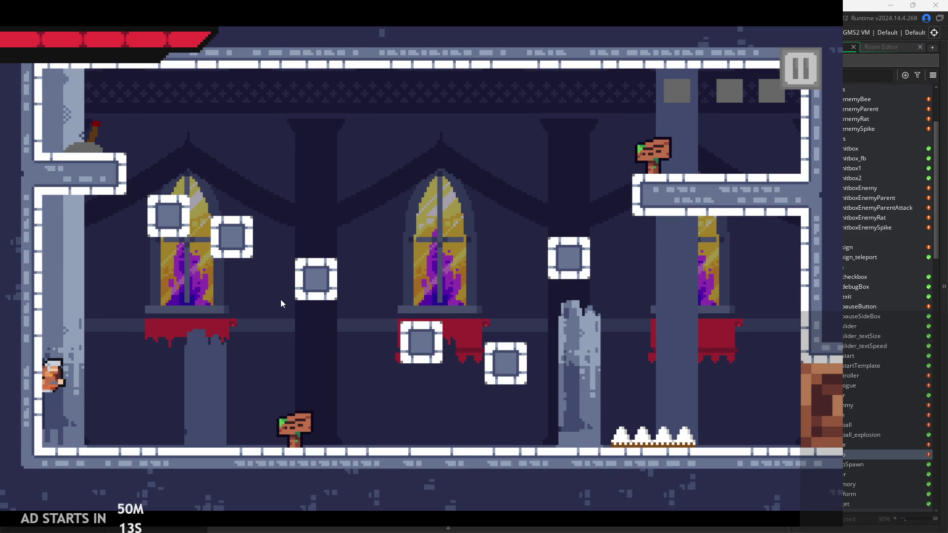
key(space)
key(space)
key(Left)
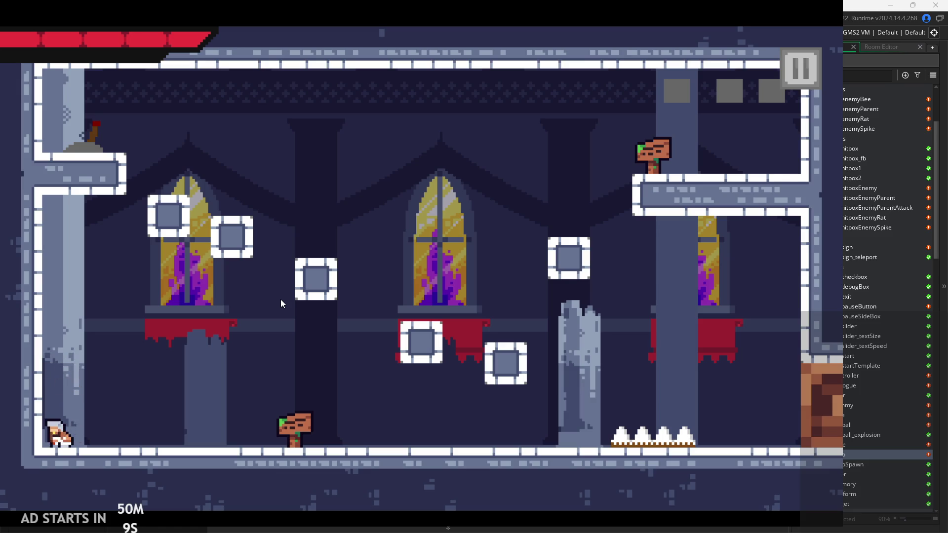
Repeat wall-jumps off the left wall and drift back onto it
key(space)
key(Left)
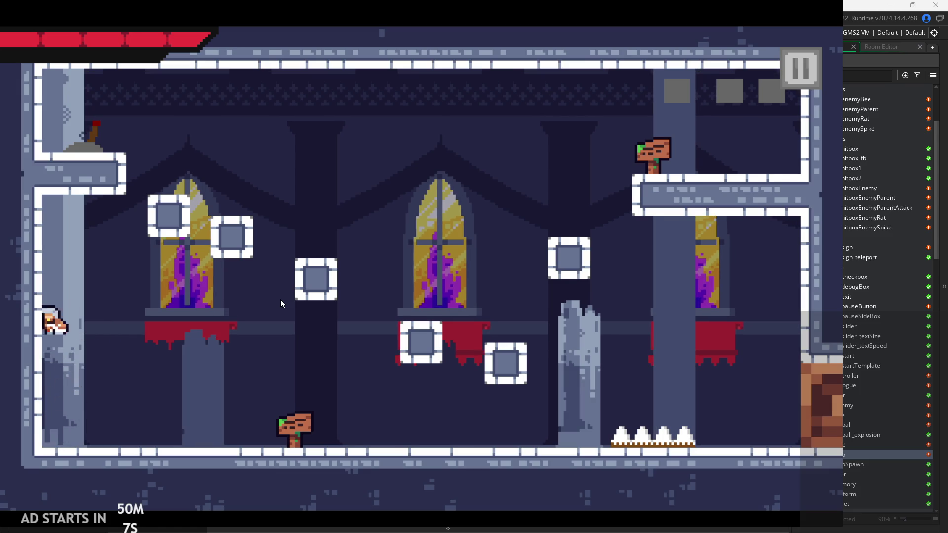
key(space)
key(Right)
key(Left)
key(space)
key(Left)
key(Right)
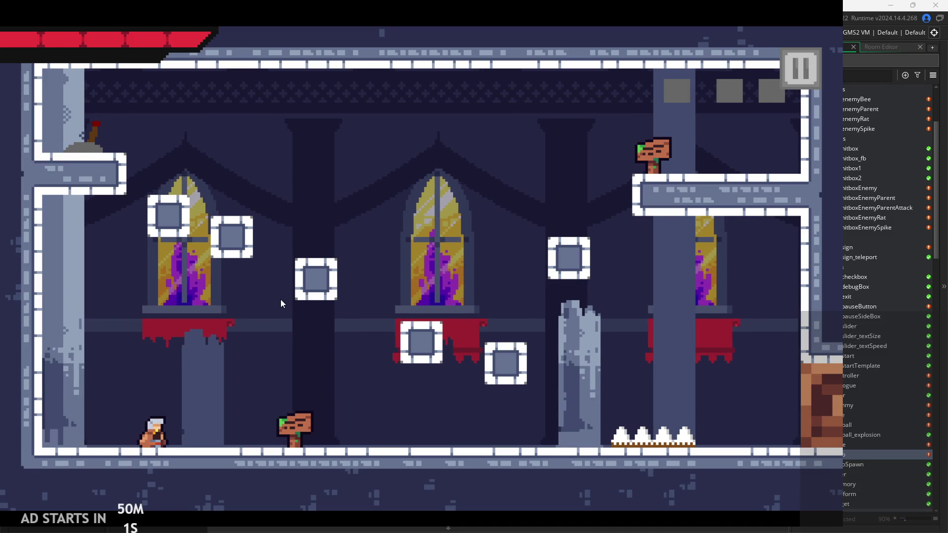
key(space)
key(Left)
key(Right)
key(space)
key(Left)
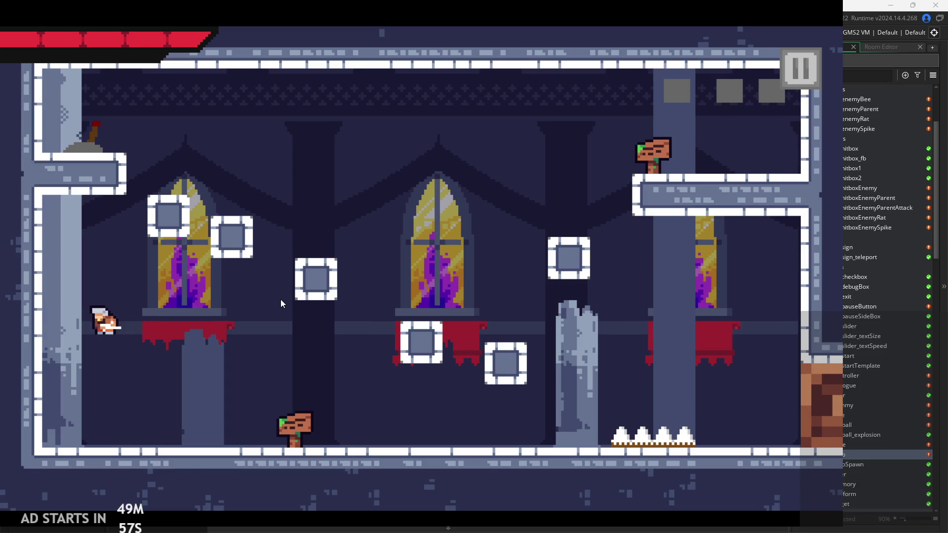
key(Right)
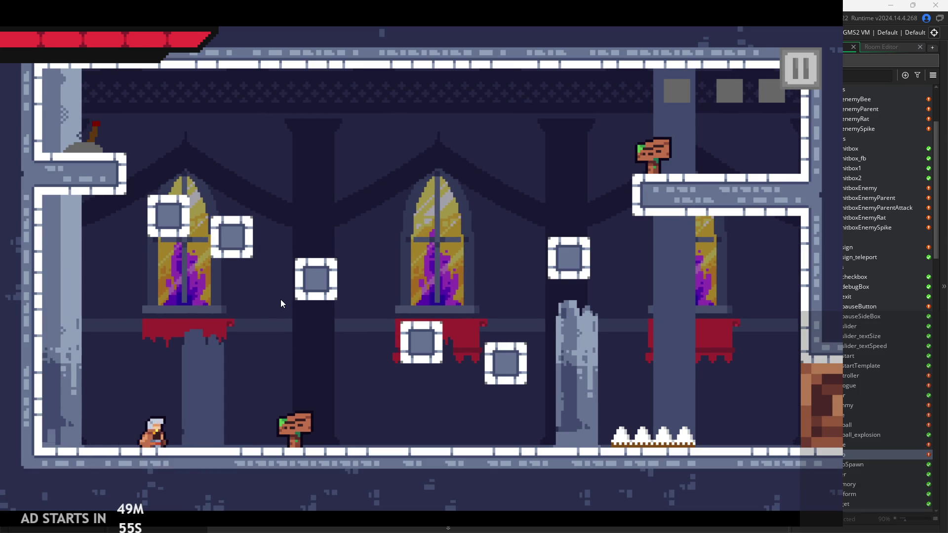
key(space)
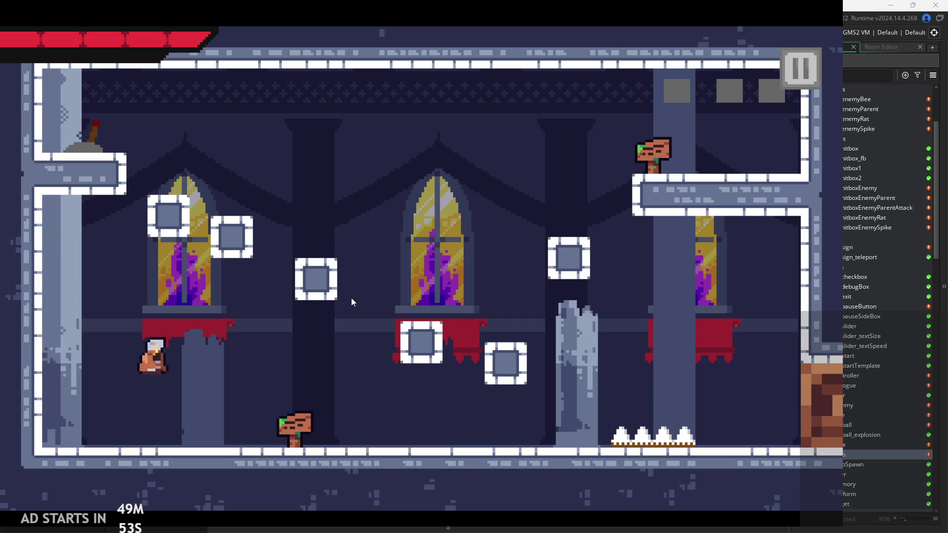
Cling to the left wall a few more times, then pause and tick Debug Stats
key(Left)
key(Right)
key(space)
key(Left)
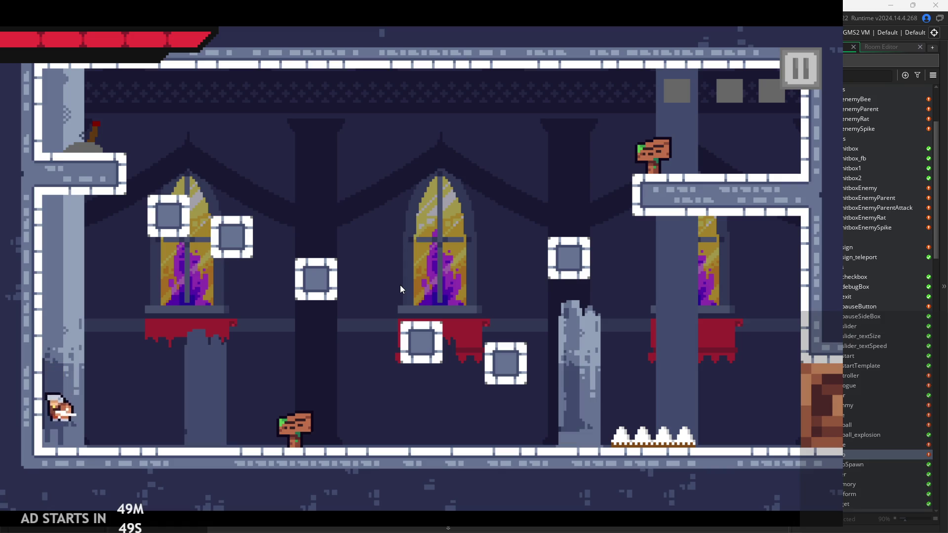
key(space)
key(Right)
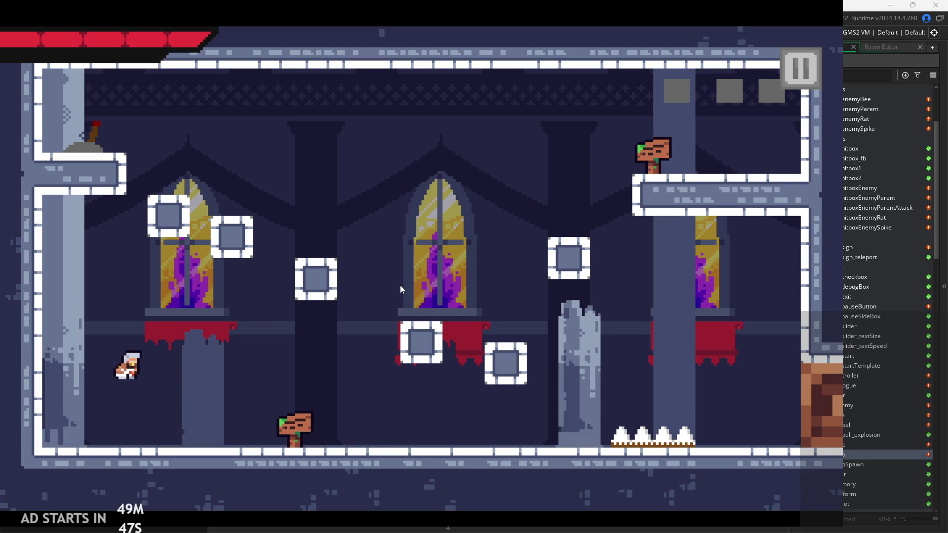
key(space)
key(Left)
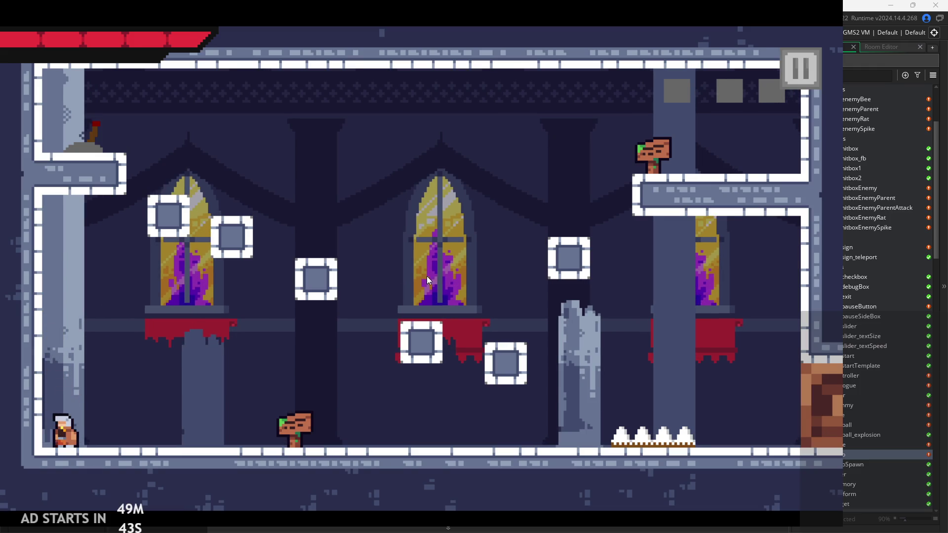
key(Escape)
click(167, 151)
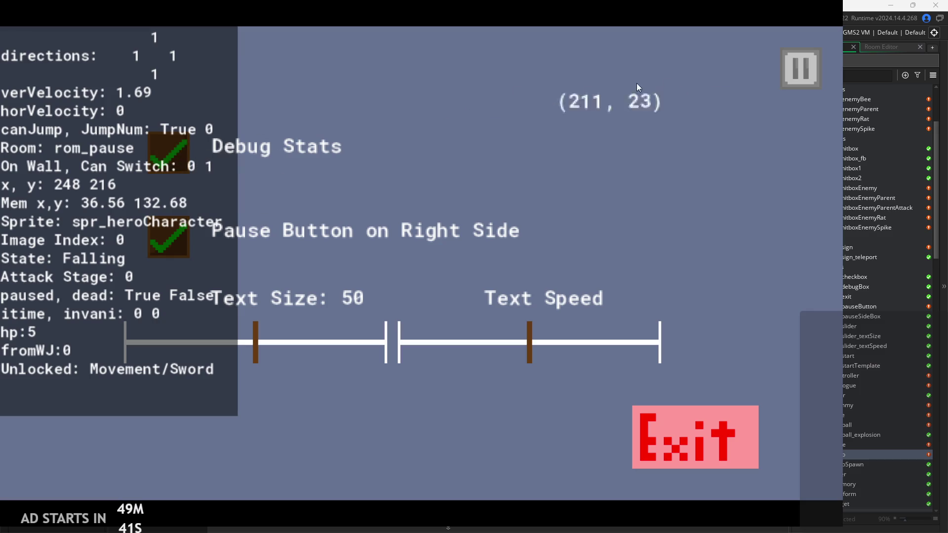
Resume the game and run left and right while attacking
click(798, 63)
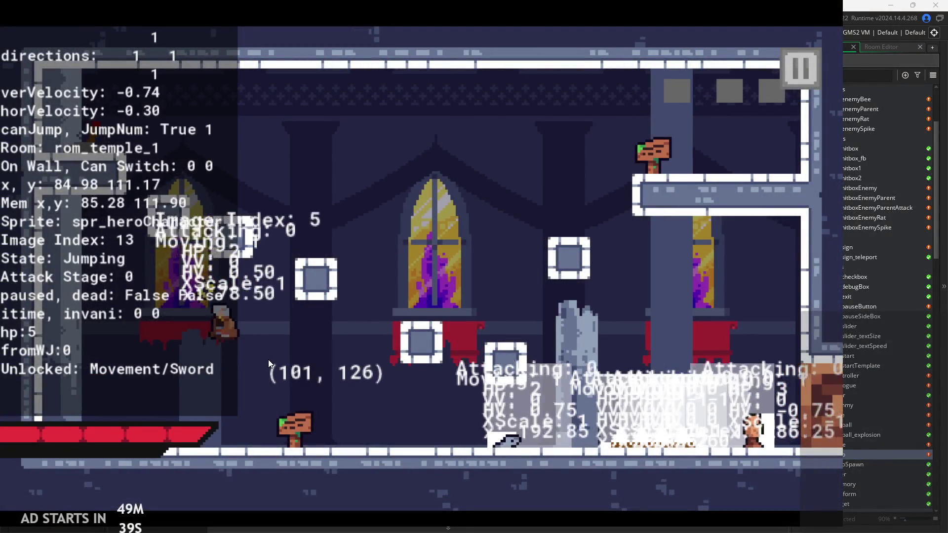
key(Left)
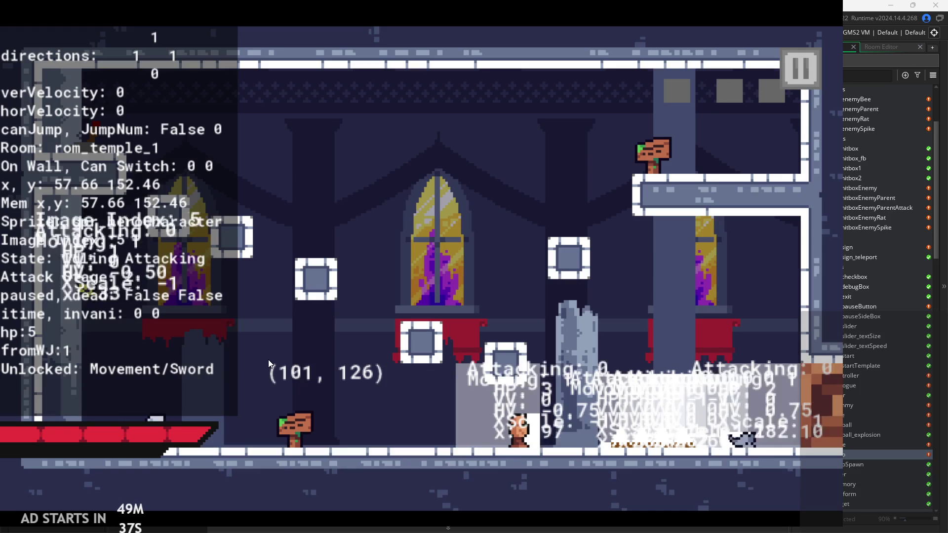
key(space)
key(Left)
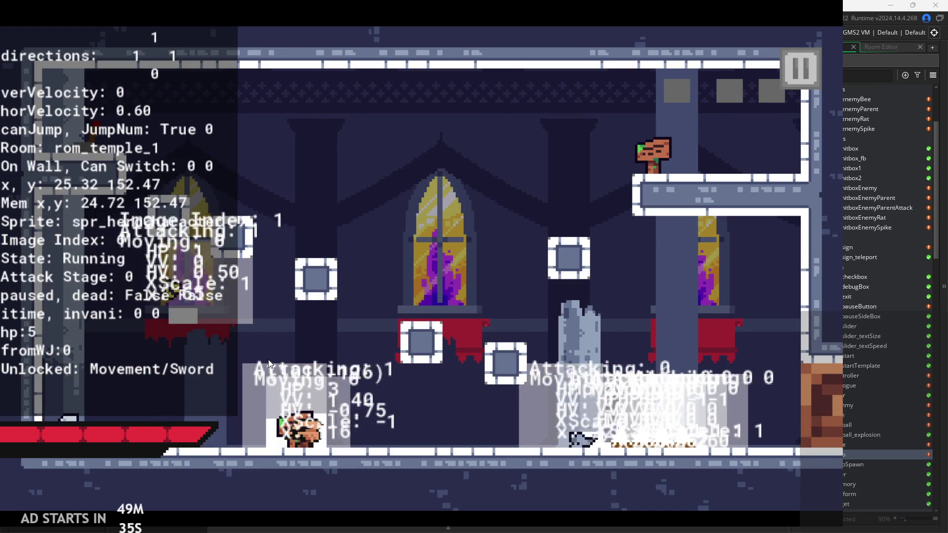
key(Right)
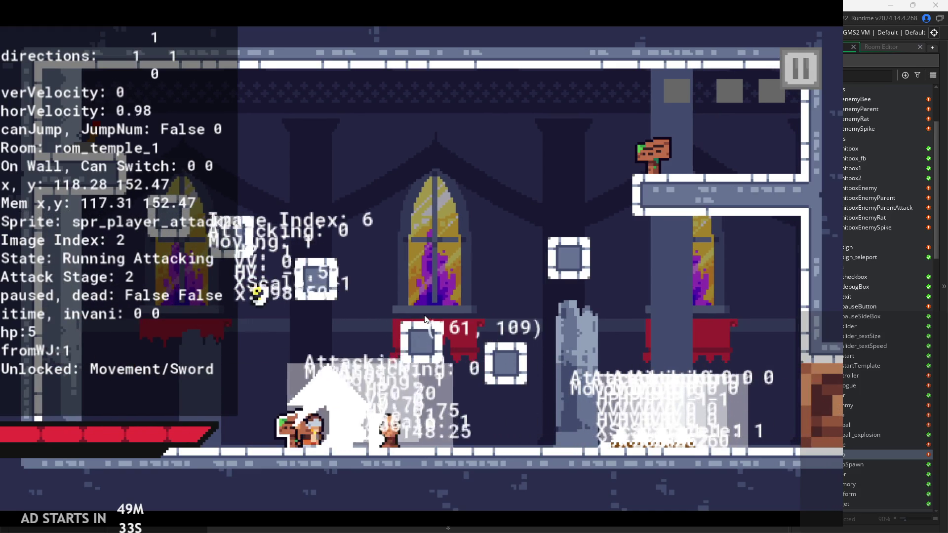
key(Right)
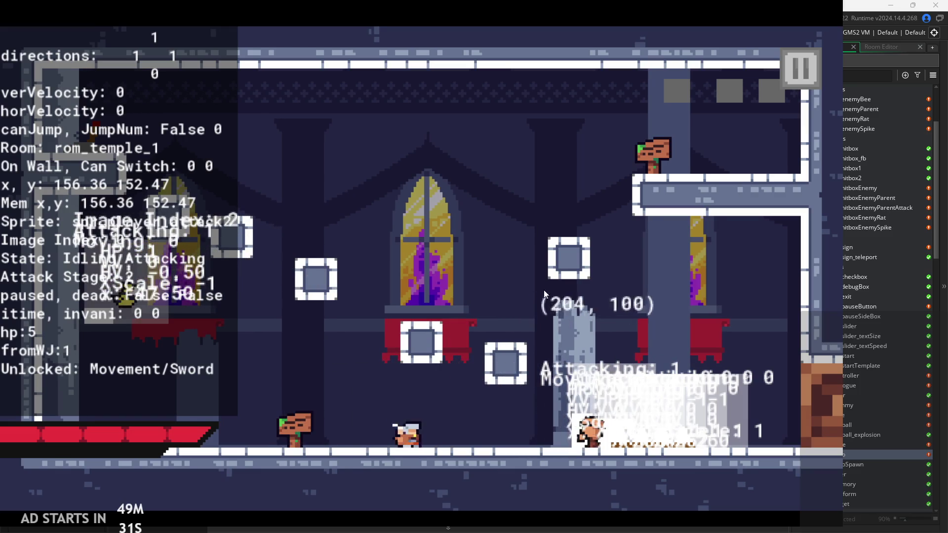
key(Right)
Wall-jump up to the upper-right platform and leap off it into the next room
key(Right)
key(space)
key(Left)
key(space)
key(space)
key(Right)
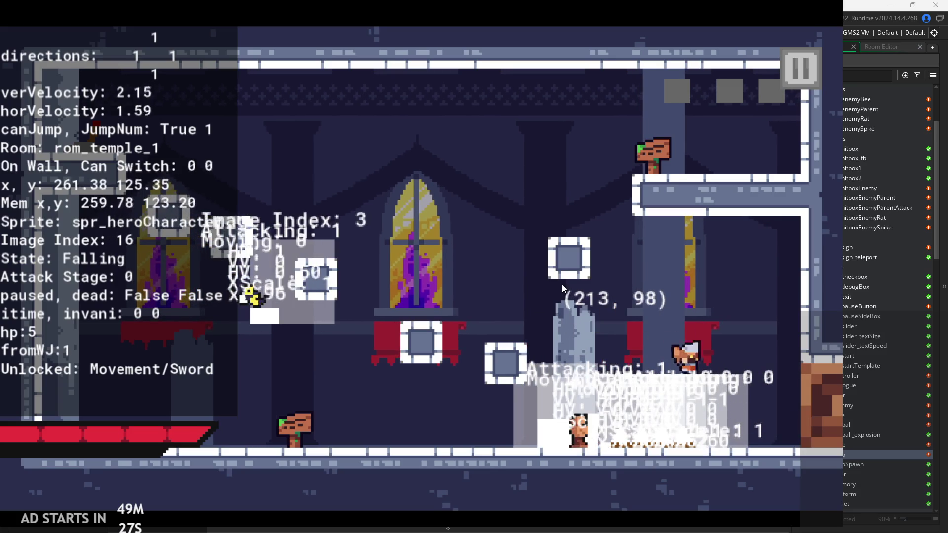
key(space)
key(Left)
key(space)
key(Right)
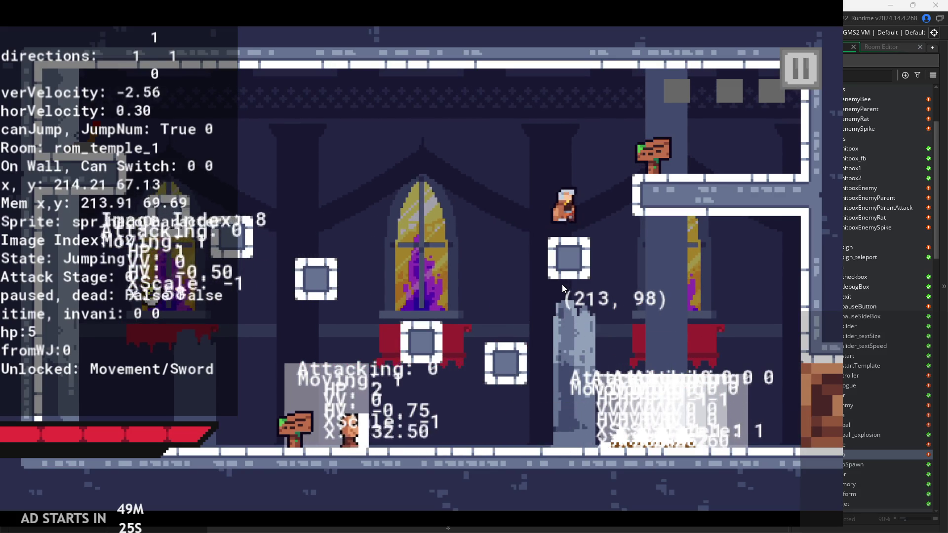
key(space)
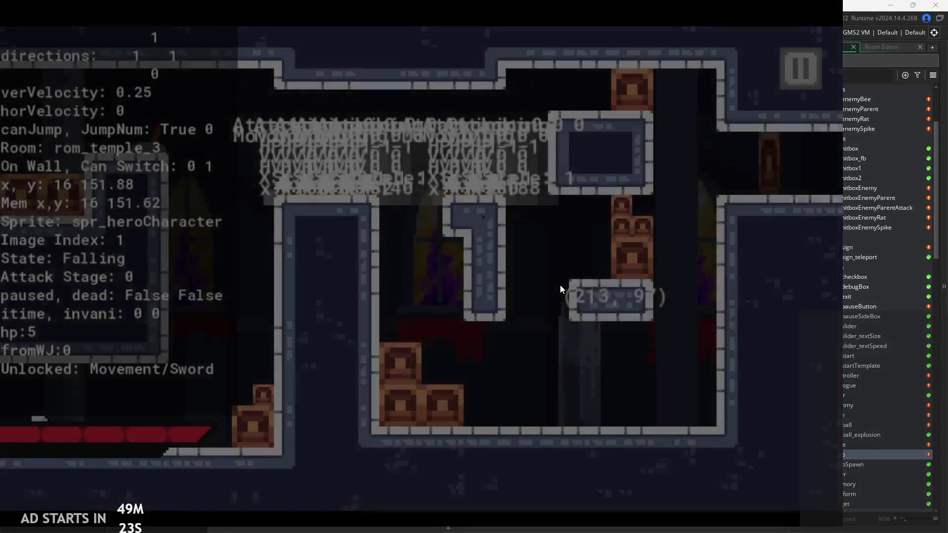
Drop into rom_temple_3 and wall-jump while attacking in midair
key(Right)
key(Left)
key(space)
key(Right)
key(space)
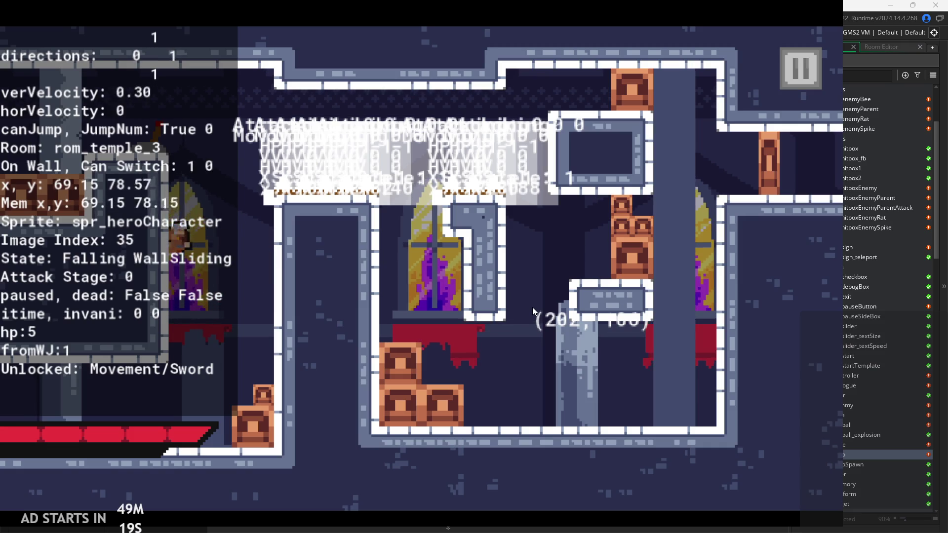
key(space)
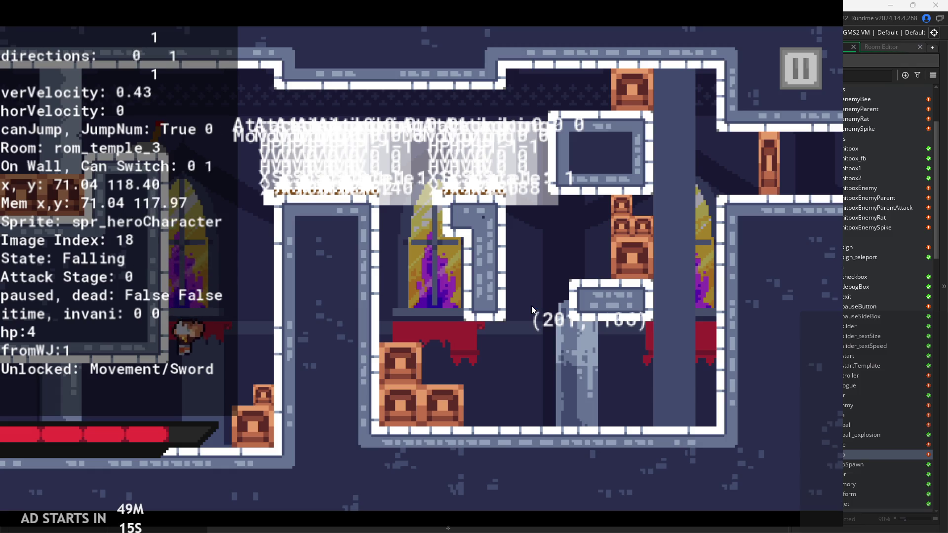
key(x)
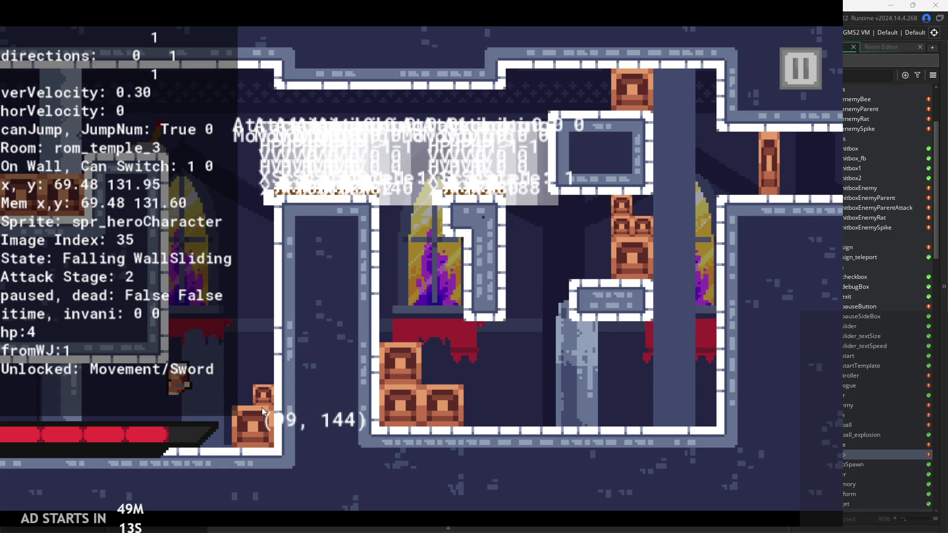
key(space)
key(x)
key(Left)
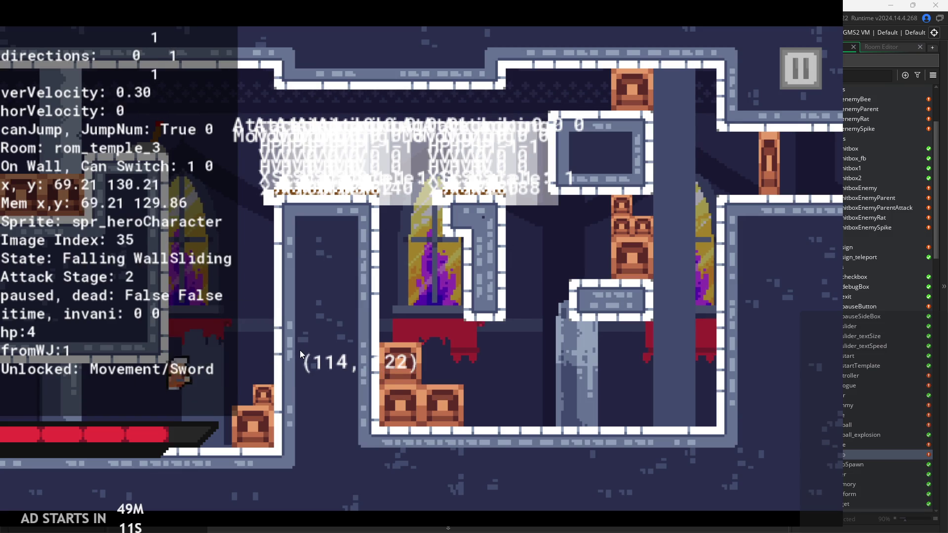
key(space)
Run right onto a box, slide down the right wall and chain sword attacks
key(Right)
key(space)
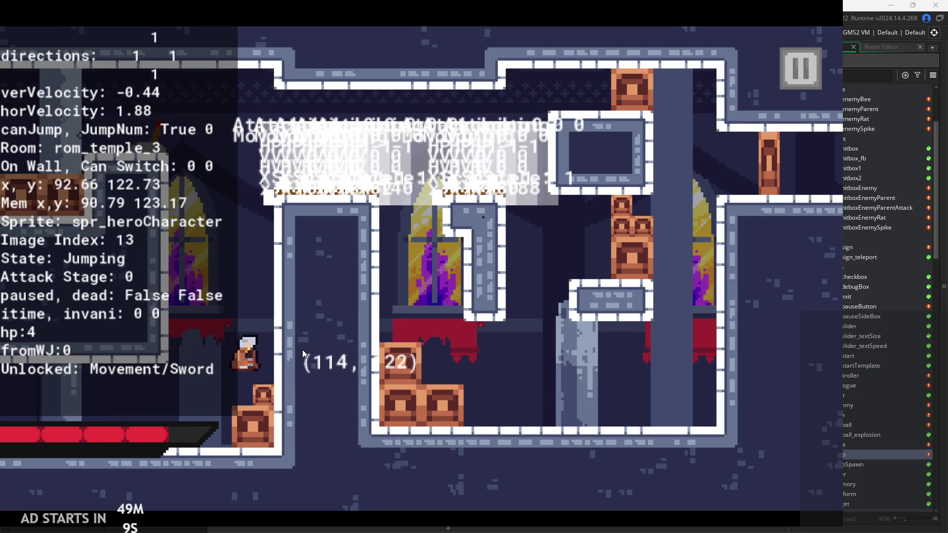
key(x)
key(space)
key(x)
key(Right)
key(space)
key(x)
key(x)
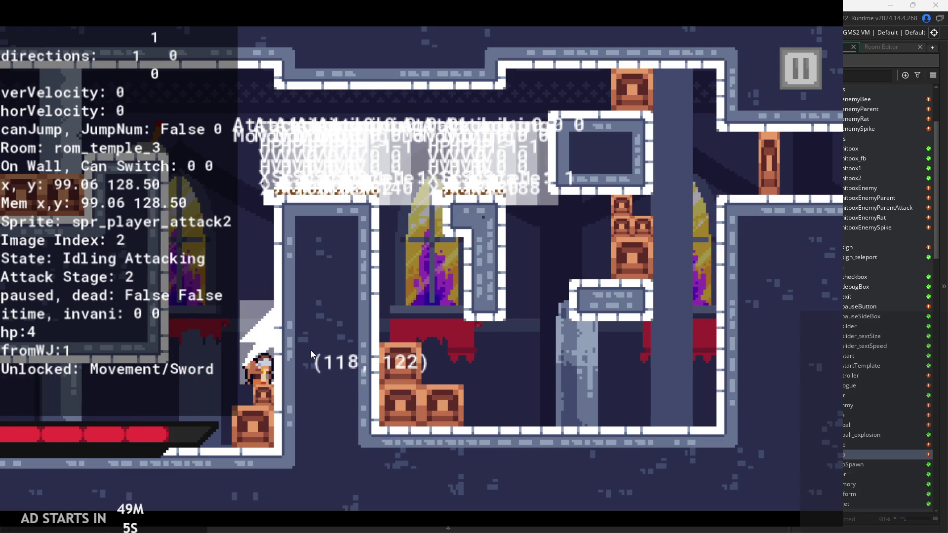
key(space)
key(Right)
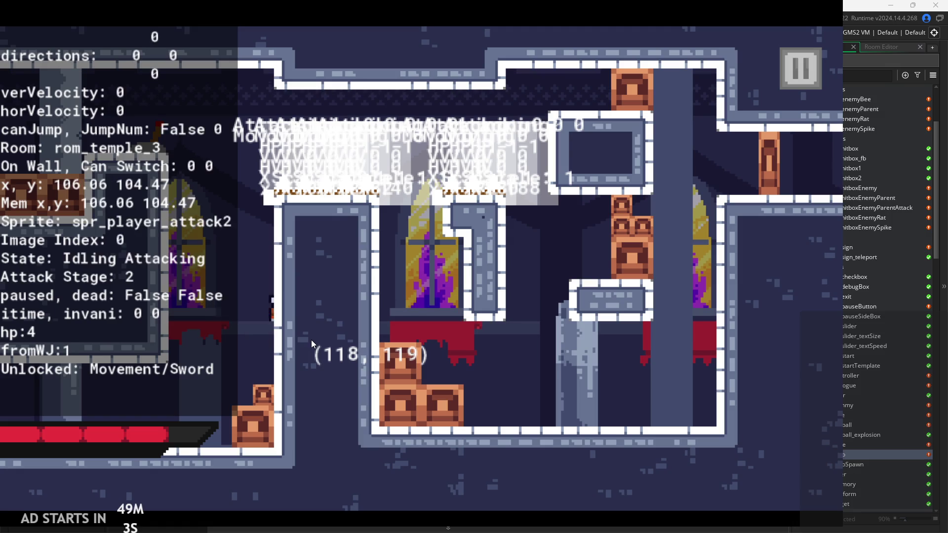
key(x)
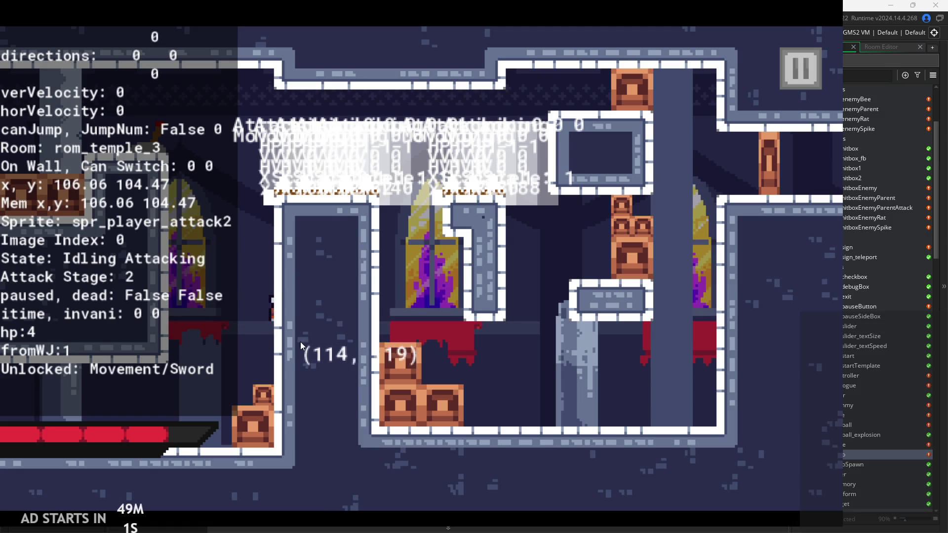
key(x)
key(x)
key(x)
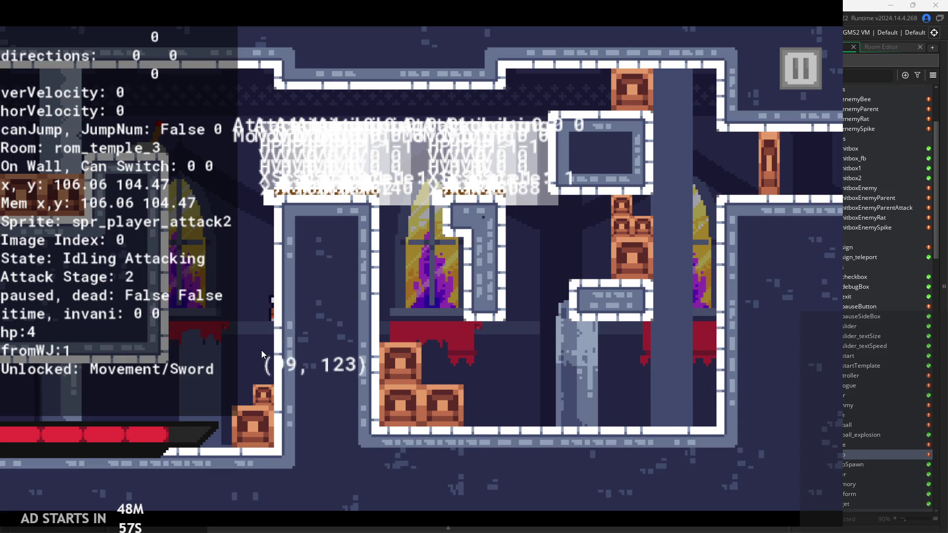
Perform a two-swing attack combo, then pause and exit back to GameMaker
key(x)
key(x)
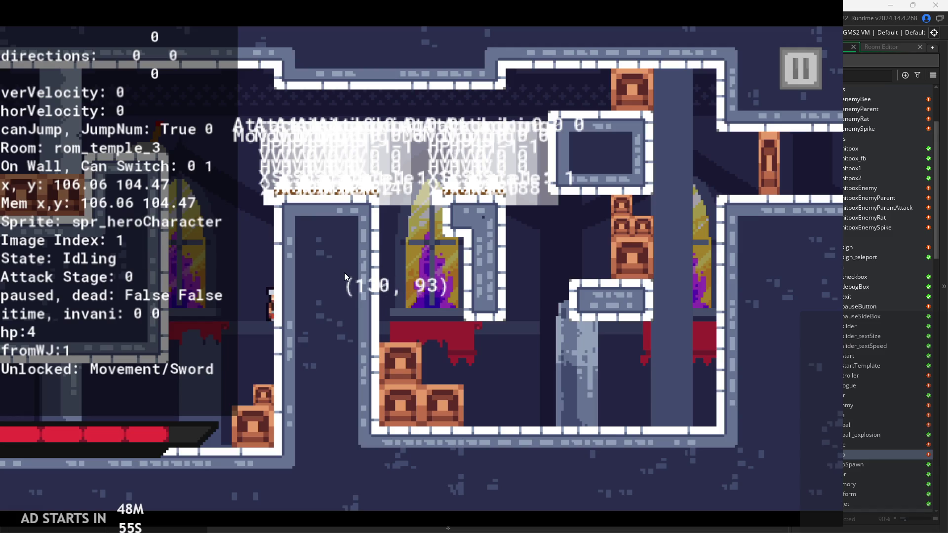
key(x)
key(x)
key(x)
key(x)
key(x)
key(x)
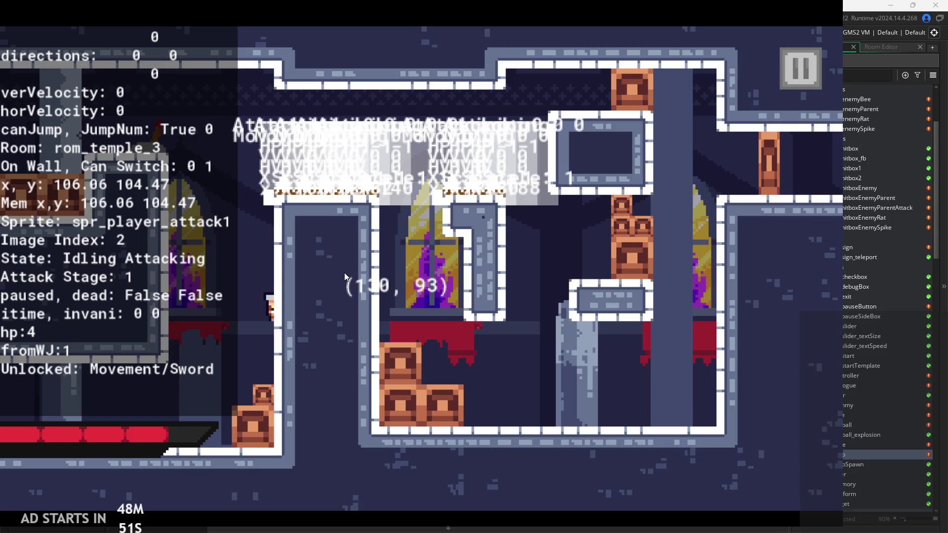
click(785, 86)
click(726, 457)
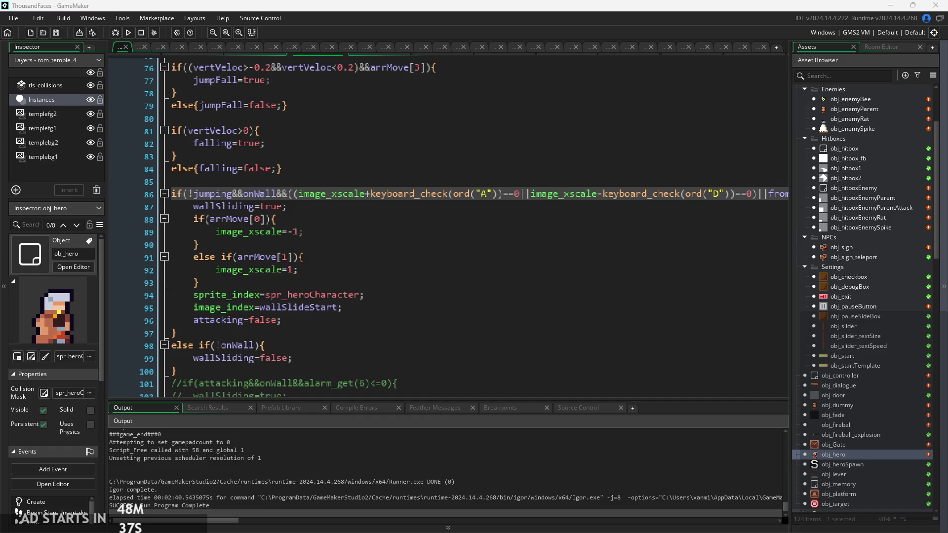
Review obj_hero's wall-slide image_index and facing checks, then open obj_controller's event code
click(539, 302)
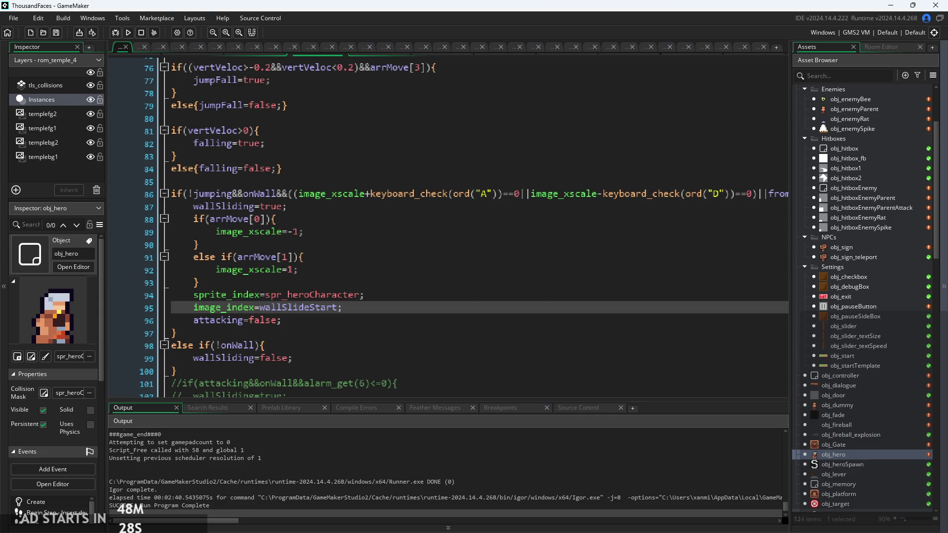
key(Up)
key(Up)
key(Up)
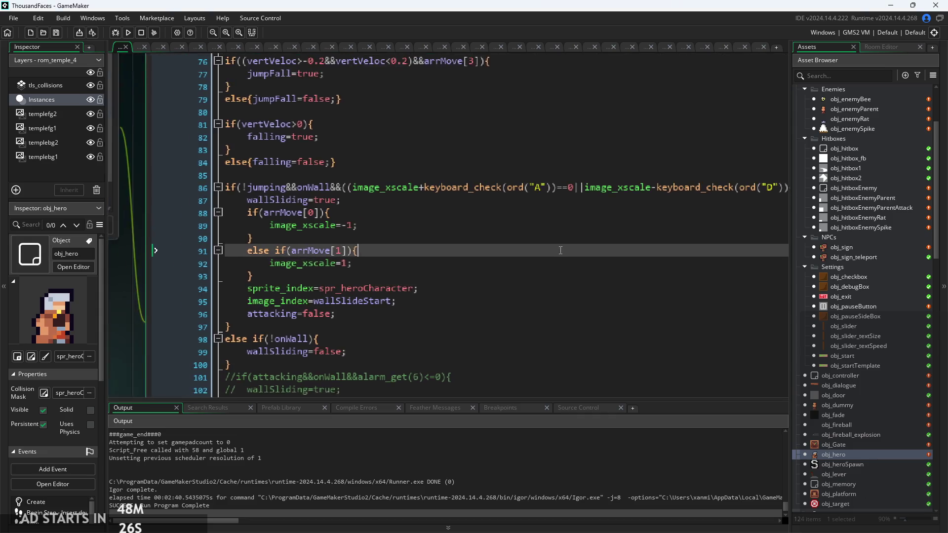
key(Down)
key(Down)
scroll(502, 268, down, 2)
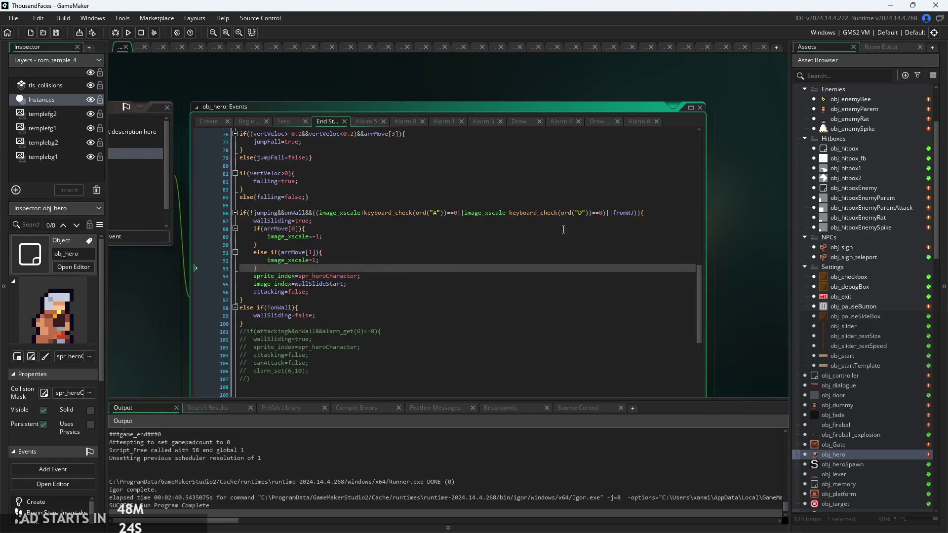
double_click(857, 374)
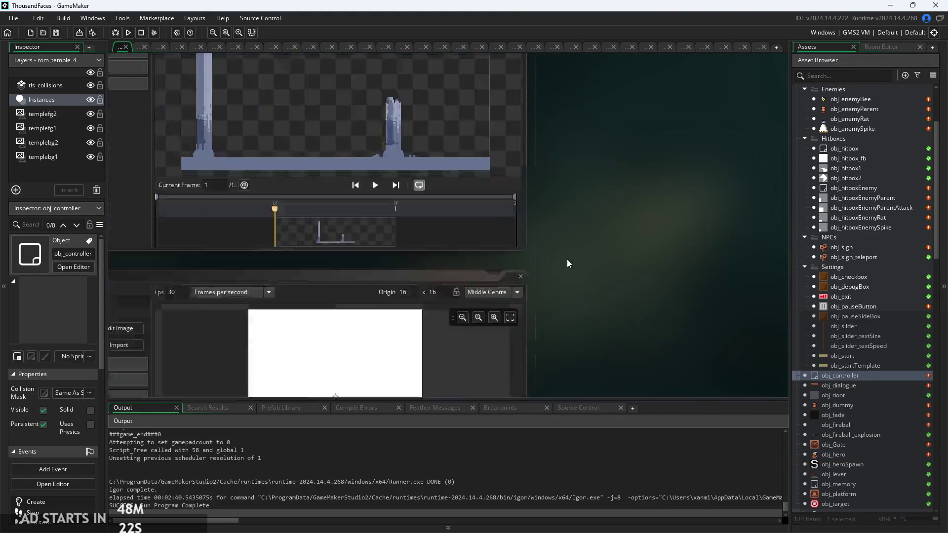
scroll(474, 204, up, 3)
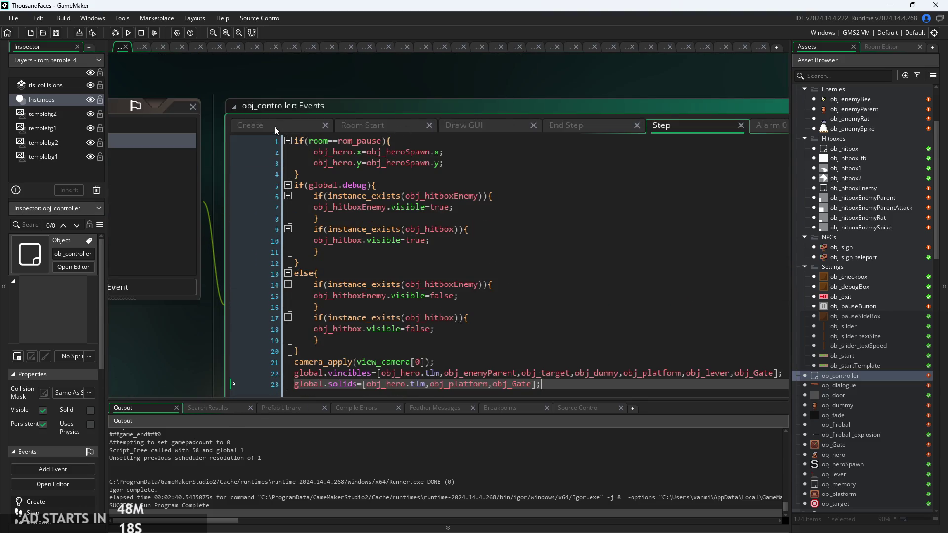
In the Draw GUI event, duplicate the Unlocked debug draw line with Ctrl+D
click(499, 128)
scroll(578, 237, down, 3)
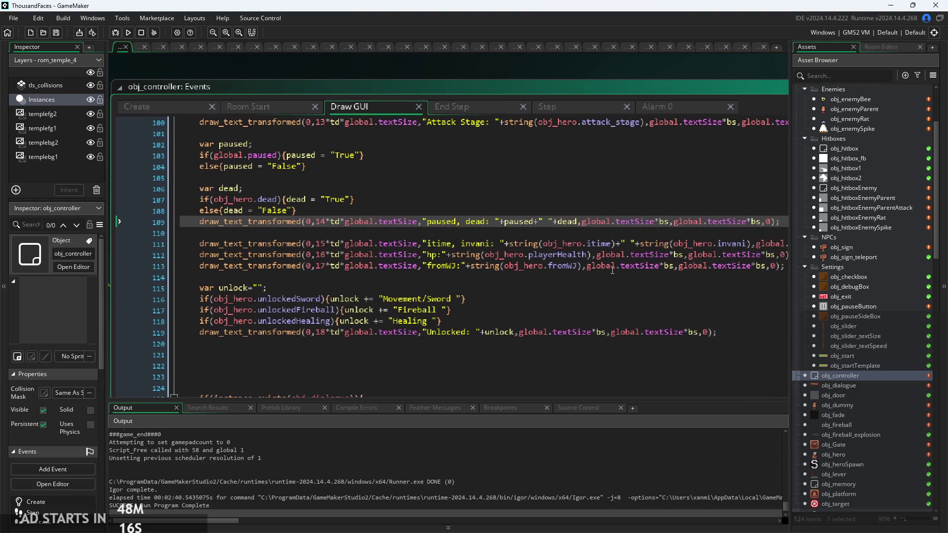
click(680, 250)
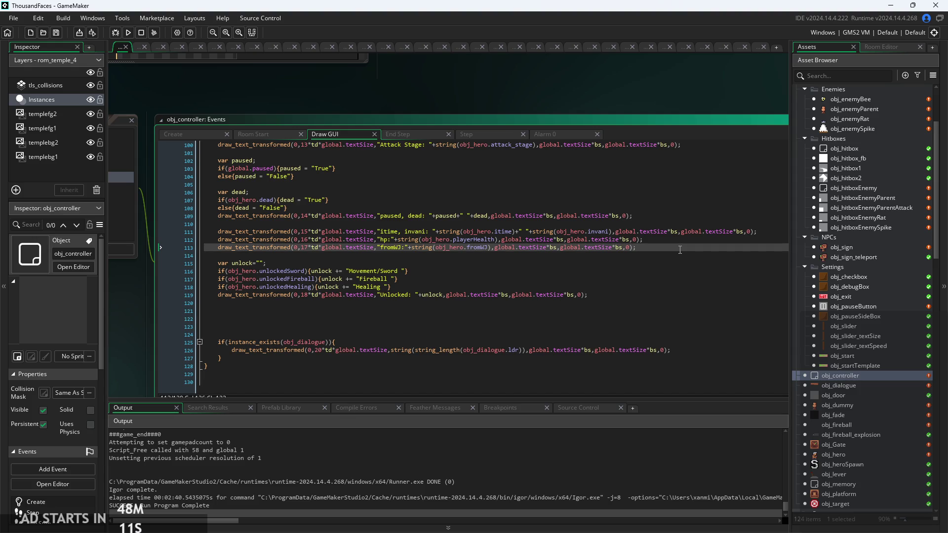
scroll(609, 238, up, 3)
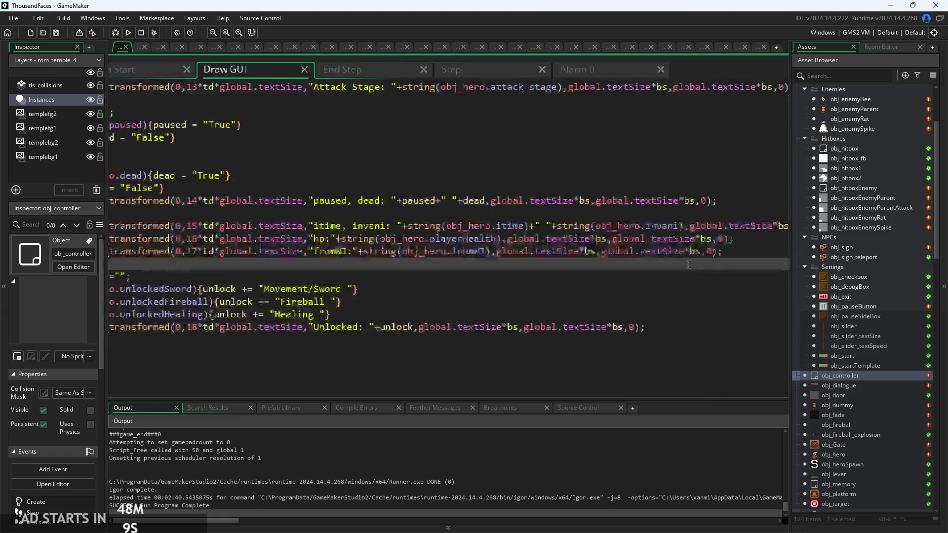
click(649, 270)
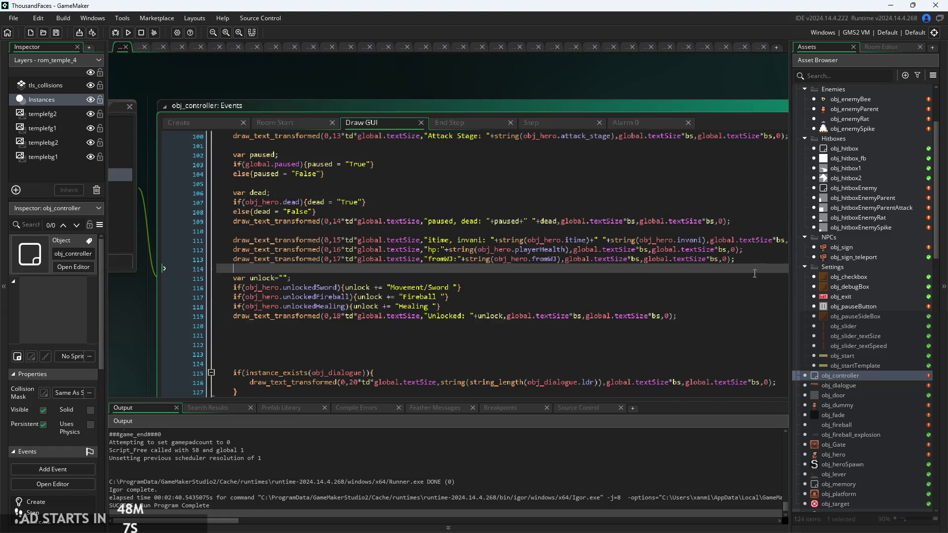
triple_click(235, 319)
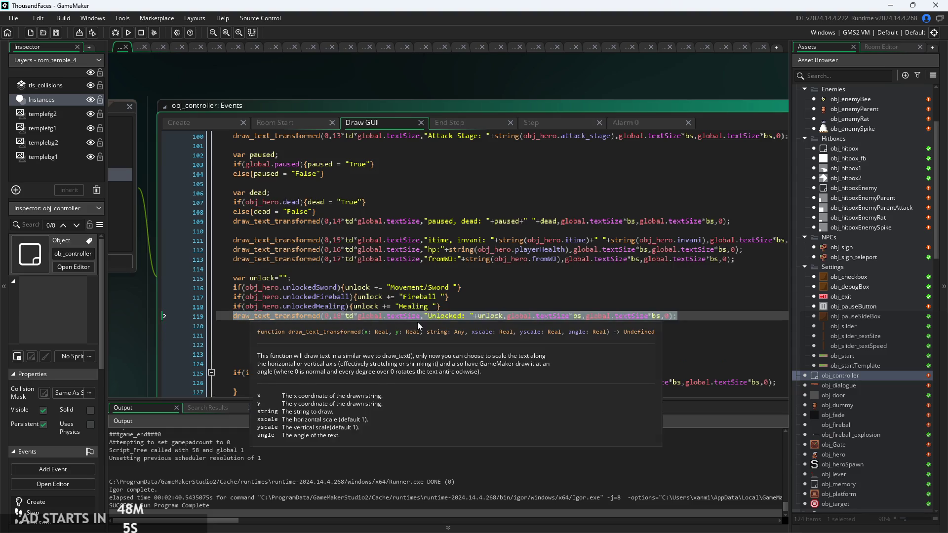
click(710, 312)
key(ctrl+d)
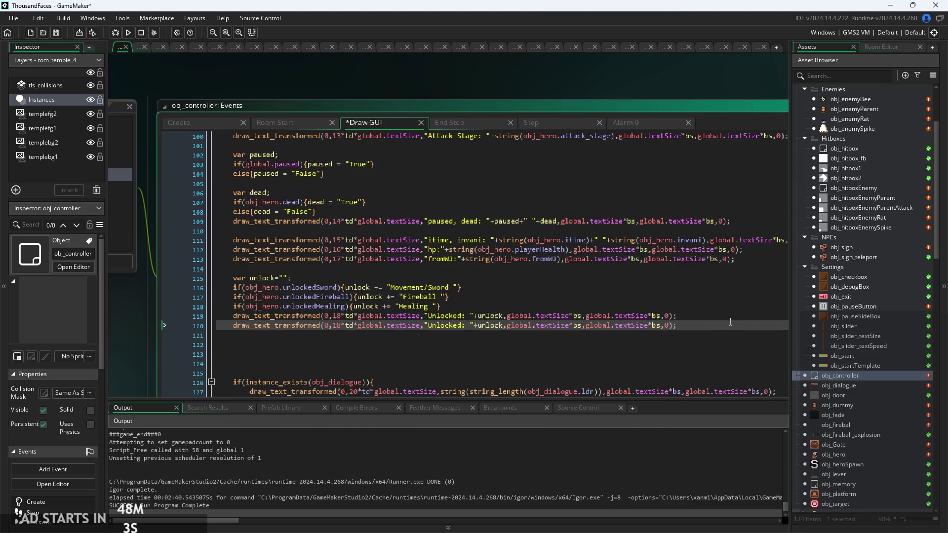
Set the copied line to row 19 and move the dialogue line to row 23
scroll(529, 341, up, 3)
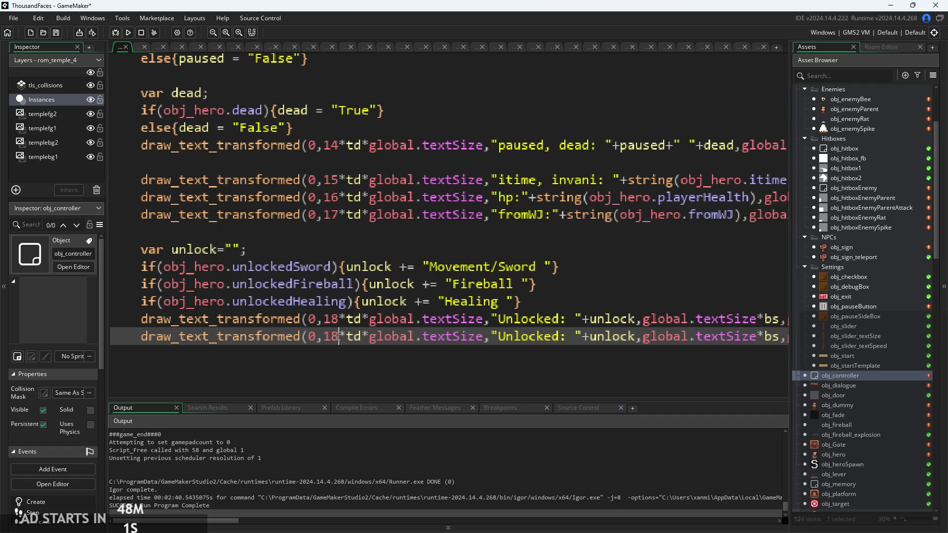
key(BackSpace)
text(9)
scroll(317, 359, down, 3)
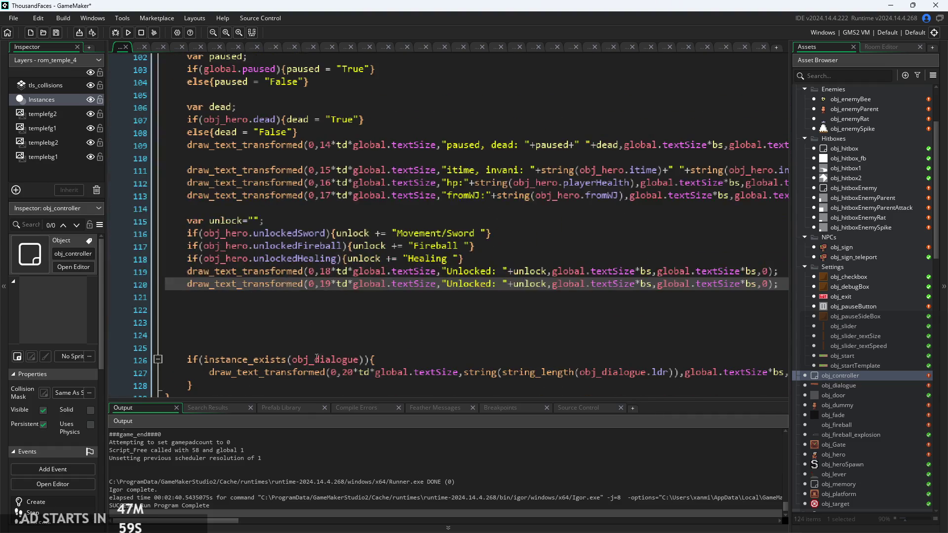
double_click(347, 374)
text(23)
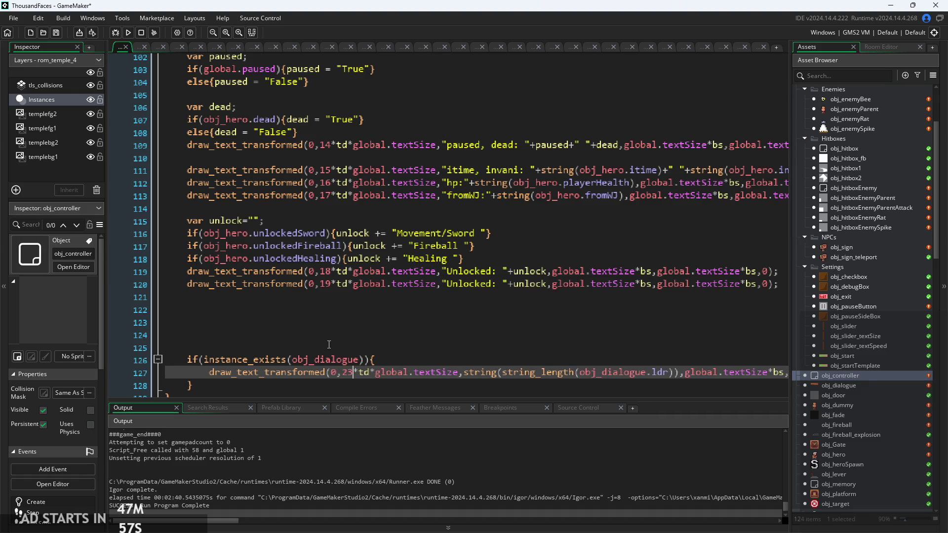
Replace the copy's Unlocked label with Image_xscale and delete the unlock variable
scroll(522, 298, up, 2)
click(477, 281)
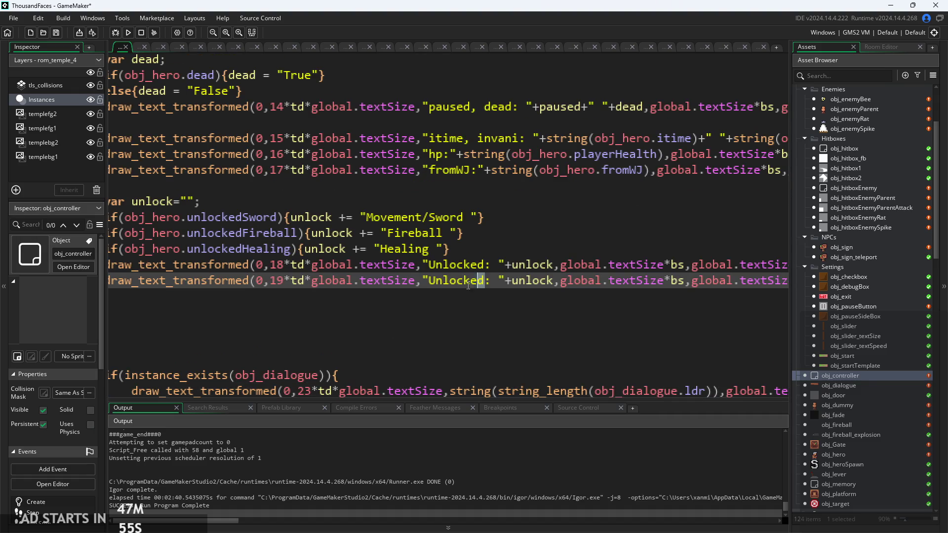
key(BackSpace)
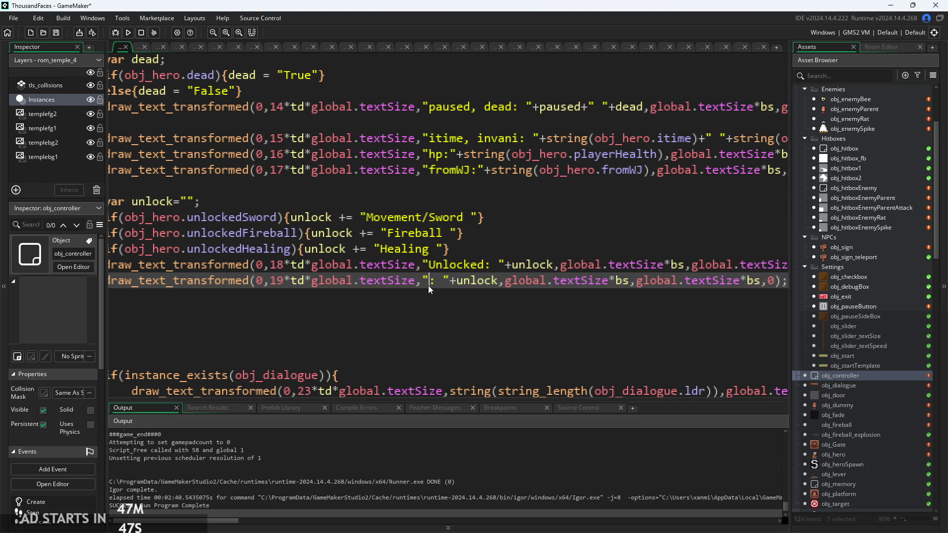
text(Image_)
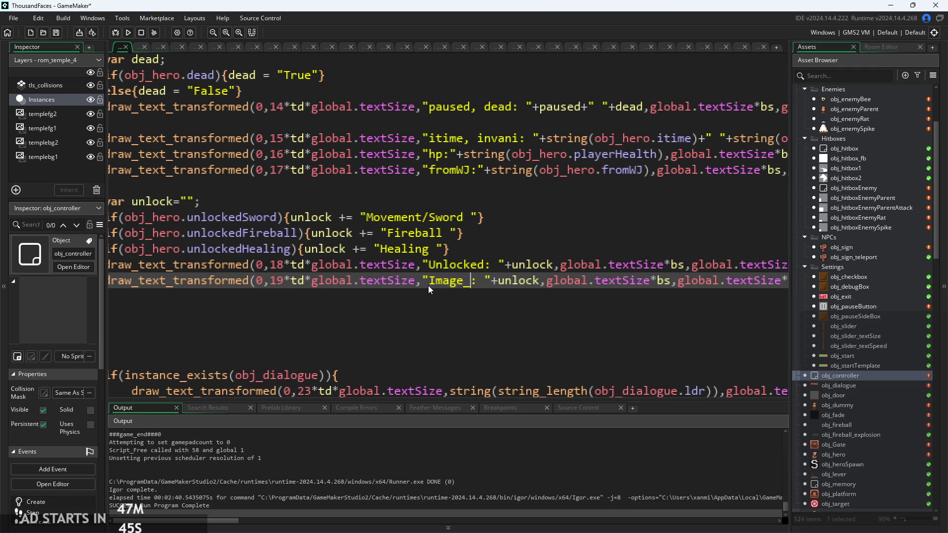
text(xscale)
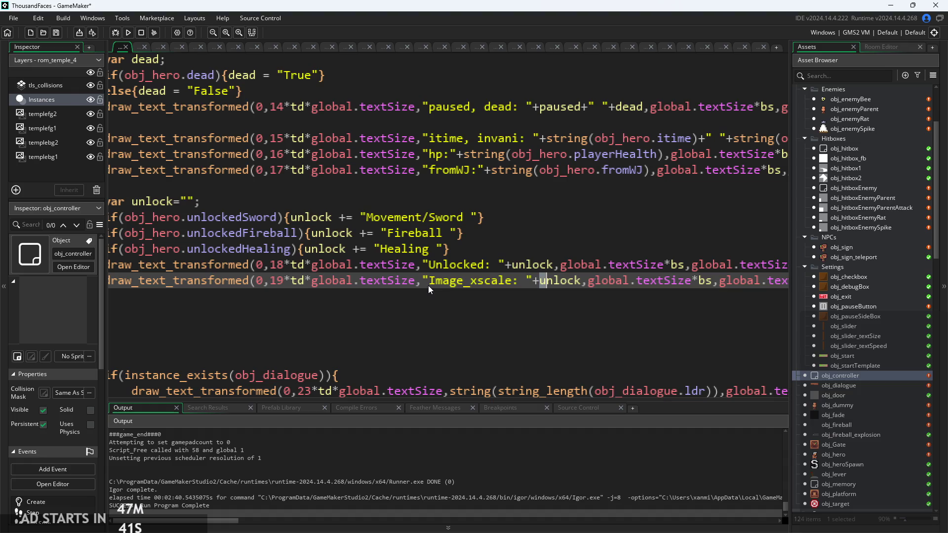
key(shift+Right)
key(shift+Right)
key(BackSpace)
Make the copy draw obj_hero.image_xscale, save the project and run the game
text(obj_hero.im)
key(Left)
key(Left)
key(Left)
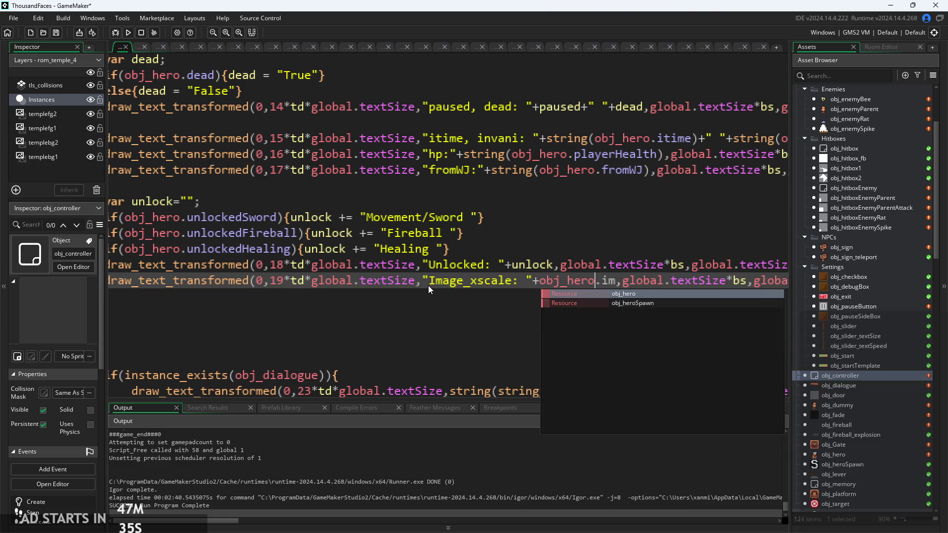
key(BackSpace)
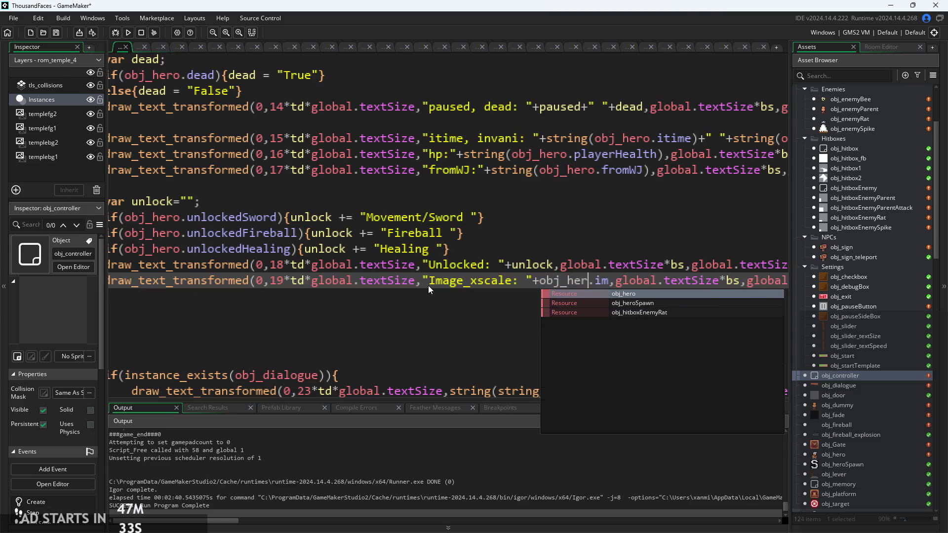
text(o.im)
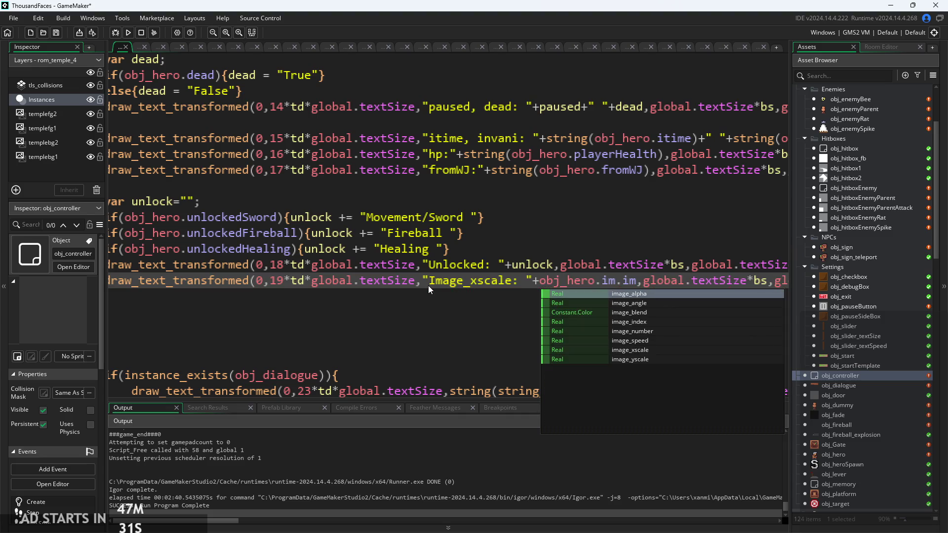
key(Down)
key(Down)
key(Down)
key(Return)
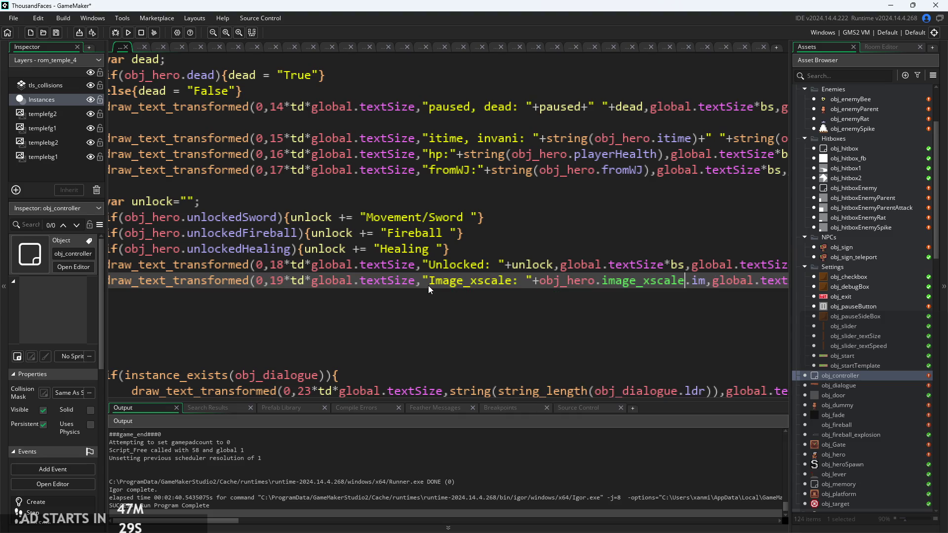
key(ctrl+s)
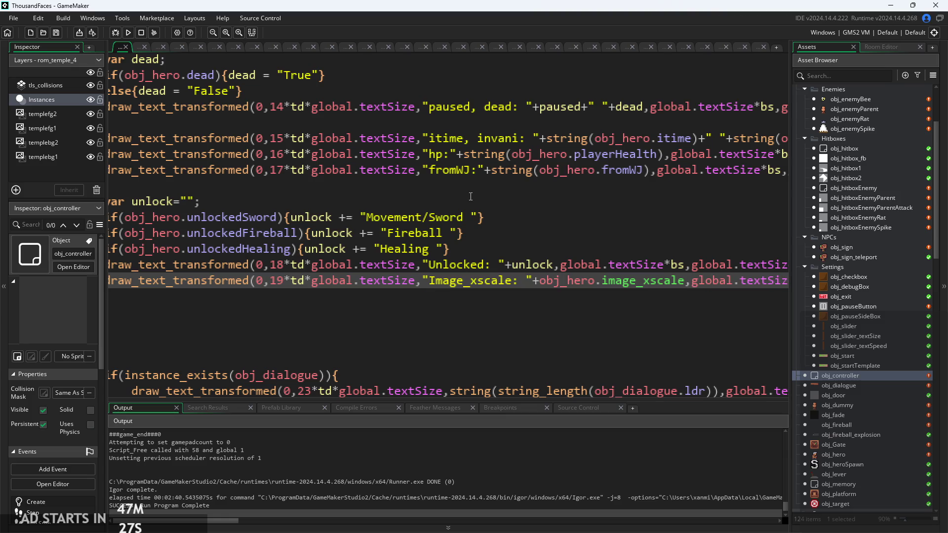
click(128, 33)
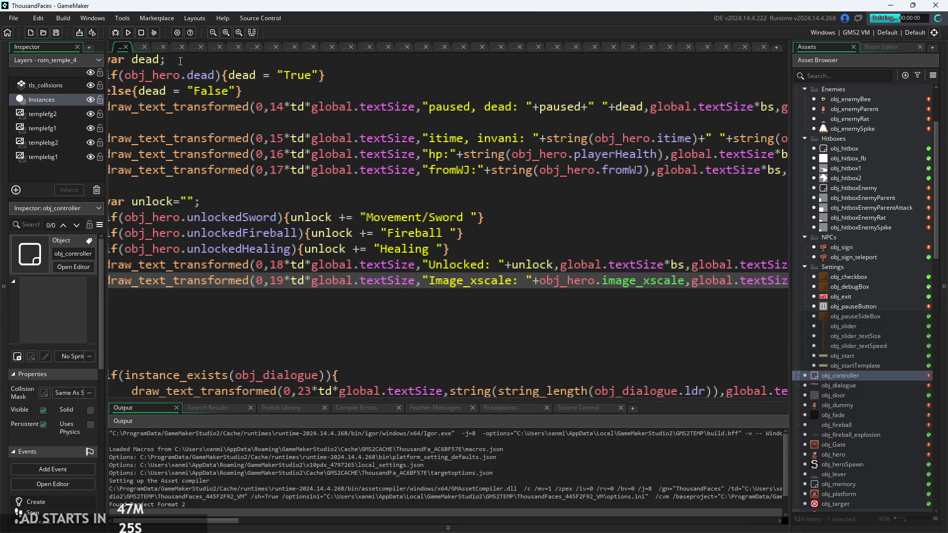
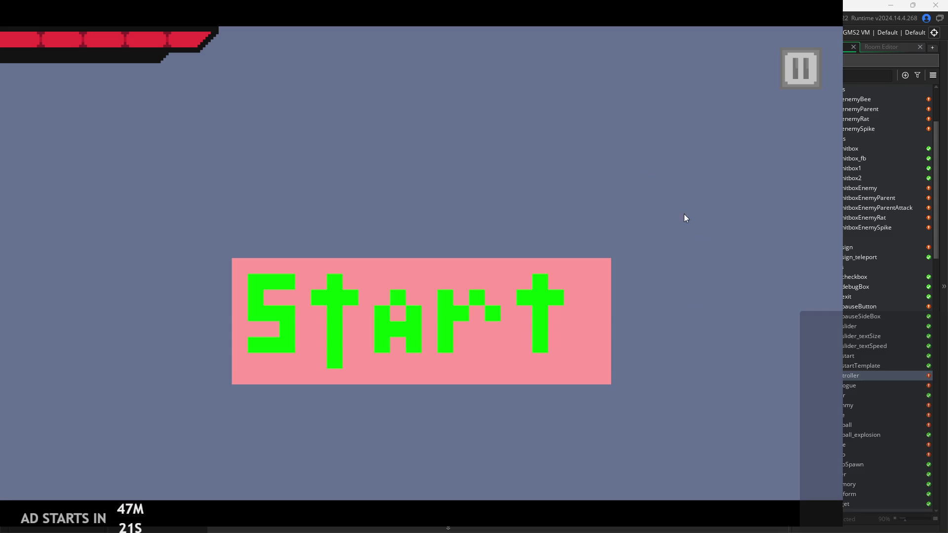
Start the game, move the hero left, and enable Debug Stats from the pause menu
click(431, 348)
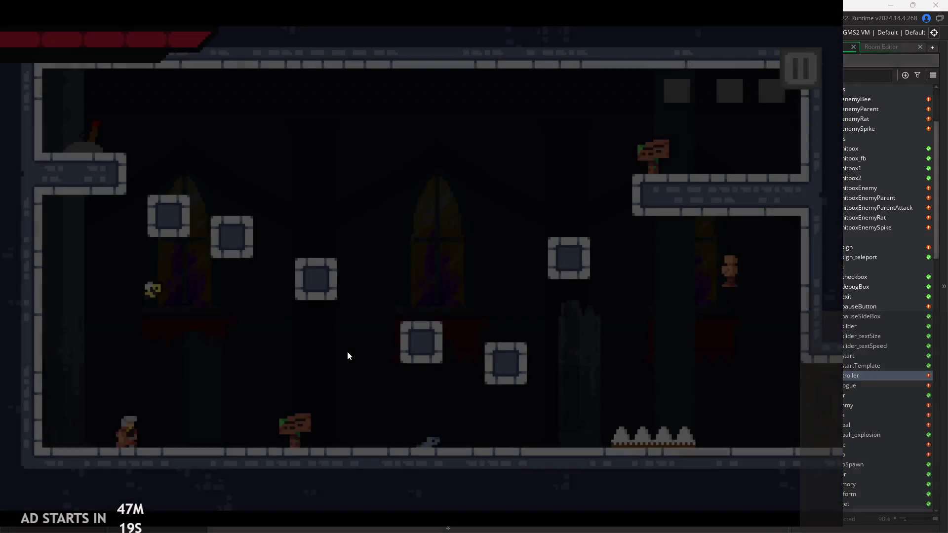
key(Left)
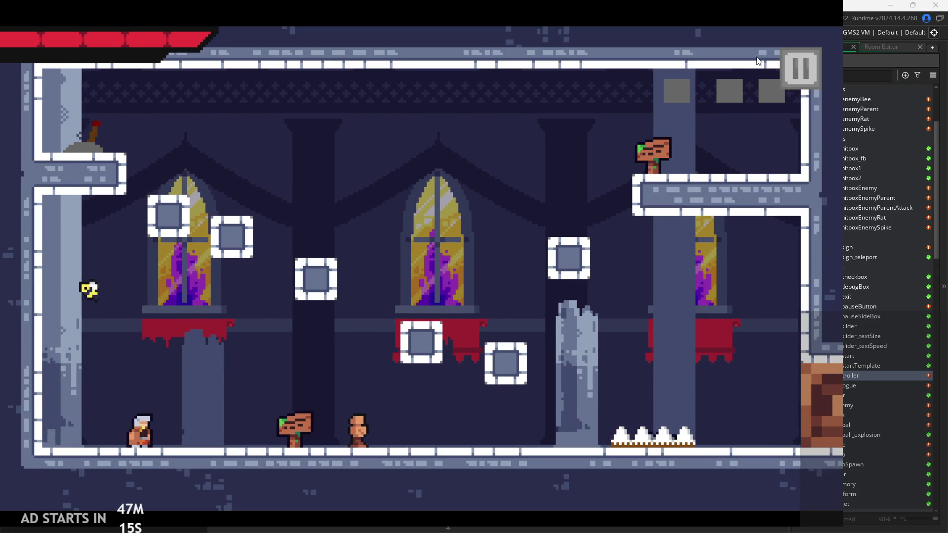
key(Escape)
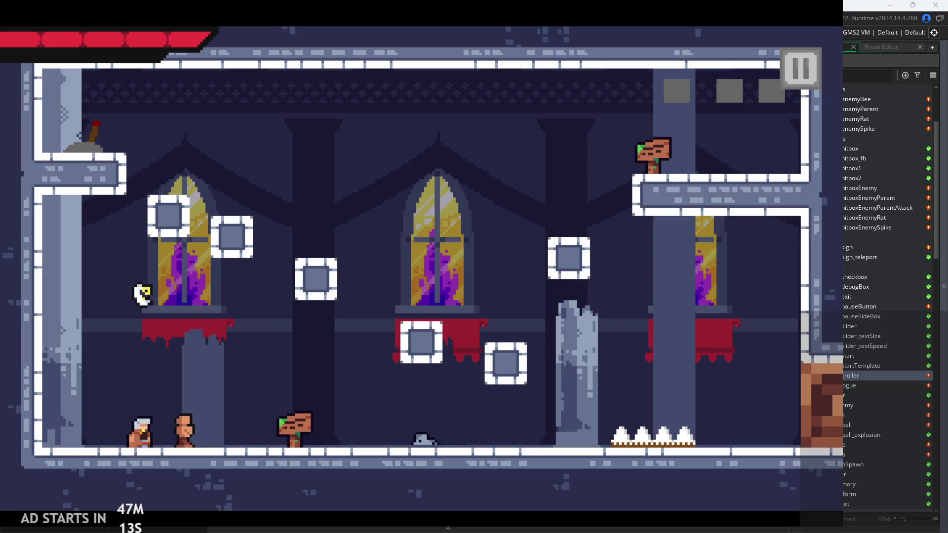
click(790, 67)
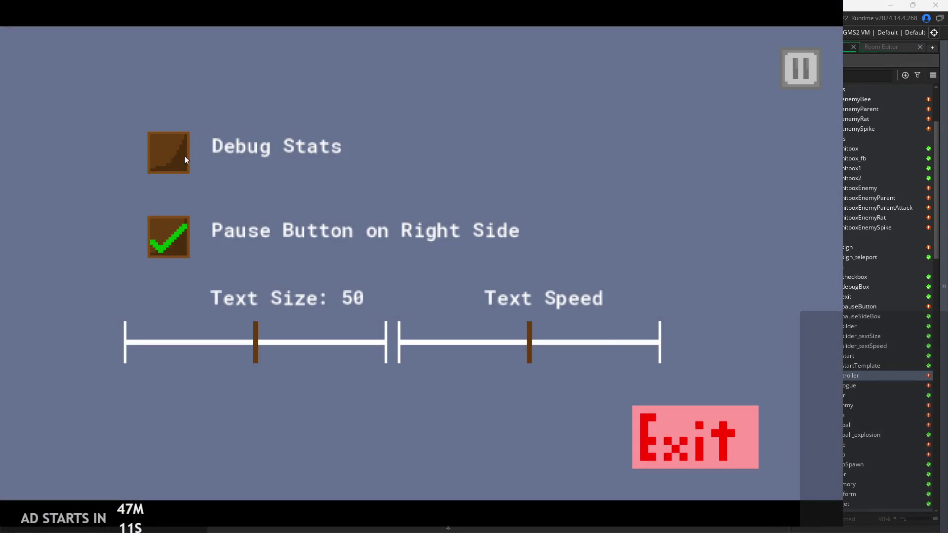
click(184, 157)
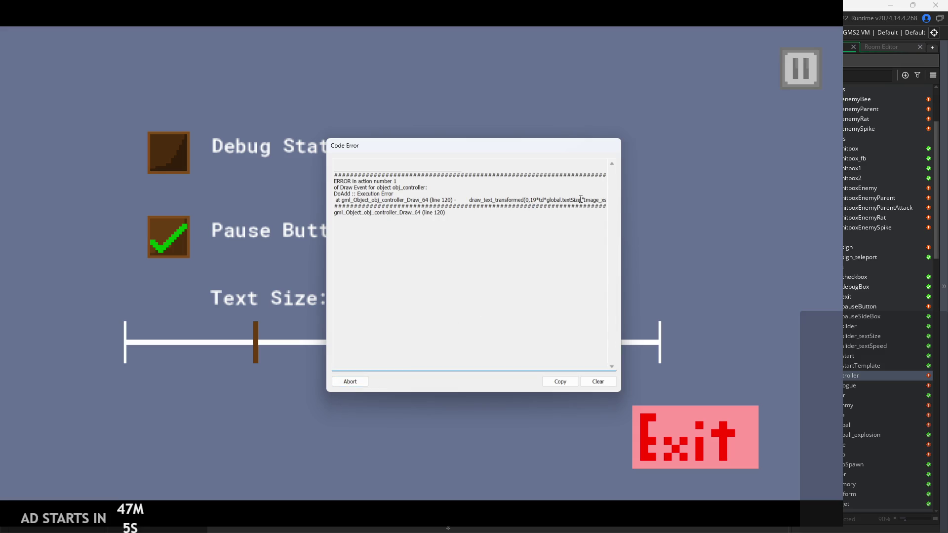
Read the obj_controller line 120 Draw-event error and abort back to its code
drag(581, 199, 607, 200)
click(509, 197)
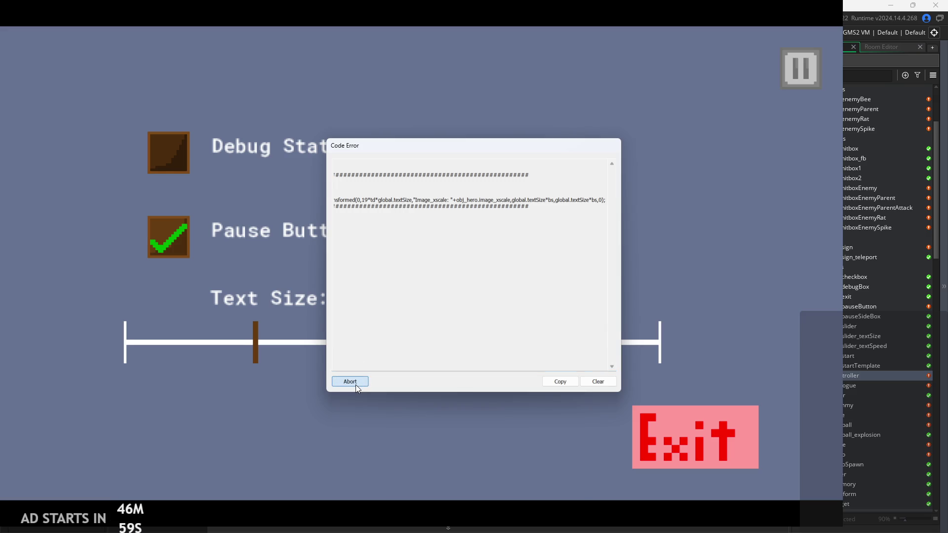
click(356, 388)
scroll(388, 279, down, 2)
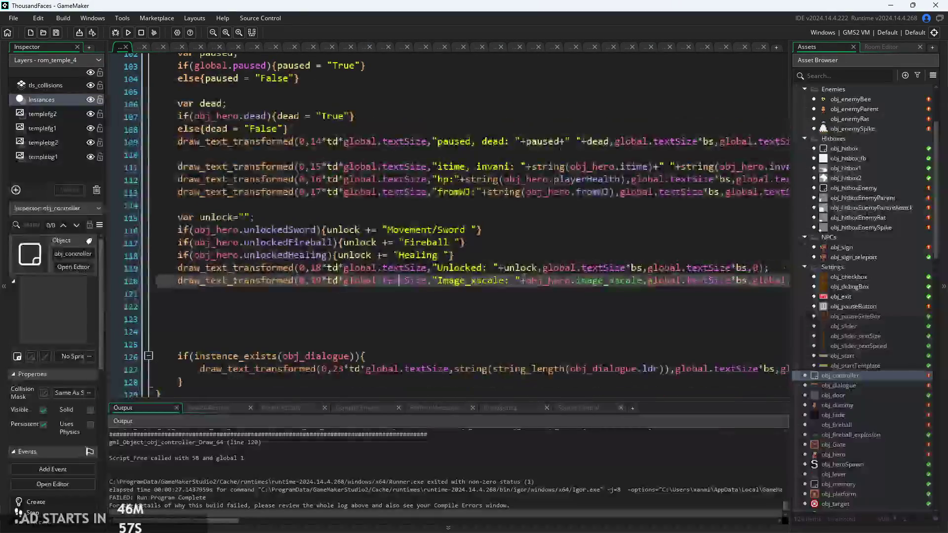
Insert string( before obj_hero.image_xscale on line 120 and rebuild the game
click(528, 281)
text(string()
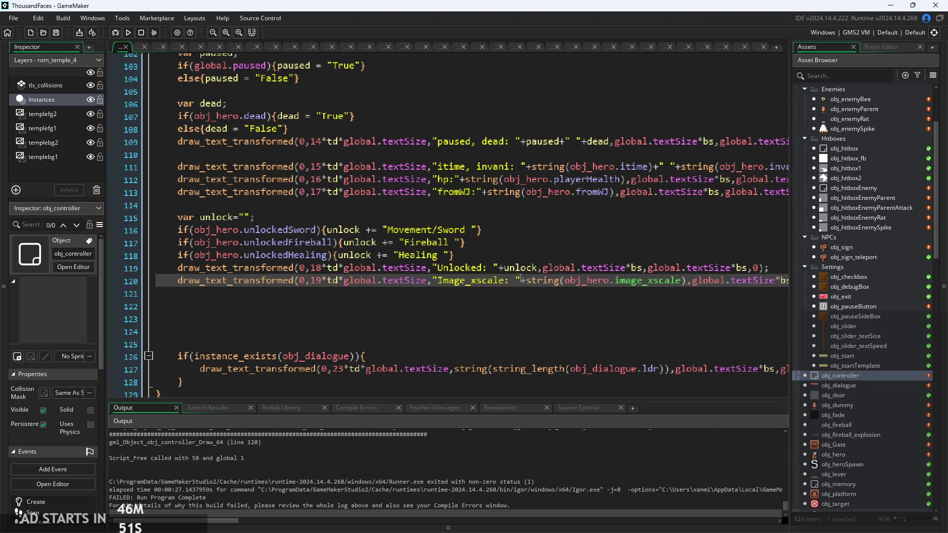
click(131, 34)
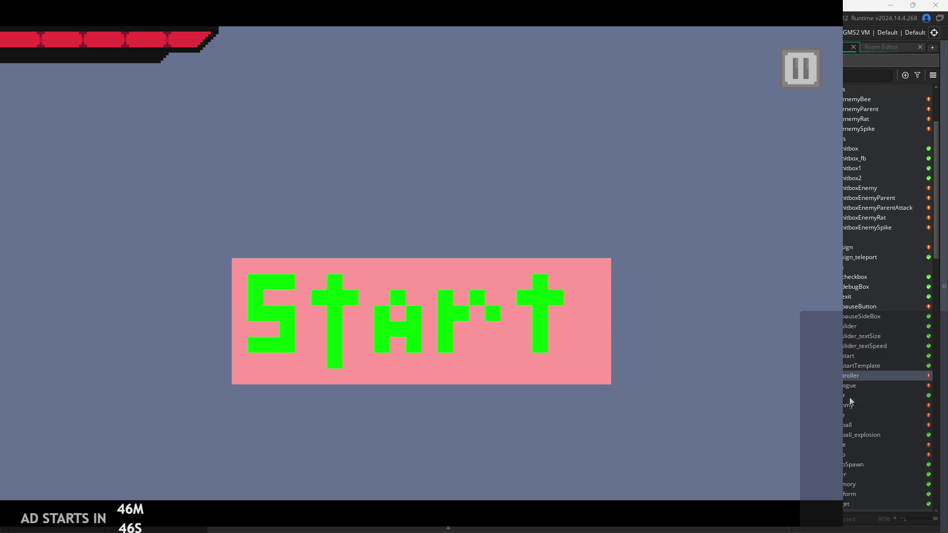
Play the temple room without a crash, jumping and running both ways, then exit via pause
click(537, 345)
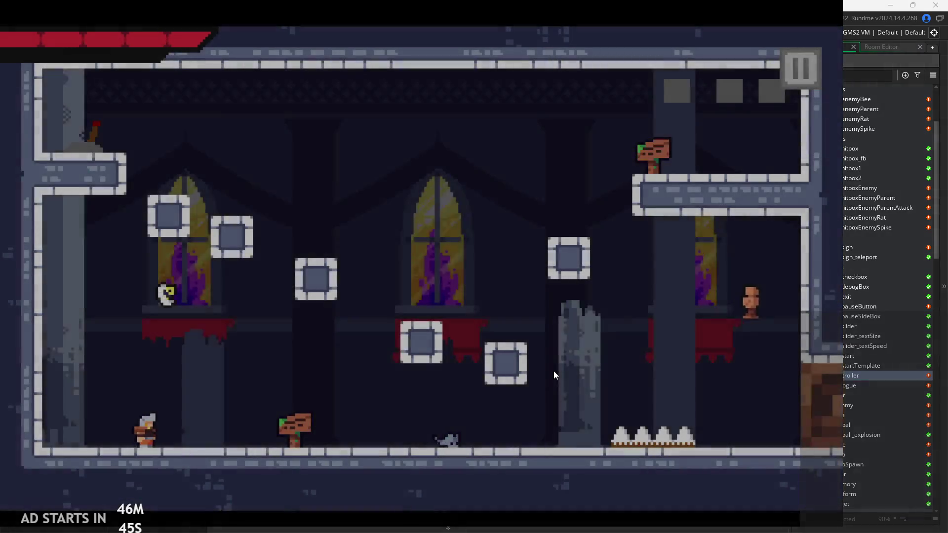
key(space)
key(Left)
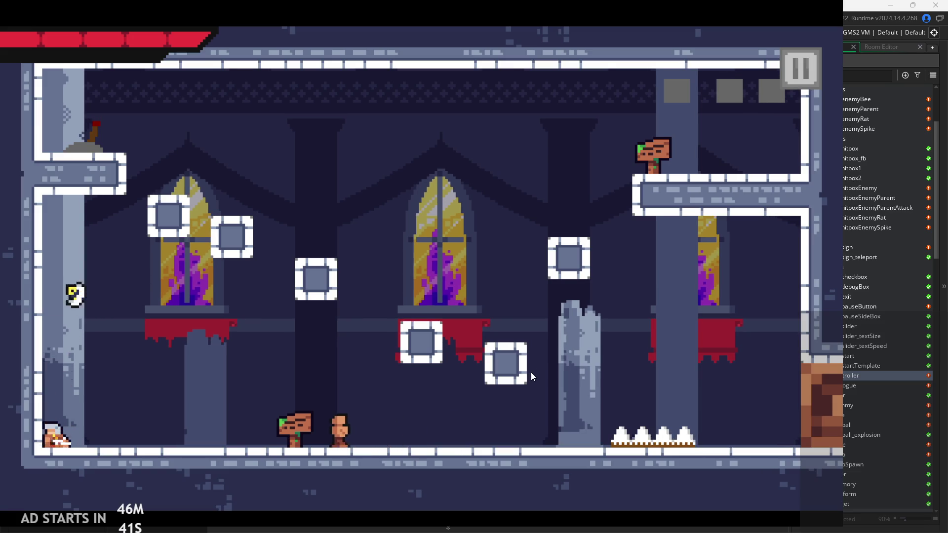
key(Right)
key(space)
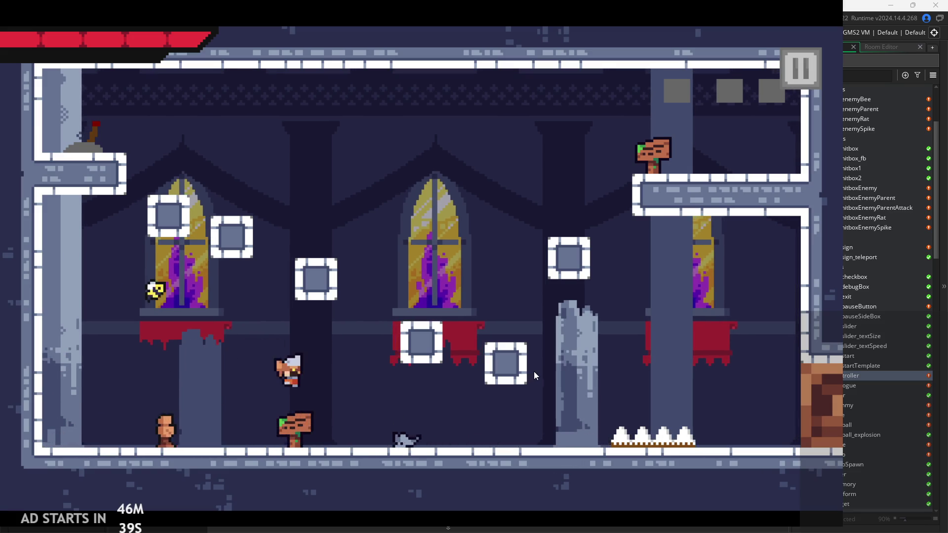
key(Left)
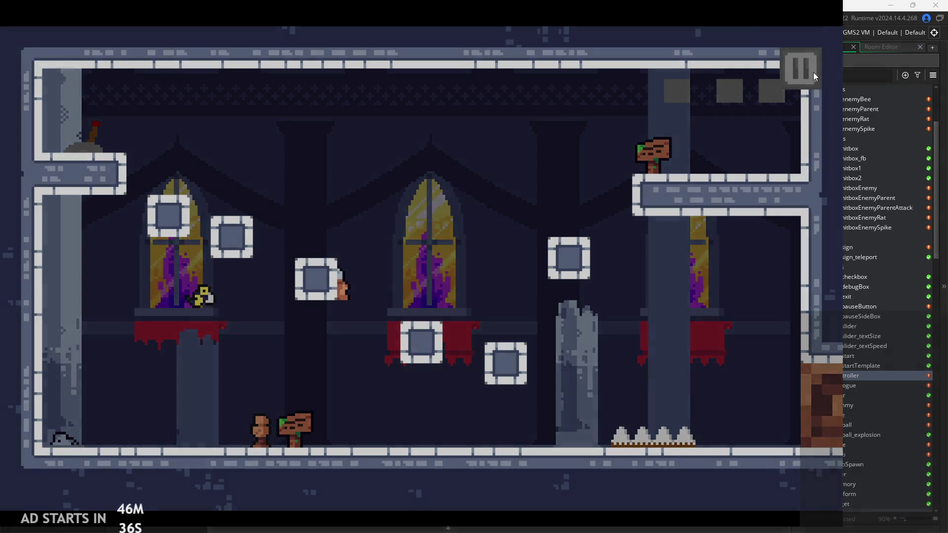
click(810, 71)
click(690, 434)
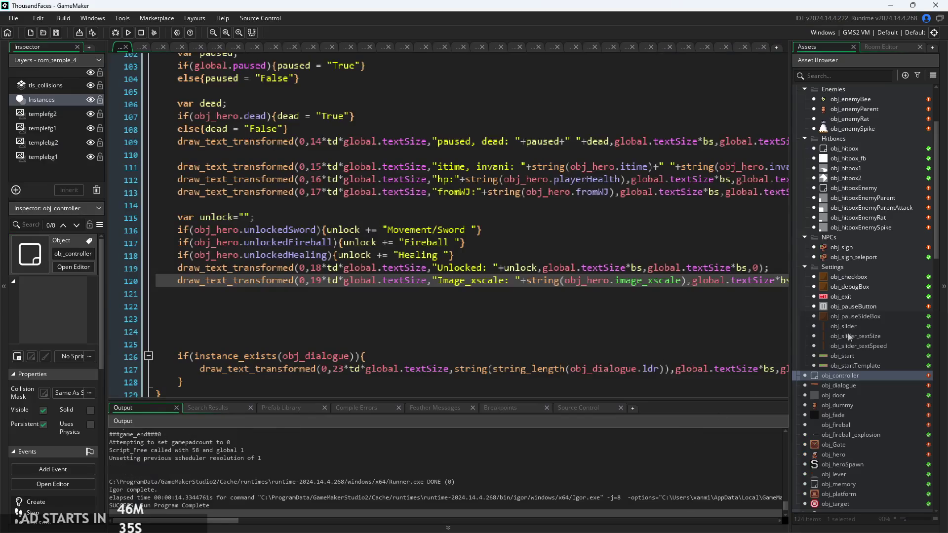
Scroll the Asset Browser and open the rom_temple_1 room for editing
scroll(848, 334, down, 2)
scroll(869, 402, down, 4)
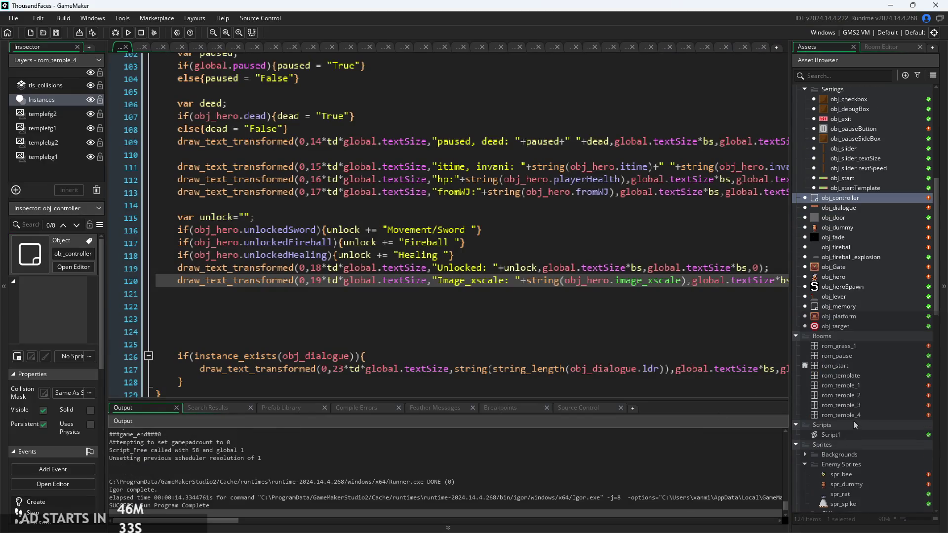
double_click(850, 384)
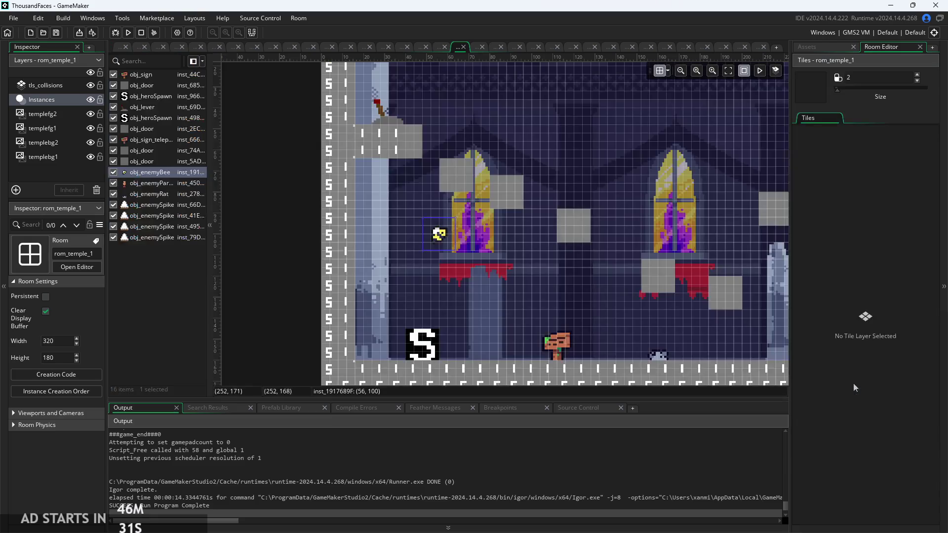
Select a door instance in rom_temple_1, deselect it, and relaunch the game
scroll(529, 186, down, 2)
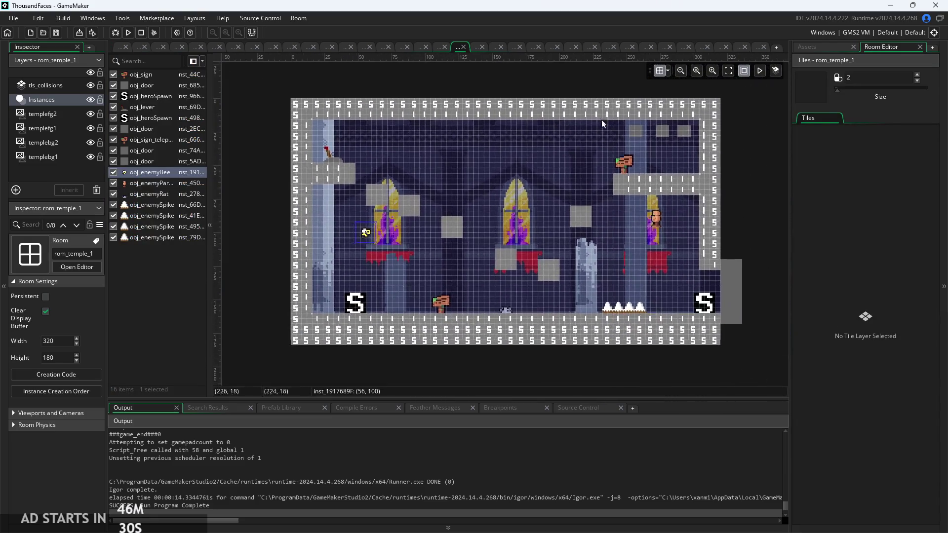
click(655, 141)
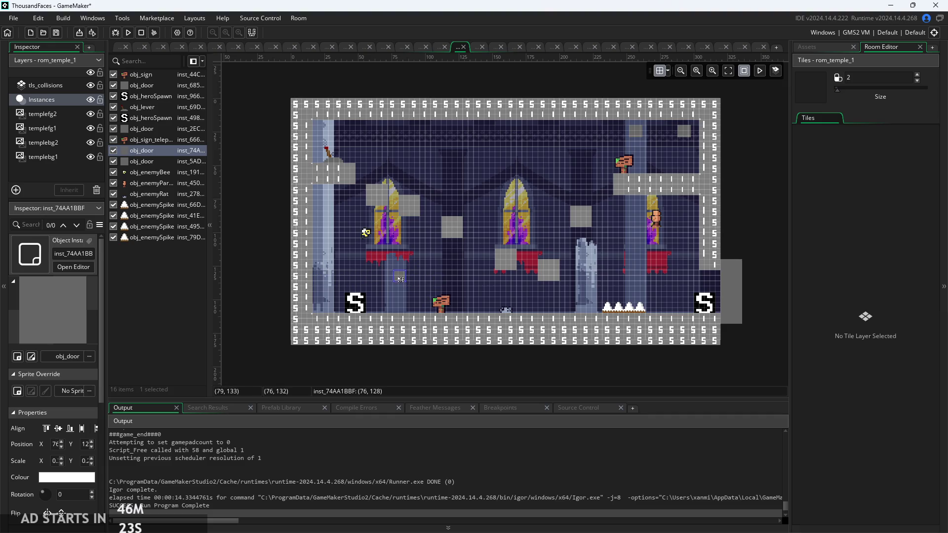
click(458, 276)
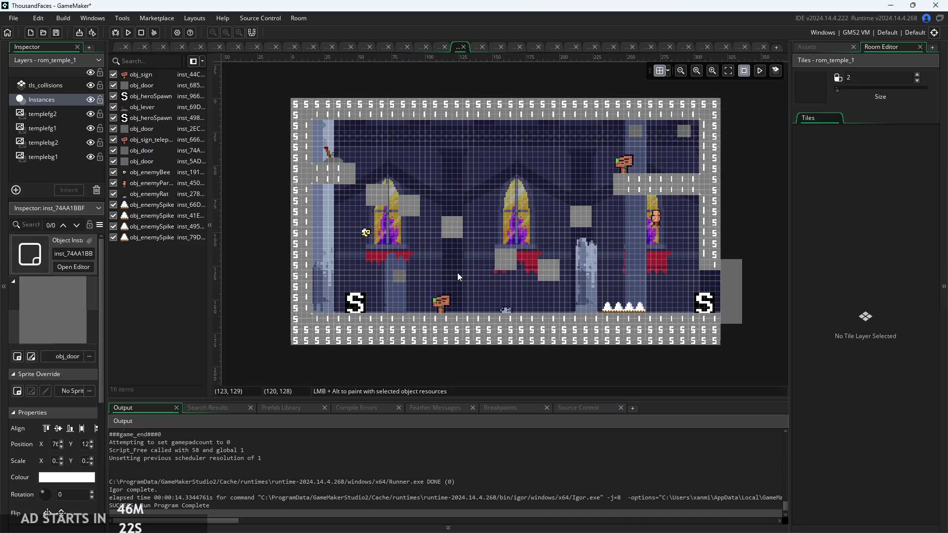
click(128, 33)
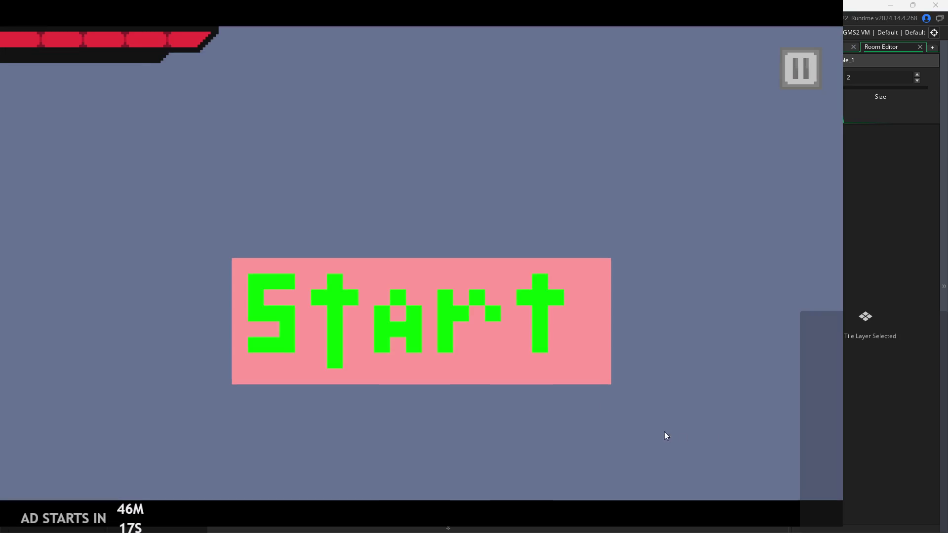
Start the game, jump up the crate stack, toggle Debug Stats, then quit to the editor
click(474, 285)
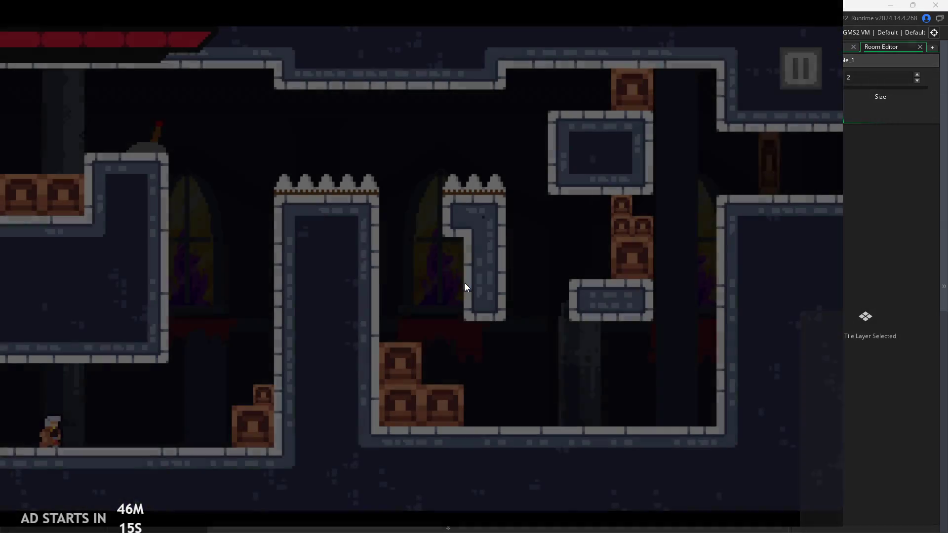
key(Right)
key(space)
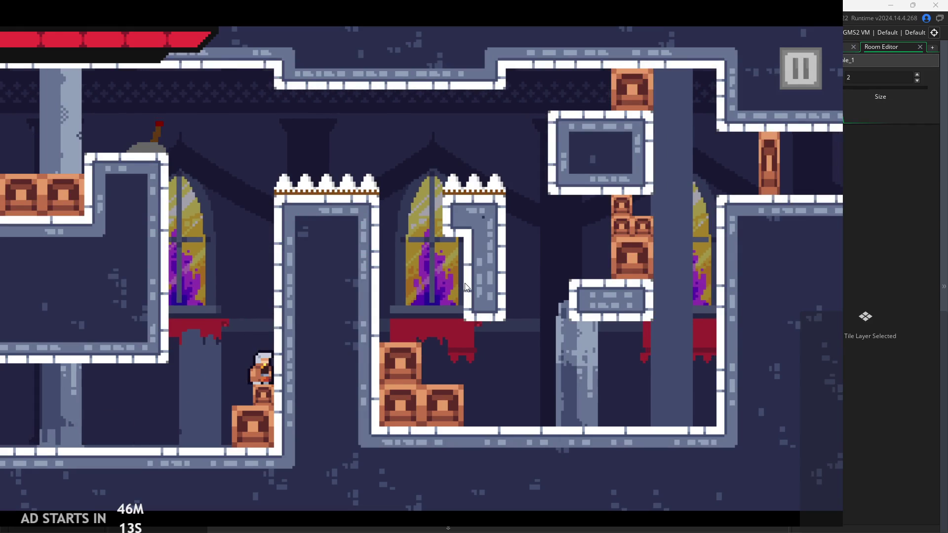
key(space)
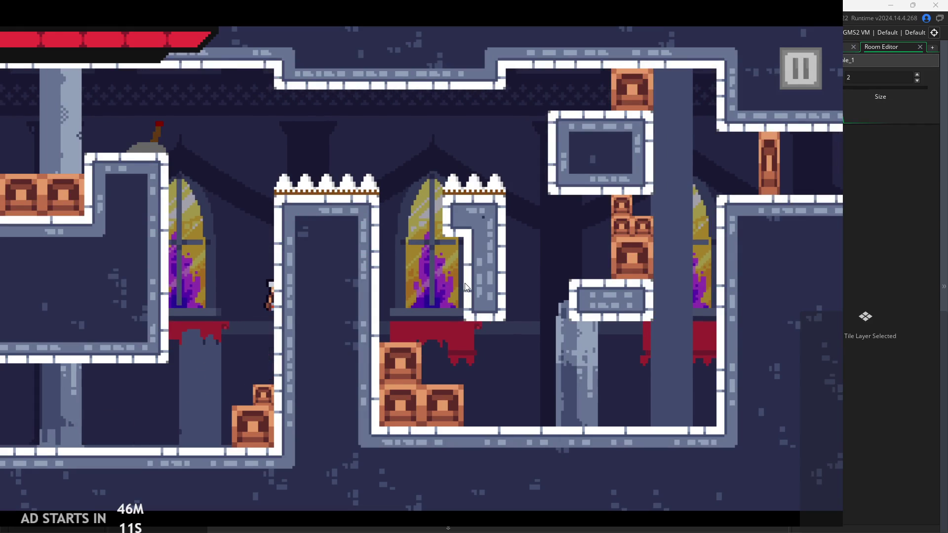
click(789, 85)
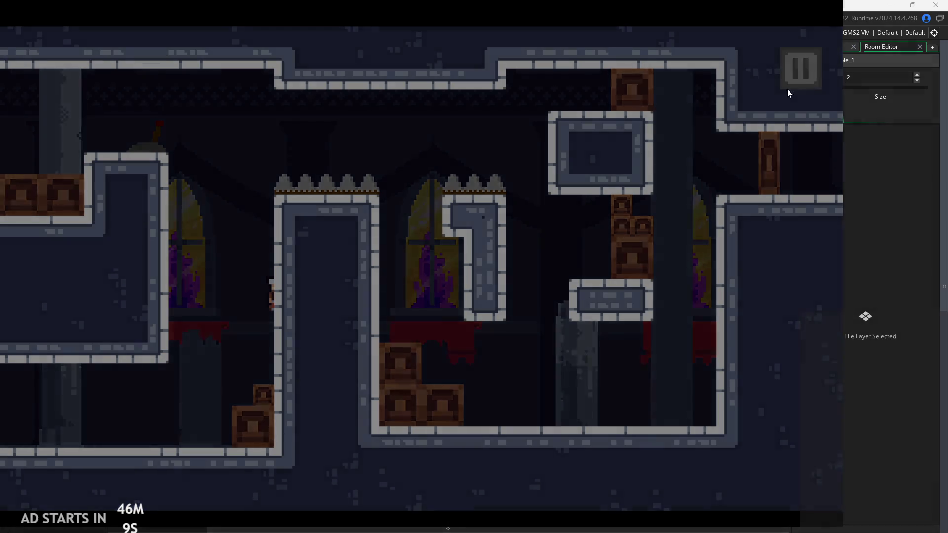
click(212, 157)
click(794, 74)
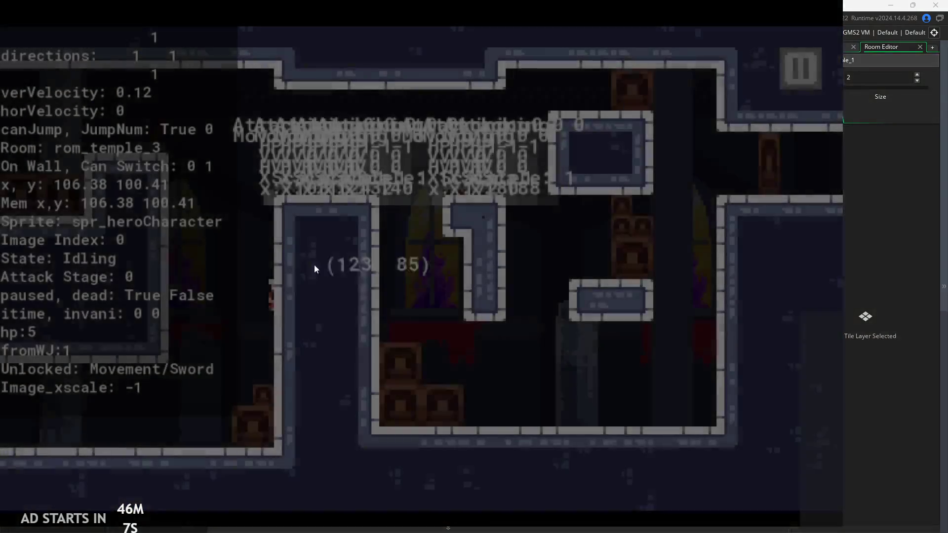
click(796, 75)
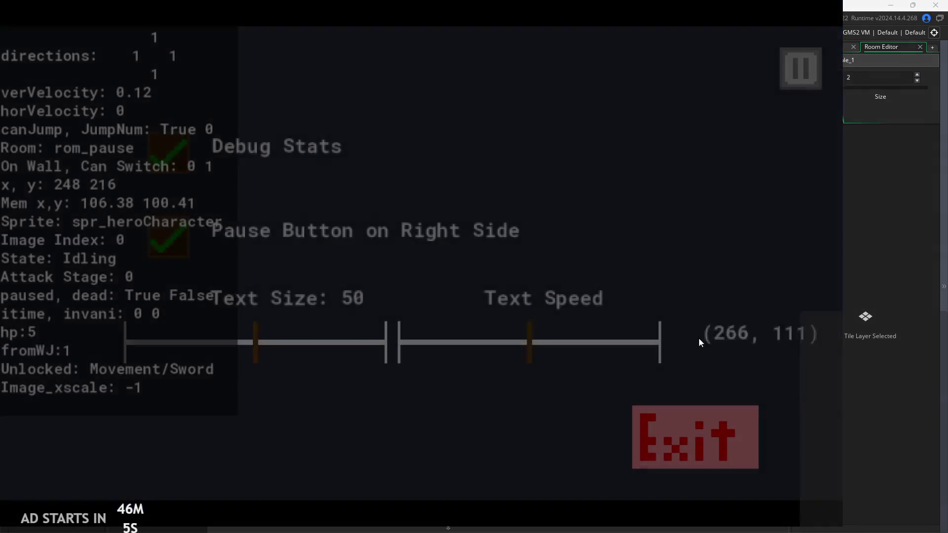
key(Escape)
Rebuild, start the game from the title screen, and enable the Debug Stats overlay
click(132, 32)
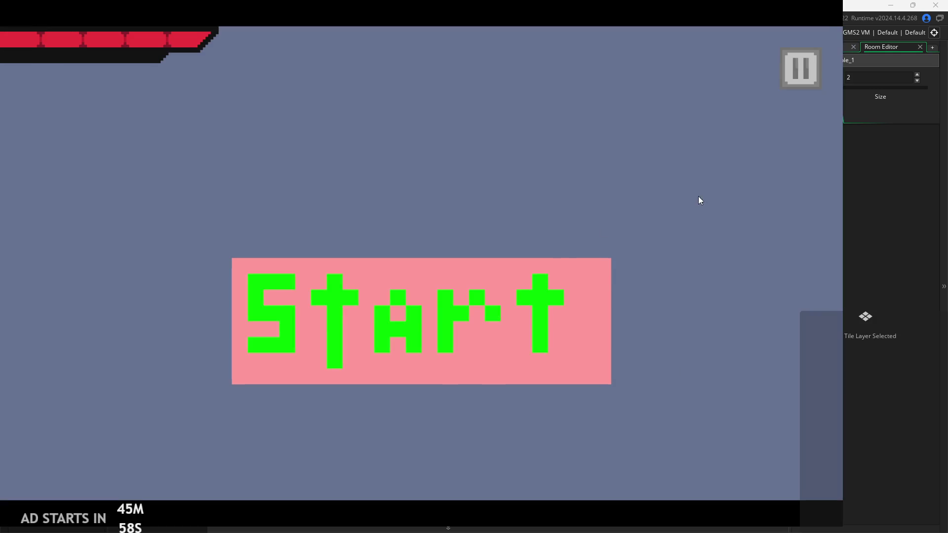
key(Return)
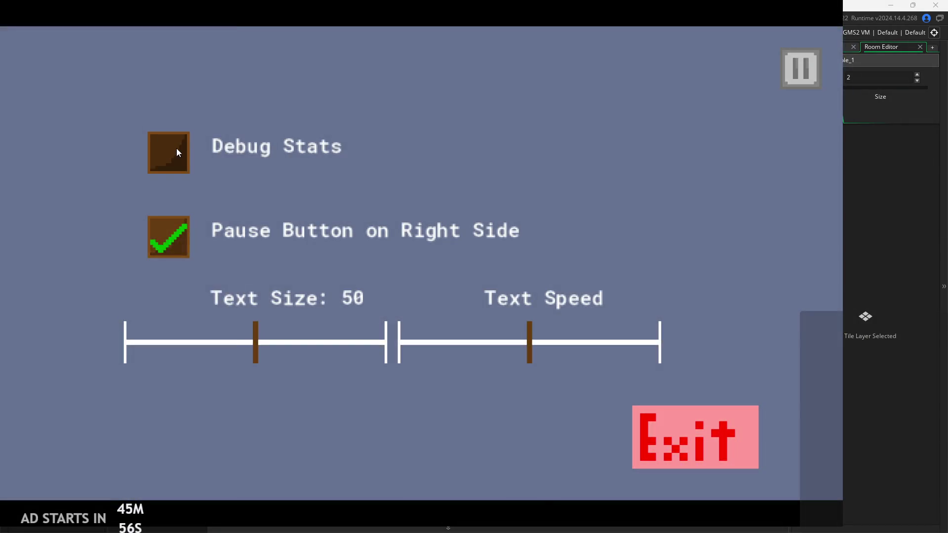
click(174, 151)
click(795, 131)
Move and jump the hero, attack twice, and head into the next room
key(Left)
key(space)
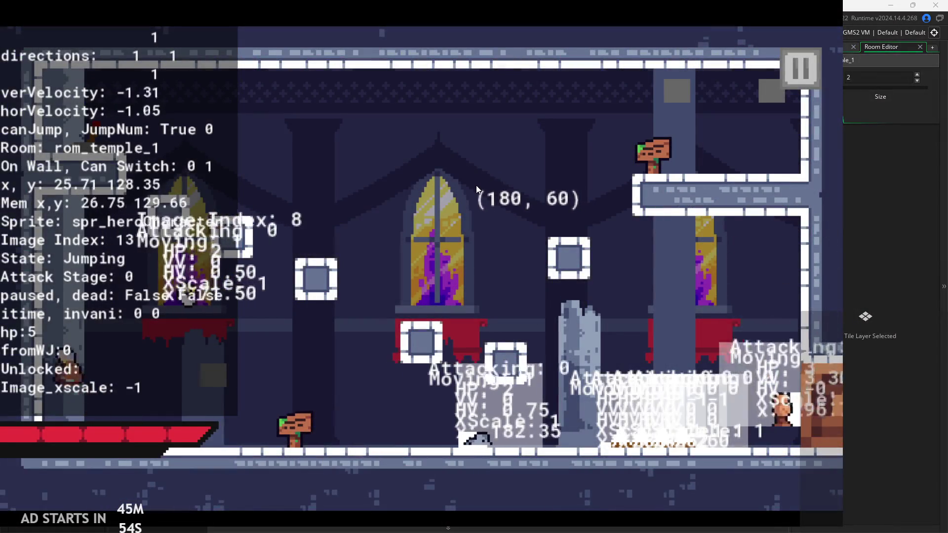
key(space)
key(Right)
click(470, 198)
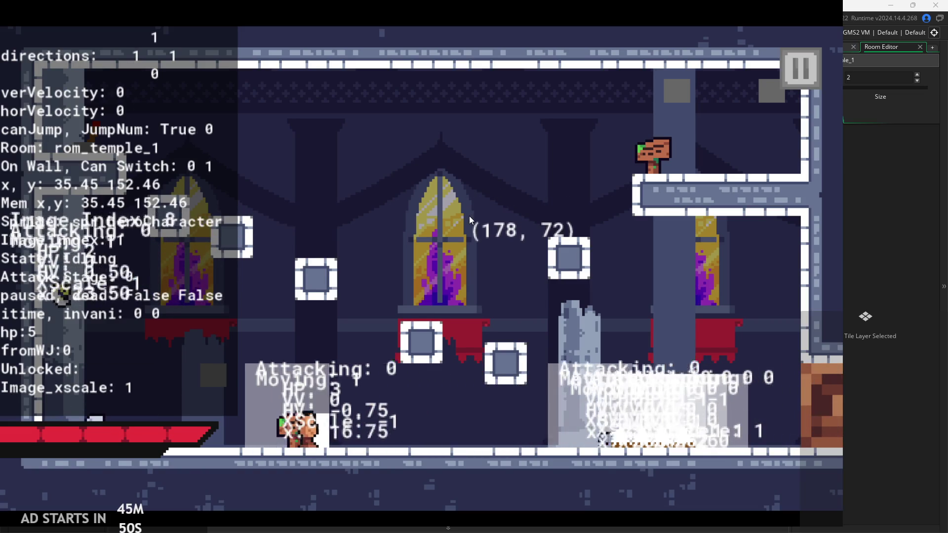
key(Right)
click(470, 217)
key(Left)
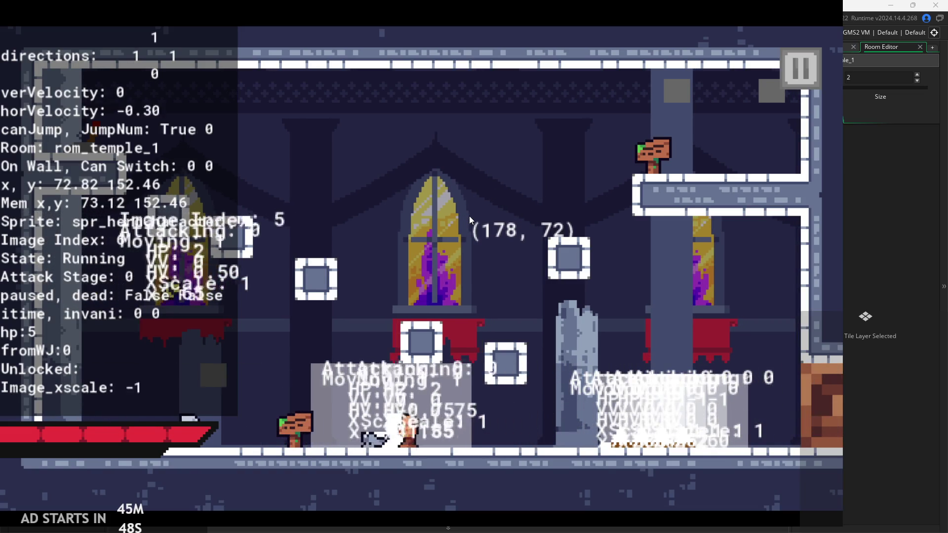
key(Right)
key(space)
Jump onto the ledge, climb by wall-jumping between the two walls, and swing mid-air
key(Left)
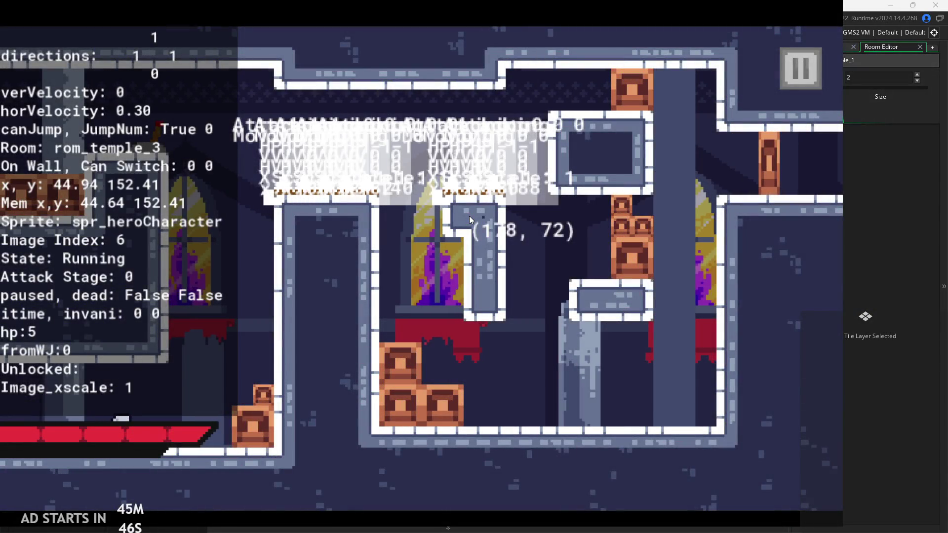
key(Right)
key(space)
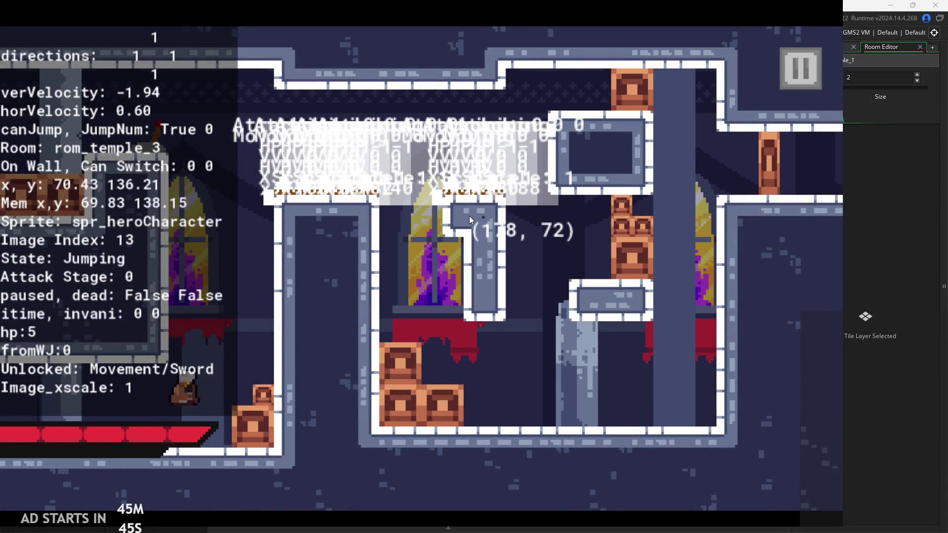
key(space)
key(space)
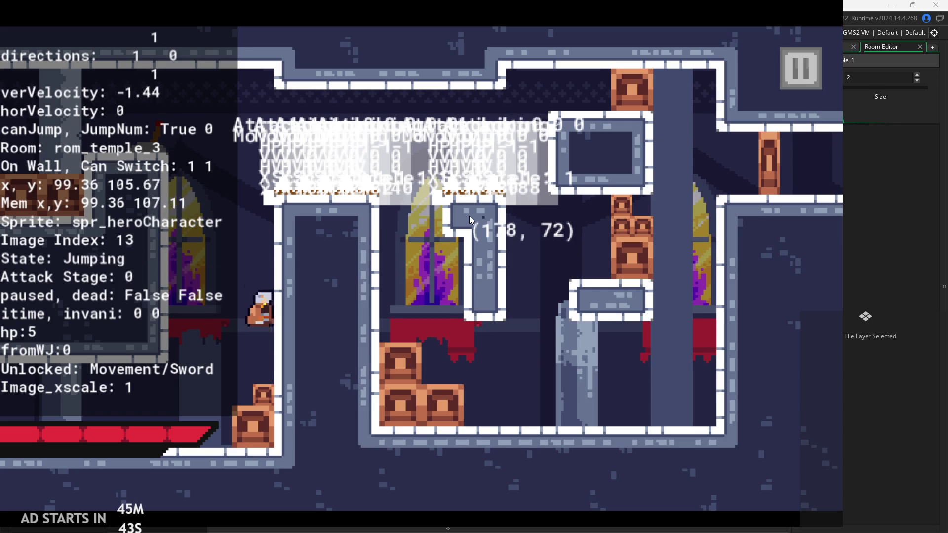
key(space)
key(space)
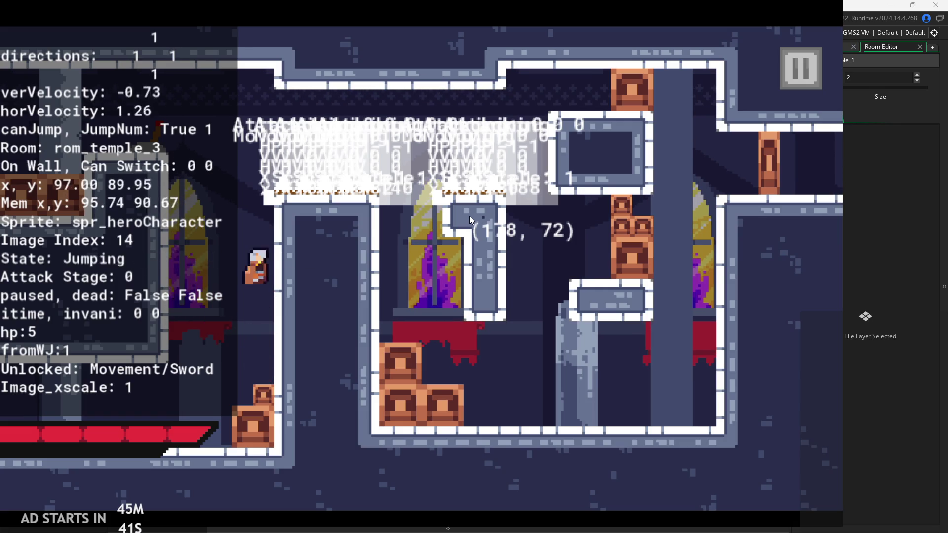
key(space)
key(space)
key(space)
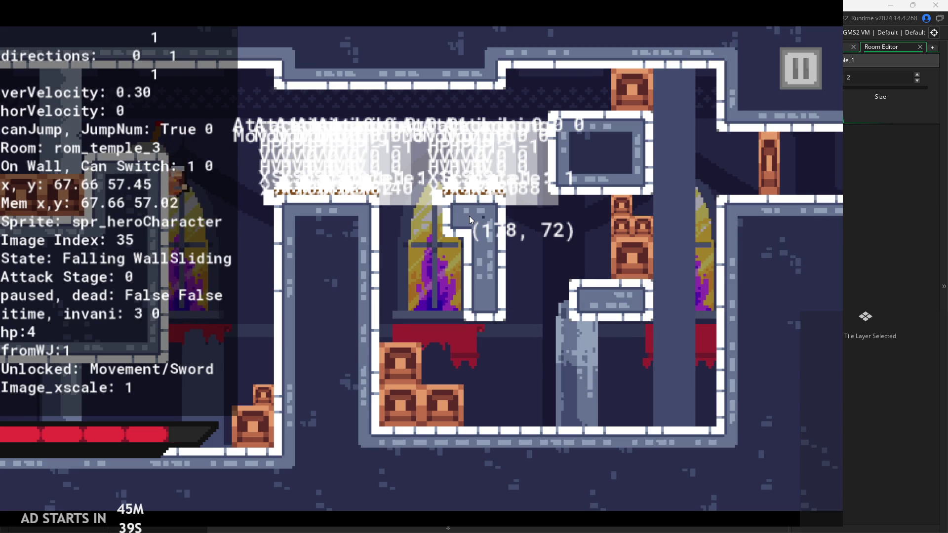
key(space)
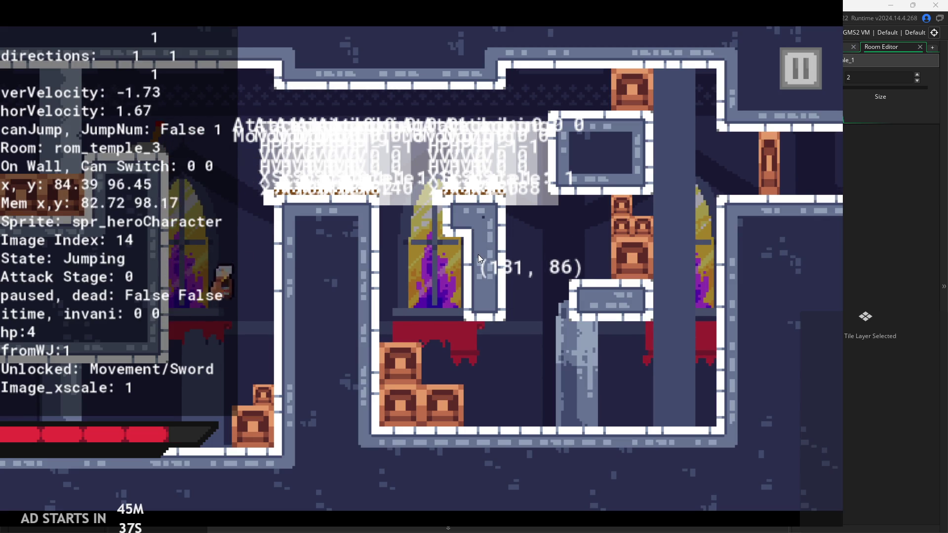
key(space)
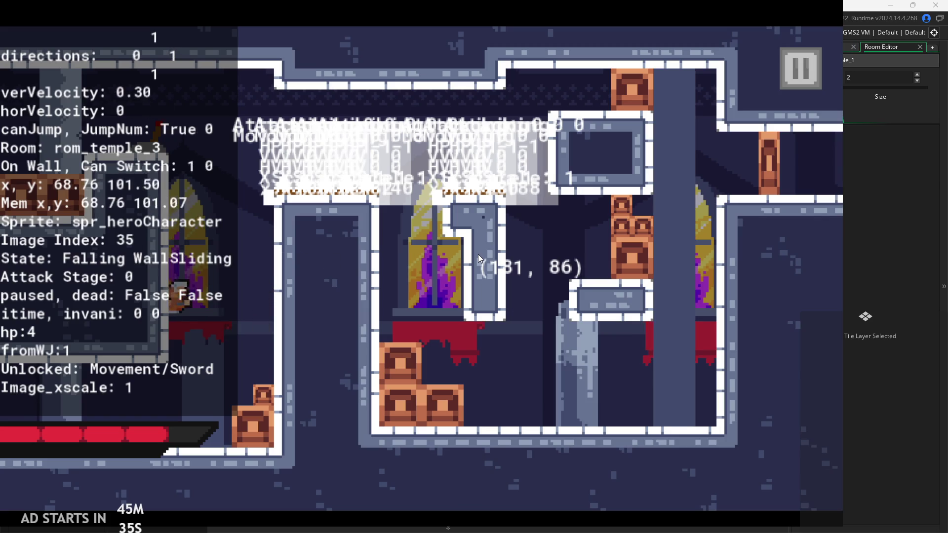
key(space)
key(space)
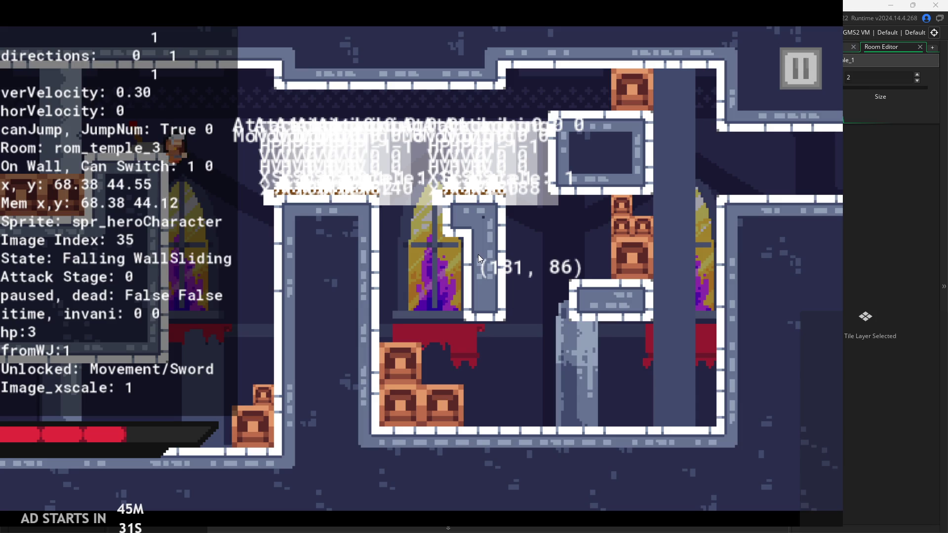
key(Right)
key(x)
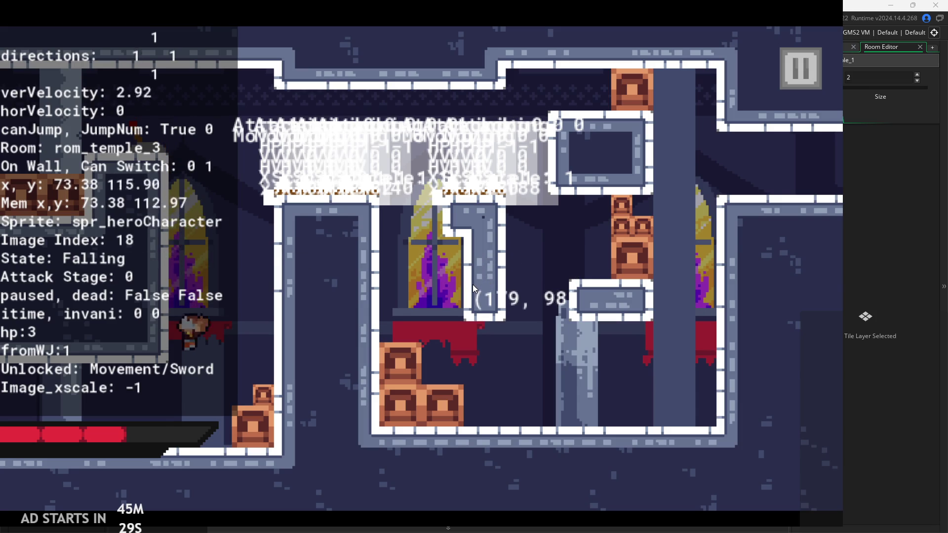
Jump back onto the ledge and walls, wall-jumping right with an airborne sword swing
key(Right)
key(space)
key(Left)
key(space)
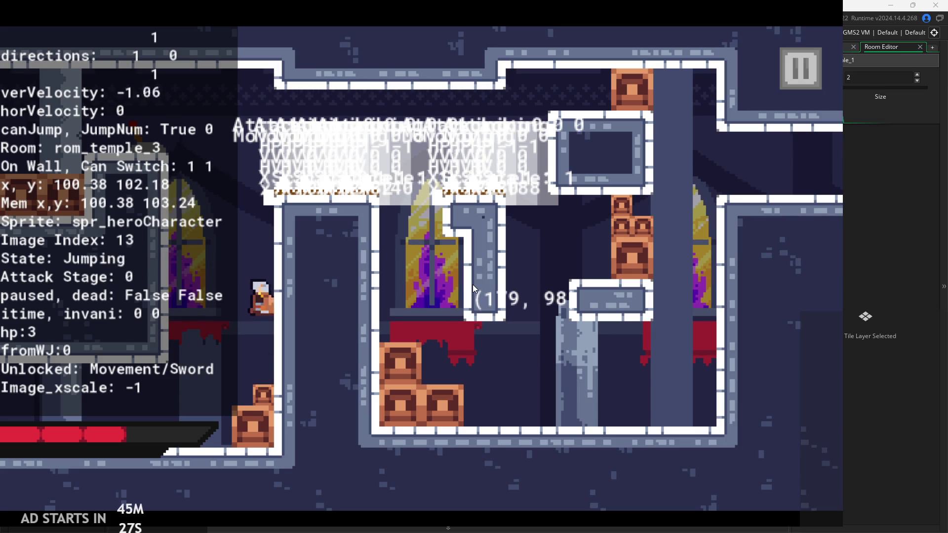
key(Left)
key(space)
key(space)
key(x)
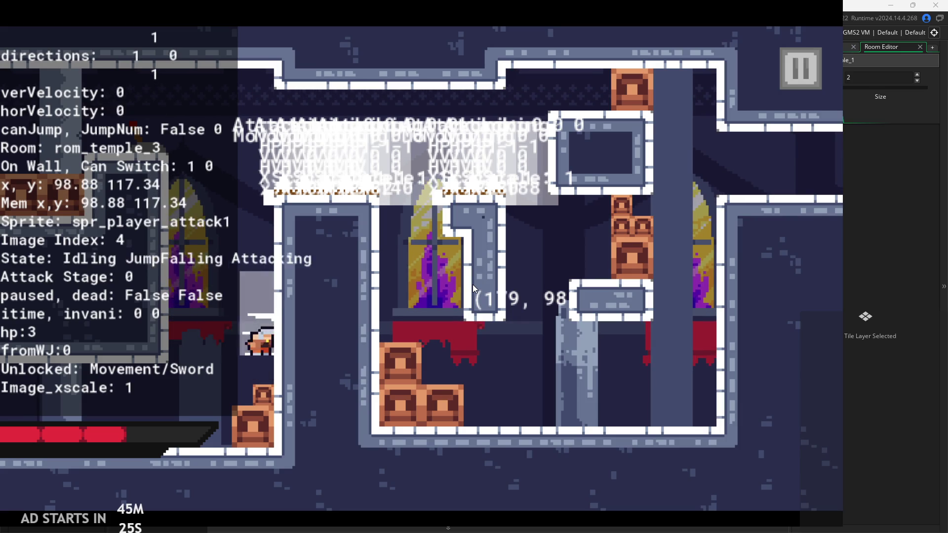
key(space)
key(space)
key(space)
key(space)
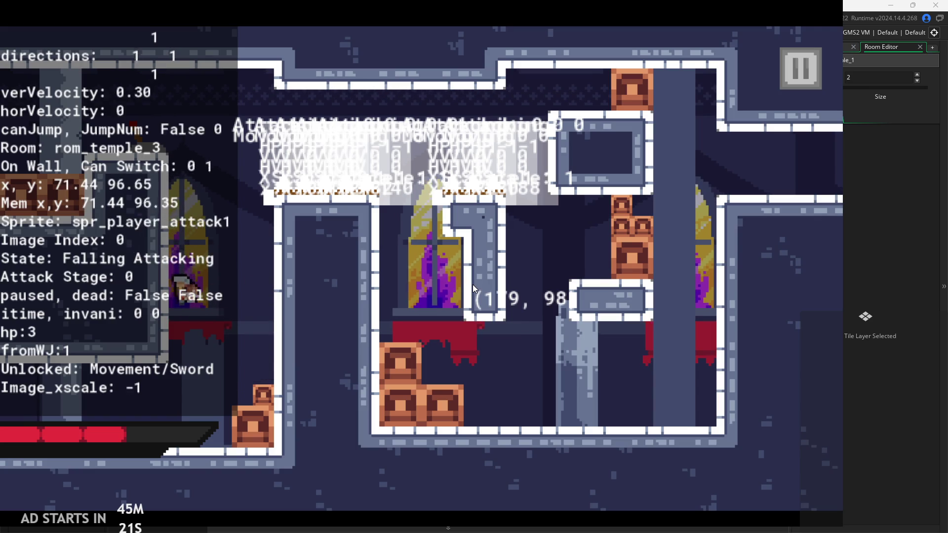
Drop off the wall, attack, wall-jump onto the left wall, and attack facing left
key(Left)
key(space)
key(space)
key(x)
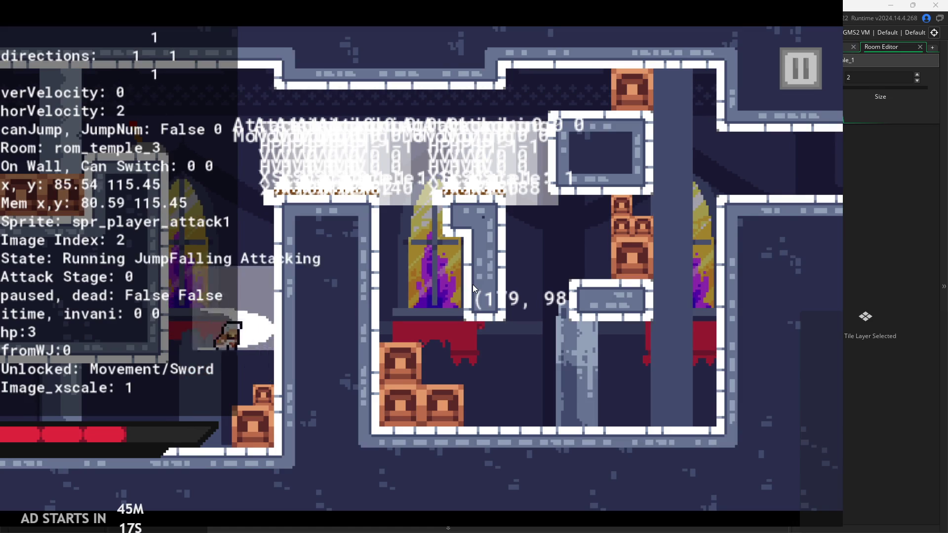
key(space)
key(Left)
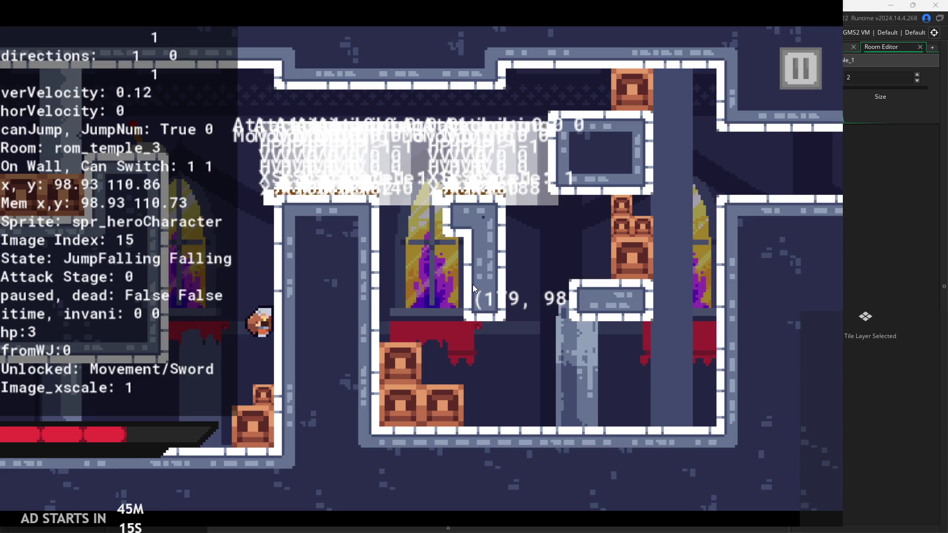
key(space)
key(space)
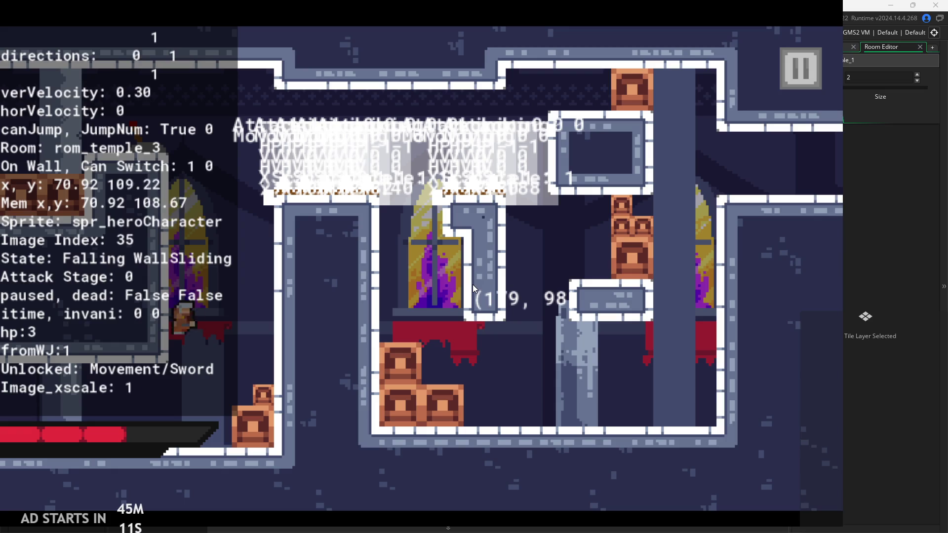
key(space)
key(Right)
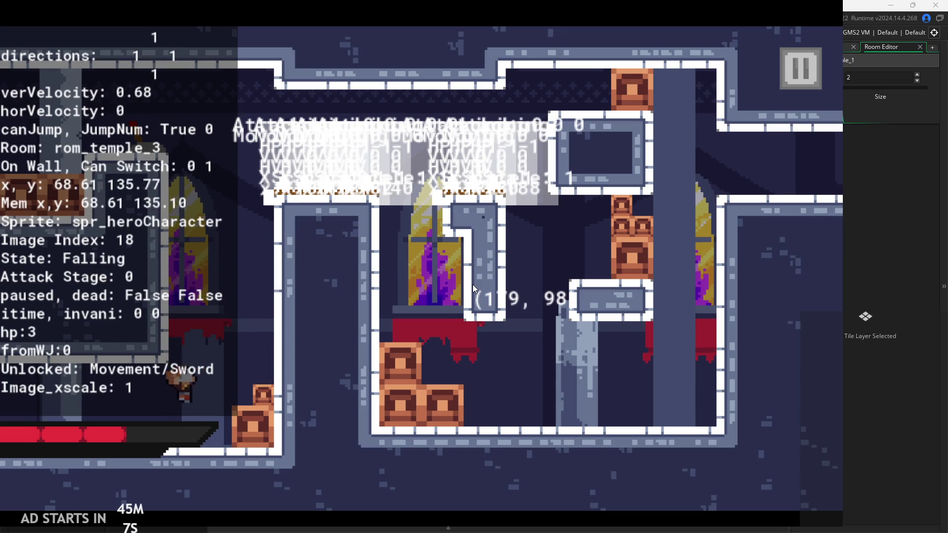
key(Left)
key(x)
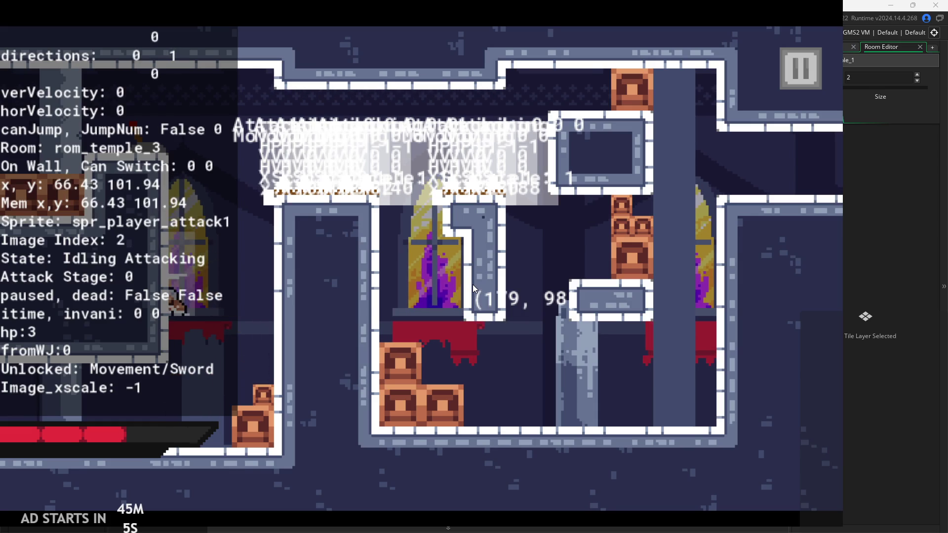
Grab the wall, push off to the right, and swing the sword while falling
key(Right)
key(space)
key(Left)
key(Right)
key(space)
key(Left)
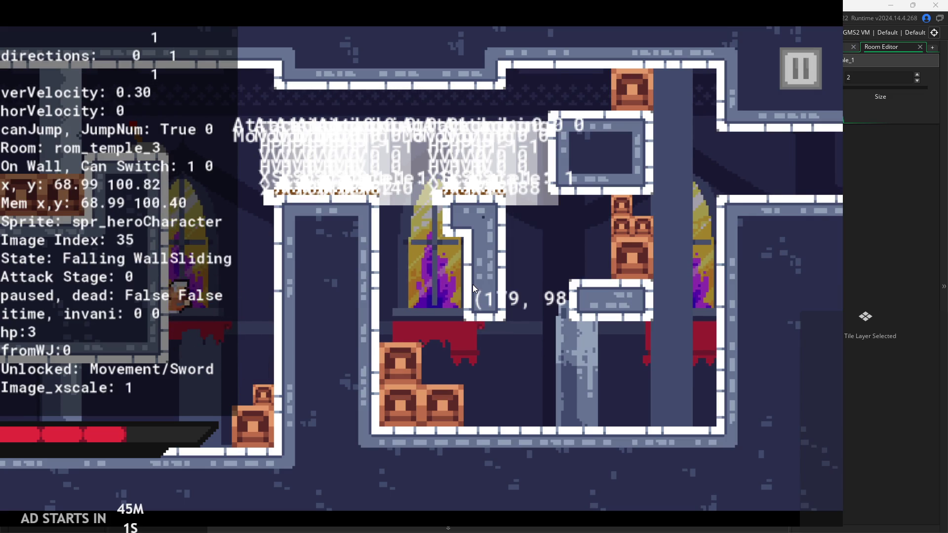
key(Right)
key(x)
Run and jump on the floor, attacking facing left and then right near the spikes
key(Left)
key(Right)
key(space)
key(Left)
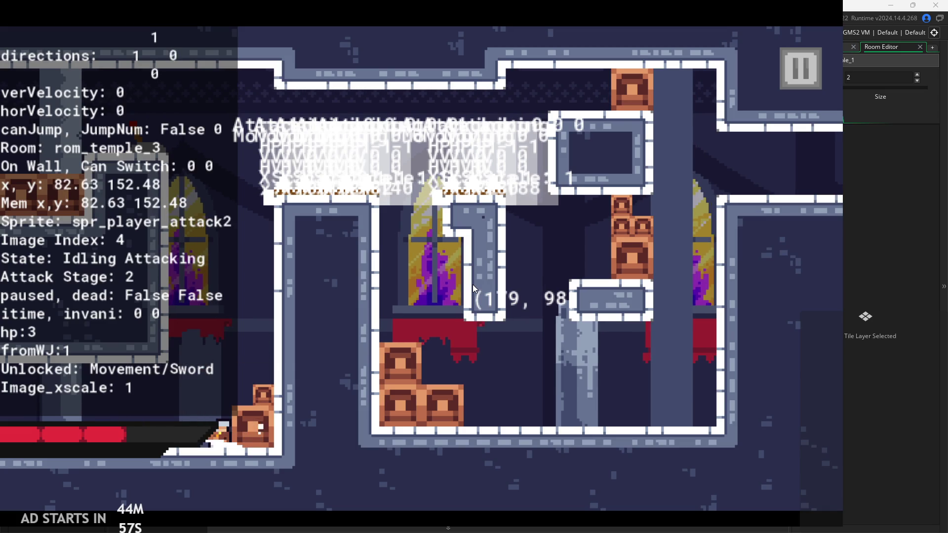
key(Left)
key(Right)
key(x)
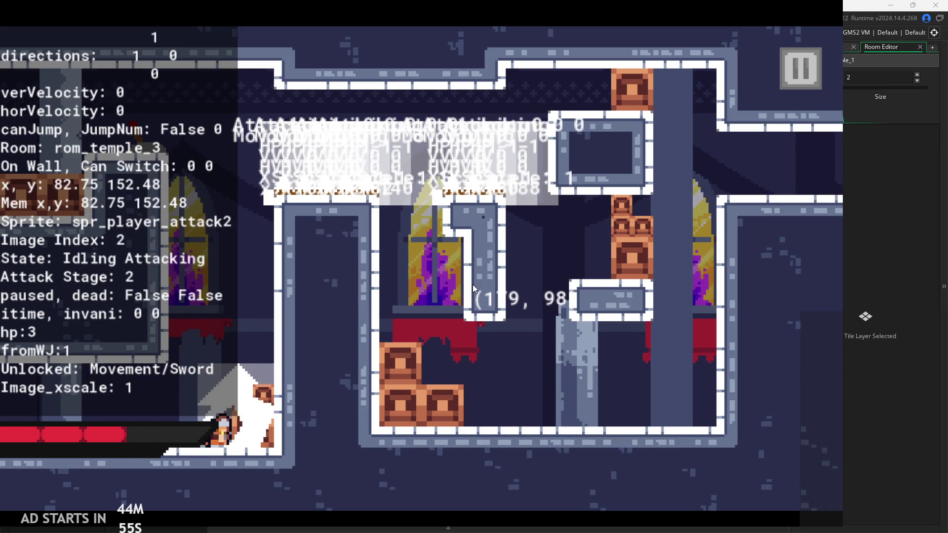
Wall-jump off the right wall with sword swings, attack while falling, then run and jump
key(space)
key(Right)
key(space)
key(Right)
key(space)
key(x)
key(Left)
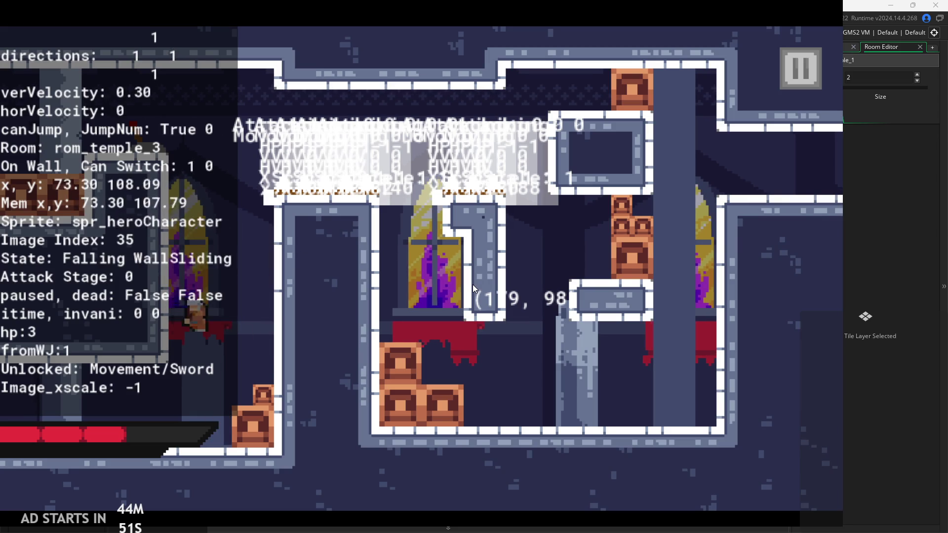
key(x)
key(Right)
key(space)
key(Left)
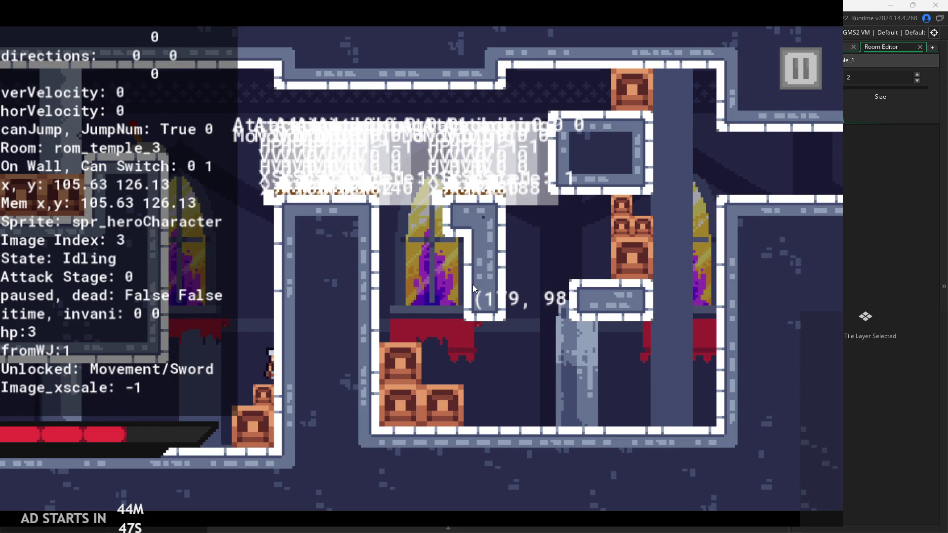
Swing the sword twice, then quit the game from the pause menu to the editor
key(x)
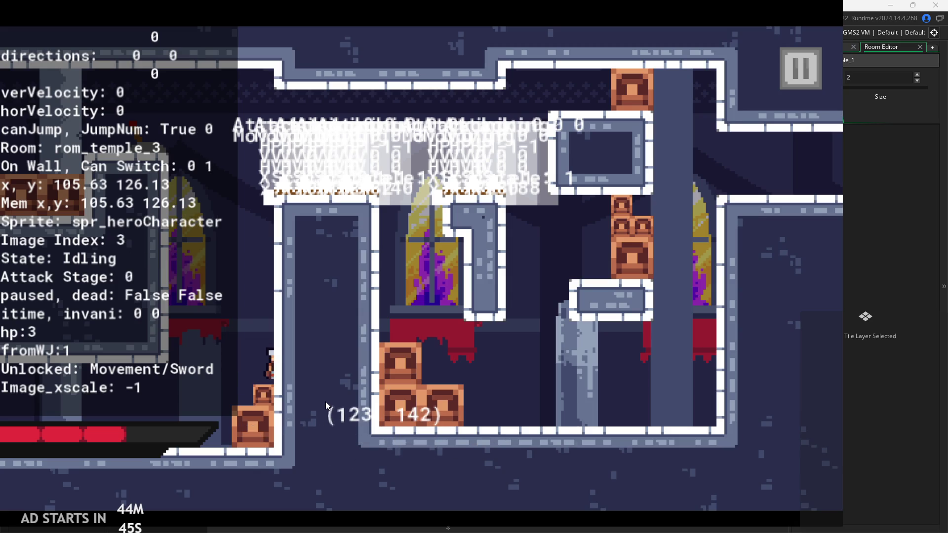
key(x)
click(788, 77)
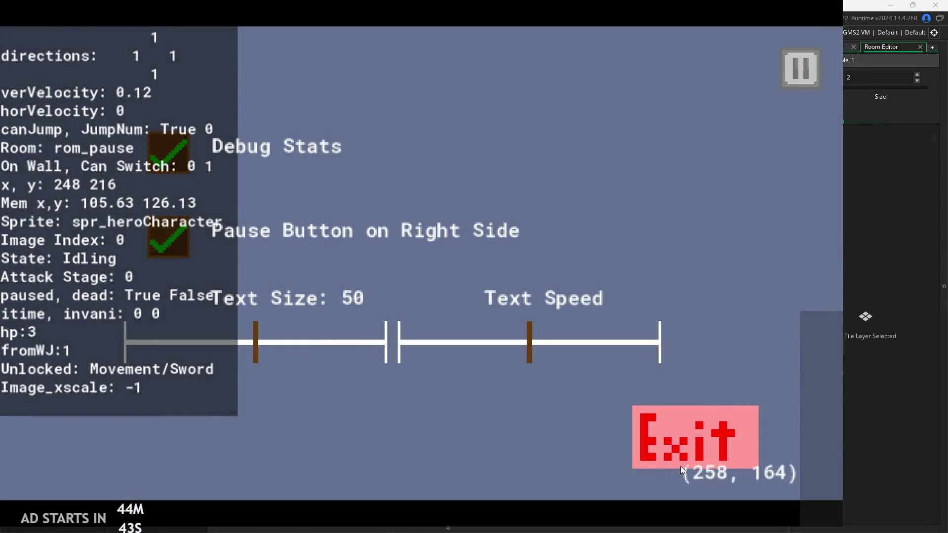
click(681, 452)
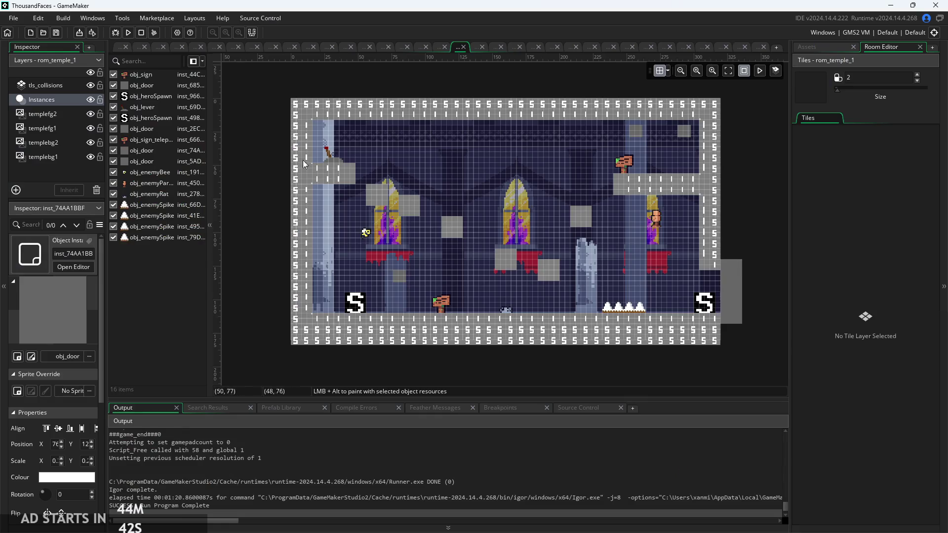
Rebuild and start the game, move into the next room, and enable Debug Stats
click(127, 35)
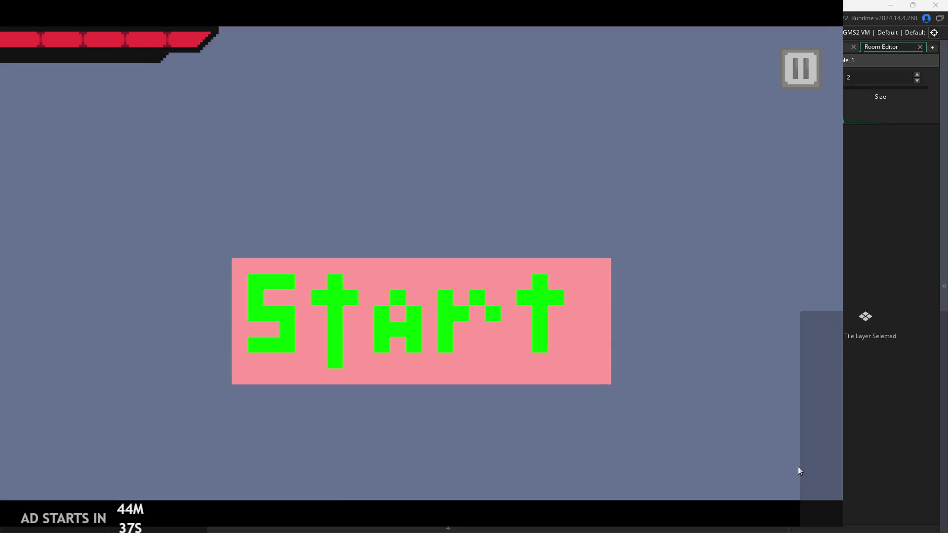
click(577, 344)
key(Left)
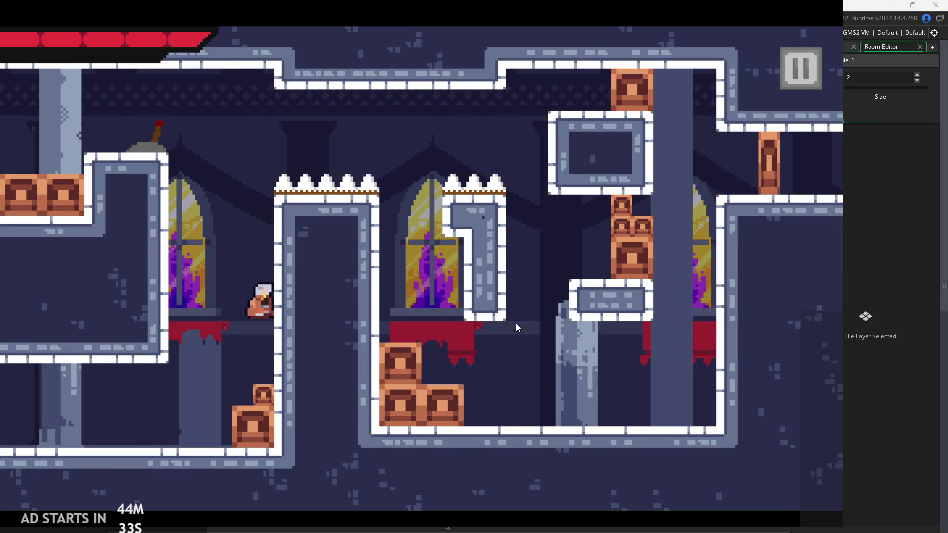
key(space)
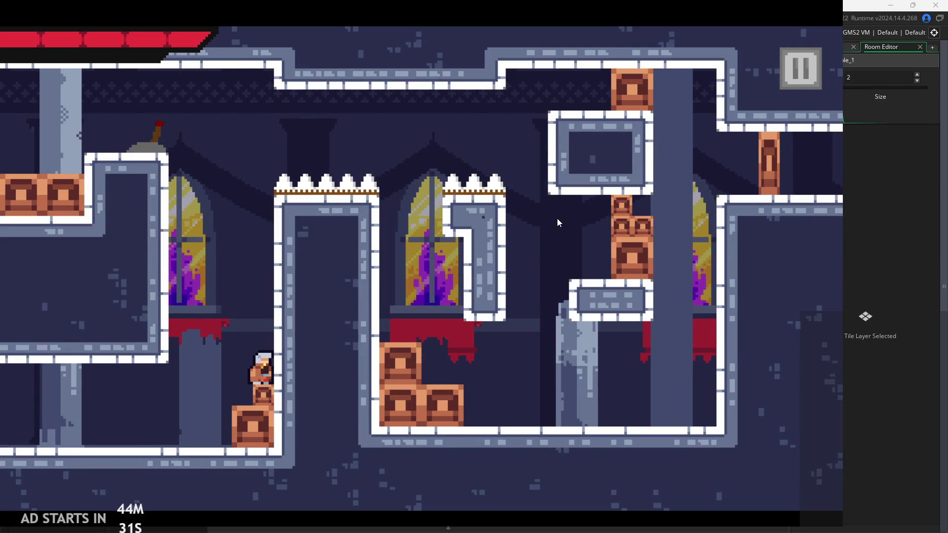
click(796, 68)
click(200, 147)
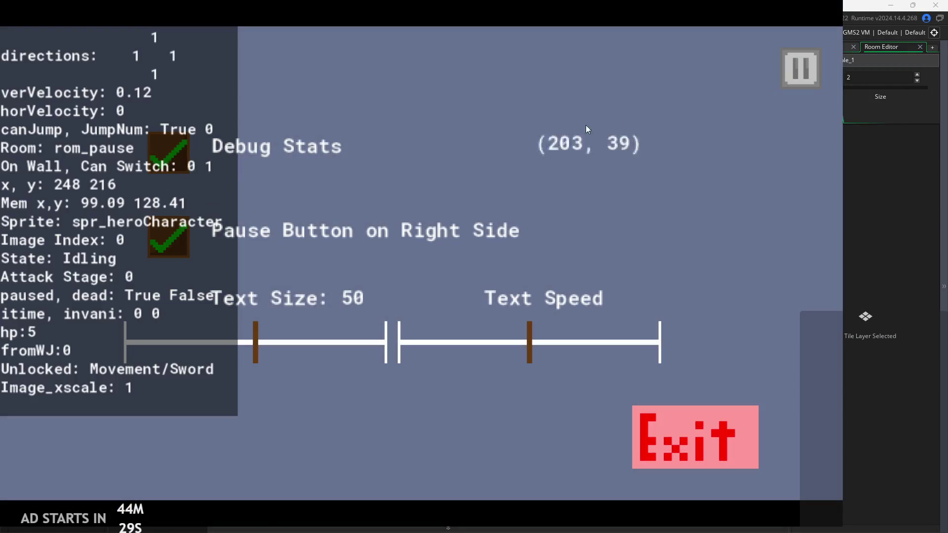
click(807, 85)
Wall-jump between the right and left walls, then close the game and start a new build
key(space)
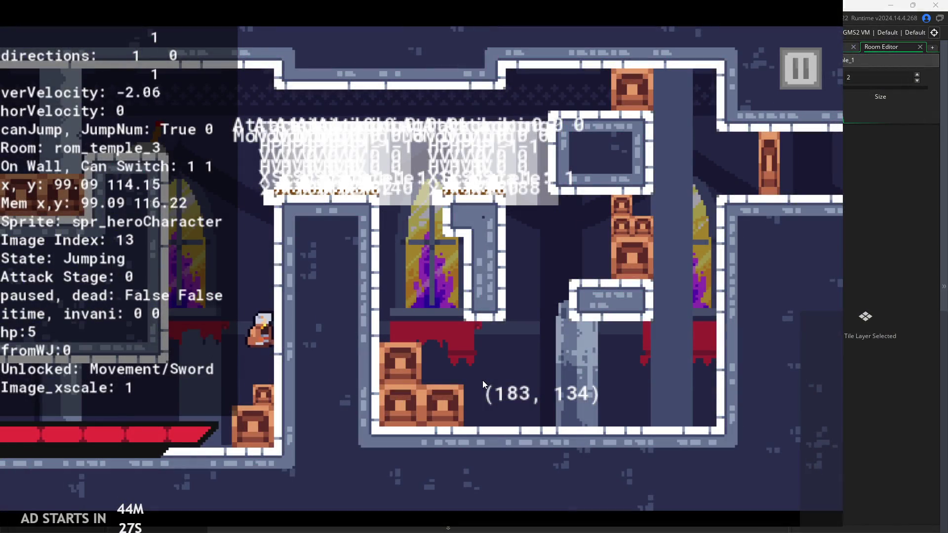
key(space)
key(space)
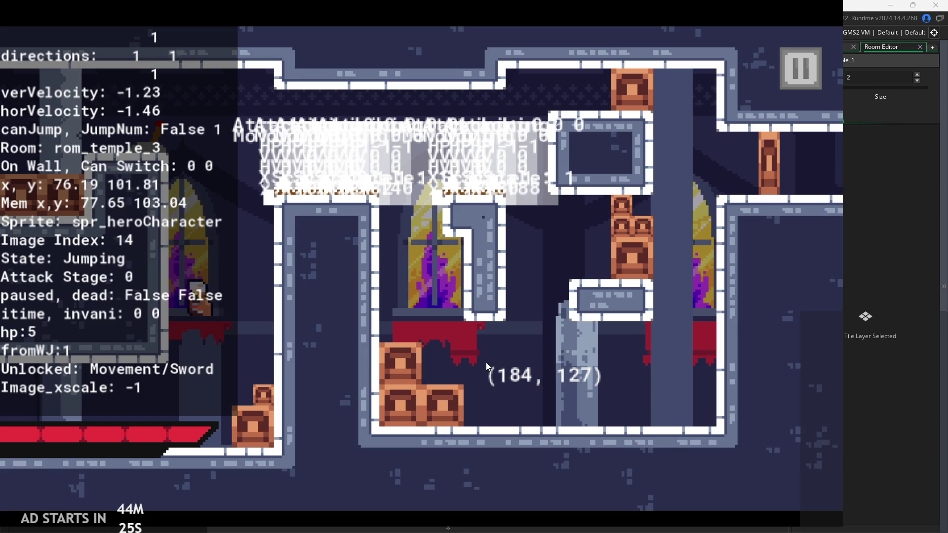
key(space)
key(space)
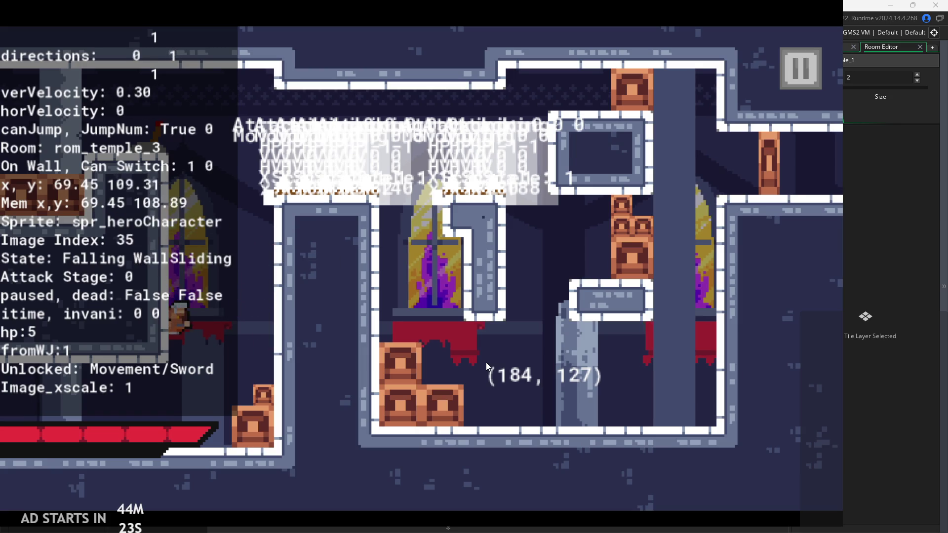
key(space)
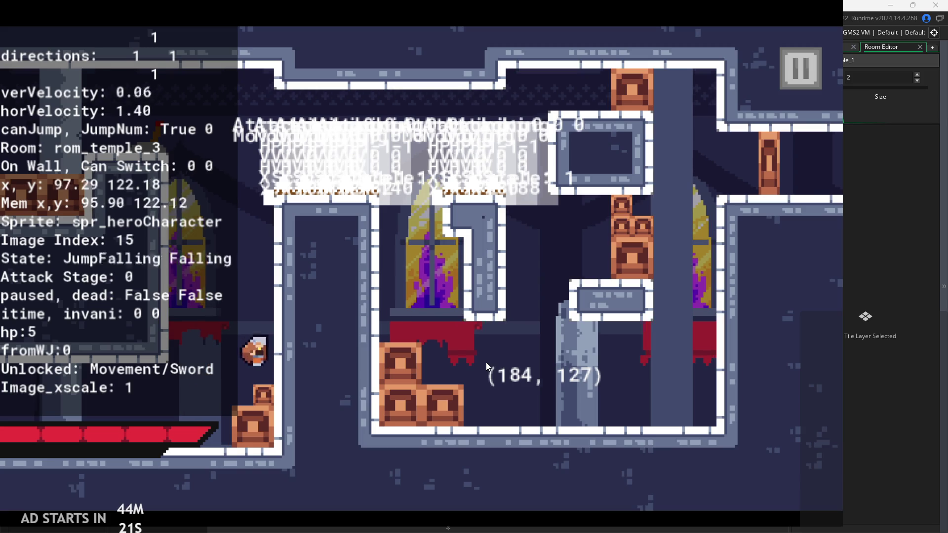
click(793, 78)
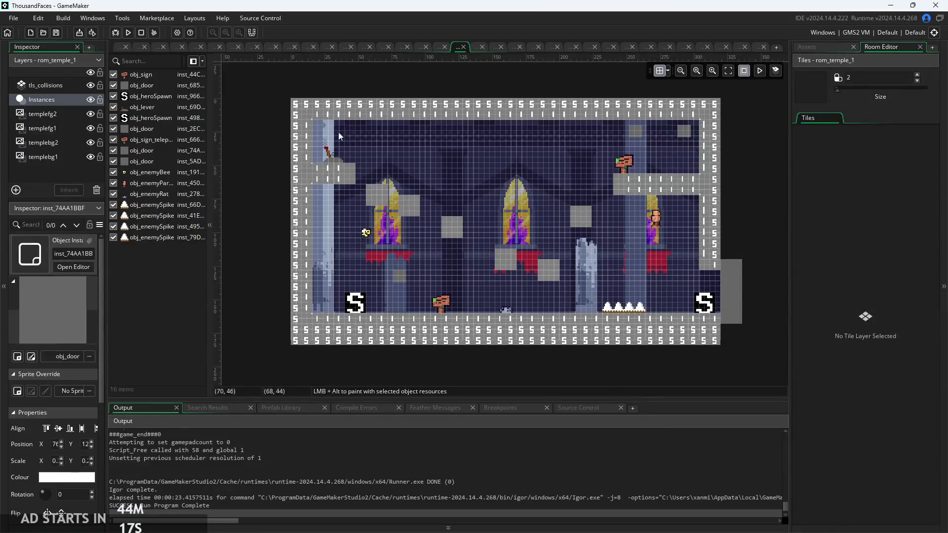
click(127, 34)
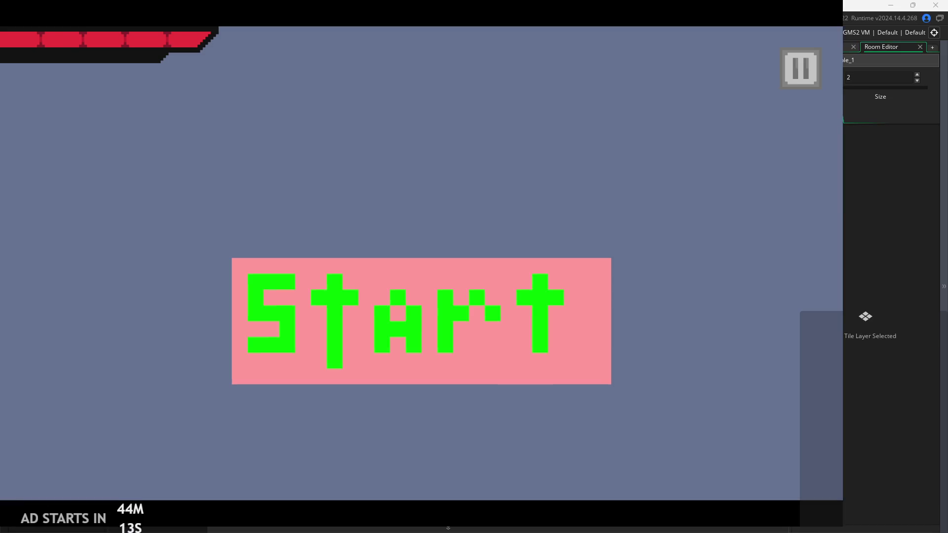
Start the game and wall-jump the hero up the right wall, then leap left toward the window
click(503, 331)
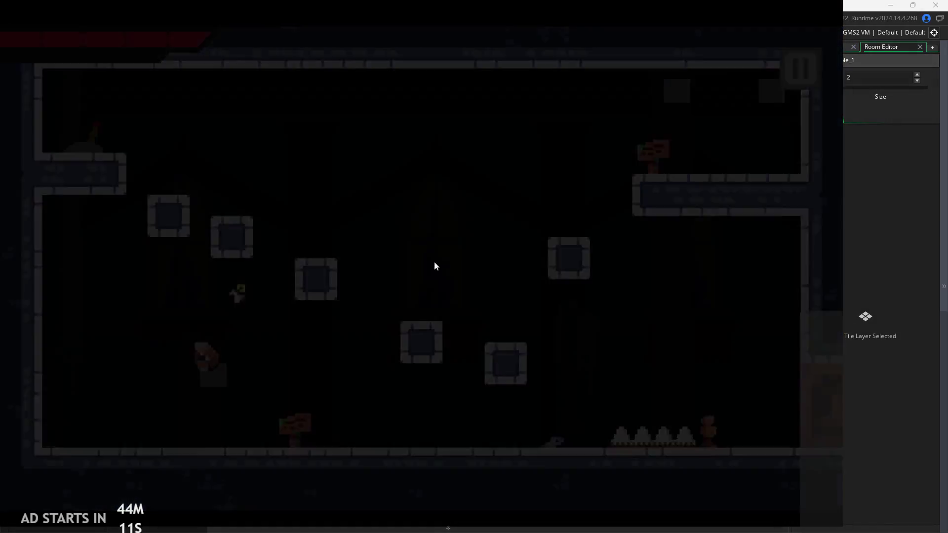
key(Right)
key(space)
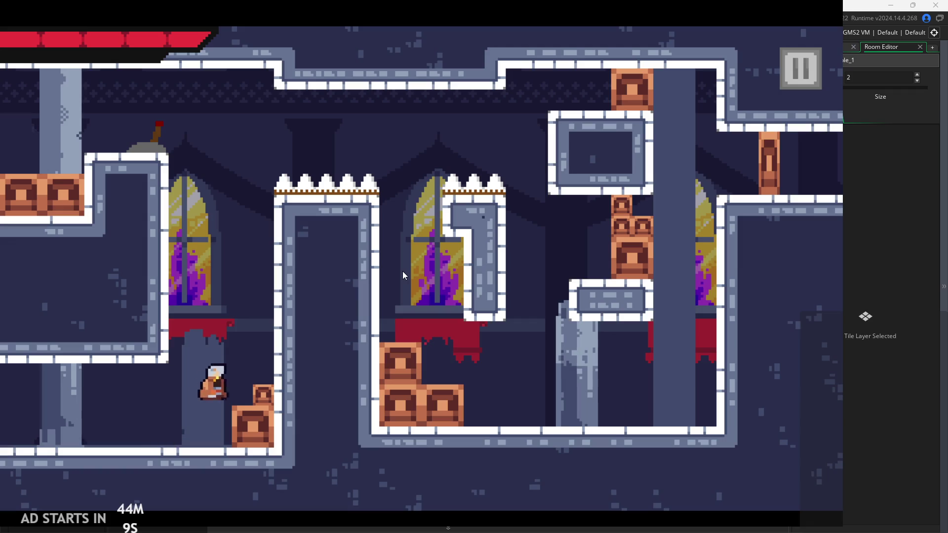
key(space)
key(Left)
key(space)
key(Left)
key(Right)
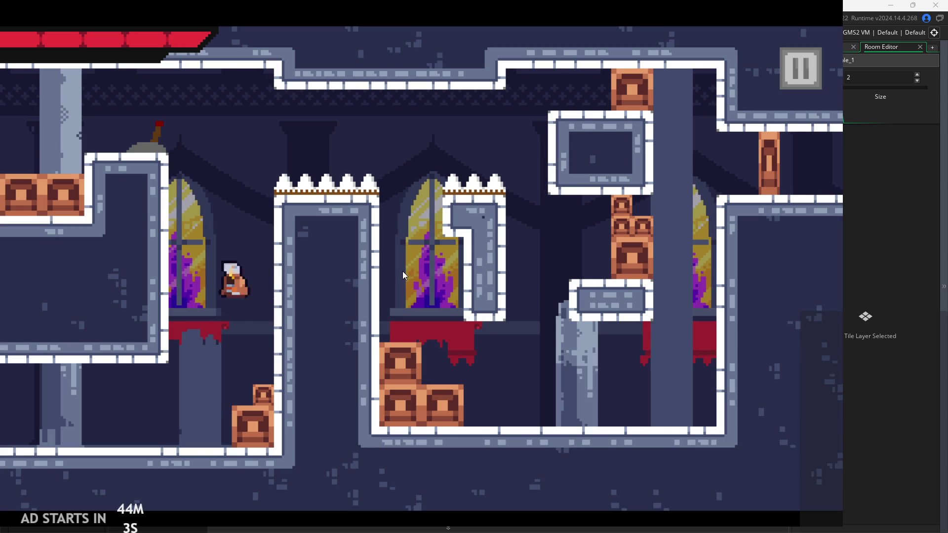
key(space)
key(Right)
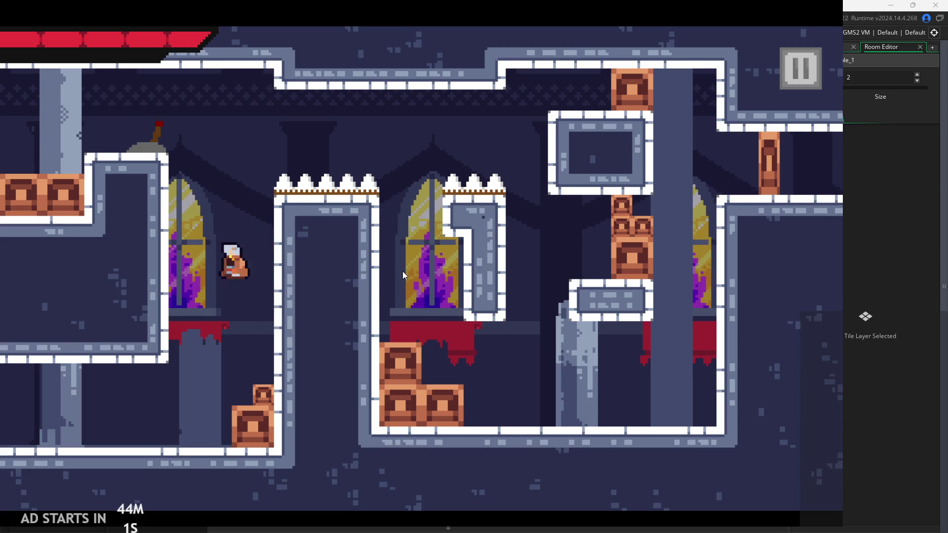
key(space)
key(Left)
Climb to the upper-left ledge, then move the hero onto the spiked ledge to test the hitbox
key(Right)
key(Right)
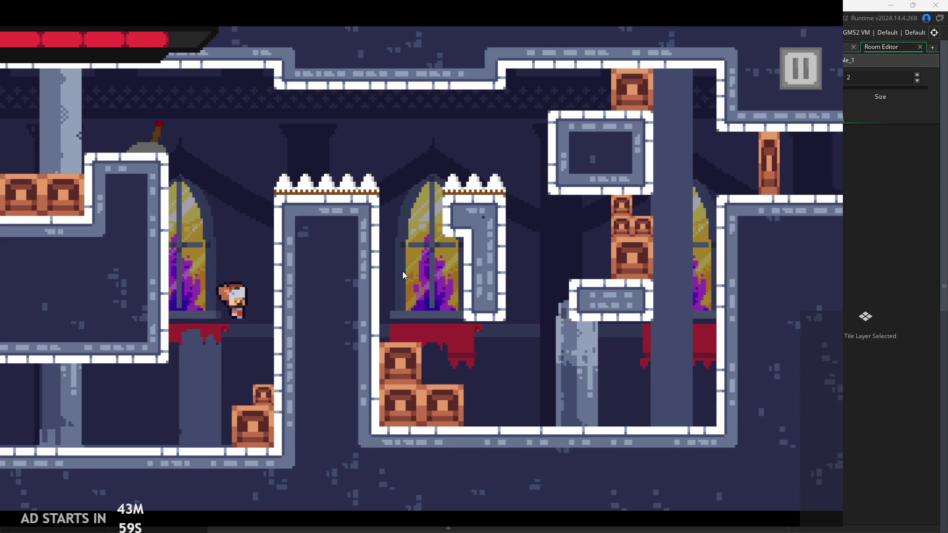
key(space)
key(Left)
key(space)
key(Left)
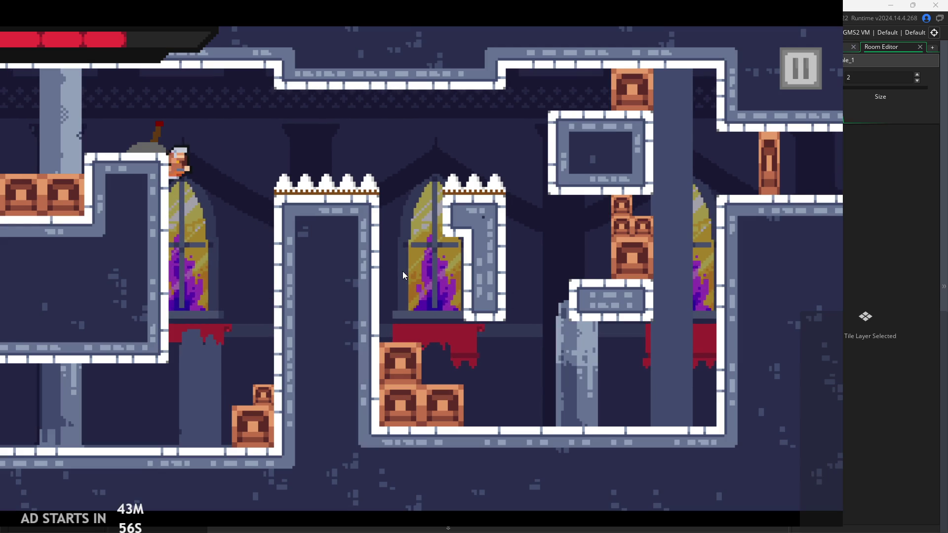
key(space)
key(Left)
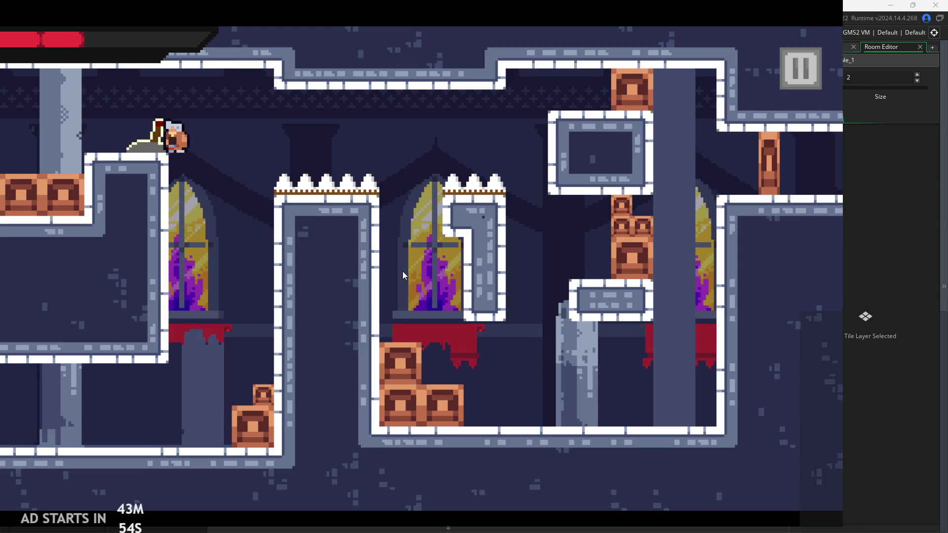
key(space)
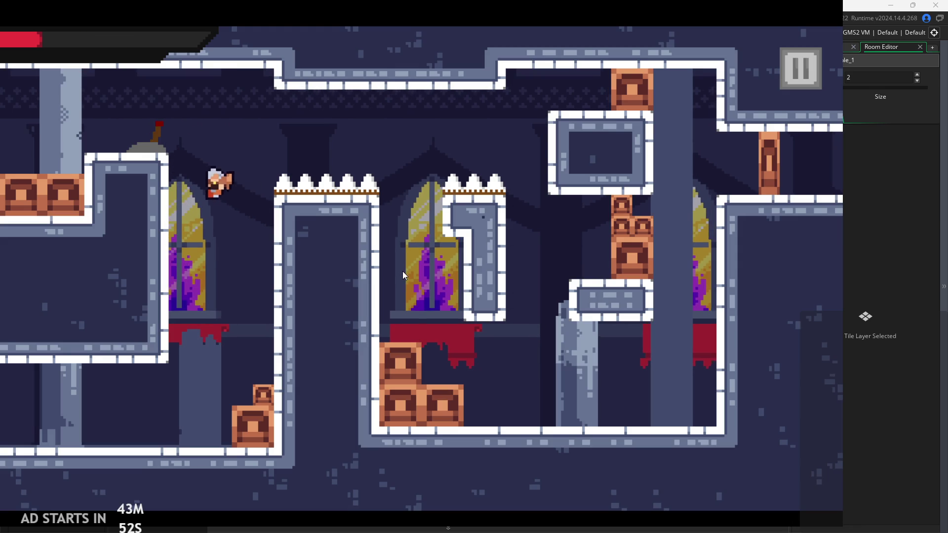
key(space)
key(Right)
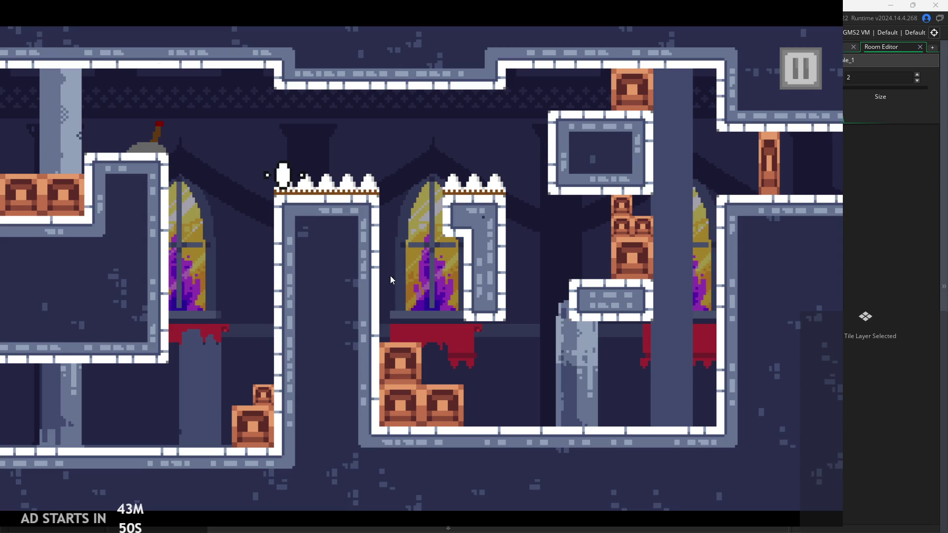
Run the respawned hero right, climb the pillar wall toward the window, then pause the game
key(Right)
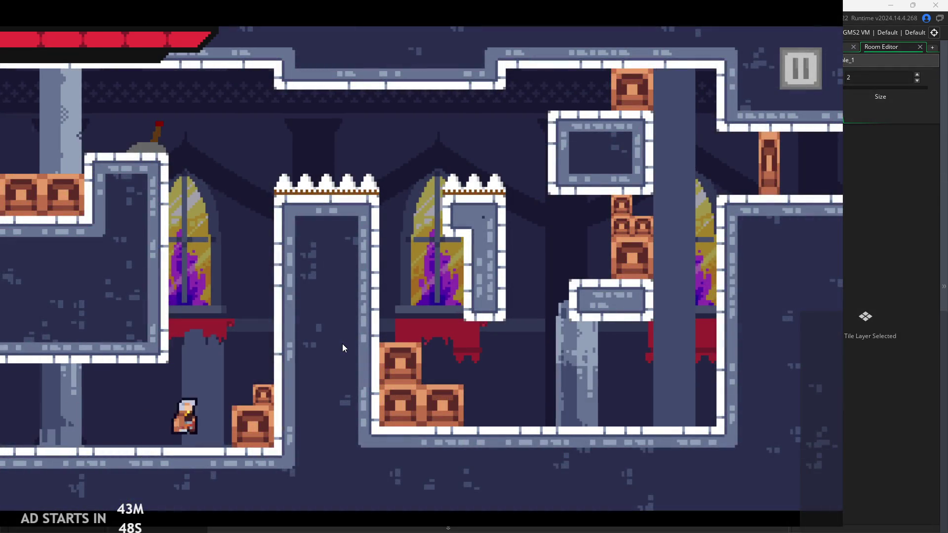
key(space)
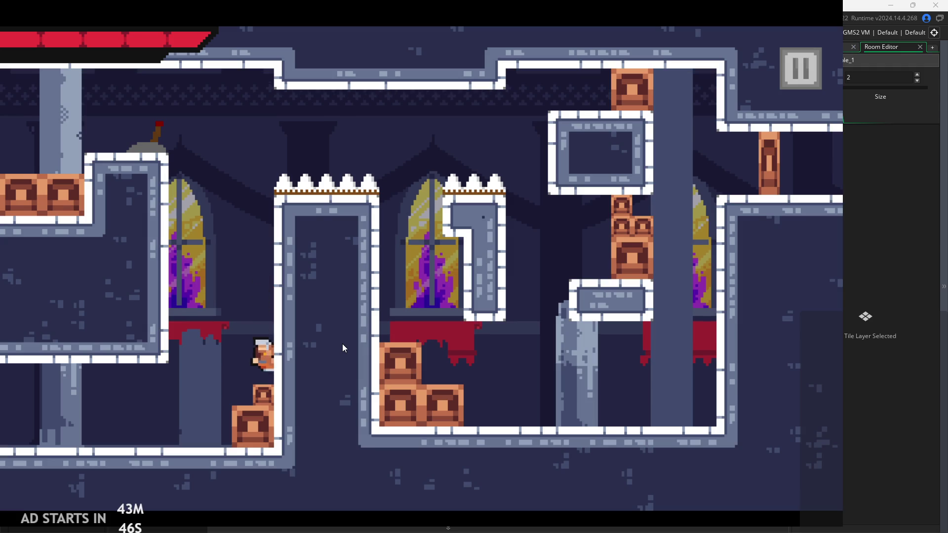
key(space)
key(Left)
key(space)
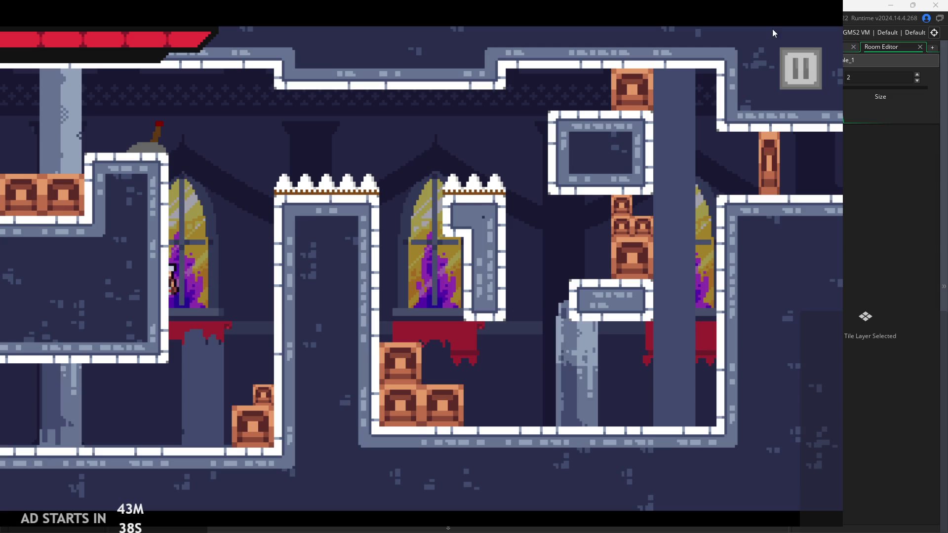
click(801, 70)
Exit the game and reopen obj_controller's Draw GUI code at the end of line 117
click(652, 434)
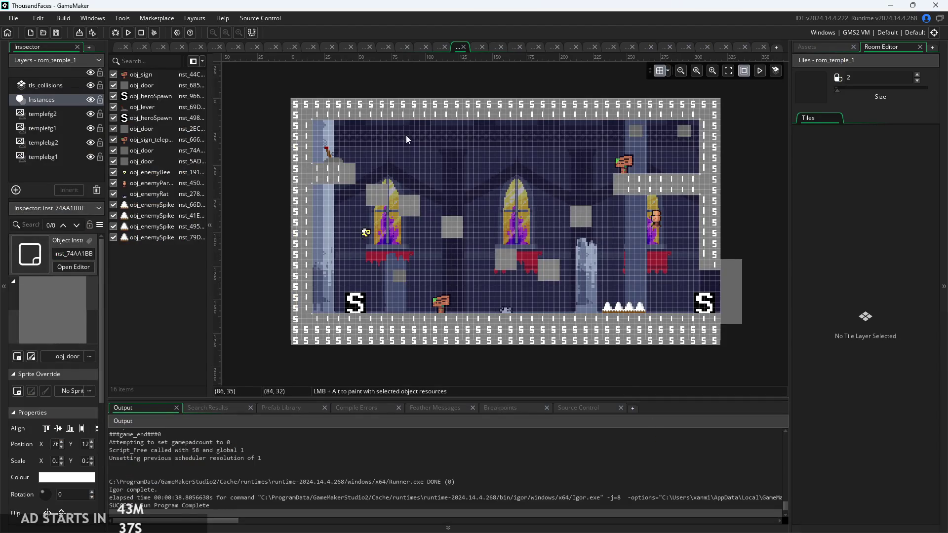
click(119, 48)
click(474, 255)
click(474, 243)
scroll(474, 248, down, 2)
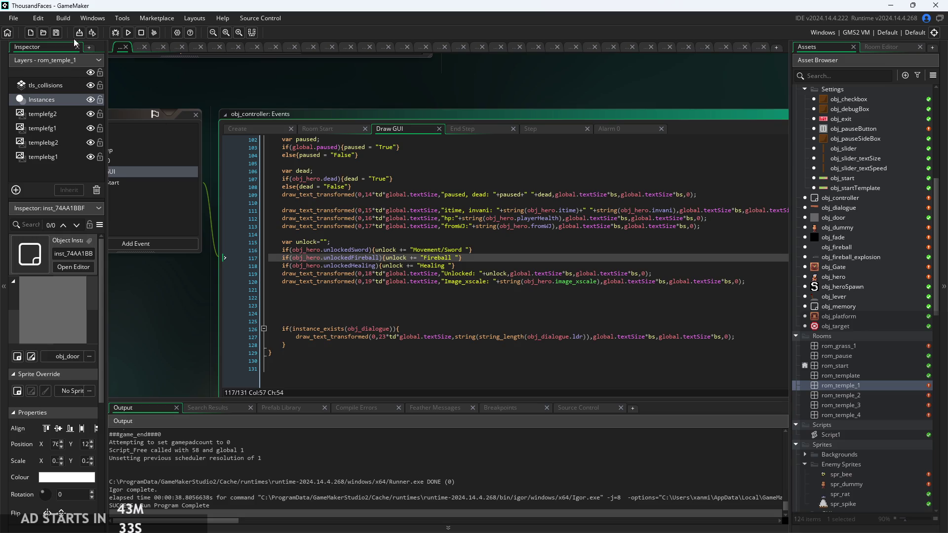
Rebuild and start the game, jumping the hero onto the small crate and up the wall
click(124, 34)
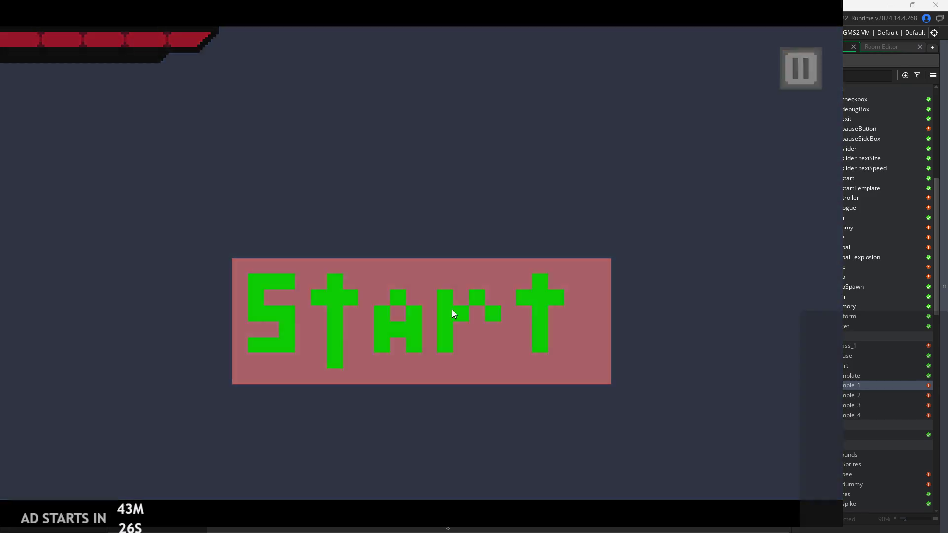
click(452, 310)
key(space)
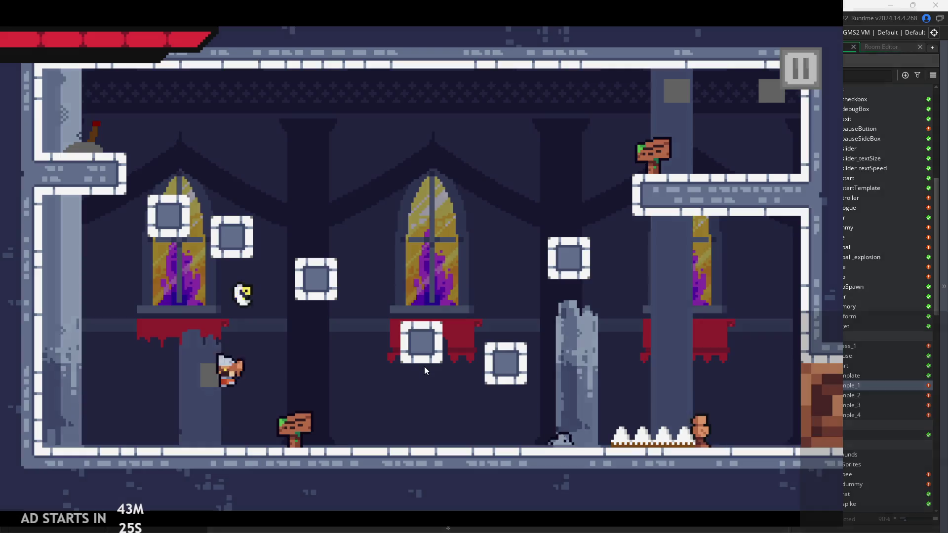
key(Left)
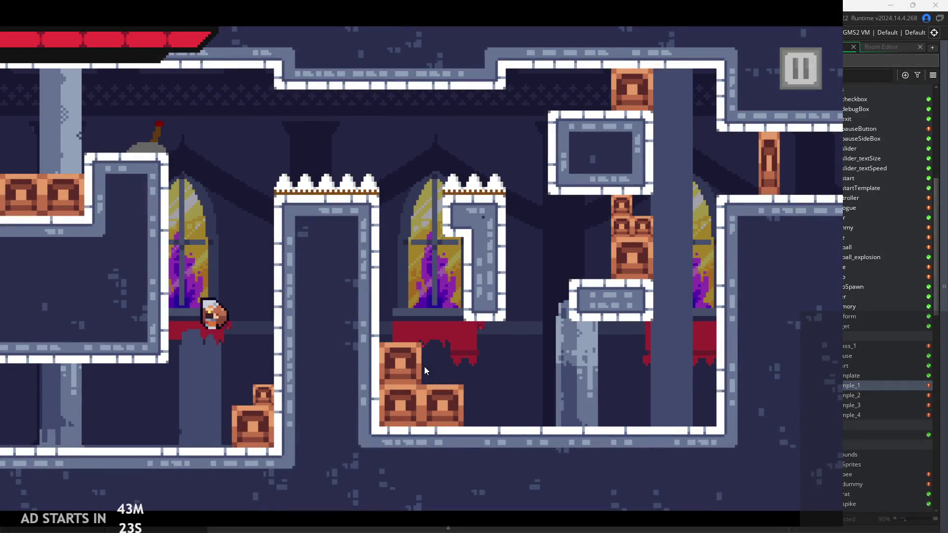
key(space)
key(Right)
key(space)
key(space)
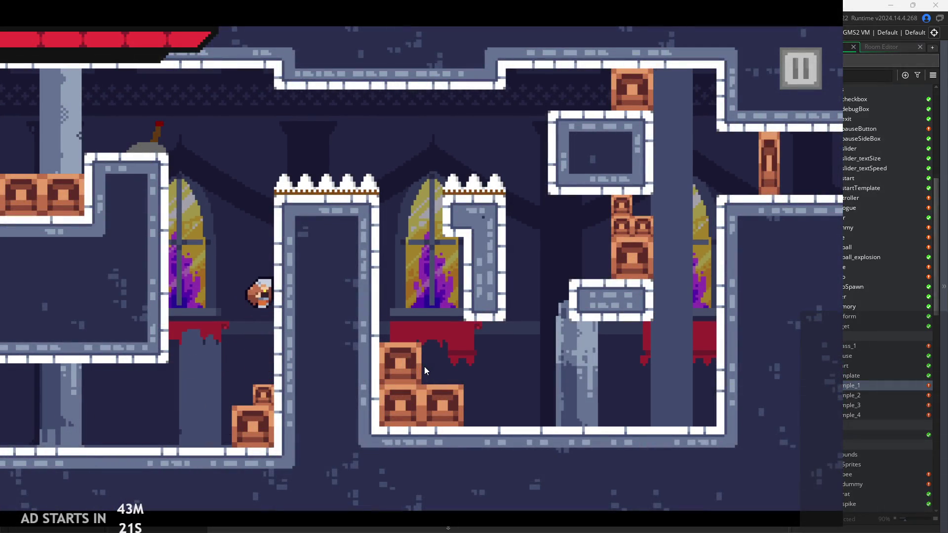
key(space)
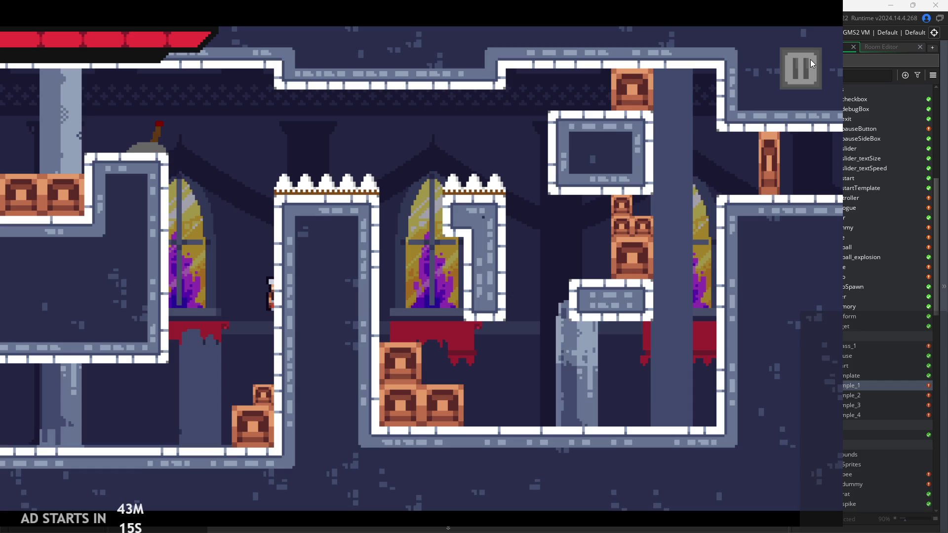
Quit the test run from the pause menu and launch the game again
click(784, 63)
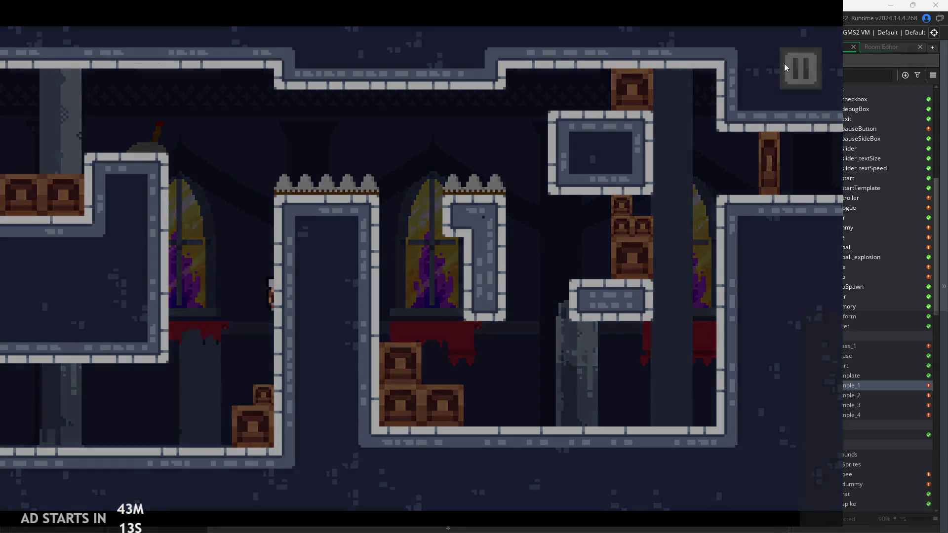
key(Escape)
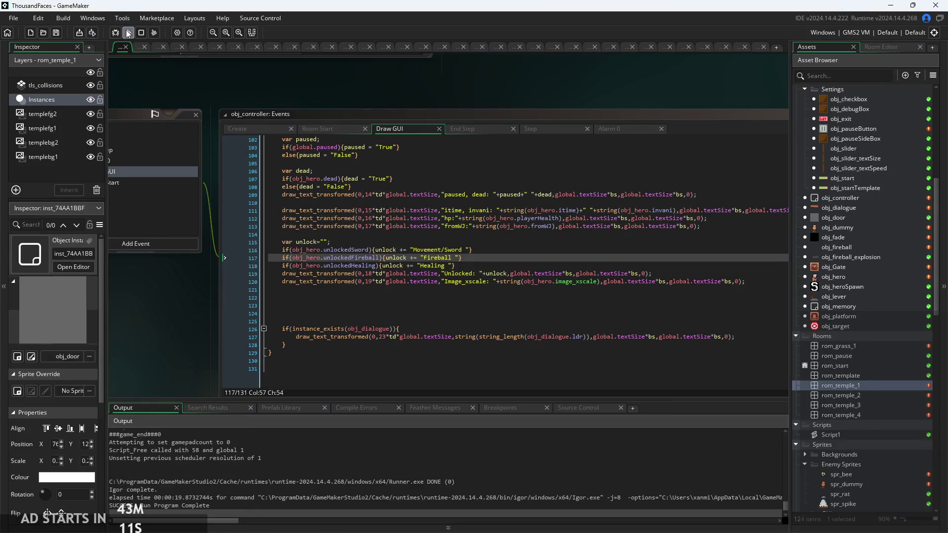
click(129, 33)
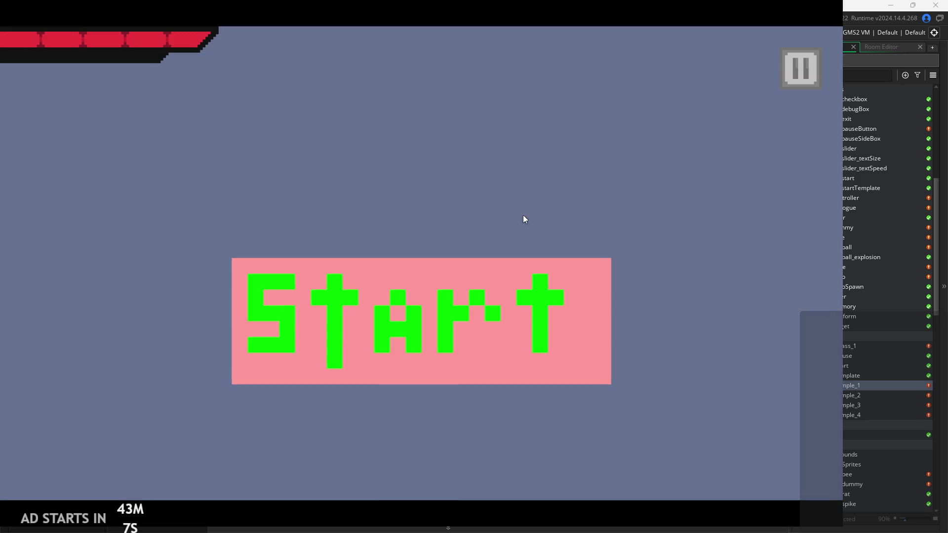
Start the game and turn on the Debug Stats overlay from the pause menu
click(475, 305)
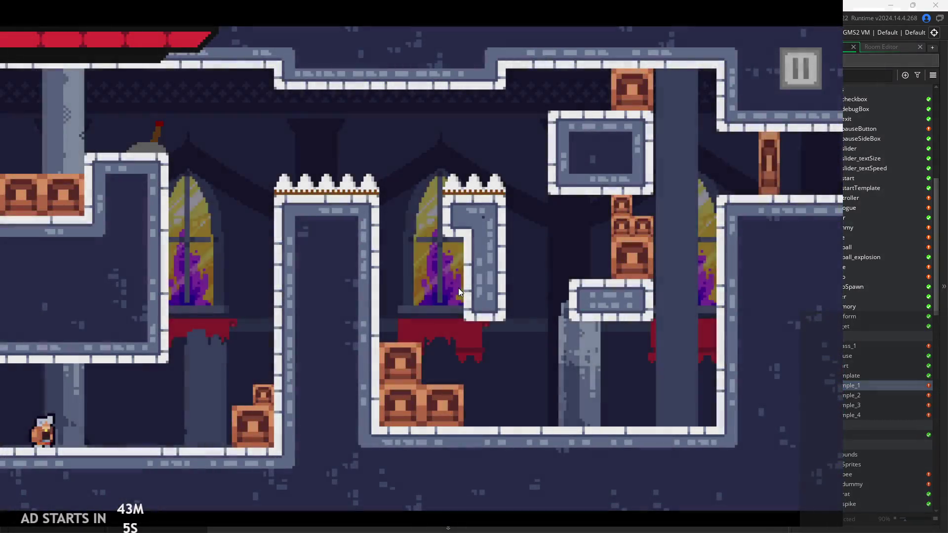
click(785, 52)
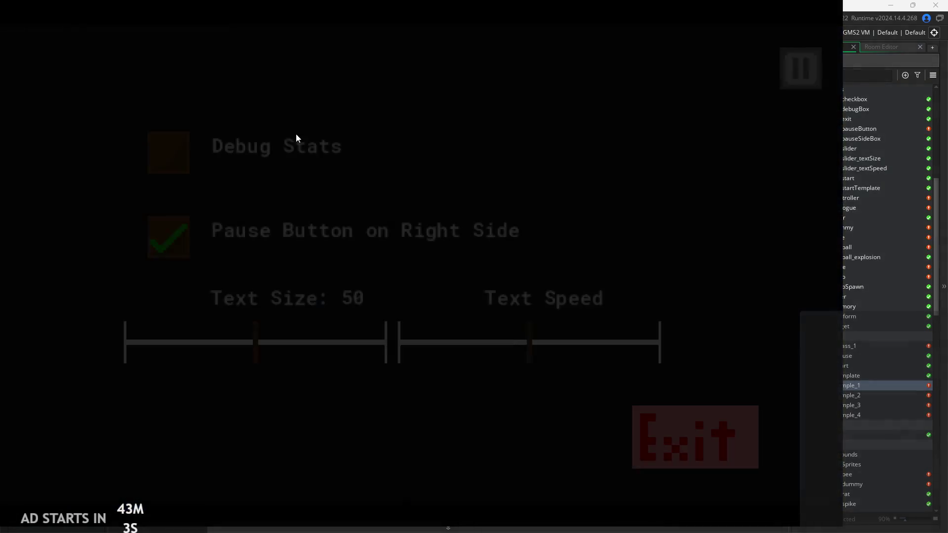
click(163, 156)
click(796, 71)
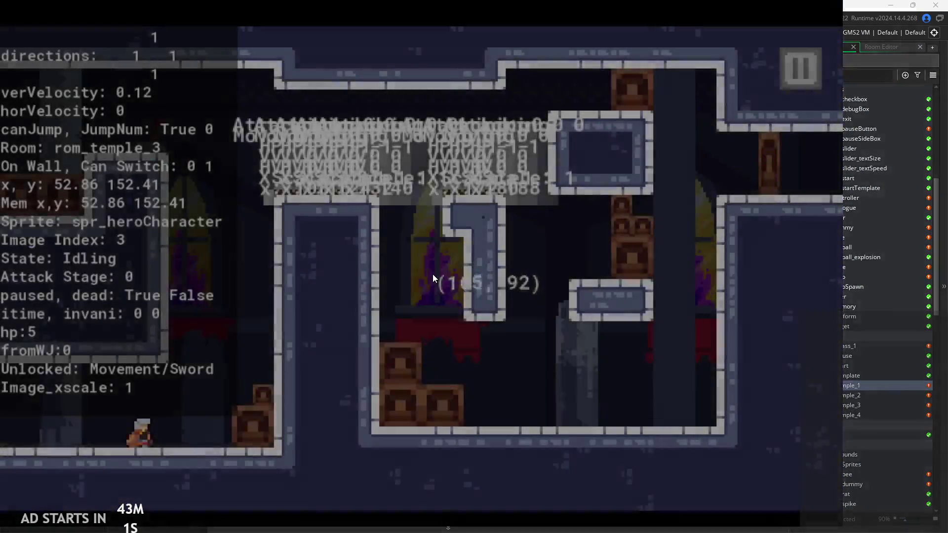
Jump the hero onto the crates and up the wall, then stop the test run
key(Right)
key(space)
key(space)
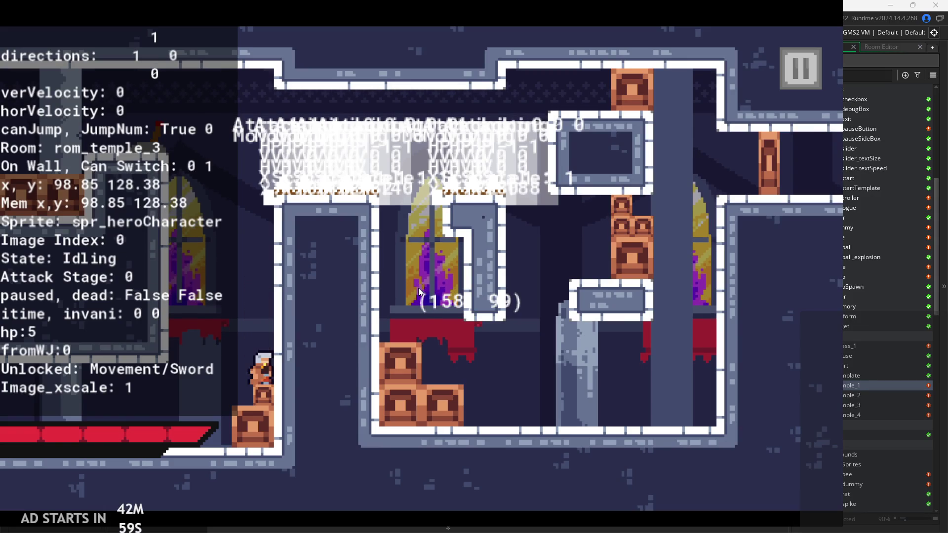
key(space)
key(space)
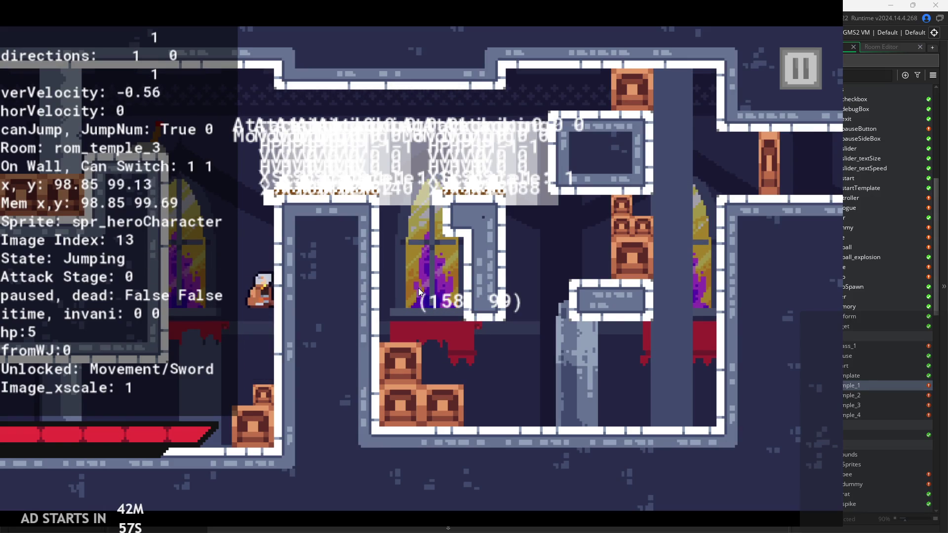
key(space)
key(space)
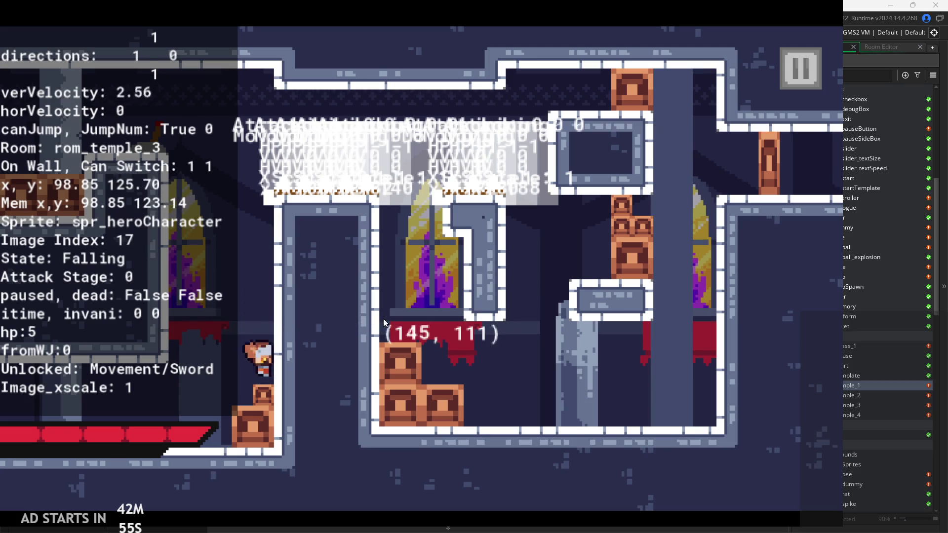
key(space)
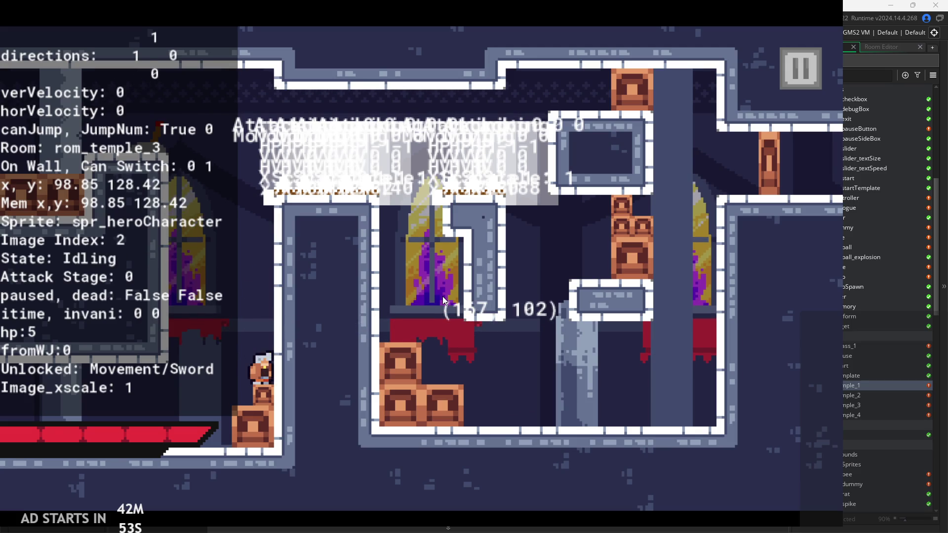
key(space)
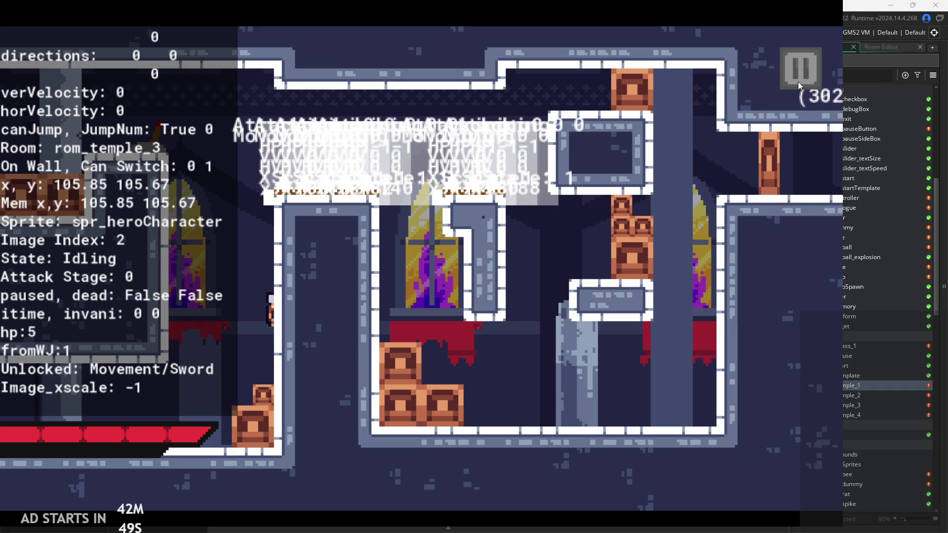
click(802, 66)
click(457, 231)
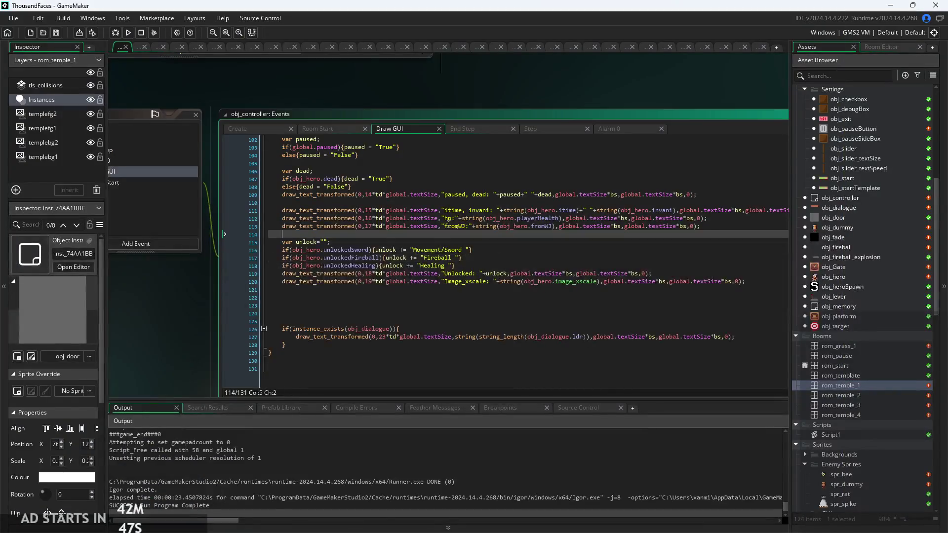
Open obj_hero's events, look over its End Step code, then switch to the Step event
click(319, 129)
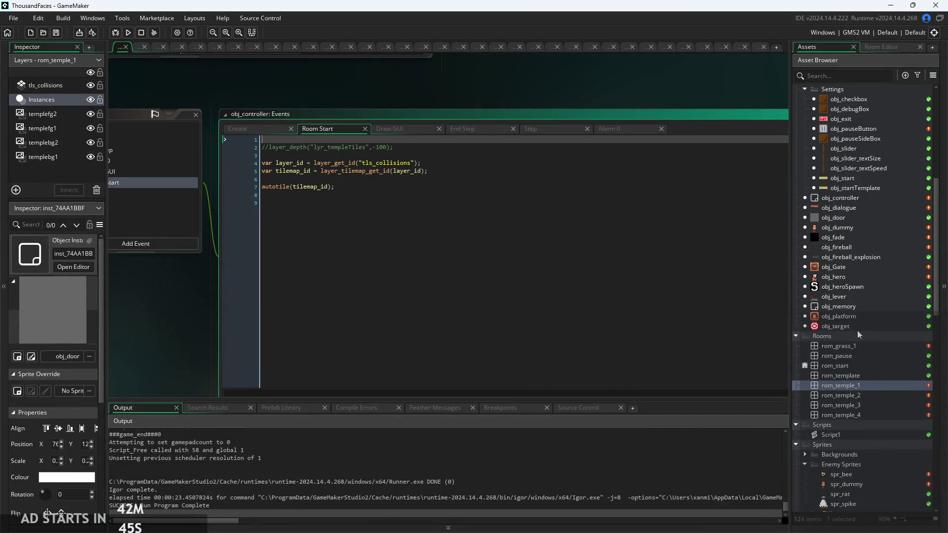
double_click(843, 280)
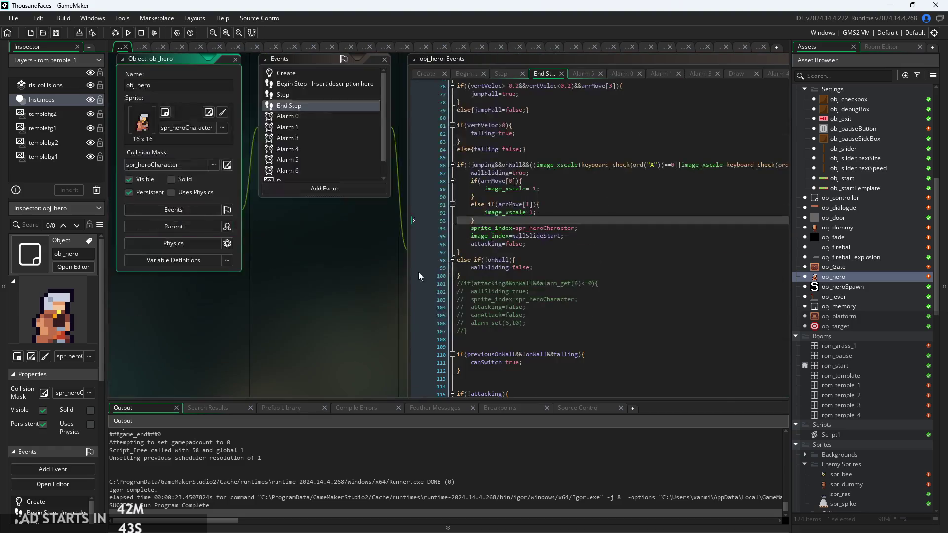
ctrl+scroll(395, 171, up, 3)
scroll(455, 268, up, 8)
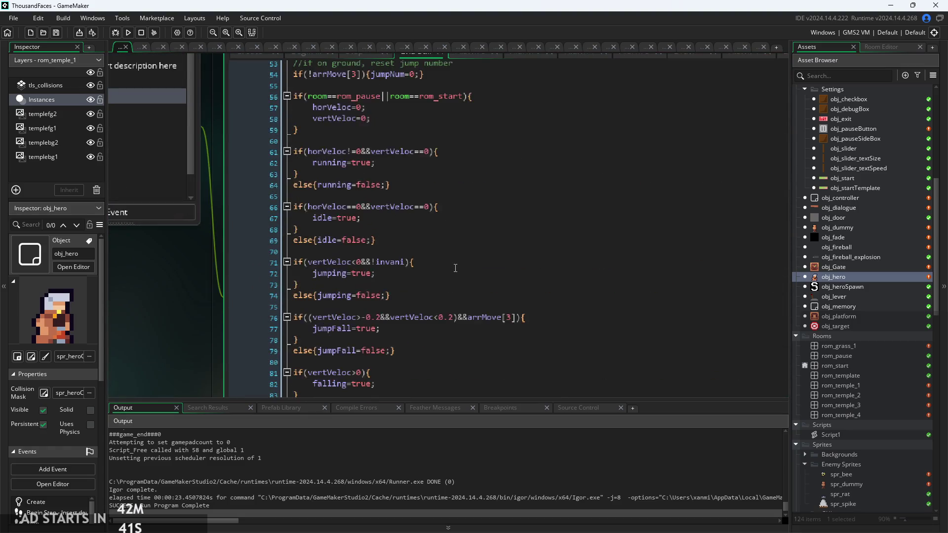
scroll(456, 269, up, 8)
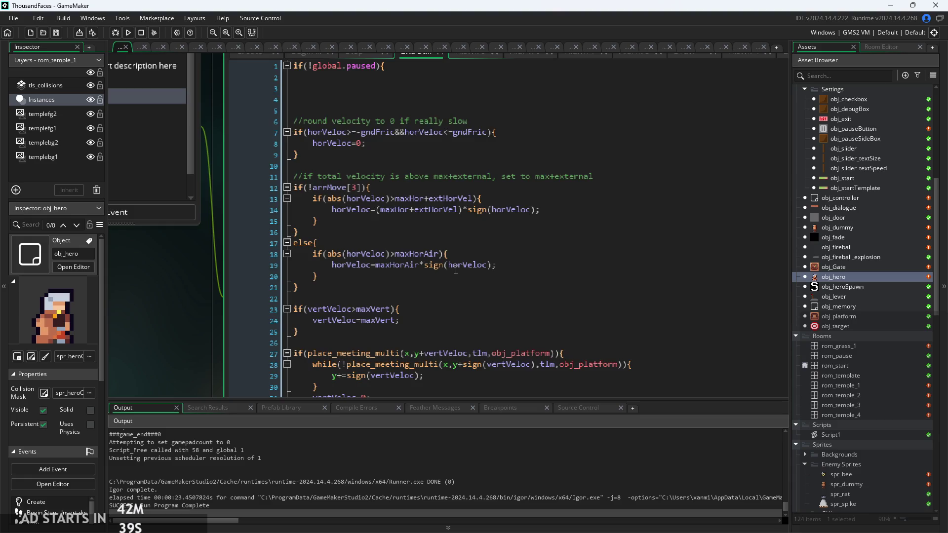
scroll(455, 270, down, 20)
scroll(442, 276, up, 6)
ctrl+scroll(484, 272, down, 3)
click(523, 265)
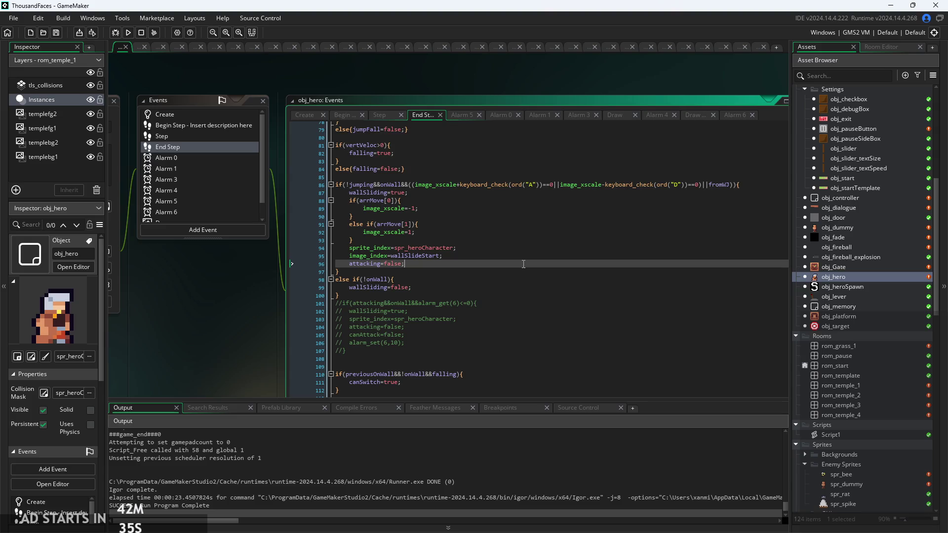
drag(523, 265, 388, 247)
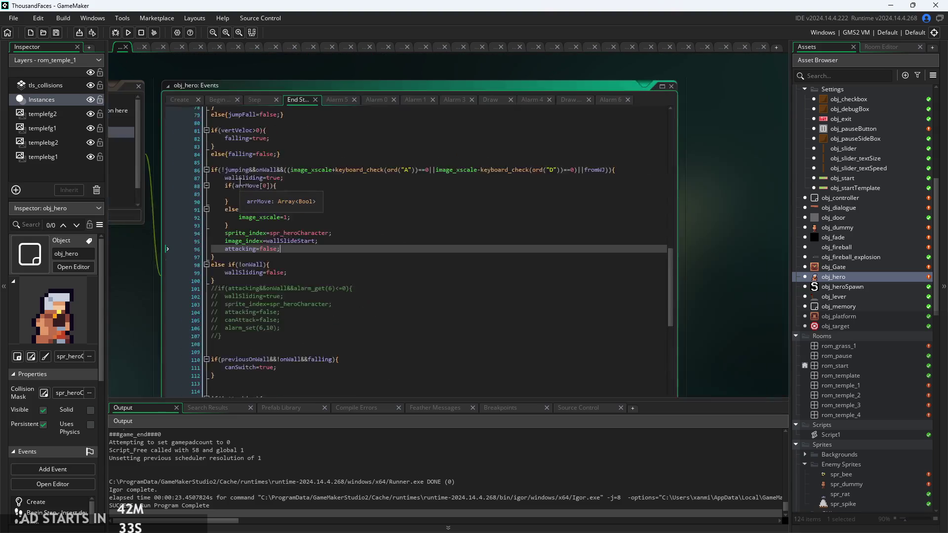
click(265, 102)
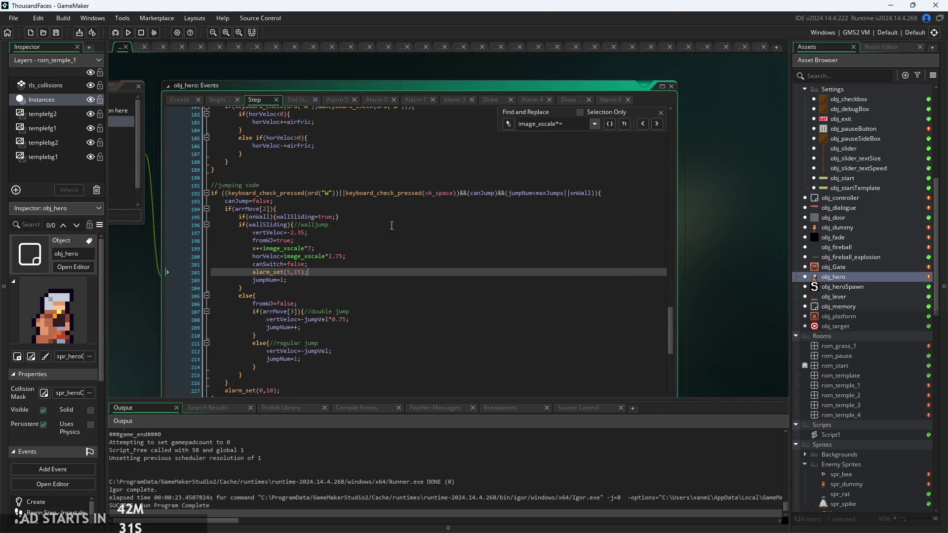
Close the image_xscale*= search and put the cursor on the else line 205 in the jumping code
click(661, 113)
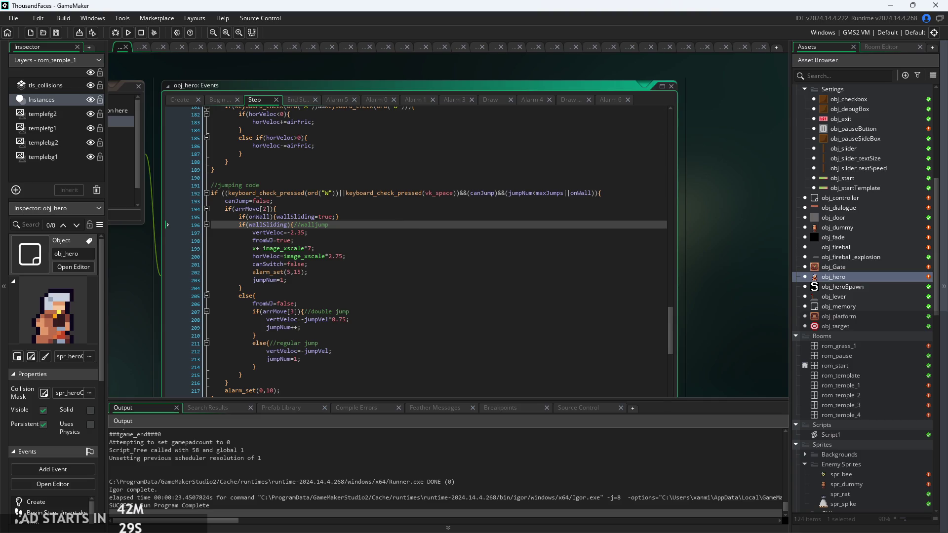
click(267, 327)
ctrl+scroll(267, 328, up, 3)
click(457, 286)
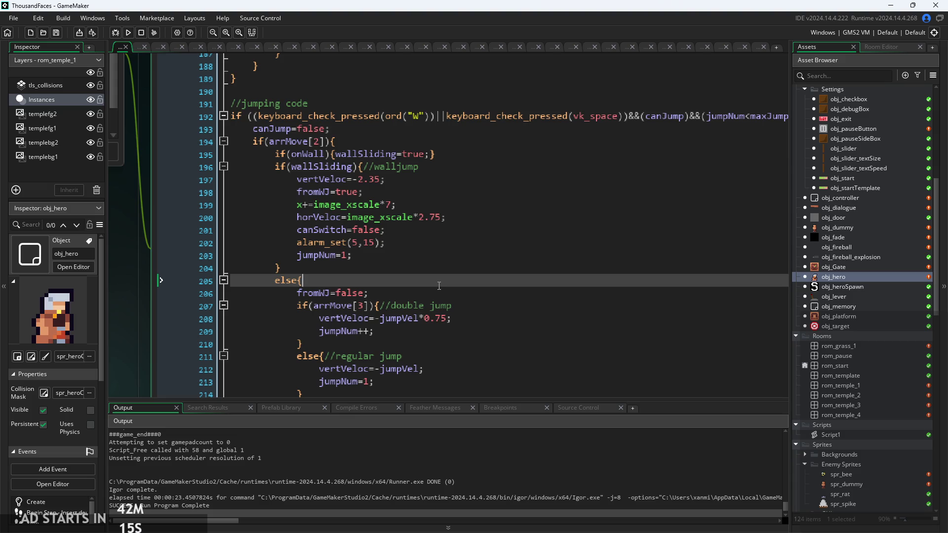
click(494, 256)
ctrl+scroll(298, 249, up, 1)
click(460, 153)
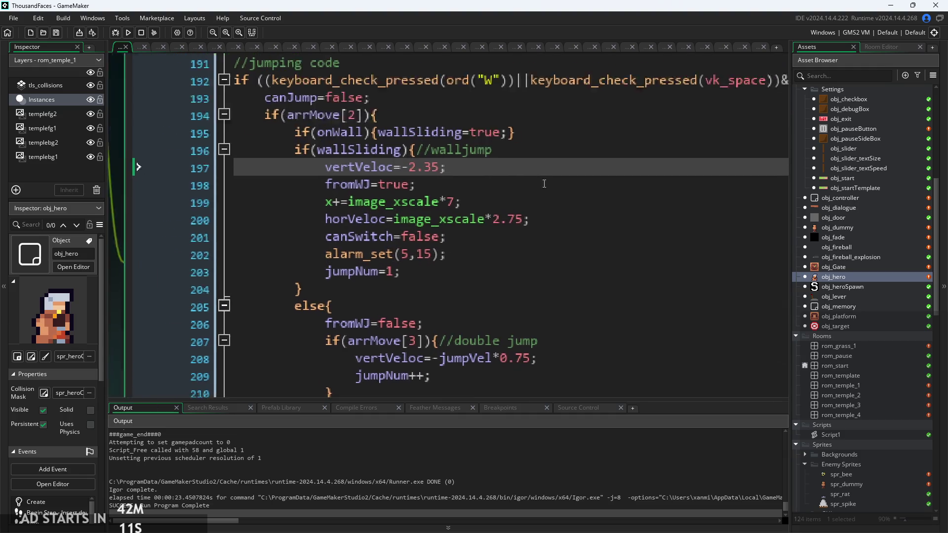
ctrl+scroll(460, 152, up, 2)
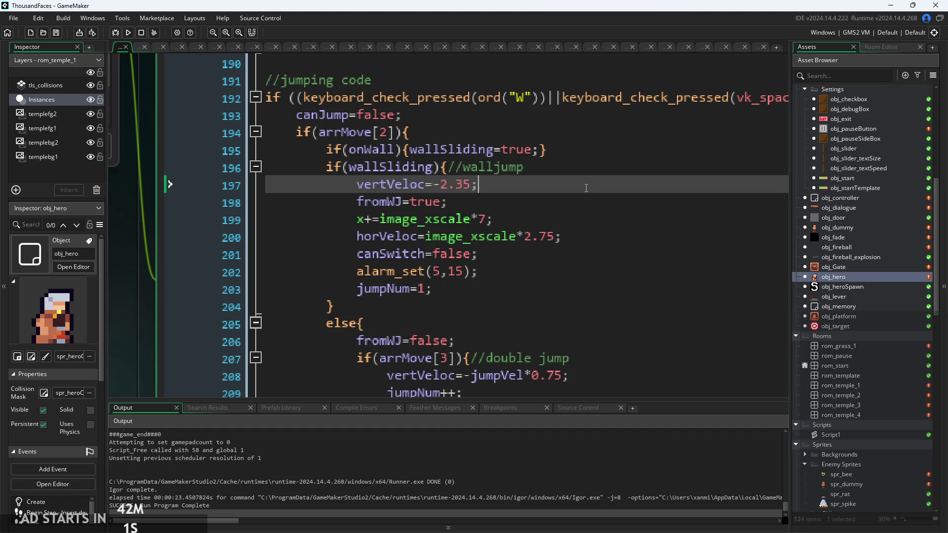
click(588, 168)
click(590, 151)
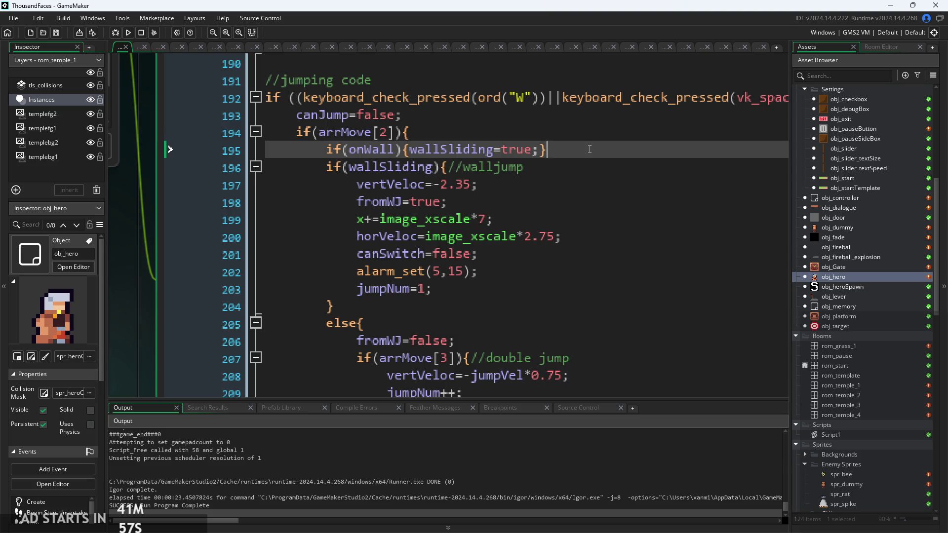
click(510, 167)
click(560, 148)
click(375, 153)
click(561, 152)
scroll(555, 152, up, 2)
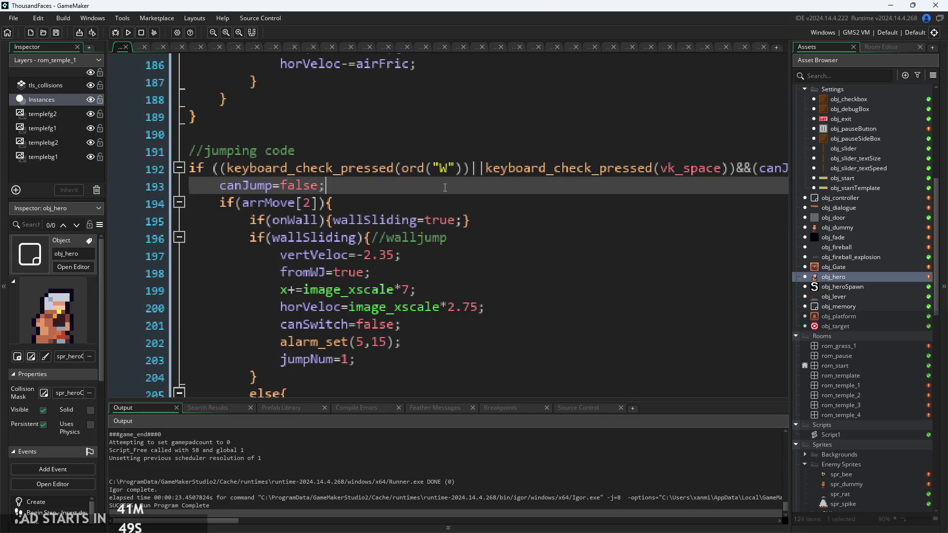
click(454, 197)
click(498, 239)
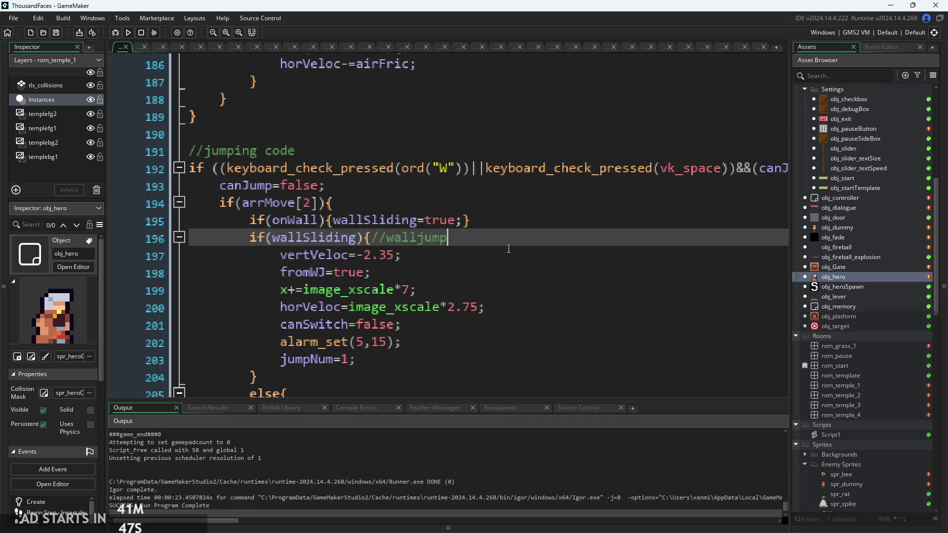
click(495, 273)
click(497, 253)
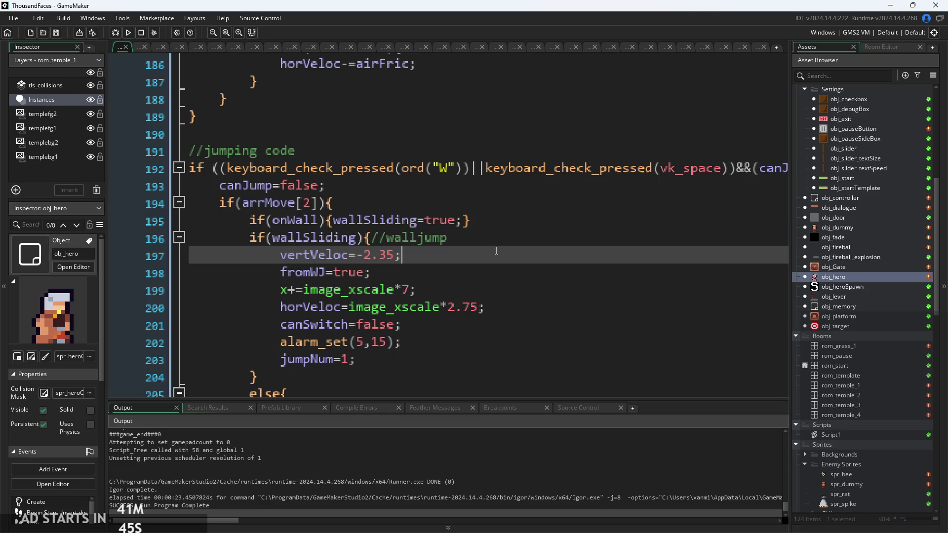
click(487, 238)
click(497, 223)
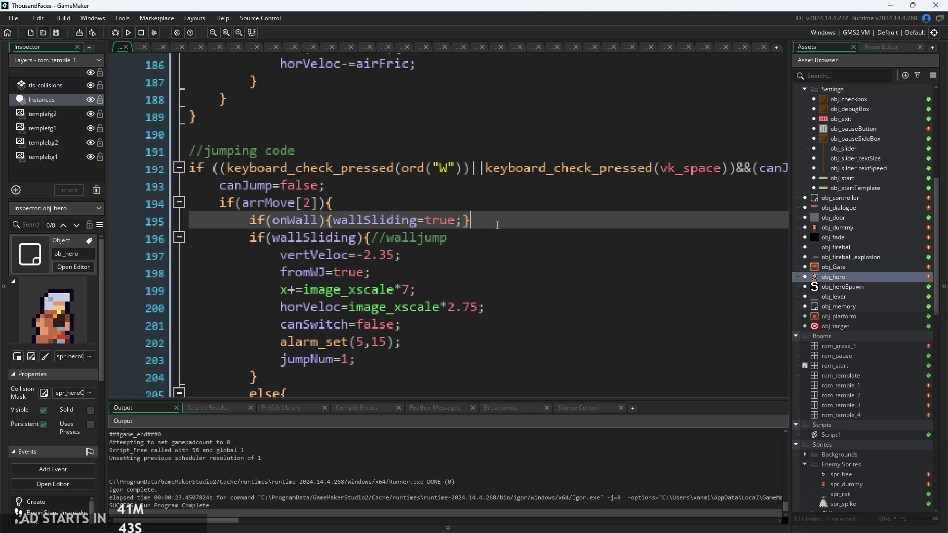
click(497, 203)
scroll(416, 232, down, 3)
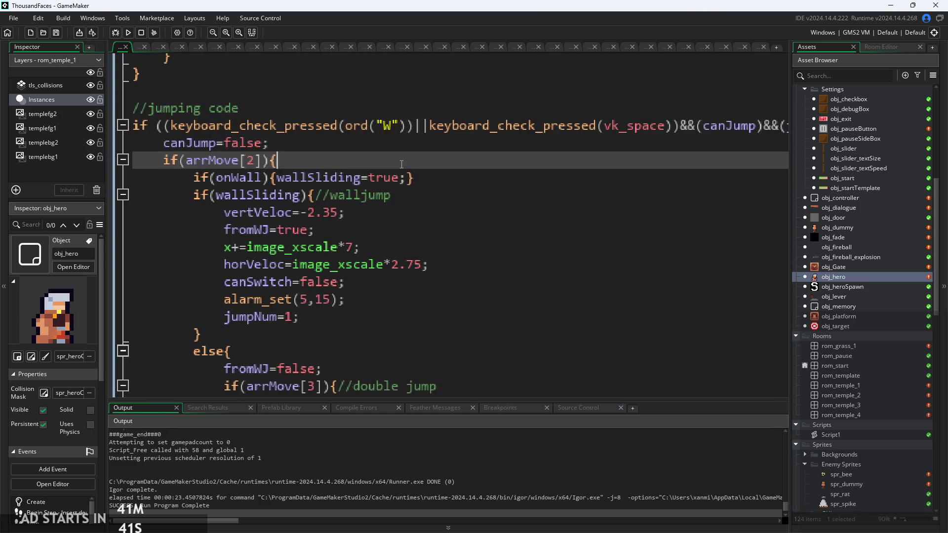
scroll(416, 232, down, 1)
scroll(394, 242, down, 3)
click(394, 239)
scroll(394, 242, down, 3)
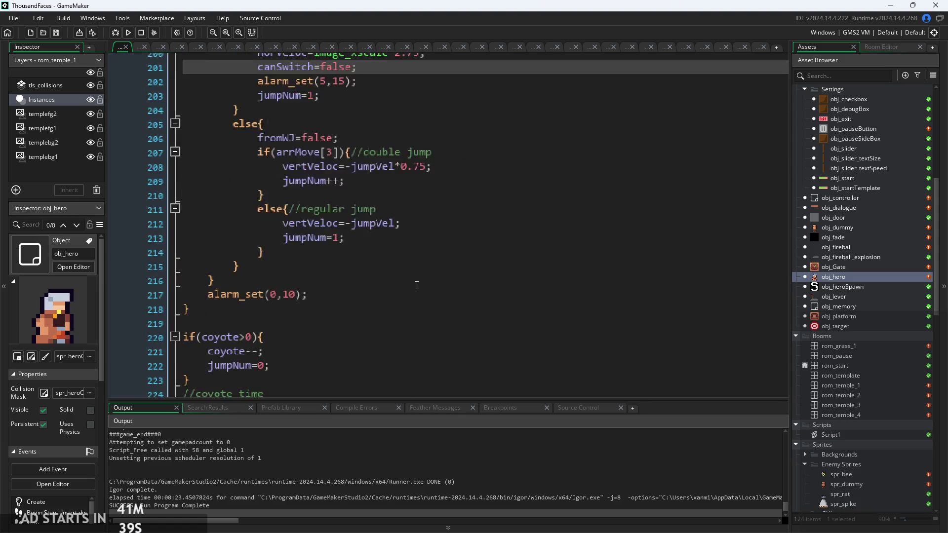
scroll(394, 245, up, 6)
key(Up)
key(Up)
key(Up)
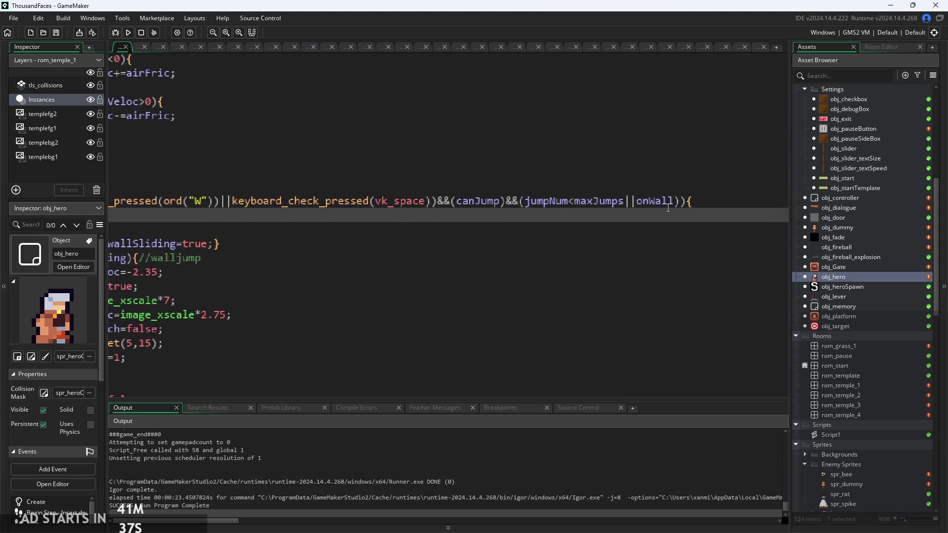
click(518, 201)
mouse_move(374, 203)
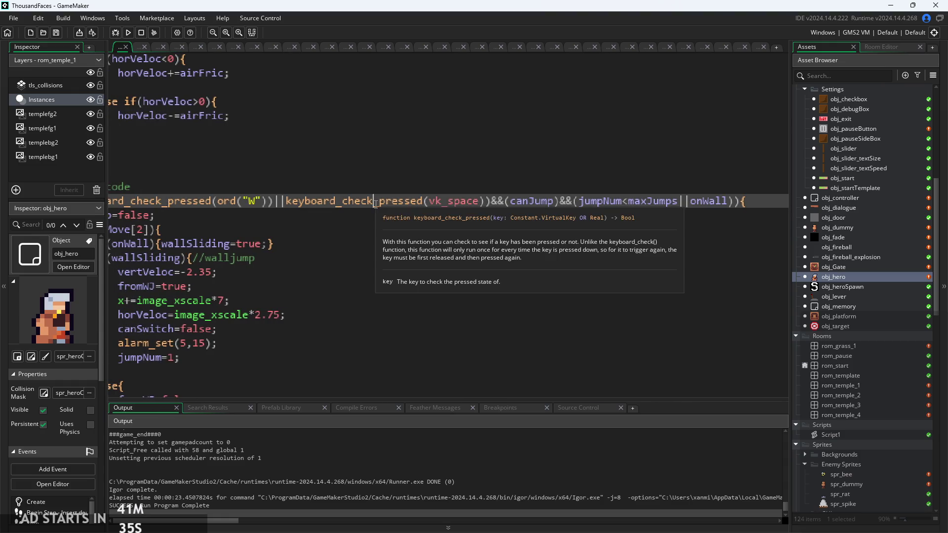
click(622, 215)
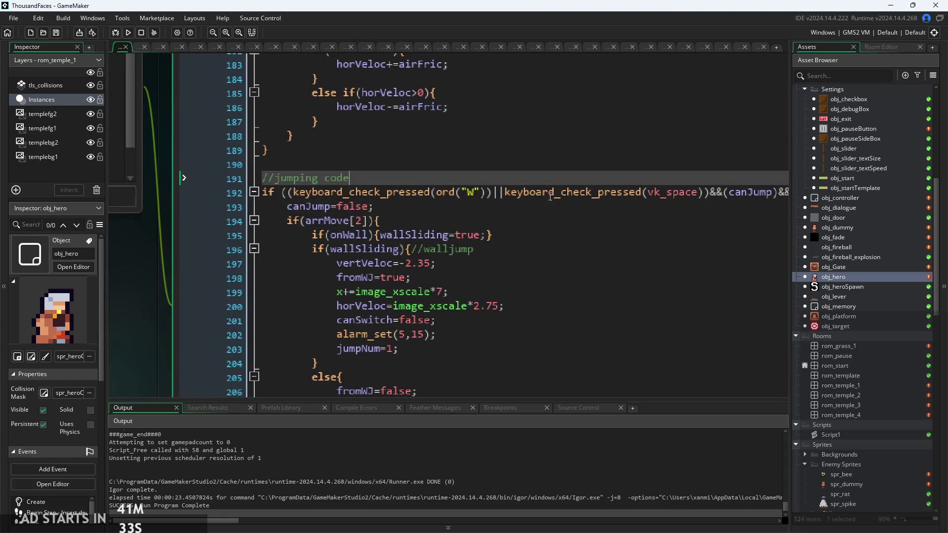
click(518, 192)
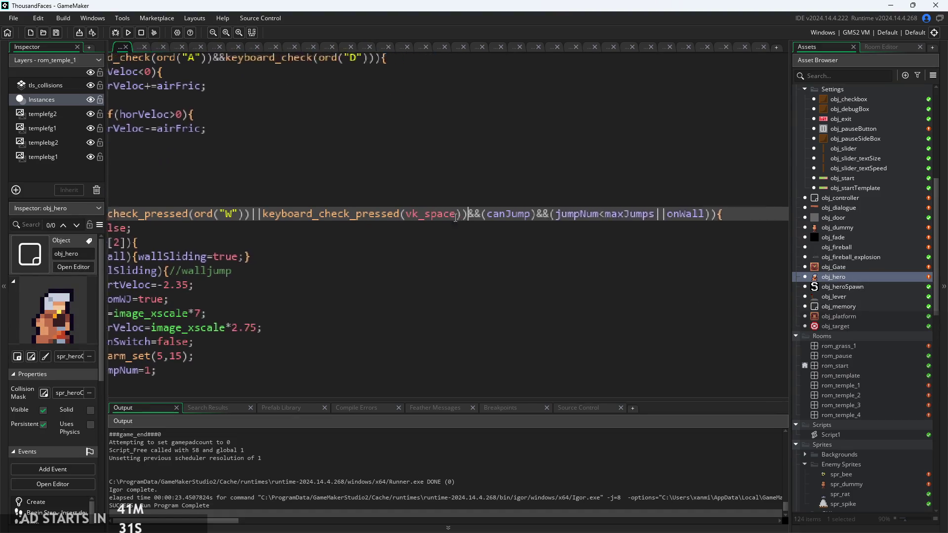
ctrl+scroll(517, 210, up, 5)
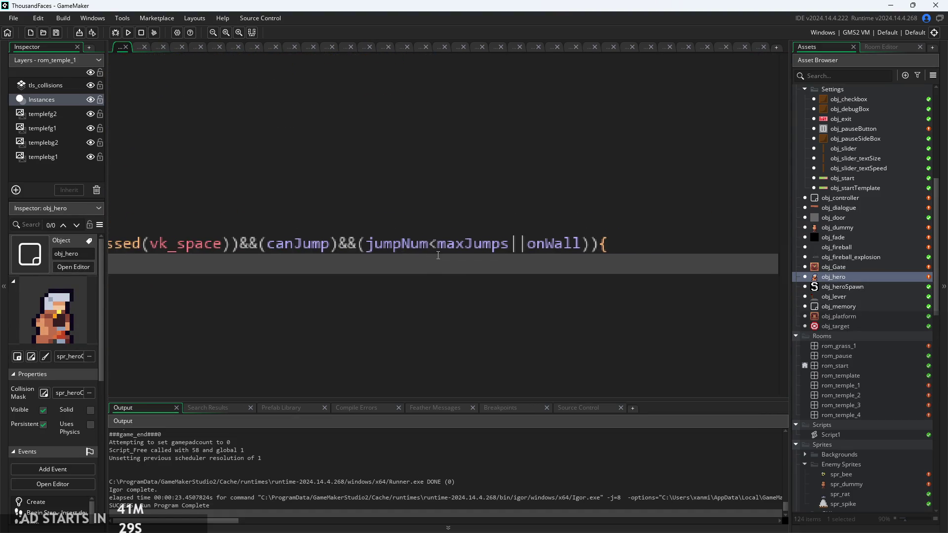
key(Down)
key(Down)
key(Down)
click(404, 144)
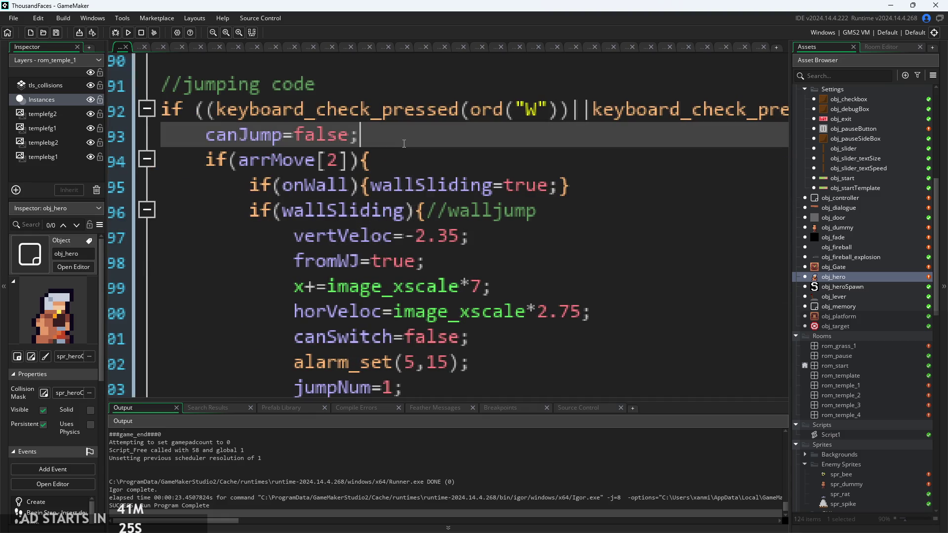
key(Down)
key(Down)
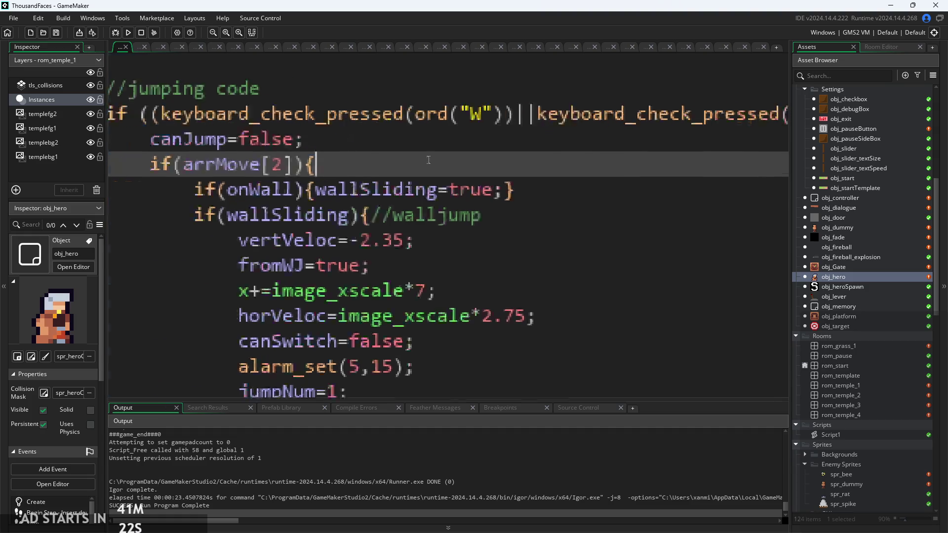
scroll(494, 173, right, 10)
key(Down)
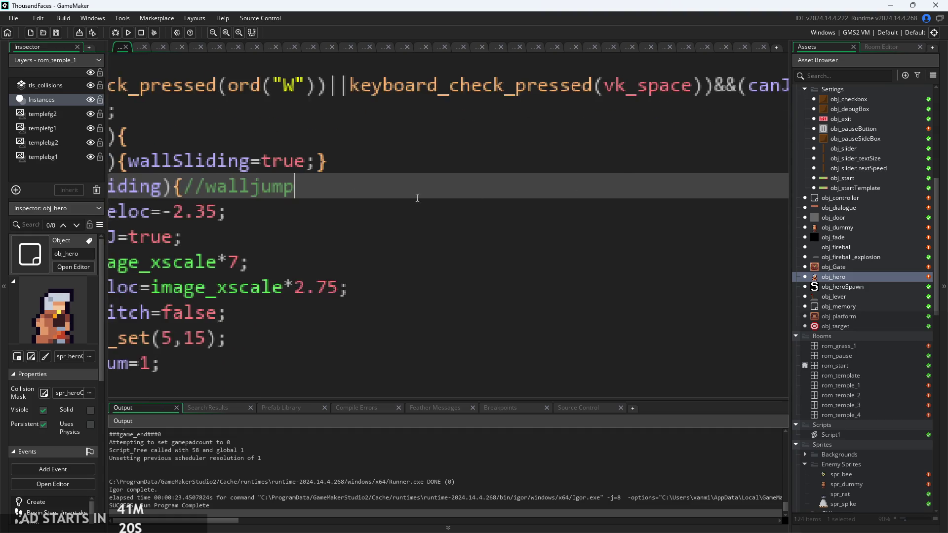
click(511, 140)
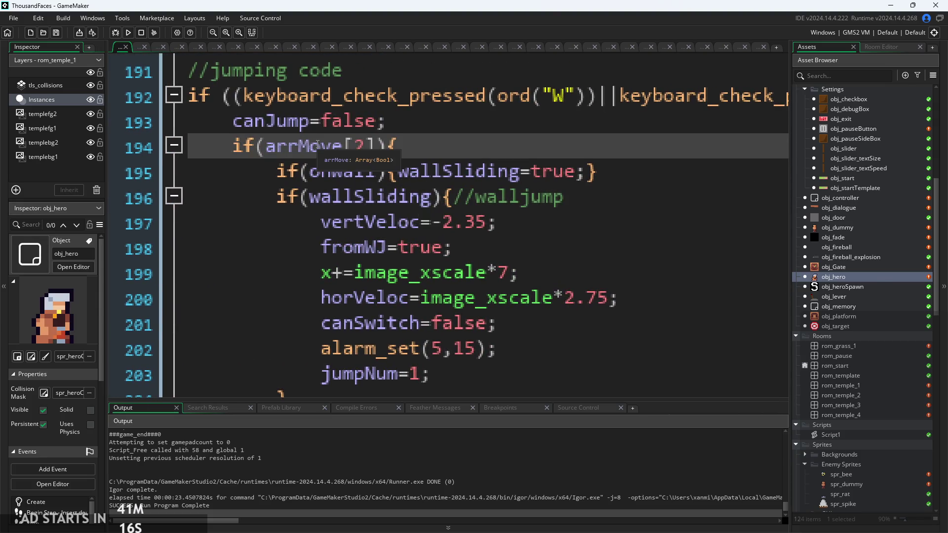
scroll(338, 160, down, 1)
scroll(326, 158, up, 1)
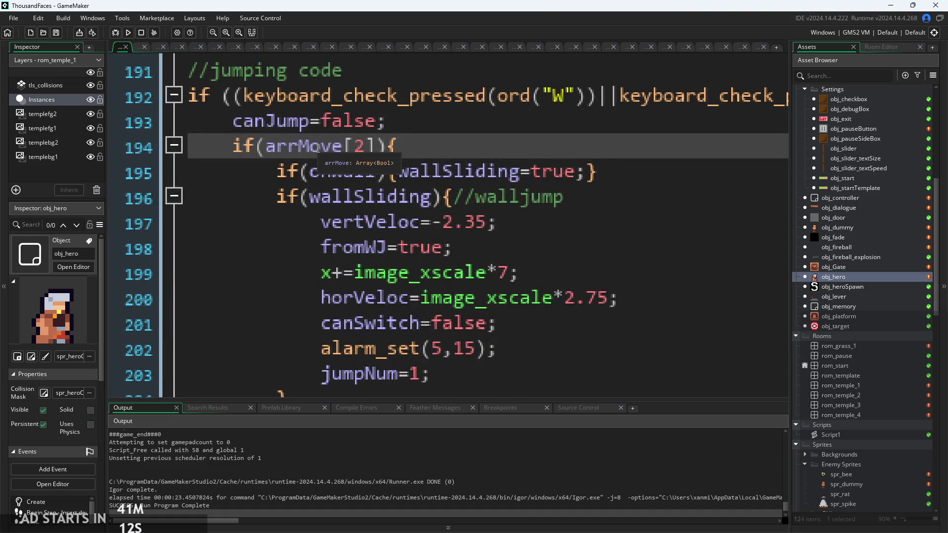
scroll(338, 129, down, 5)
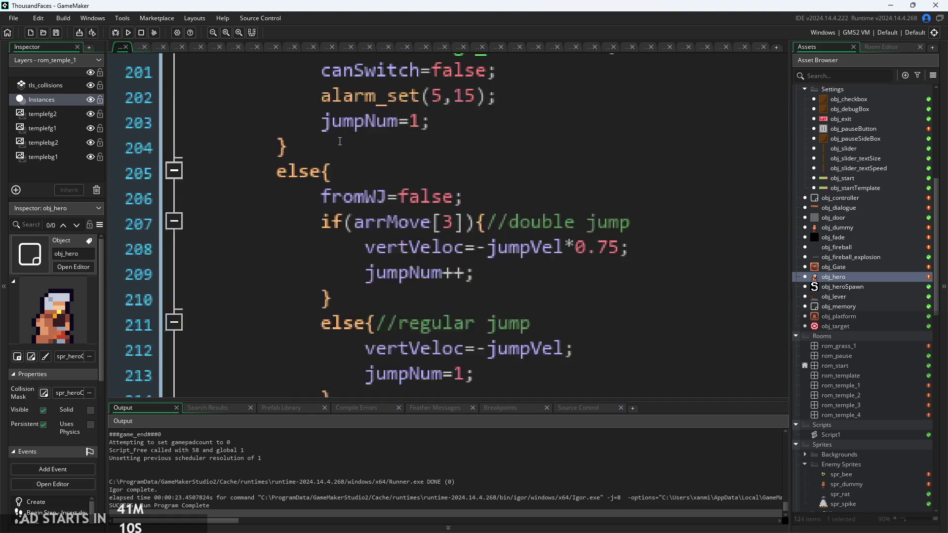
scroll(338, 149, up, 6)
scroll(338, 155, down, 1)
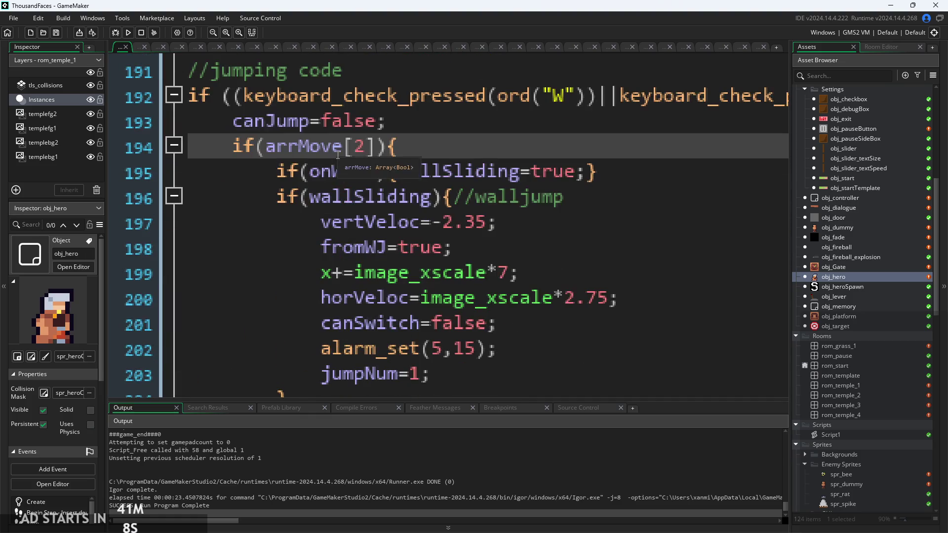
click(343, 172)
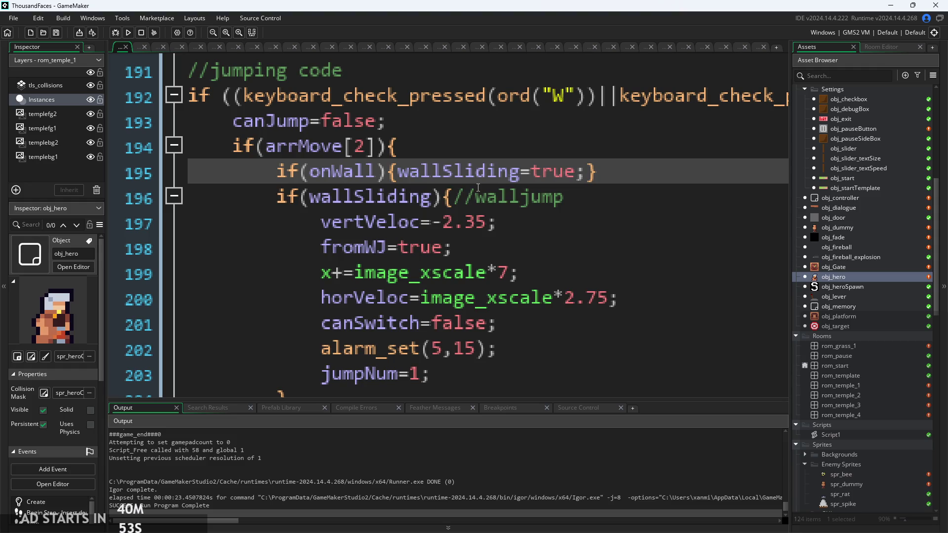
Delete the if(onWall){wallSliding=true;} line, change the walljump condition to onWall, and rebuild
drag(667, 163, 277, 171)
key(BackSpace)
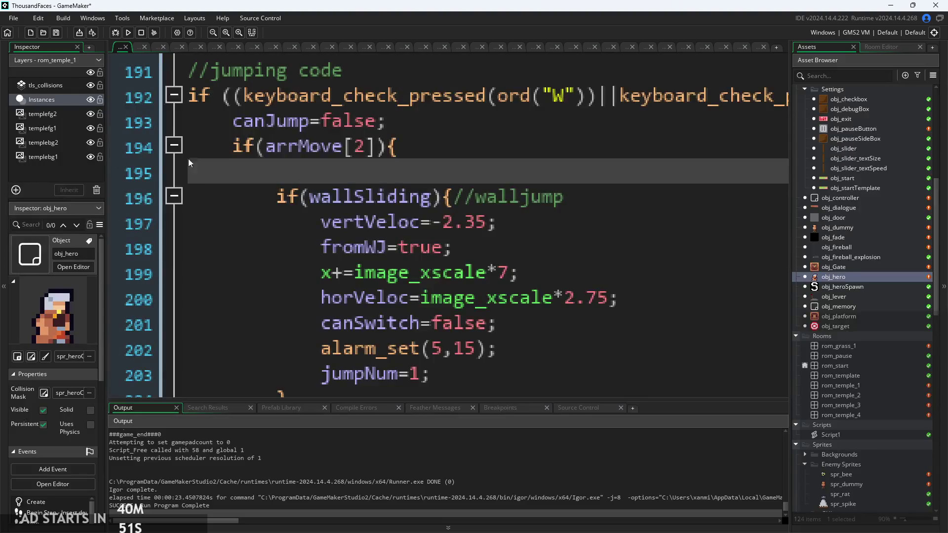
key(BackSpace)
click(444, 175)
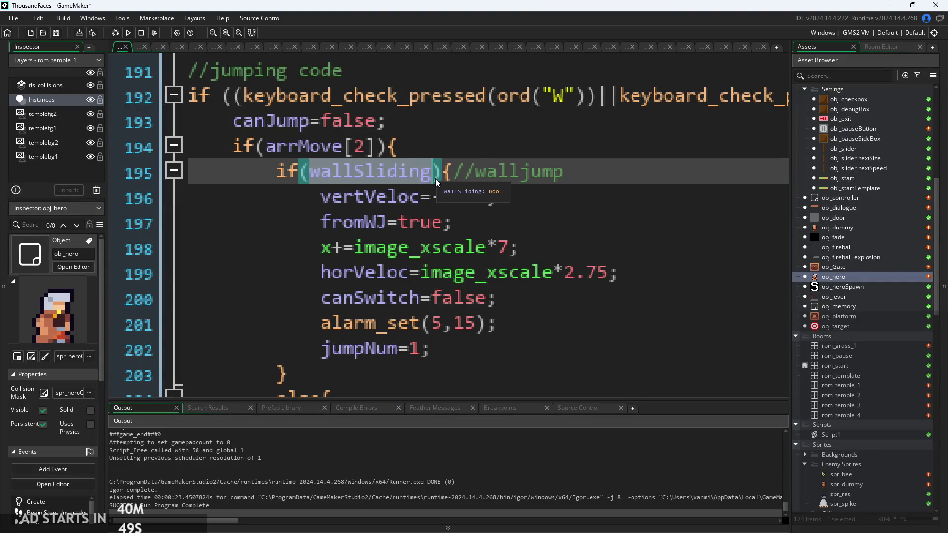
text(onWall)
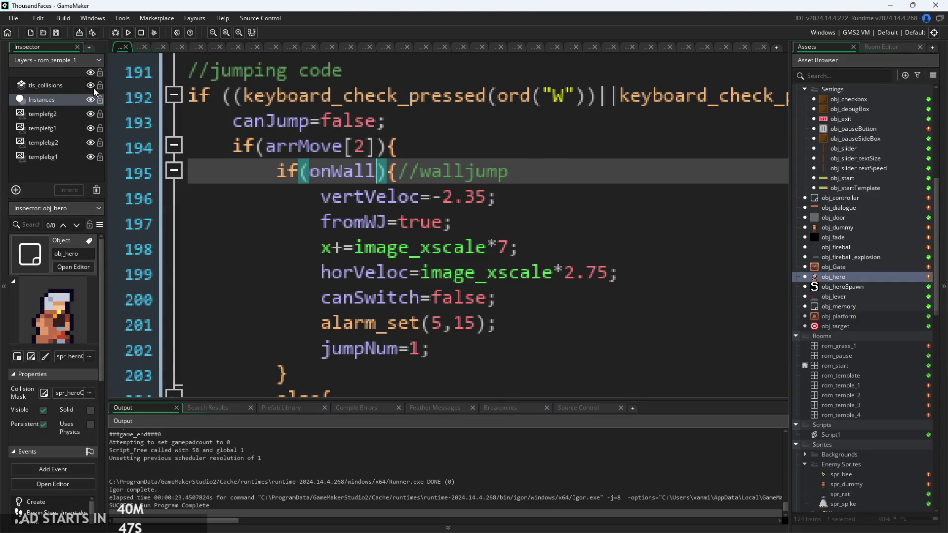
click(127, 36)
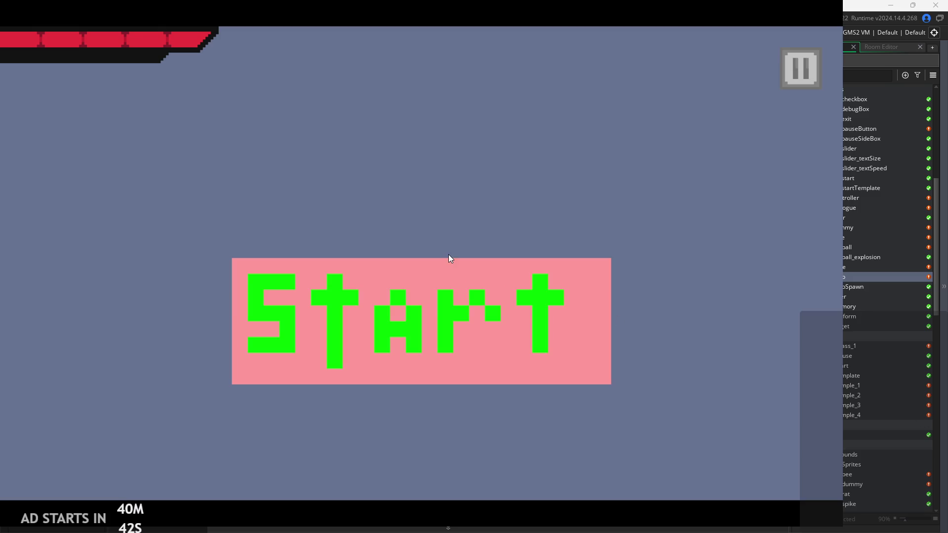
Start the game, try a wall jump on the left wall, and close it back to the walljump line
click(401, 331)
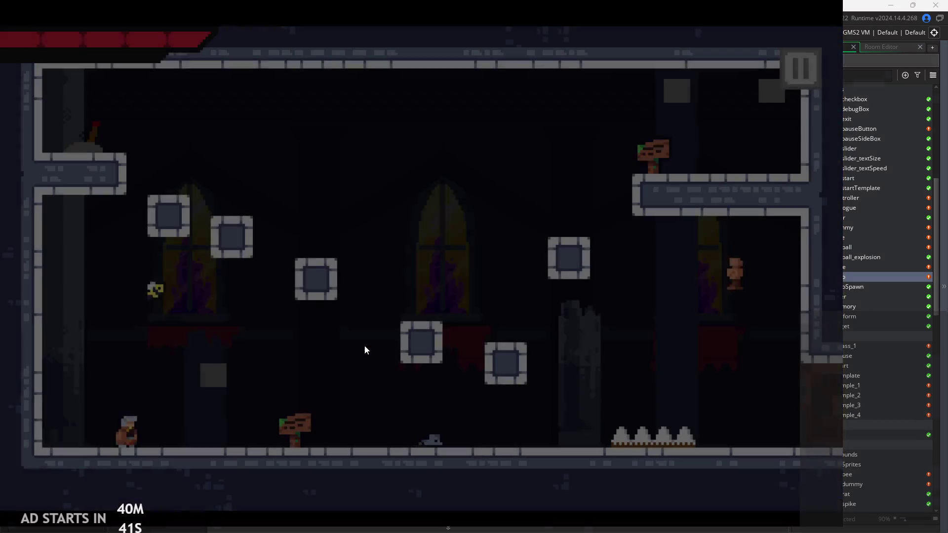
key(space)
key(space)
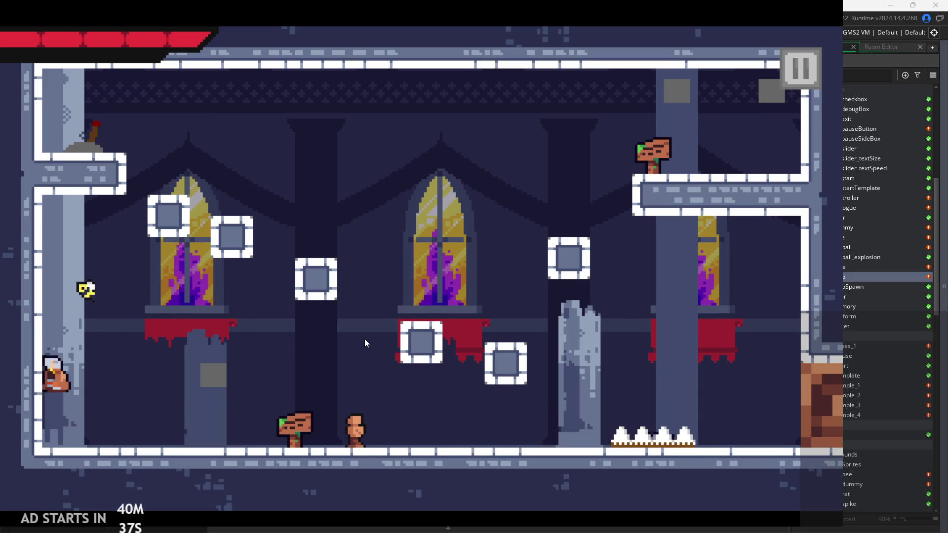
click(796, 64)
click(443, 171)
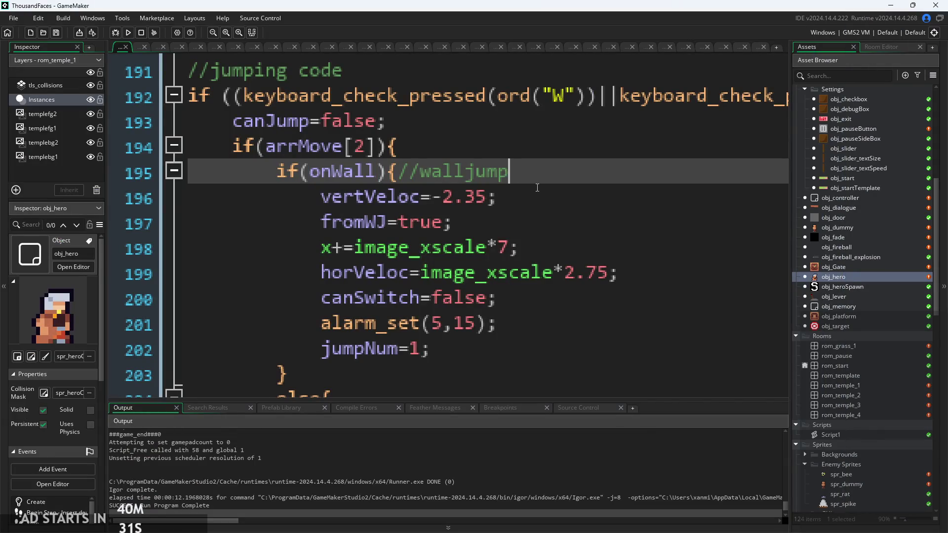
Copy the arrMove image_xscale if/else from End Step and paste it into the Step walljump branch
key(Return)
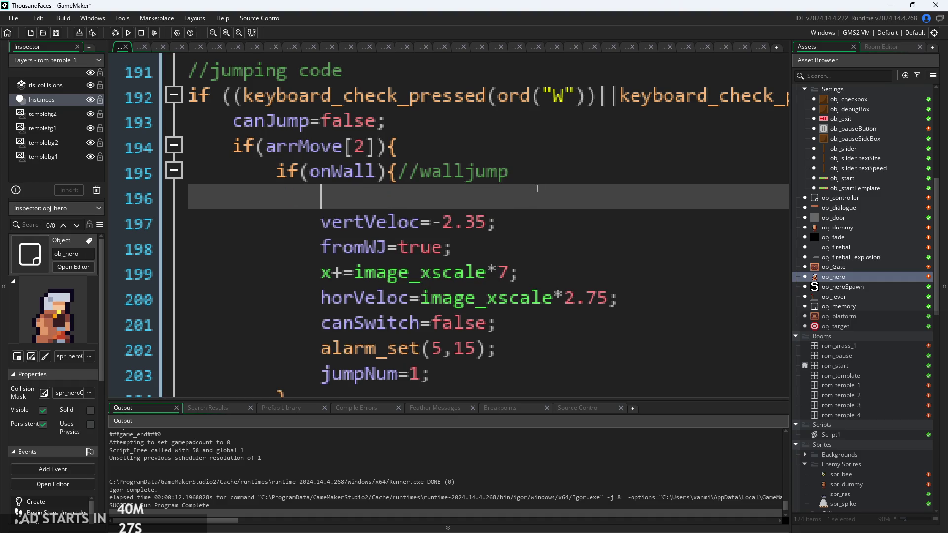
scroll(537, 189, down, 5)
scroll(421, 157, up, 2)
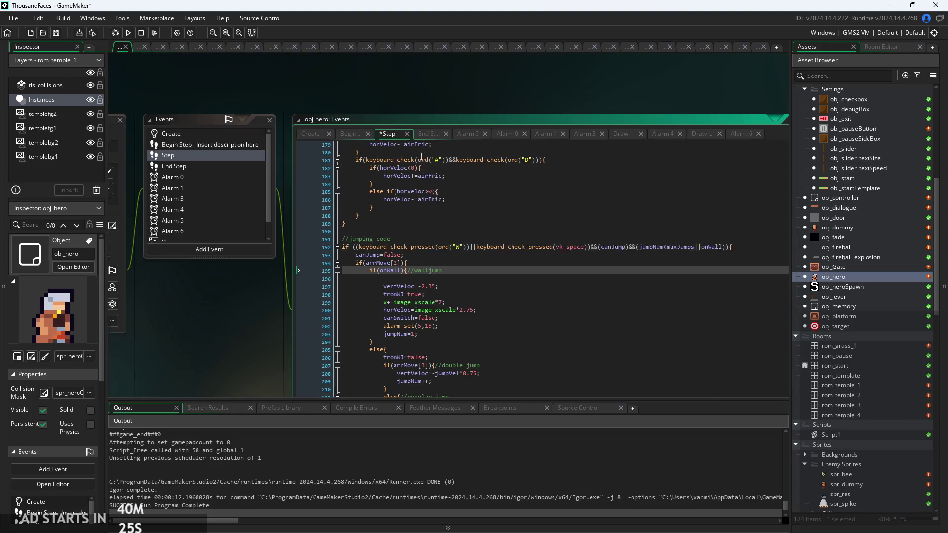
click(427, 135)
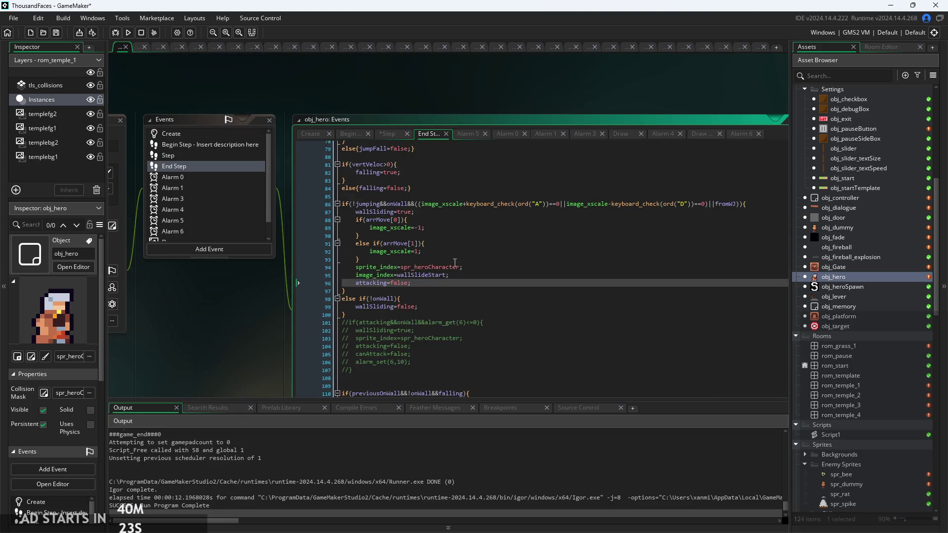
scroll(452, 233, up, 2)
mouse_move(326, 276)
mouse_down()
mouse_move(307, 202)
mouse_move(300, 212)
mouse_up()
key(ctrl+c)
click(351, 73)
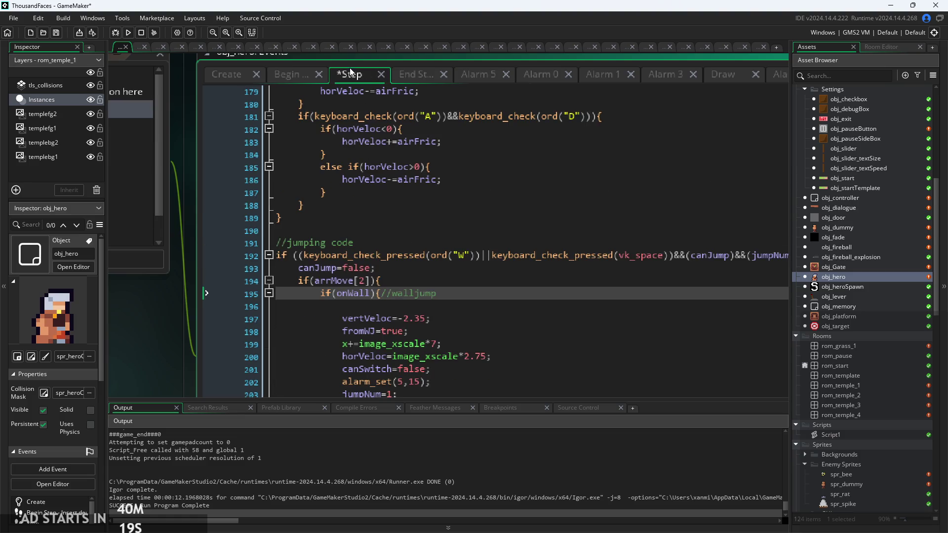
click(438, 310)
key(ctrl+v)
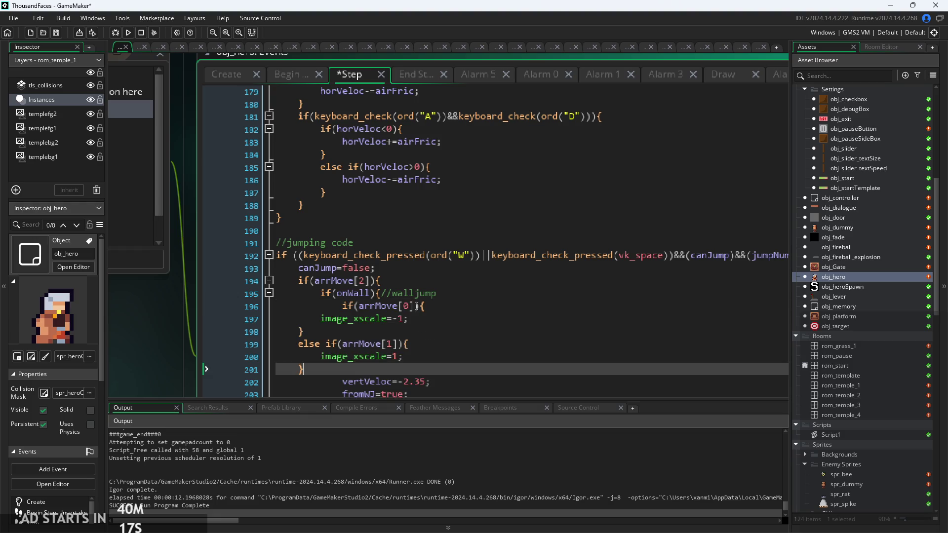
Indent the pasted image_xscale lines, else if line and closing braces inside the walljump branch
key(Tab)
key(Up)
key(Tab)
click(294, 343)
key(Up)
key(Tab)
key(Up)
key(Tab)
key(Down)
key(Down)
key(Tab)
key(Up)
key(Tab)
Indent the final closing brace, review the facing-direction code, and rebuild the game
click(332, 352)
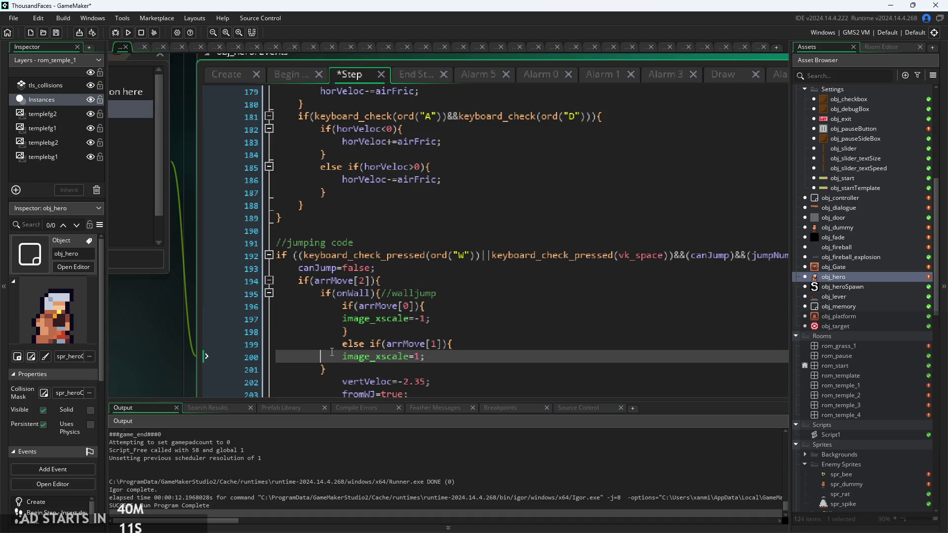
click(316, 370)
key(Tab)
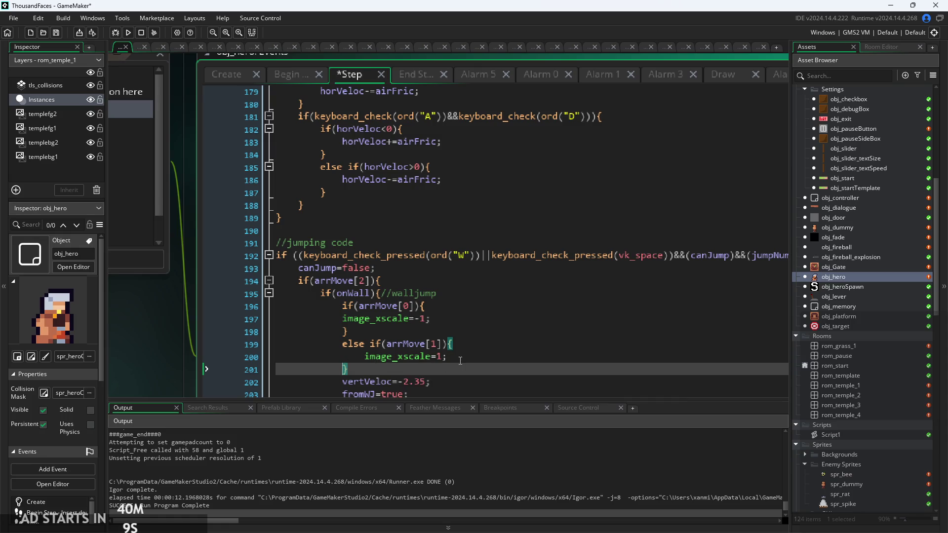
scroll(460, 361, up, 3)
click(307, 306)
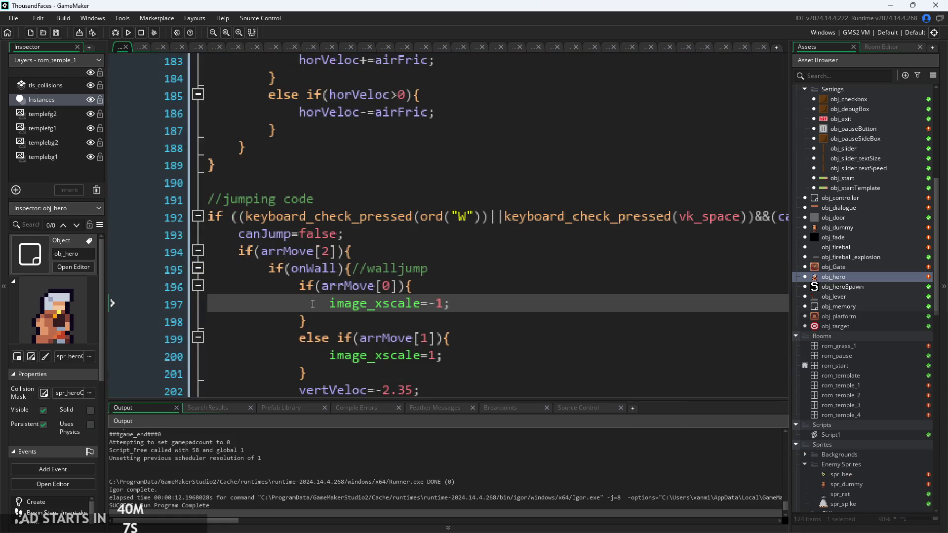
click(128, 33)
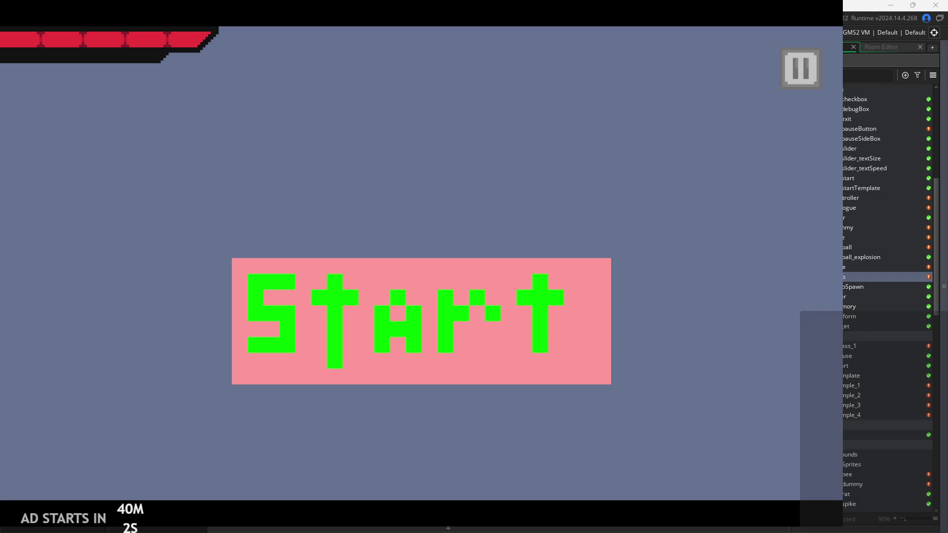
Start the game and wall-jump the hero off the left wall in the first room
click(557, 364)
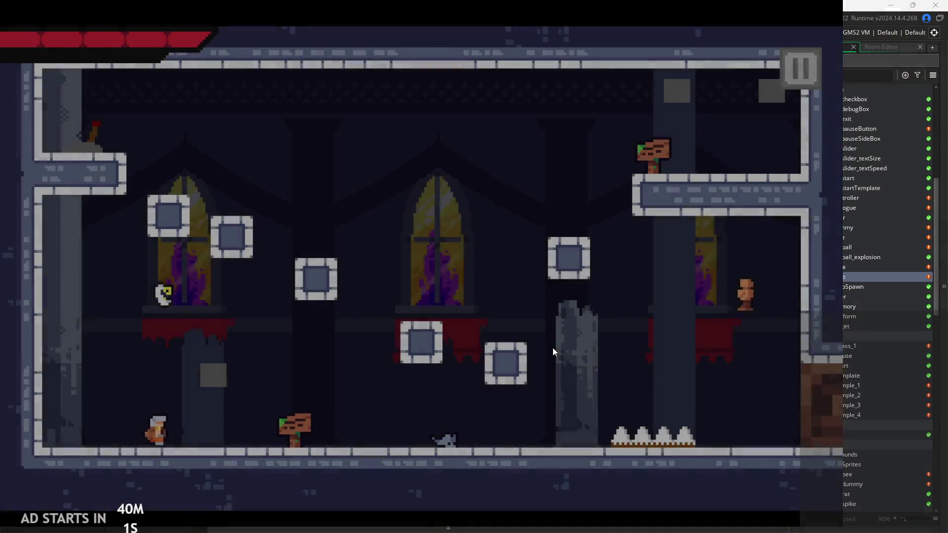
key(Left)
key(space)
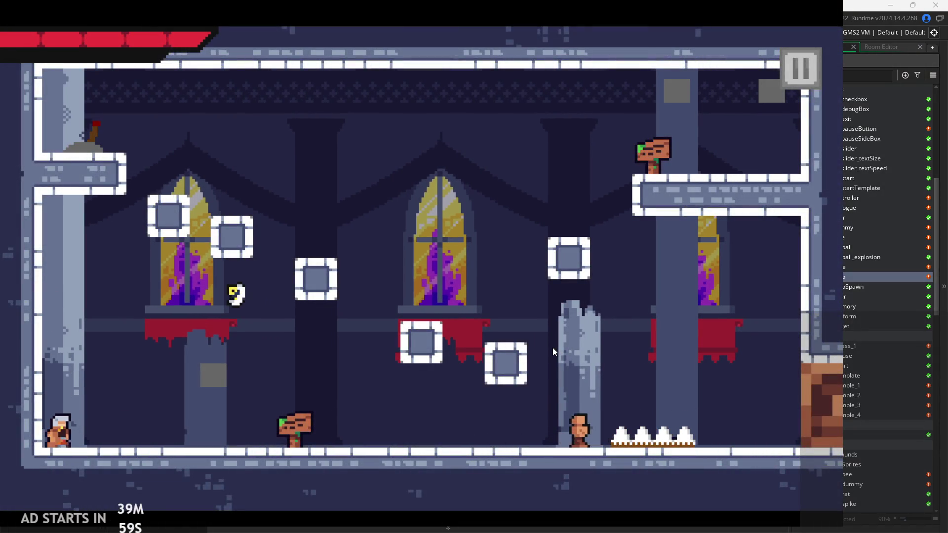
key(space)
key(Right)
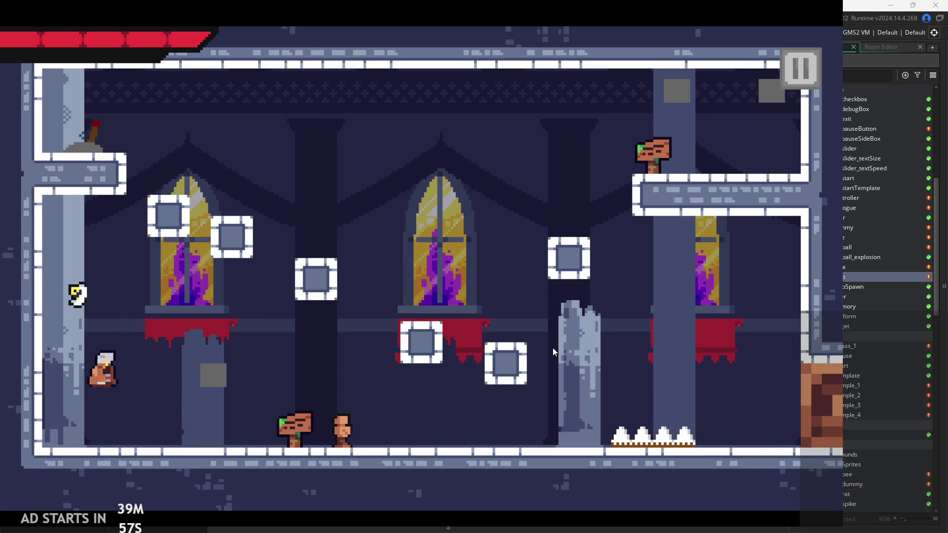
key(Left)
key(space)
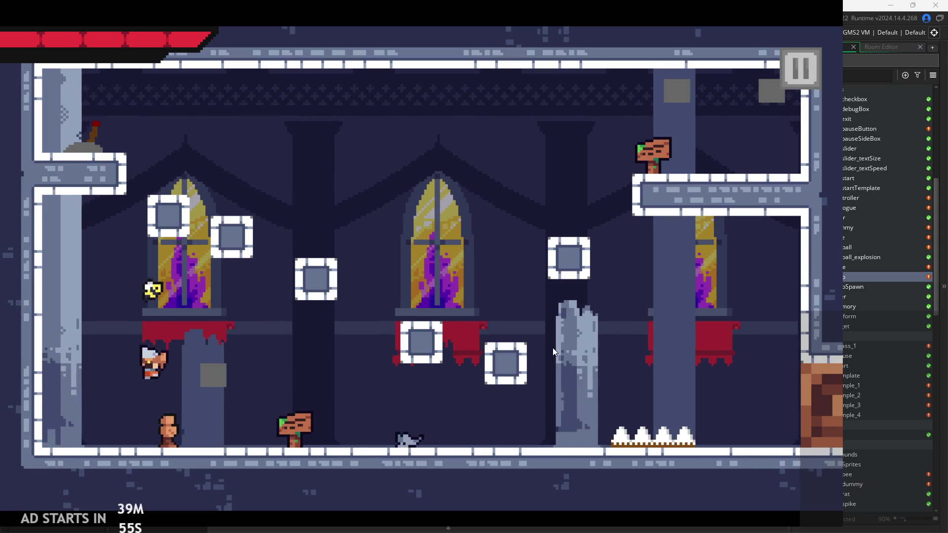
key(Left)
Run into the next room and wall-jump between the left wall and the crates
key(Right)
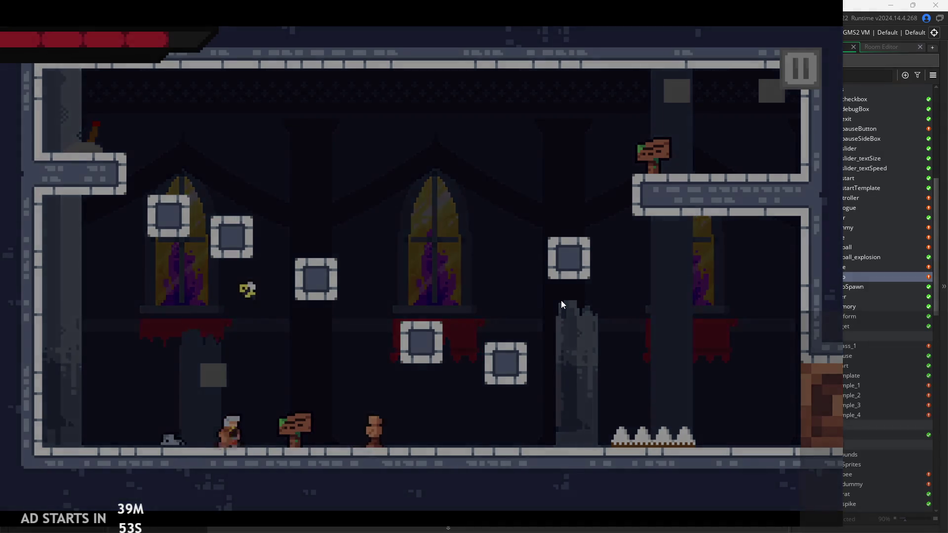
key(Right)
key(space)
key(Left)
key(Left)
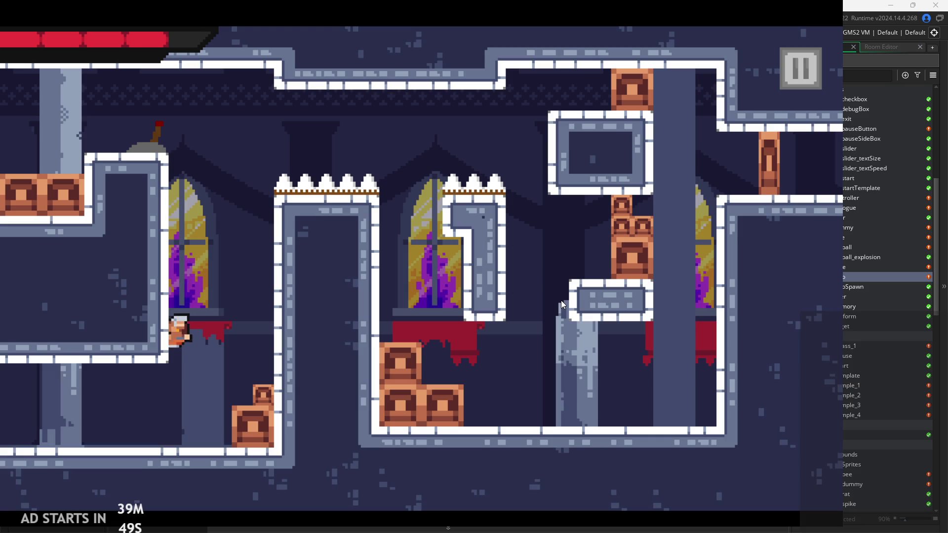
key(space)
key(Right)
key(space)
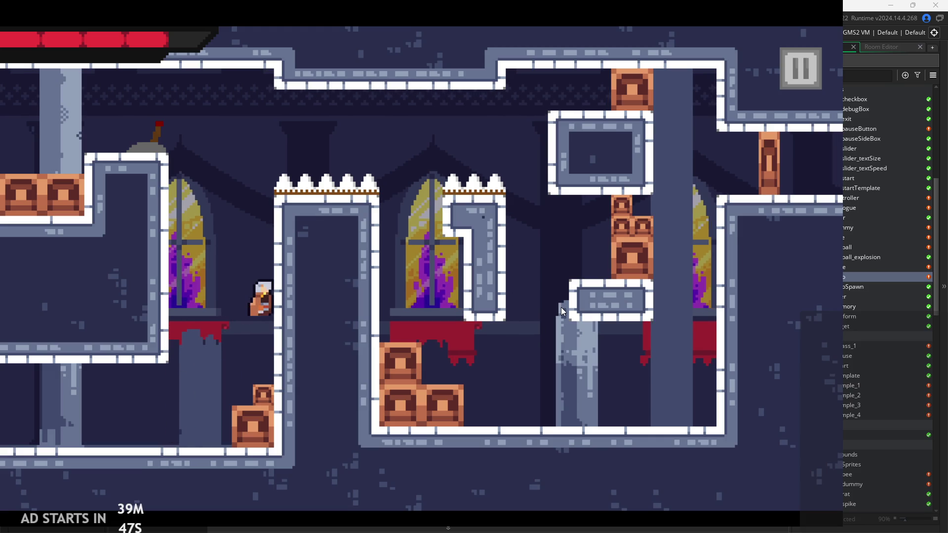
key(space)
key(Left)
key(space)
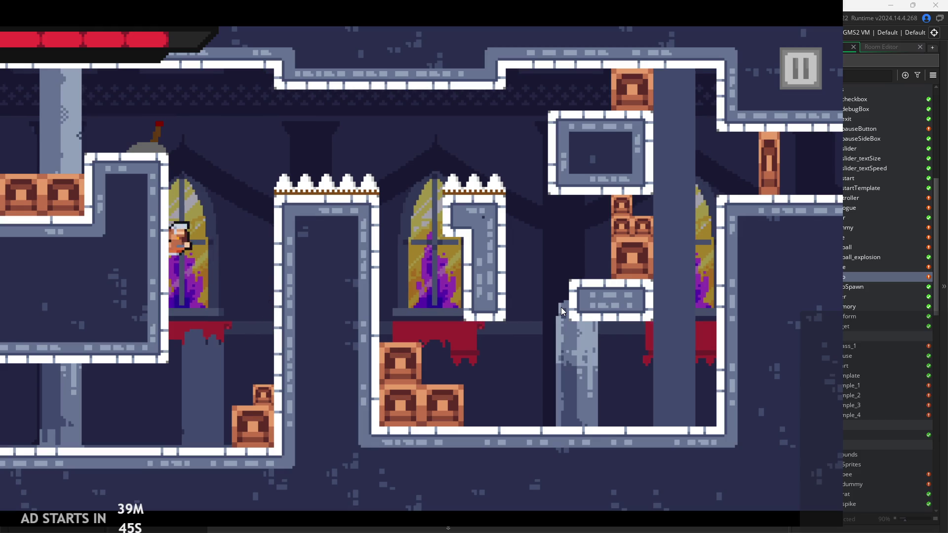
Pause and resume, then wall-jump up onto the upper left ledge
click(798, 68)
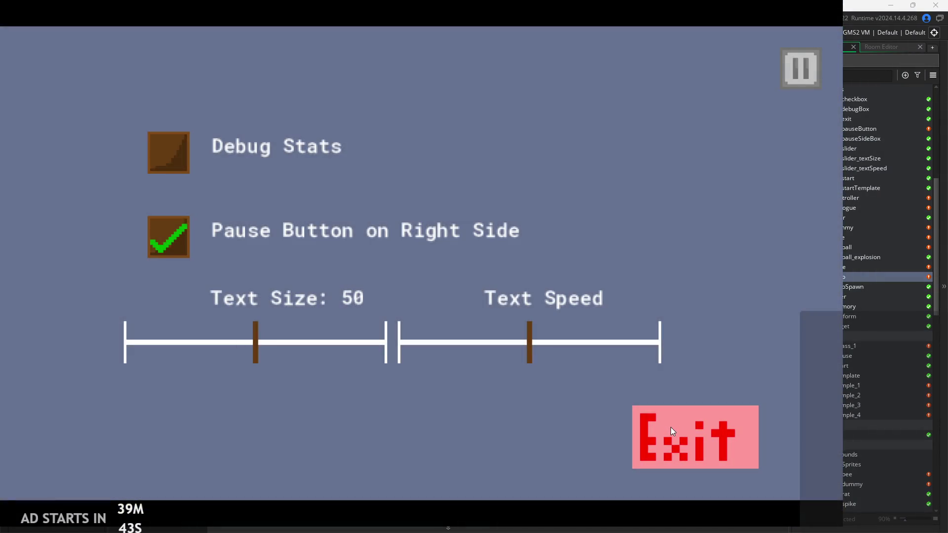
click(793, 72)
key(Right)
key(space)
key(space)
key(Right)
key(Left)
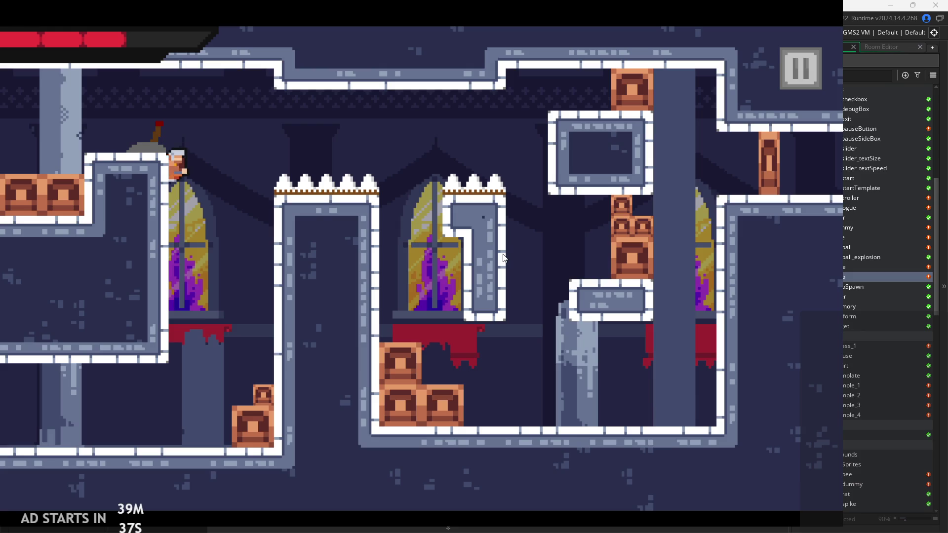
key(space)
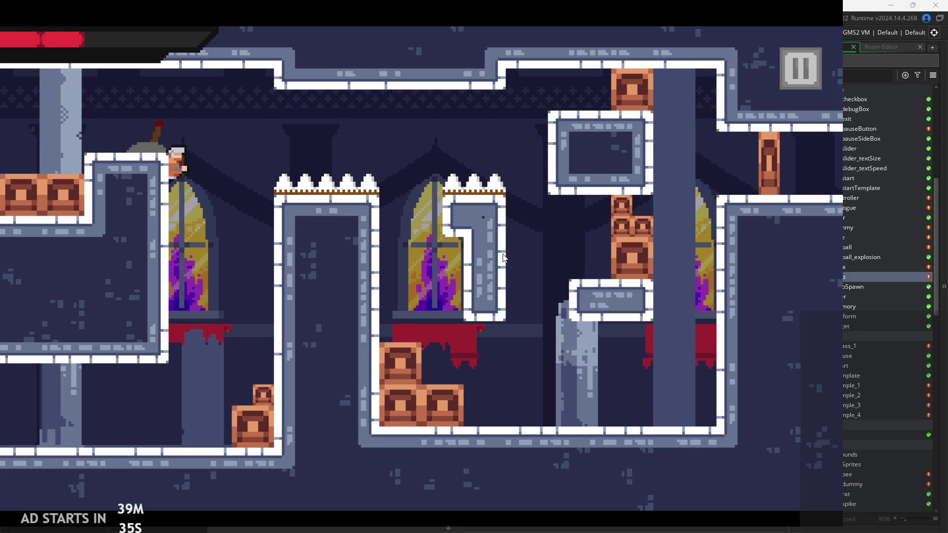
key(space)
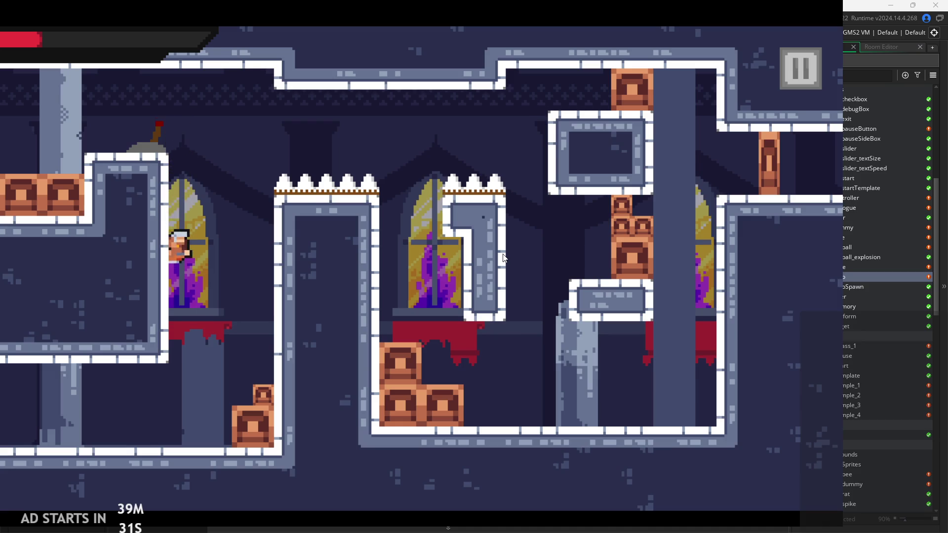
Turn on Debug Stats, wall-jump between the two walls again, then exit to the editor
click(800, 71)
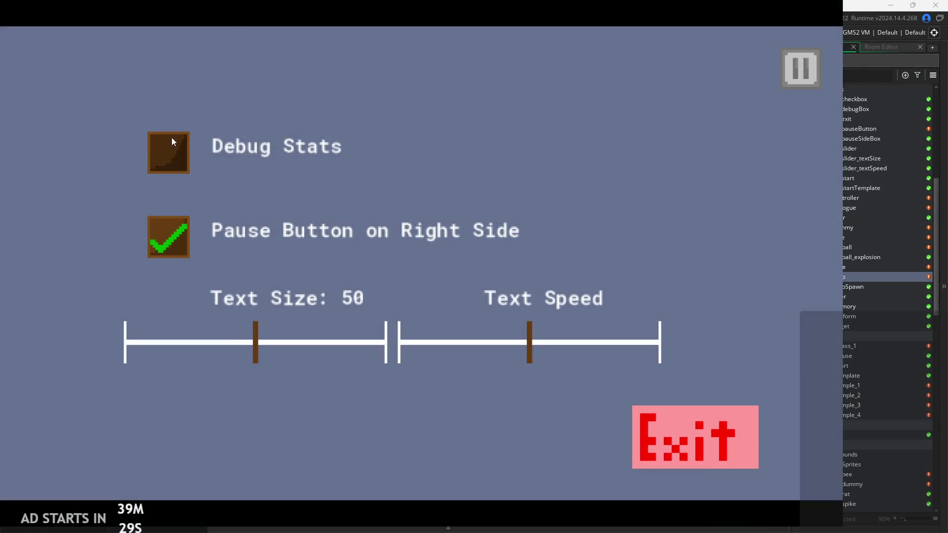
click(170, 140)
click(795, 64)
key(space)
key(space)
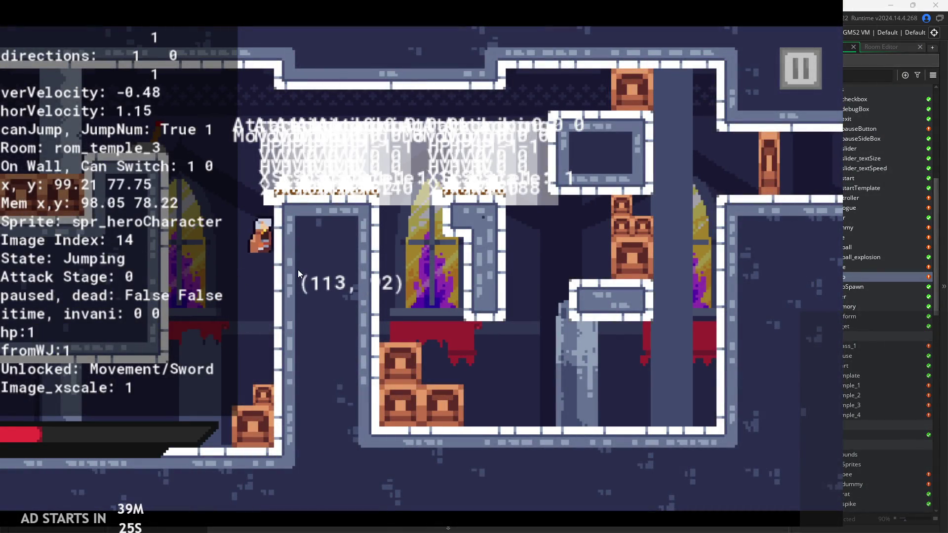
key(space)
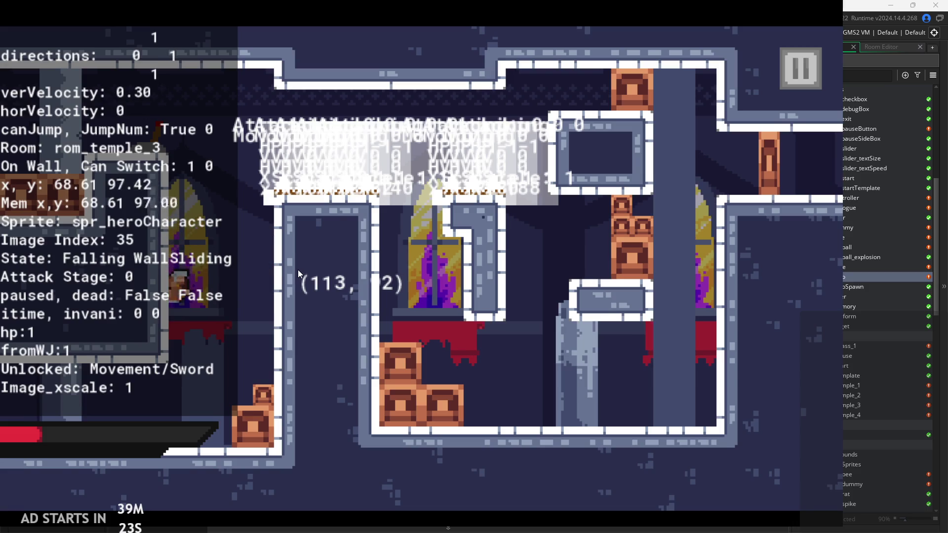
key(space)
key(space)
key(space)
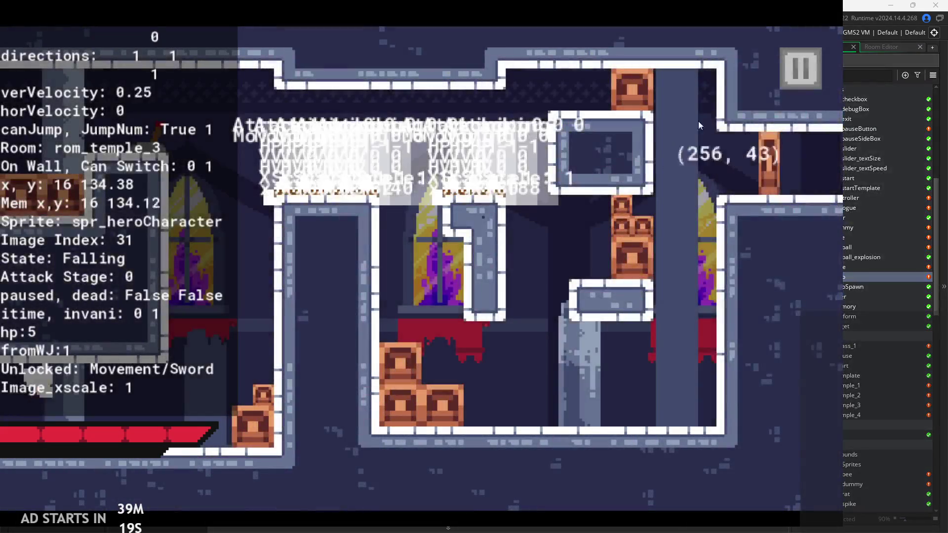
click(795, 71)
click(644, 453)
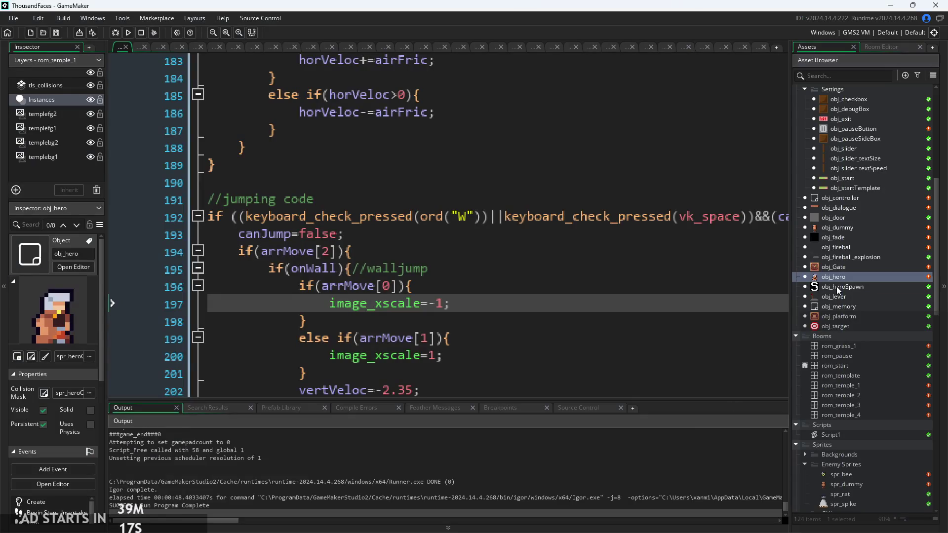
Add xalt : 4 and yalt:4 to obj_enemySpike's hitbox creation struct and run the game
scroll(855, 393, up, 5)
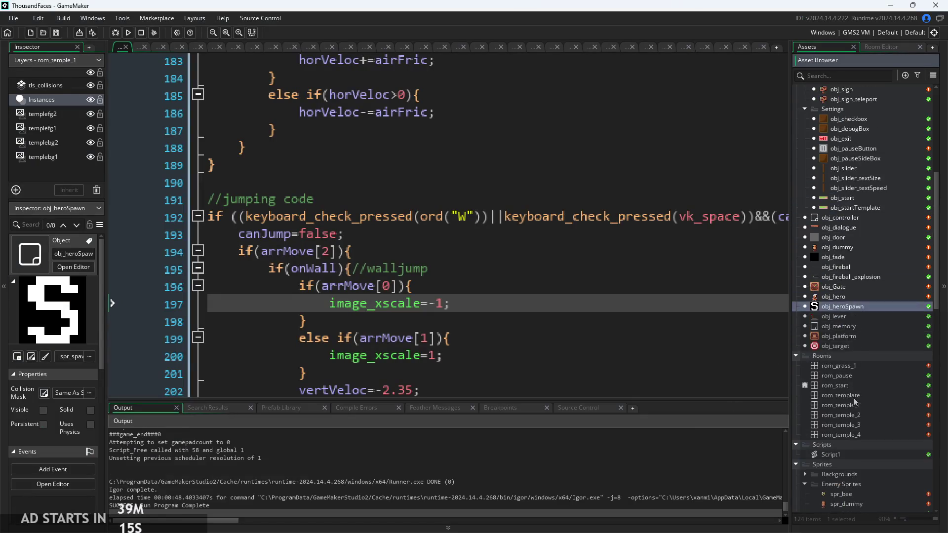
scroll(854, 217, up, 5)
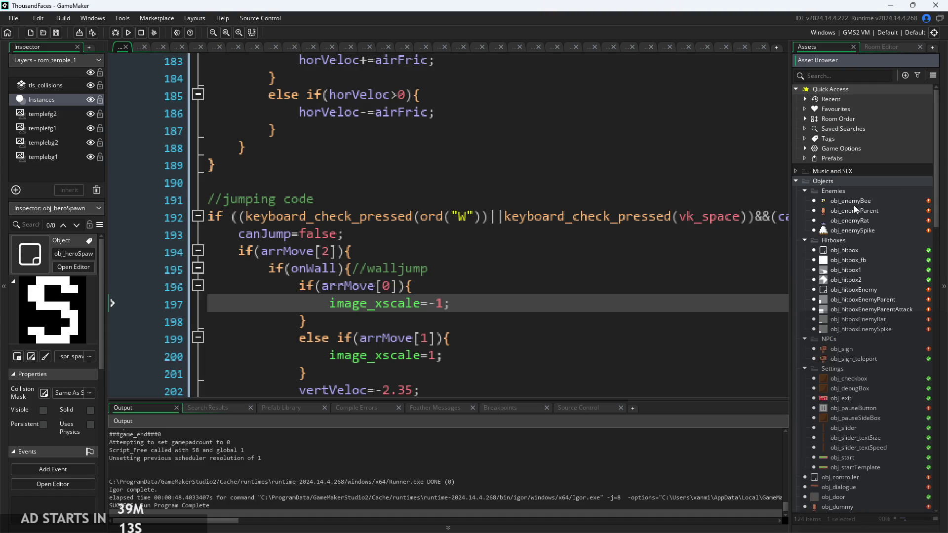
scroll(869, 321, down, 2)
scroll(869, 313, up, 2)
scroll(870, 375, down, 2)
scroll(864, 435, up, 2)
double_click(844, 235)
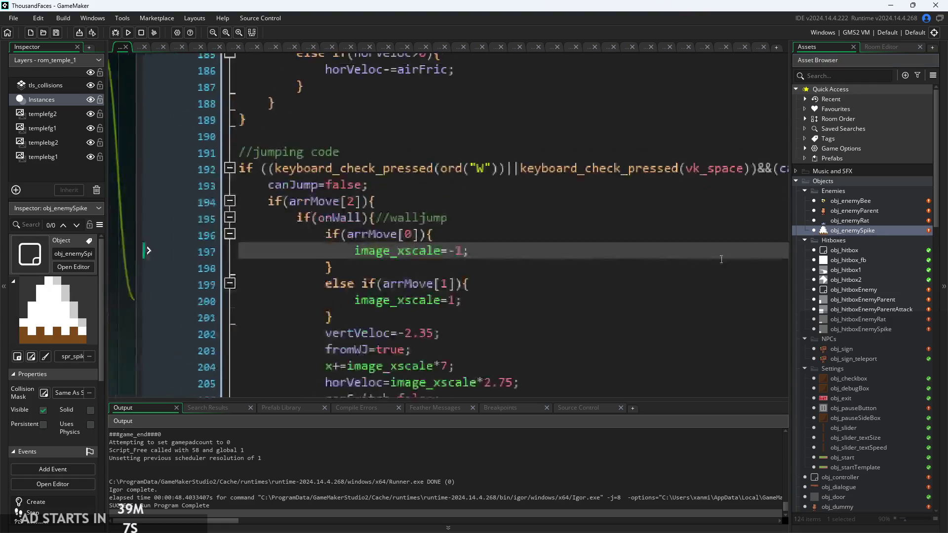
scroll(595, 267, up, 2)
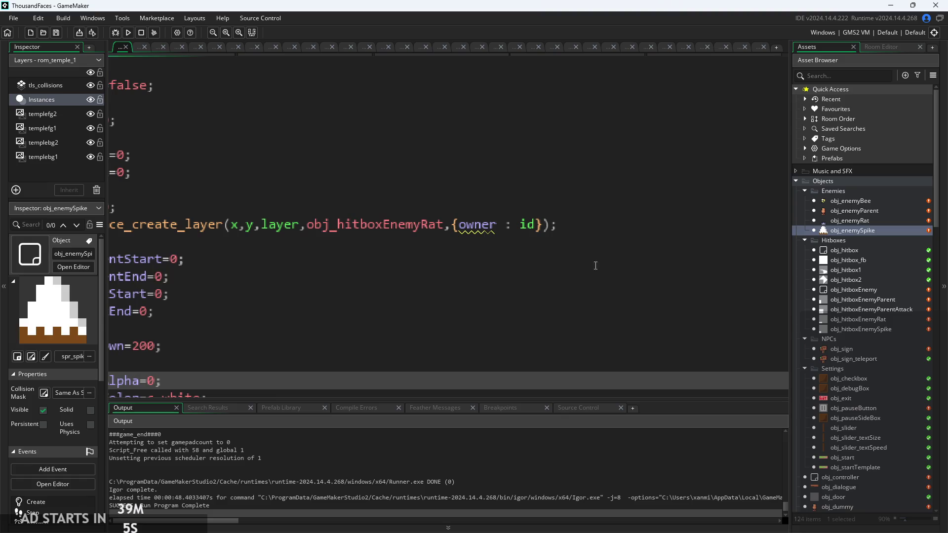
click(538, 225)
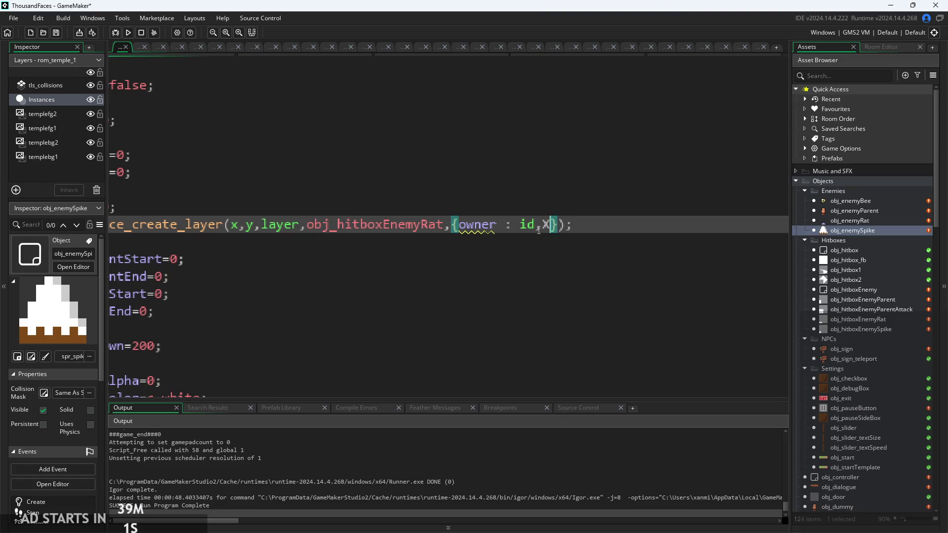
key(BackSpace)
key(BackSpace)
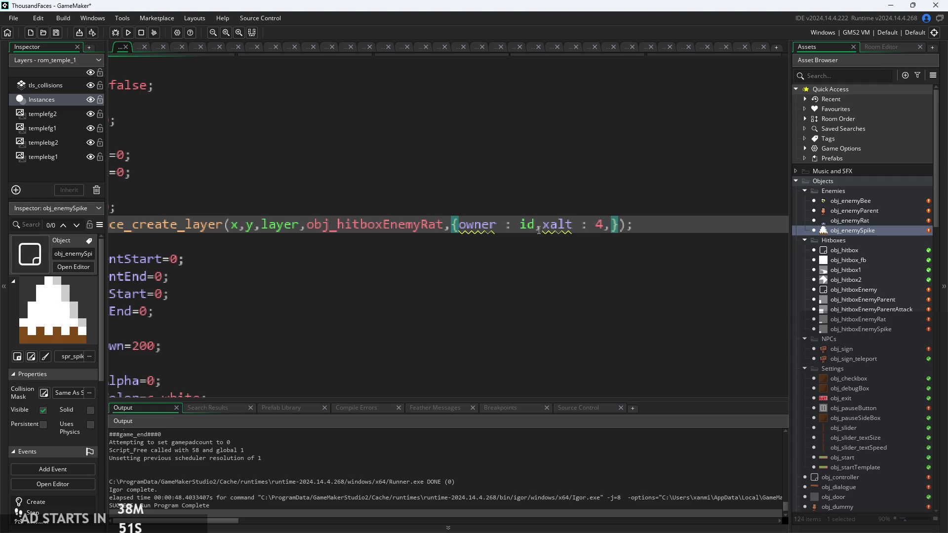
text(yalt:4)
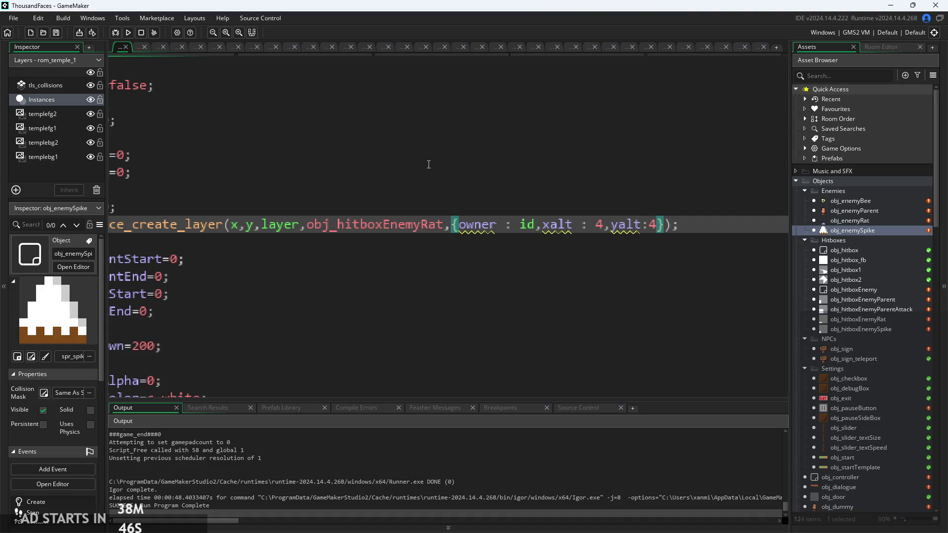
click(116, 31)
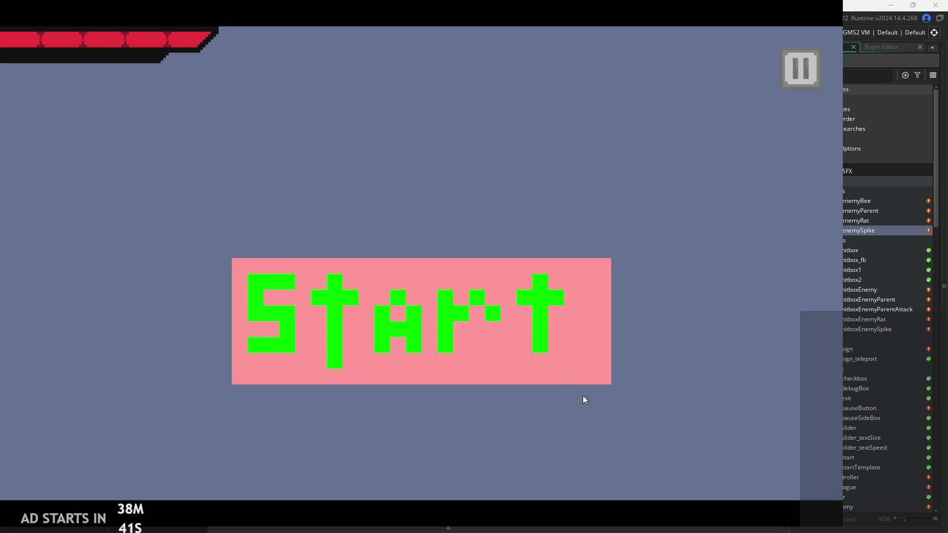
Start the rebuilt game with Debug Stats on, move the hero left, then exit to the editor
click(535, 348)
click(801, 68)
click(151, 146)
click(800, 69)
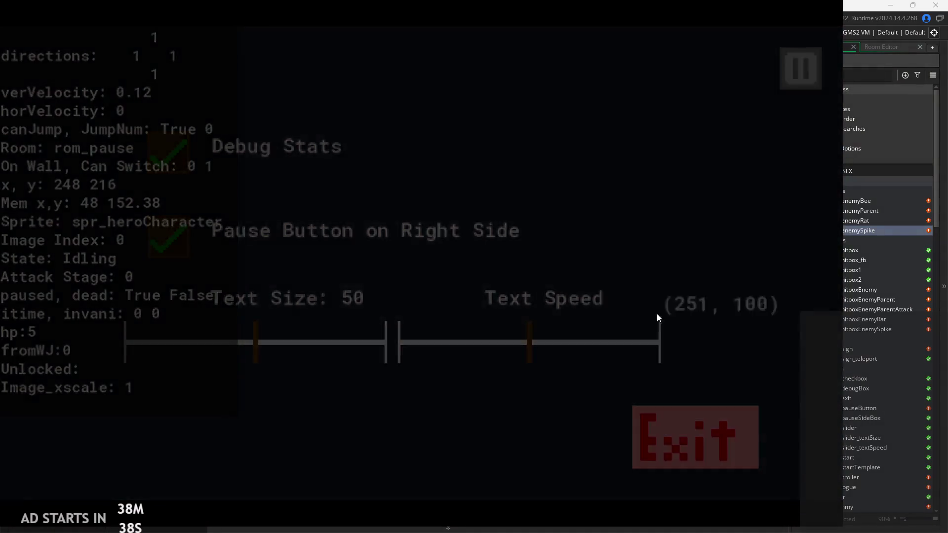
key(Left)
click(769, 78)
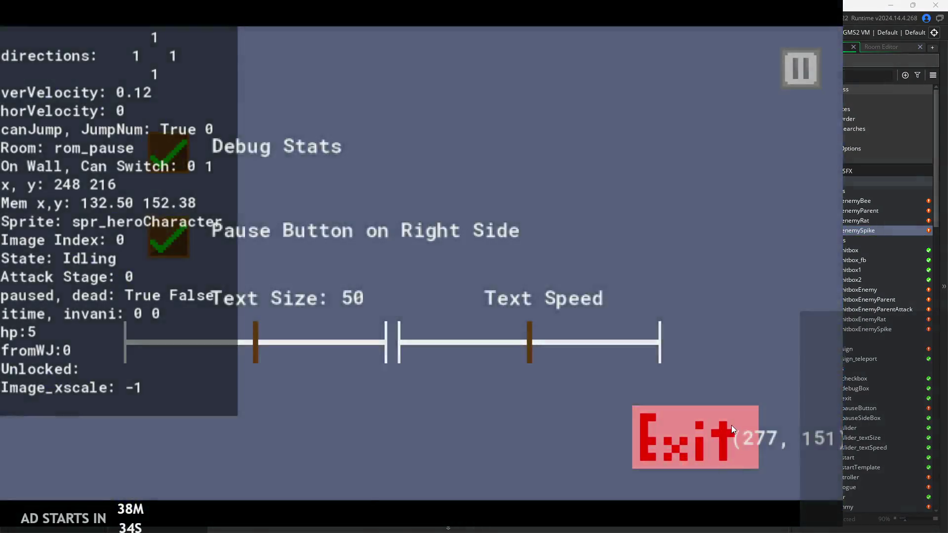
click(731, 426)
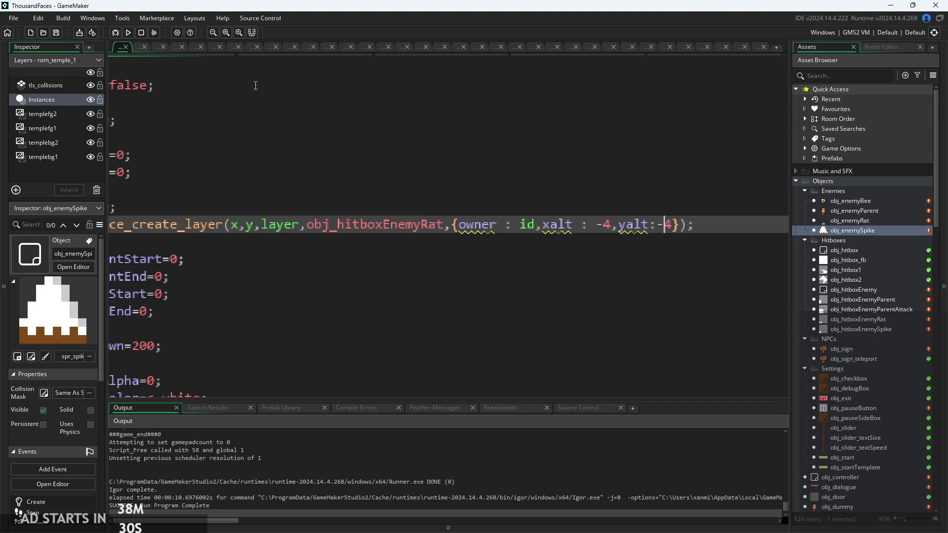
click(130, 32)
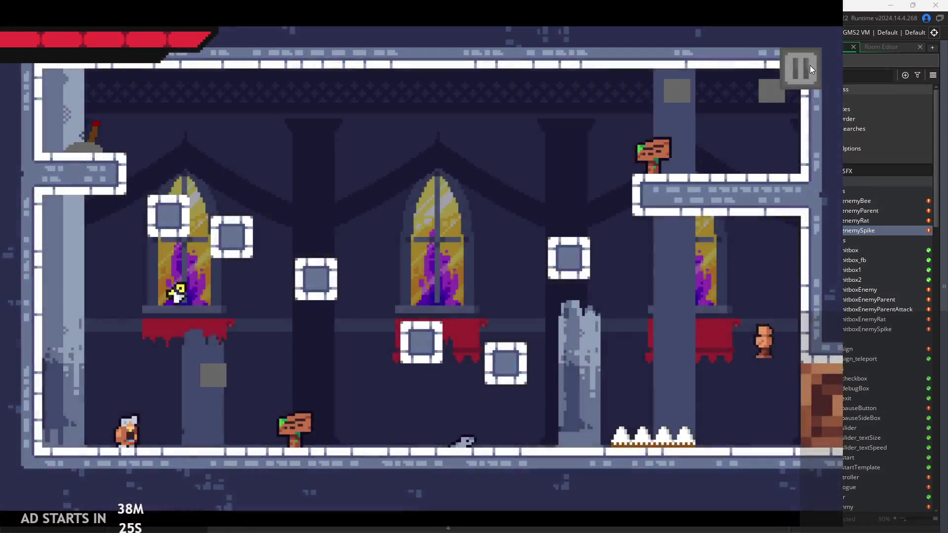
click(810, 66)
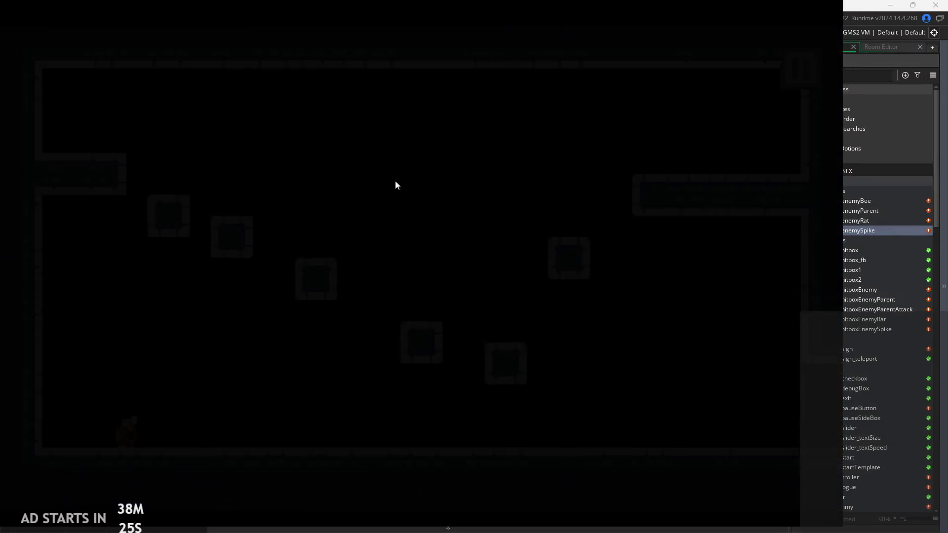
click(154, 137)
click(799, 75)
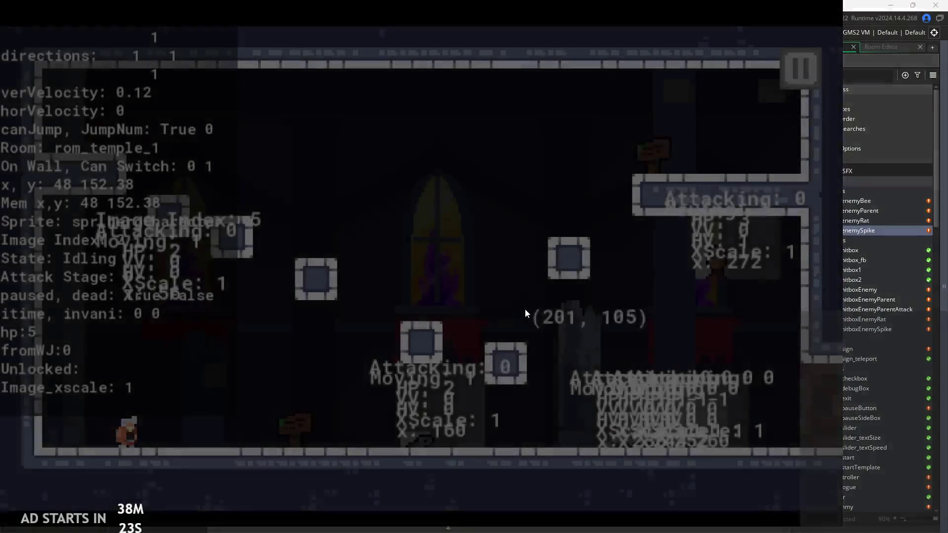
key(space)
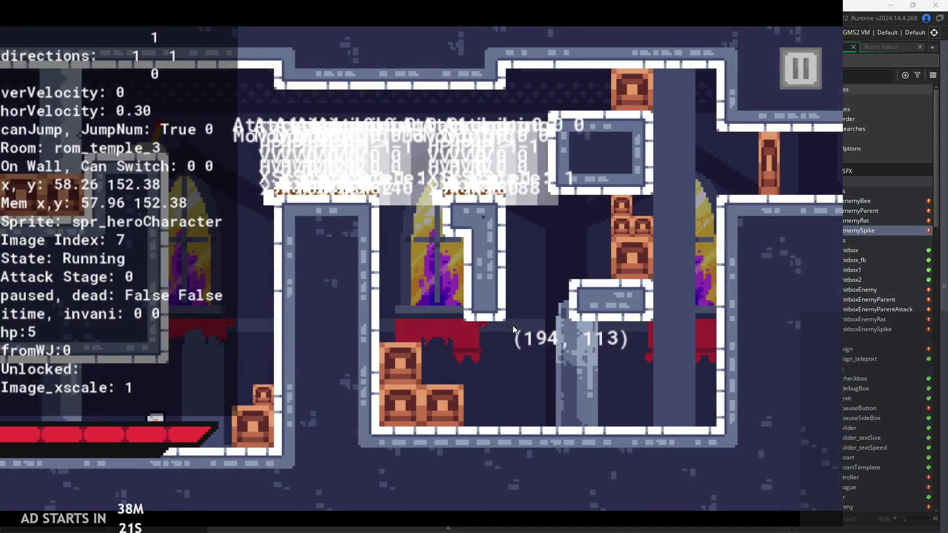
key(space)
key(space)
key(Right)
key(space)
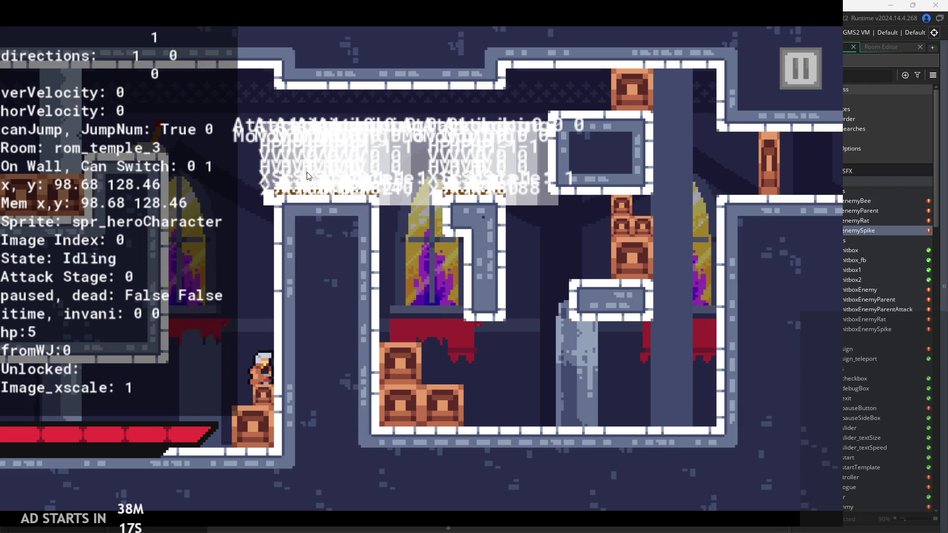
key(space)
key(Left)
key(Right)
key(space)
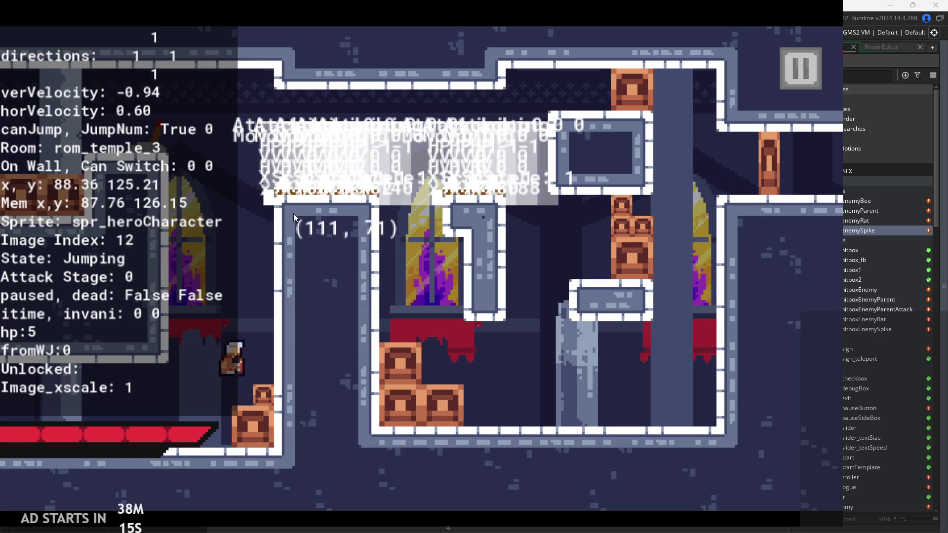
key(space)
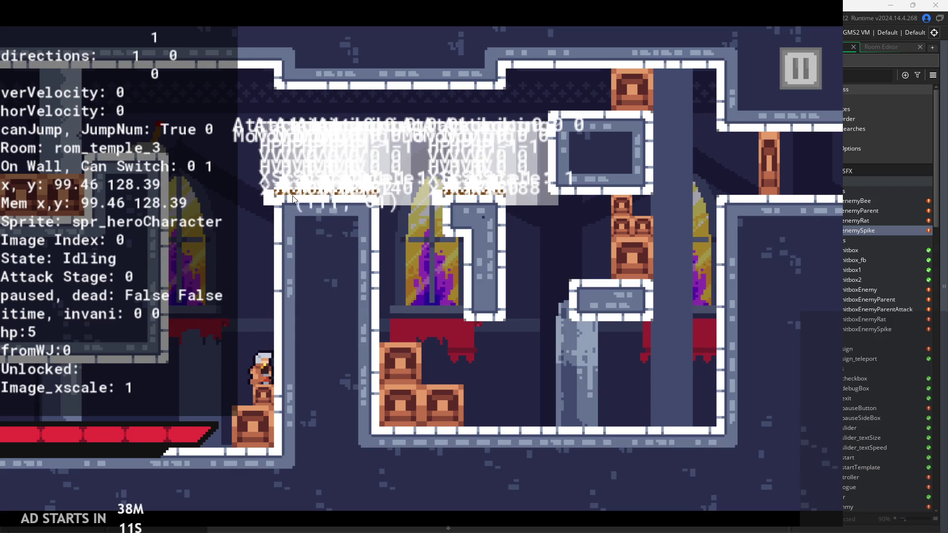
click(272, 211)
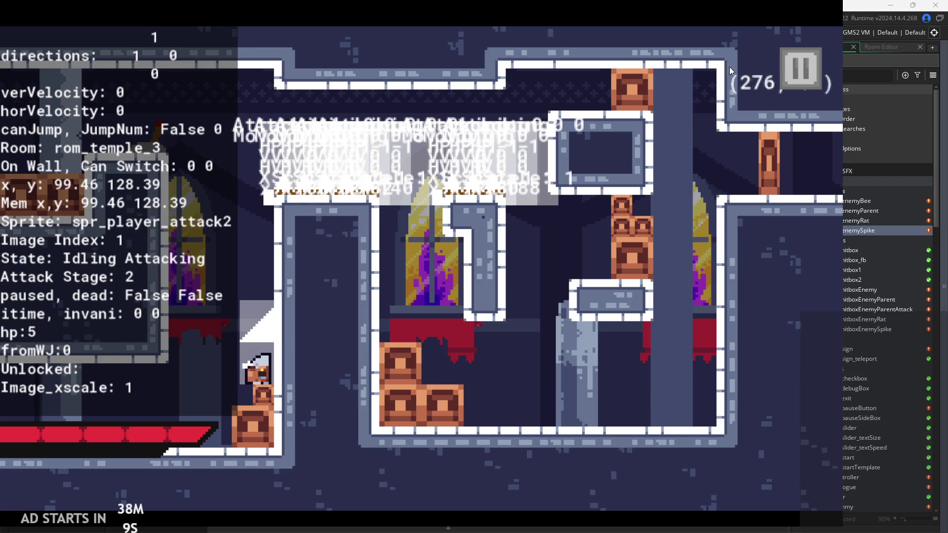
click(794, 73)
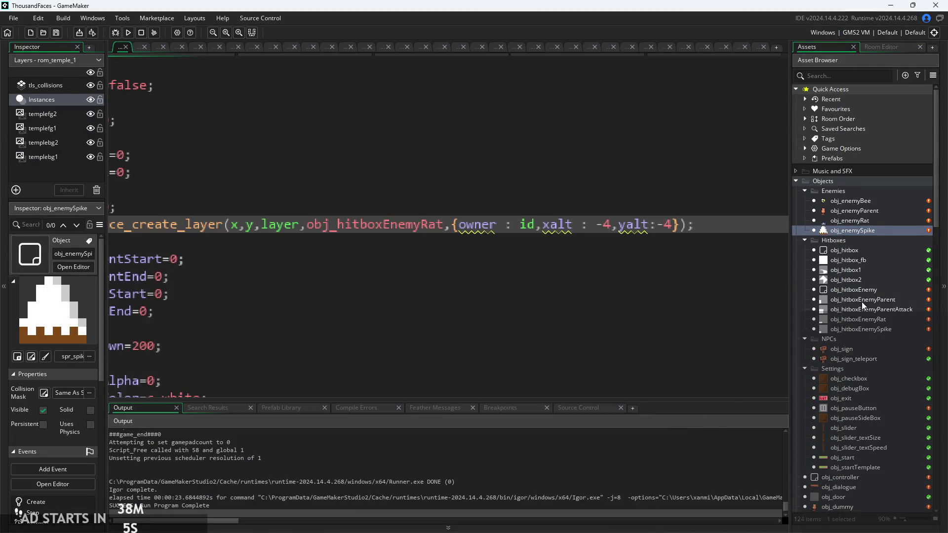
Open obj_hitboxEnemySpike and place the cursor at the end of the owner.moving line in its Step code
double_click(860, 328)
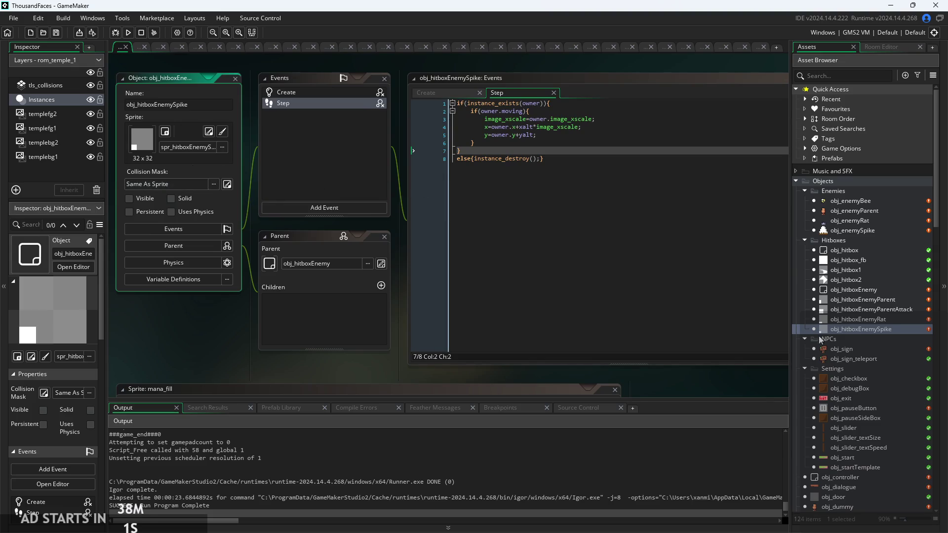
scroll(846, 367, down, 15)
click(581, 242)
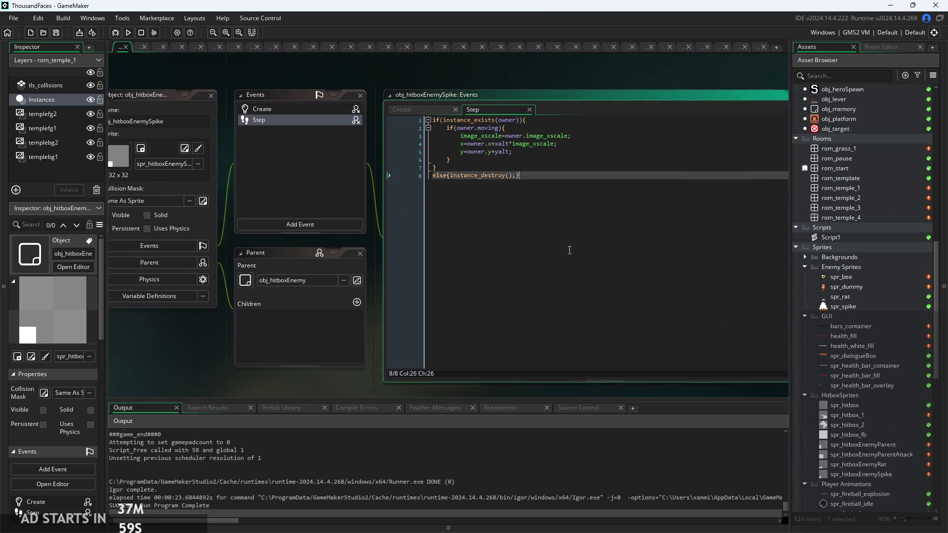
scroll(581, 242, up, 3)
key(Up)
key(Up)
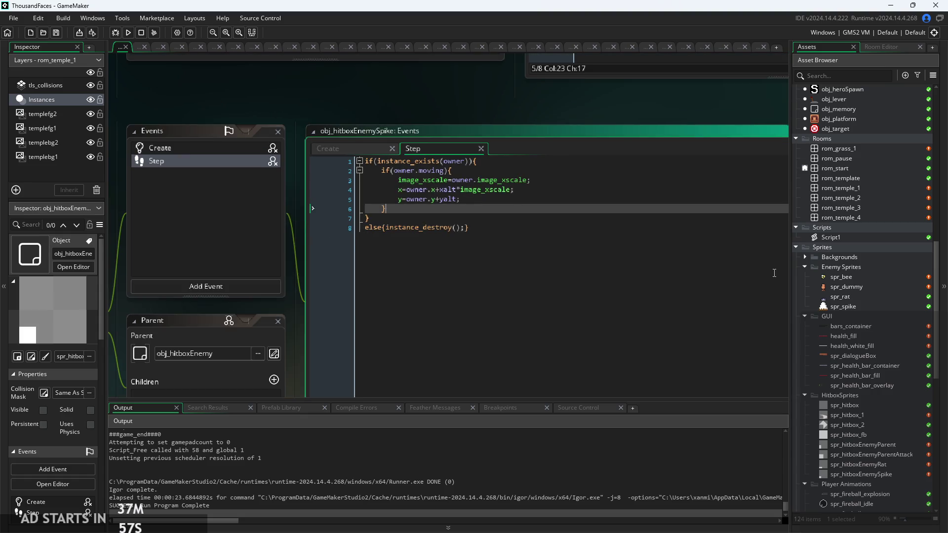
scroll(822, 287, up, 15)
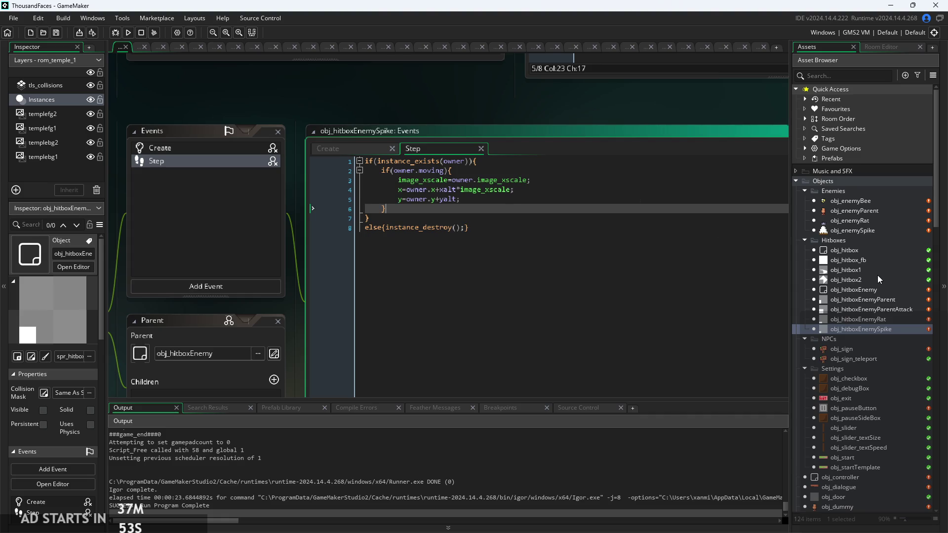
scroll(424, 202, up, 2)
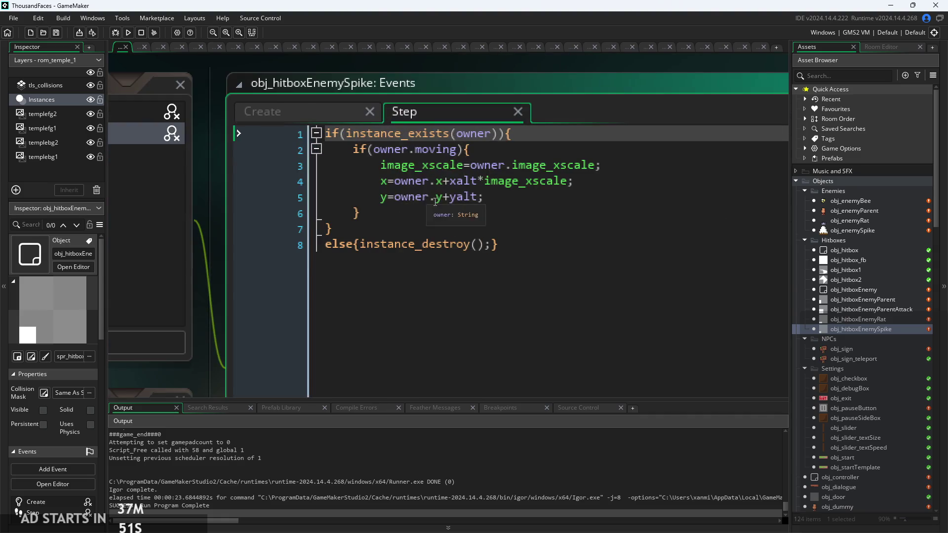
click(484, 197)
scroll(484, 197, up, 3)
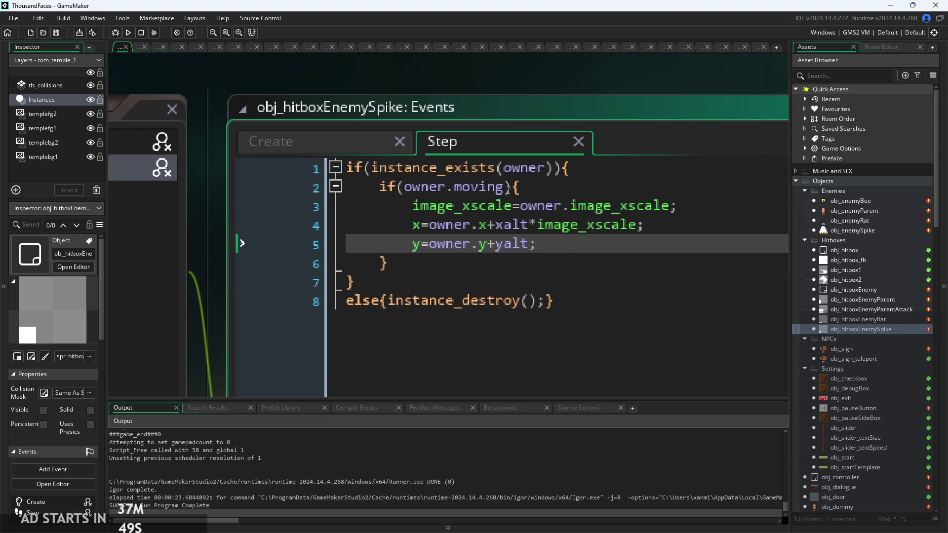
key(Up)
key(Up)
key(Up)
scroll(505, 189, down, 2)
click(539, 190)
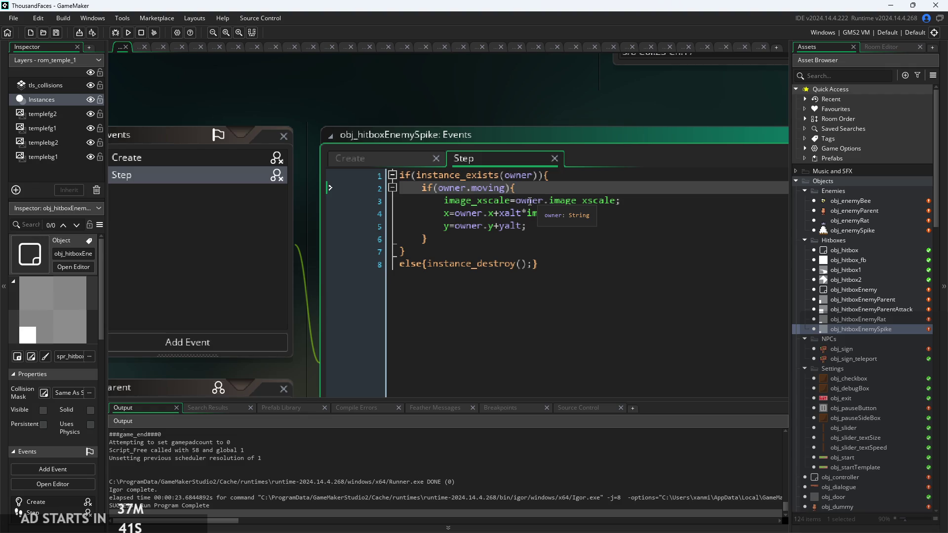
scroll(530, 201, up, 2)
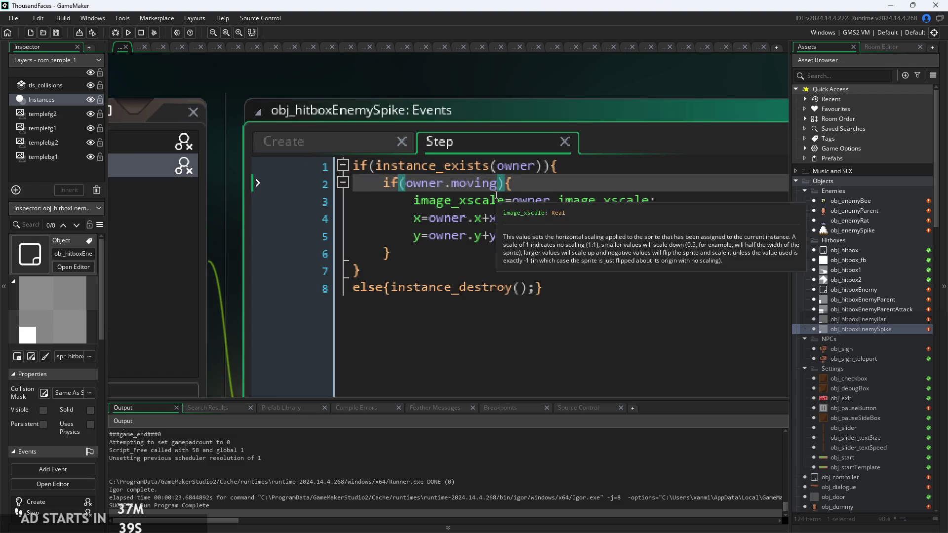
Extend the Step condition to owner.moving||!owner.Moveable and build and run the game
text(||ow)
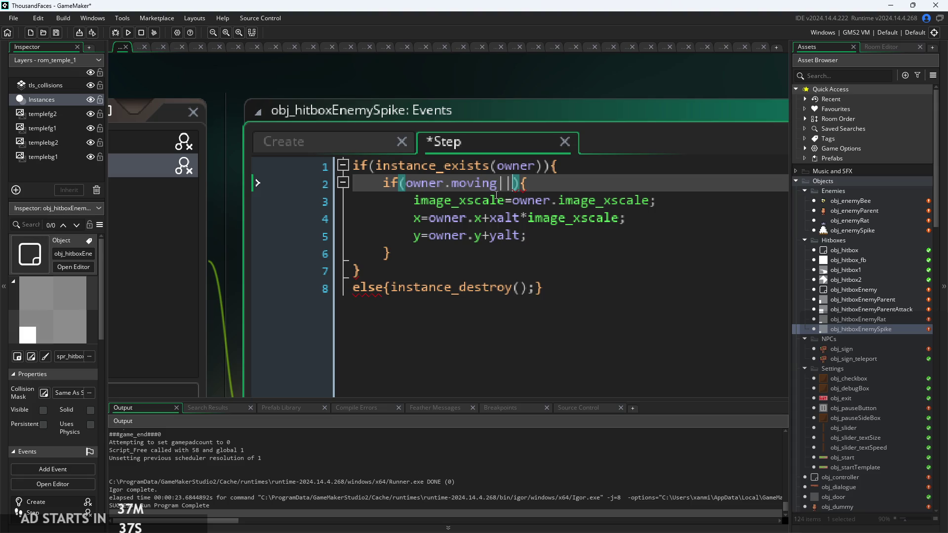
text(ner.)
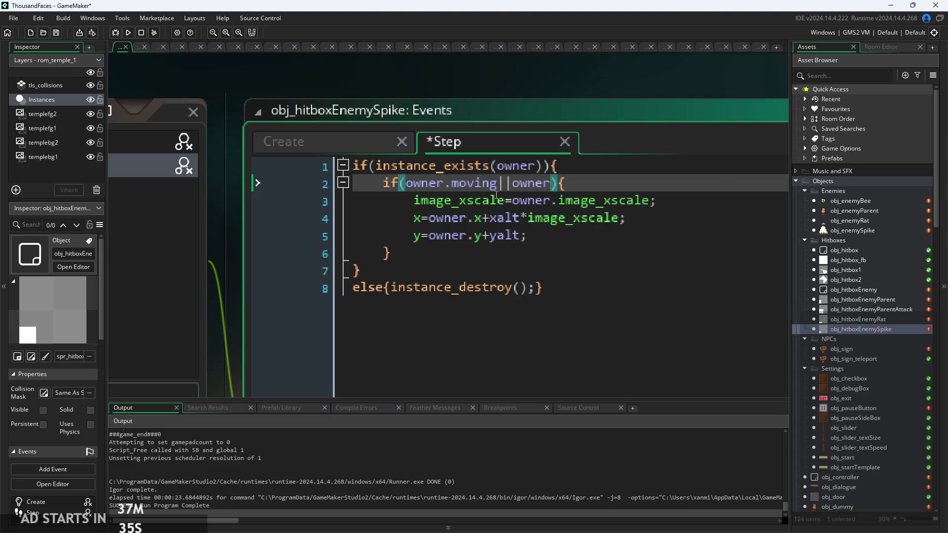
text(Move)
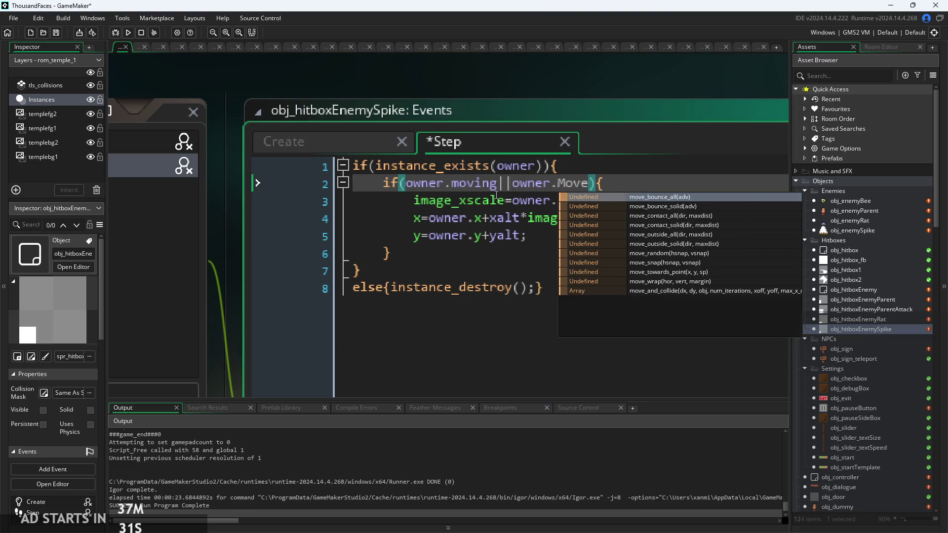
key(BackSpace)
key(BackSpace)
key(BackSpace)
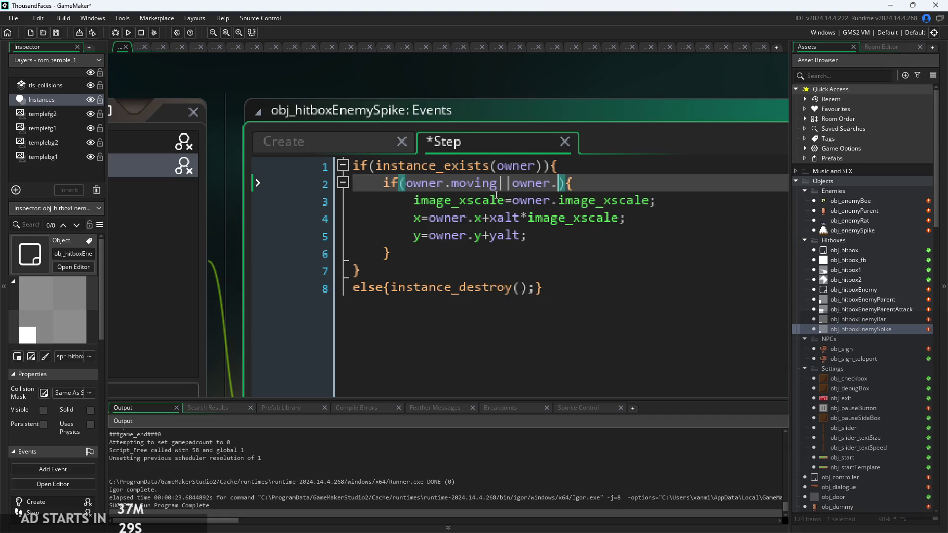
text(Move)
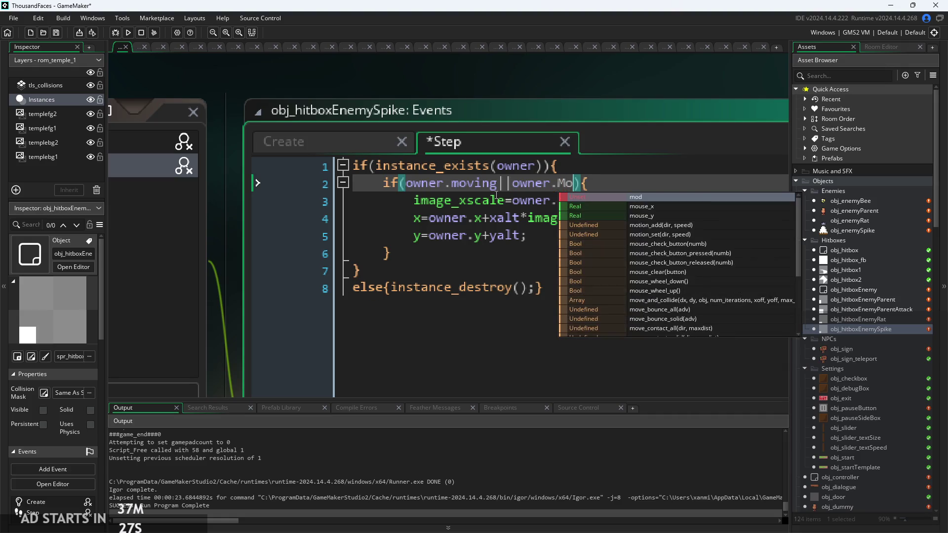
text(an)
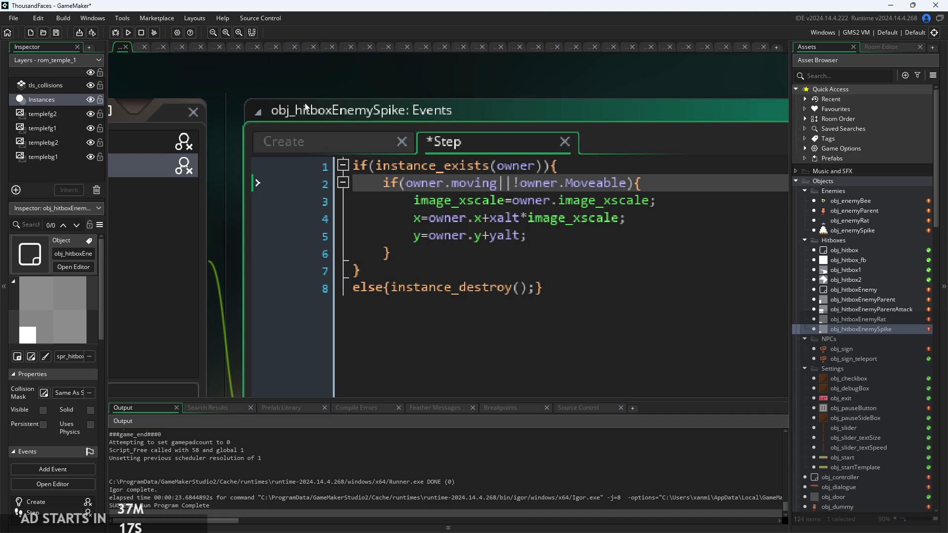
click(129, 34)
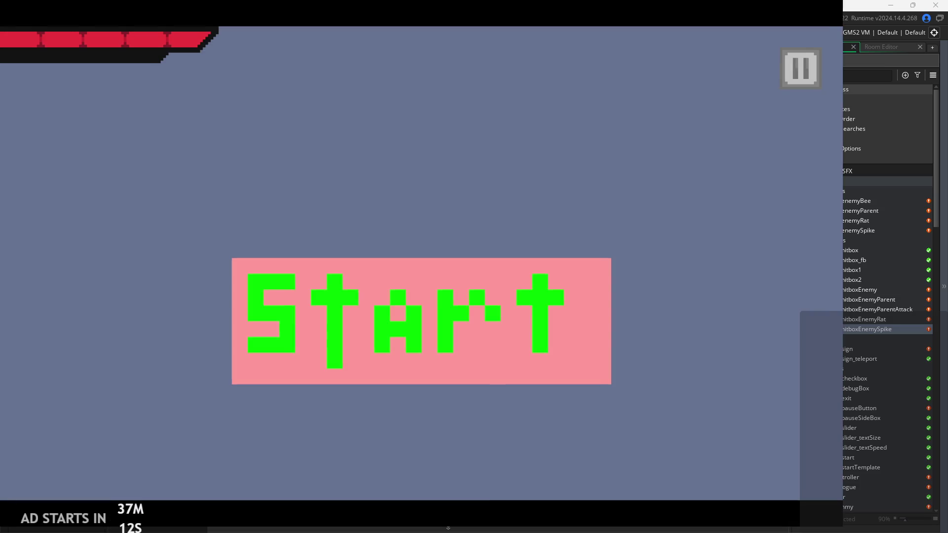
click(334, 295)
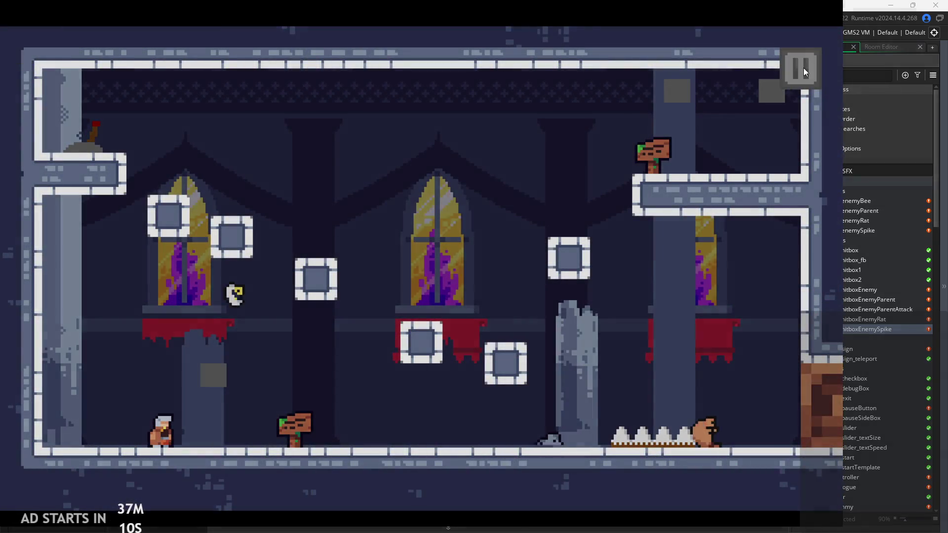
click(804, 71)
click(165, 148)
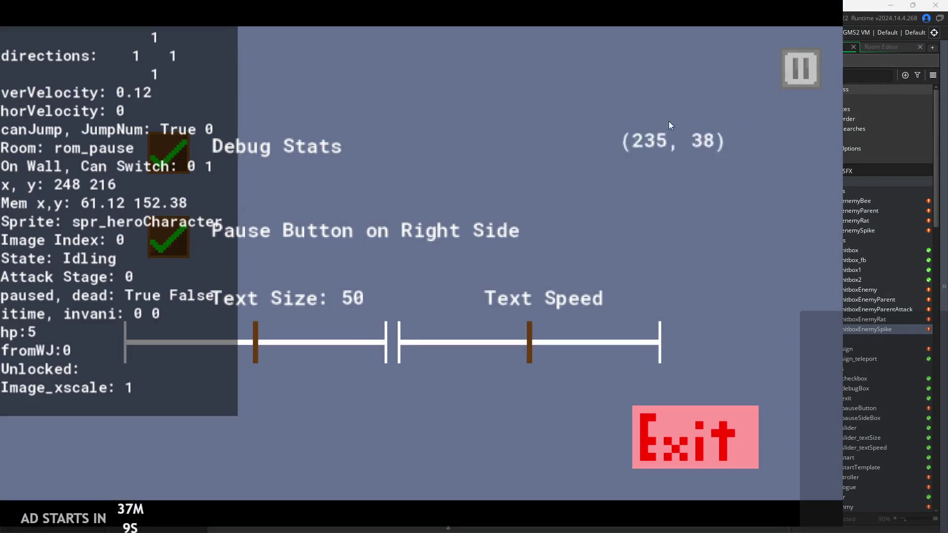
click(810, 74)
key(Right)
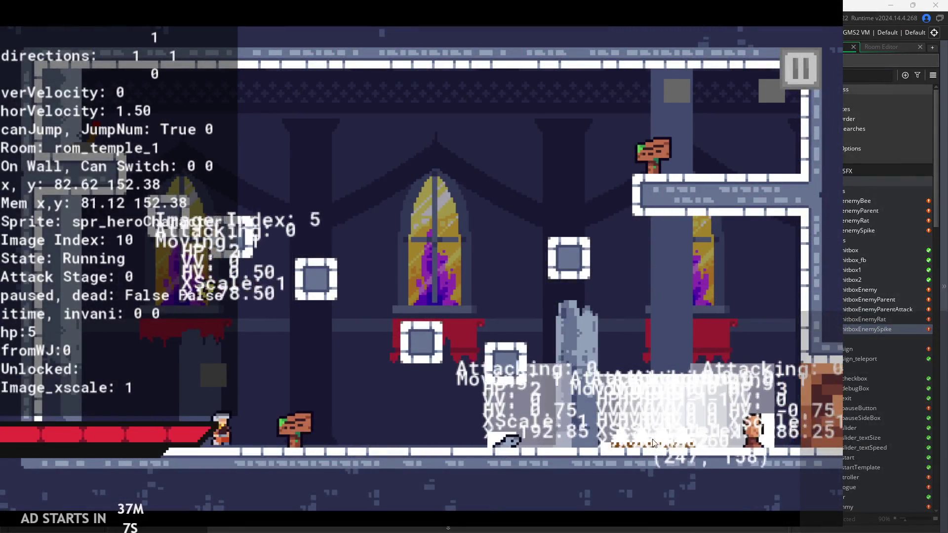
click(797, 74)
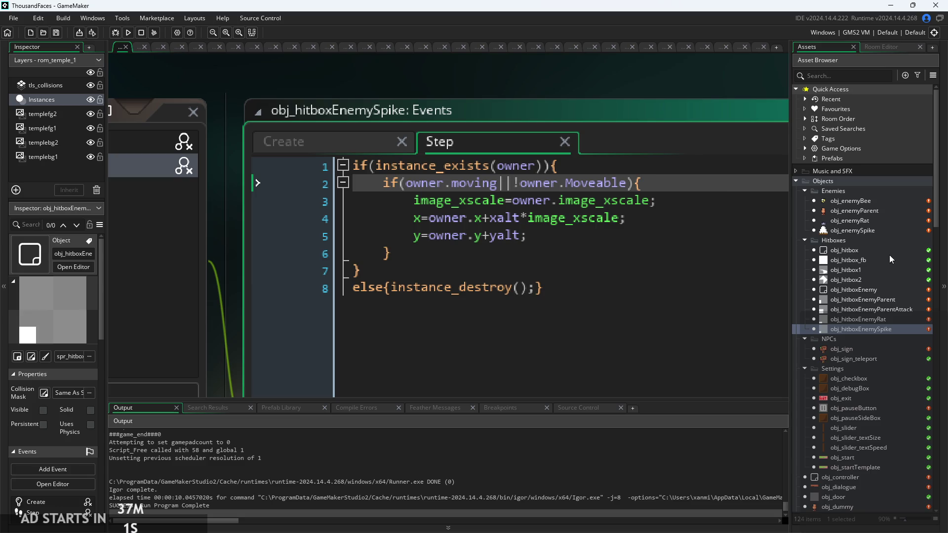
Open obj_enemySpike's Create event and run the game with F5
double_click(889, 229)
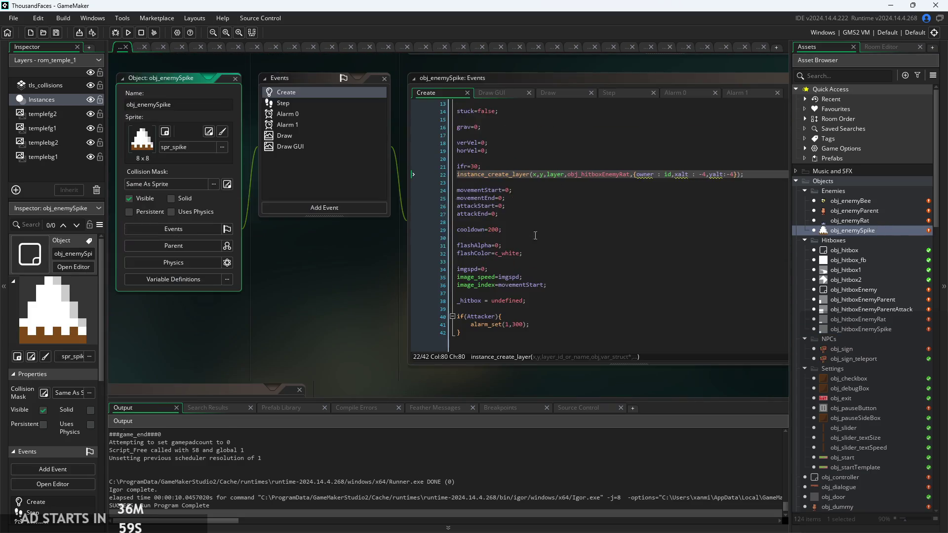
ctrl+scroll(588, 200, up, 3)
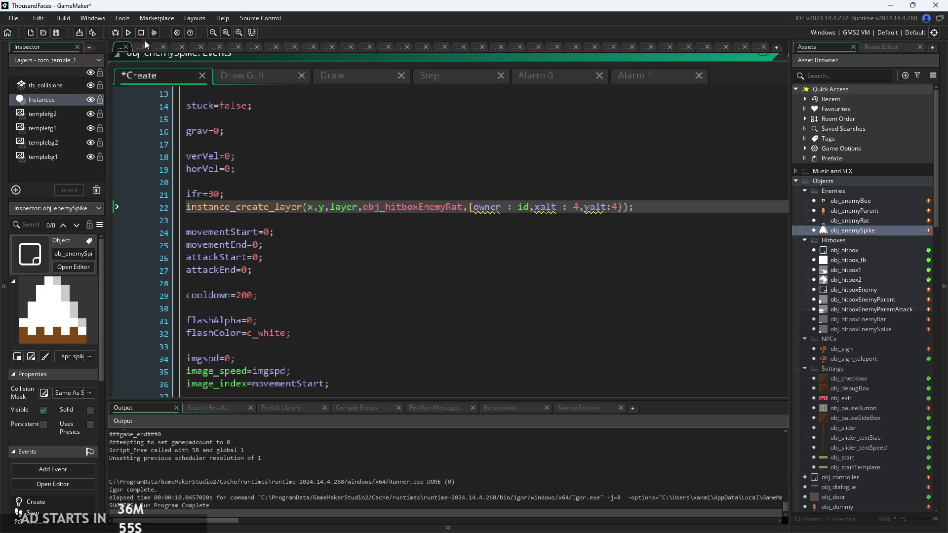
key(F5)
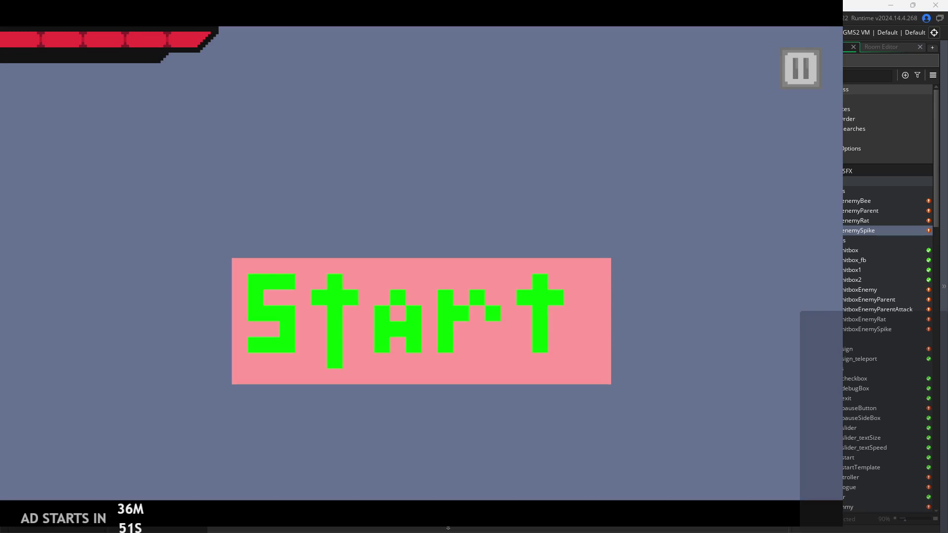
Playtest with Debug Stats on, running right, then exit and place the cursor at yalt on line 22
click(485, 327)
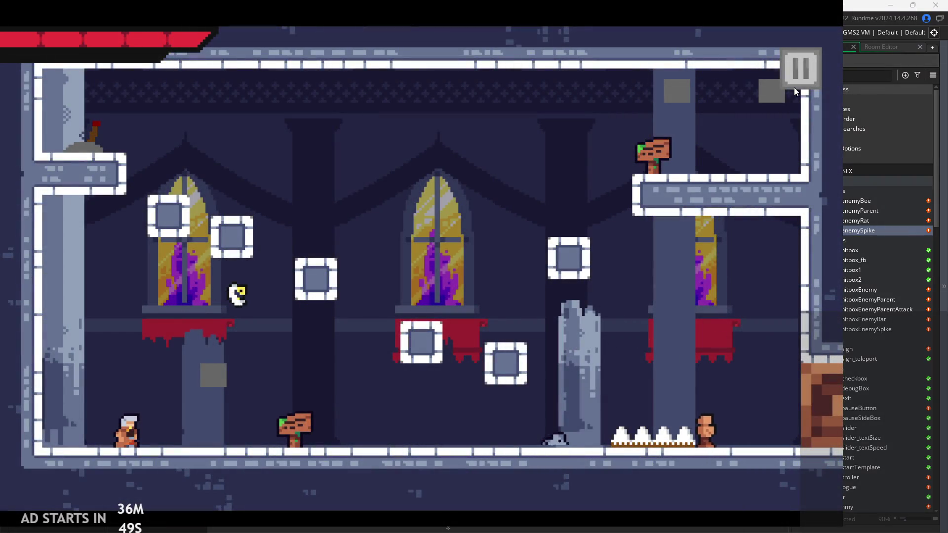
key(Escape)
click(168, 152)
click(799, 62)
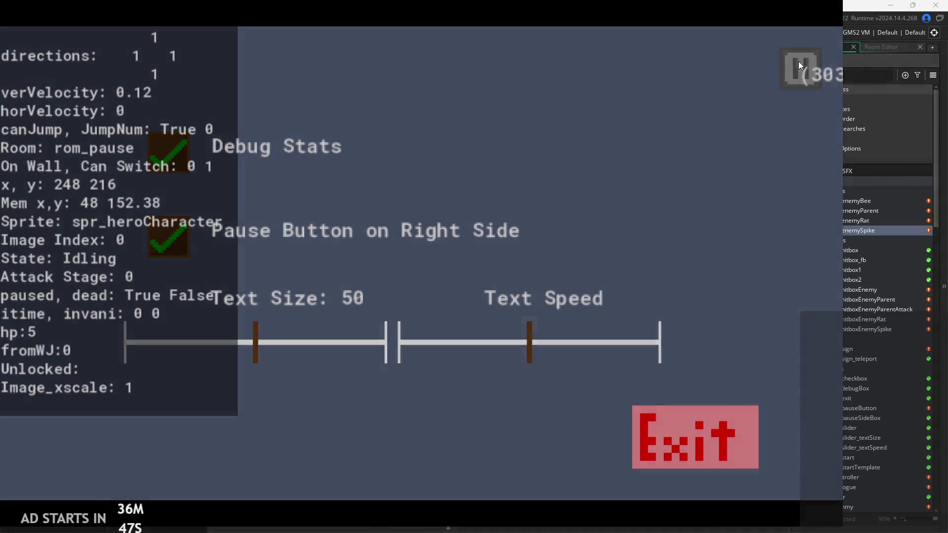
key(Right)
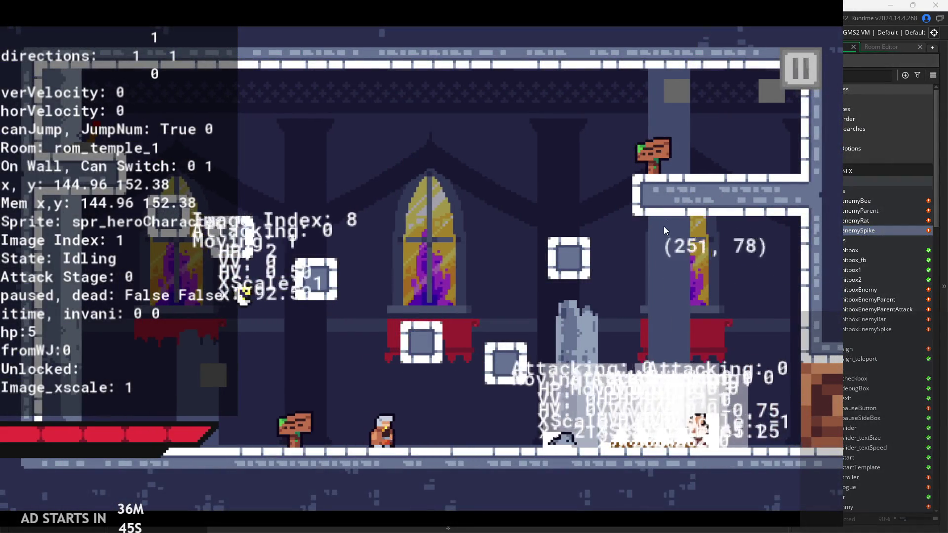
click(799, 69)
click(663, 432)
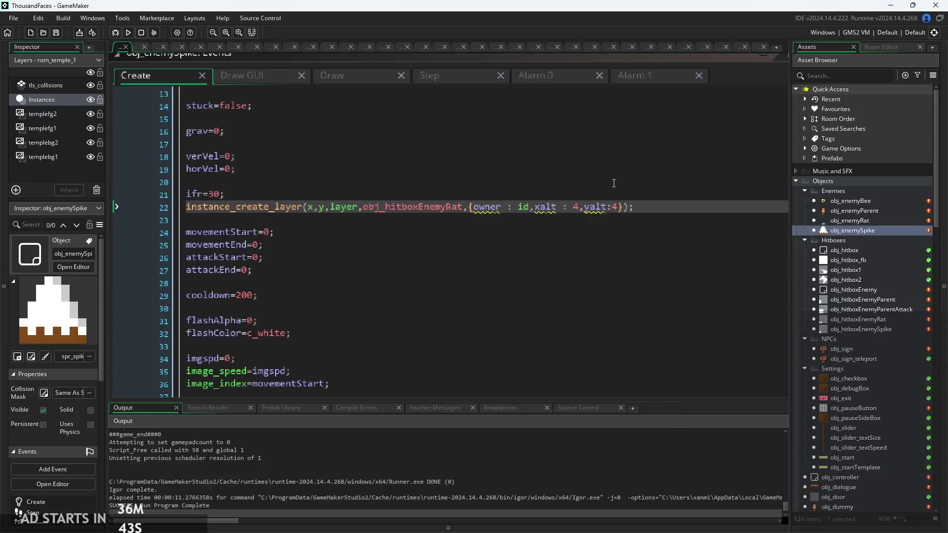
click(578, 213)
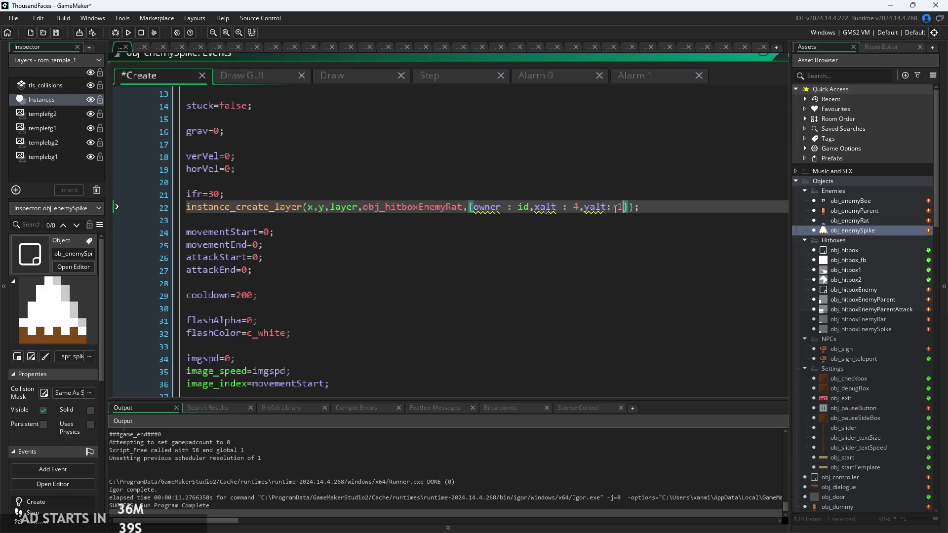
Rebuild with yalt -10 and playtest with Debug Stats, running right and left, then exit
click(117, 31)
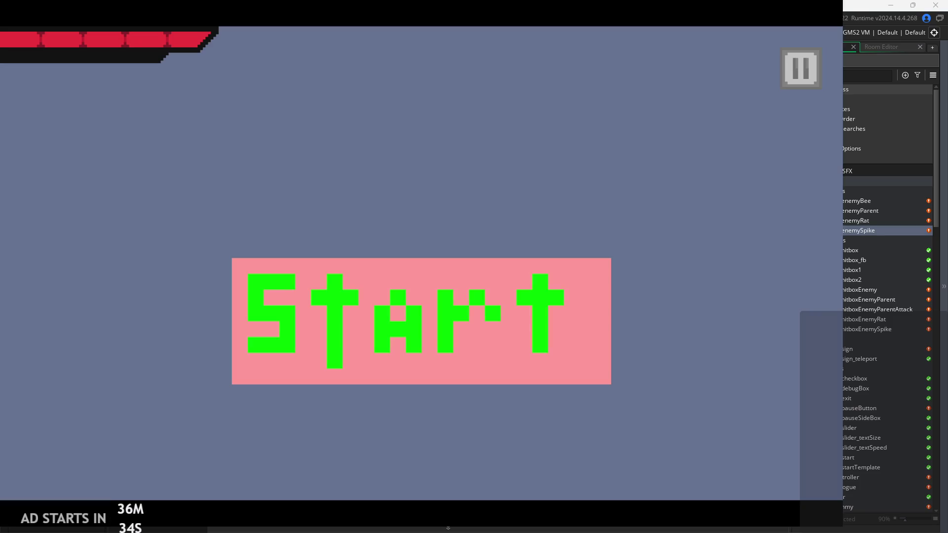
click(570, 313)
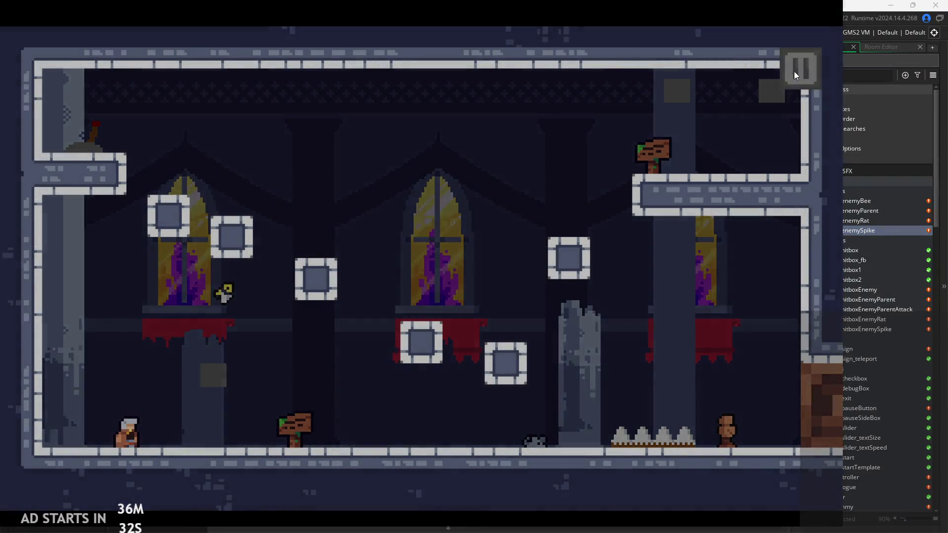
click(797, 69)
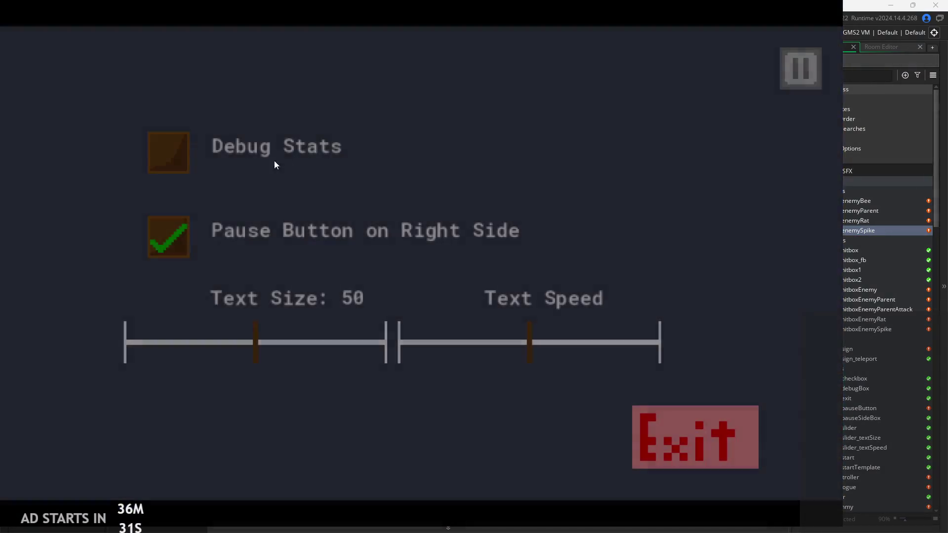
click(285, 159)
click(814, 86)
key(Right)
key(Left)
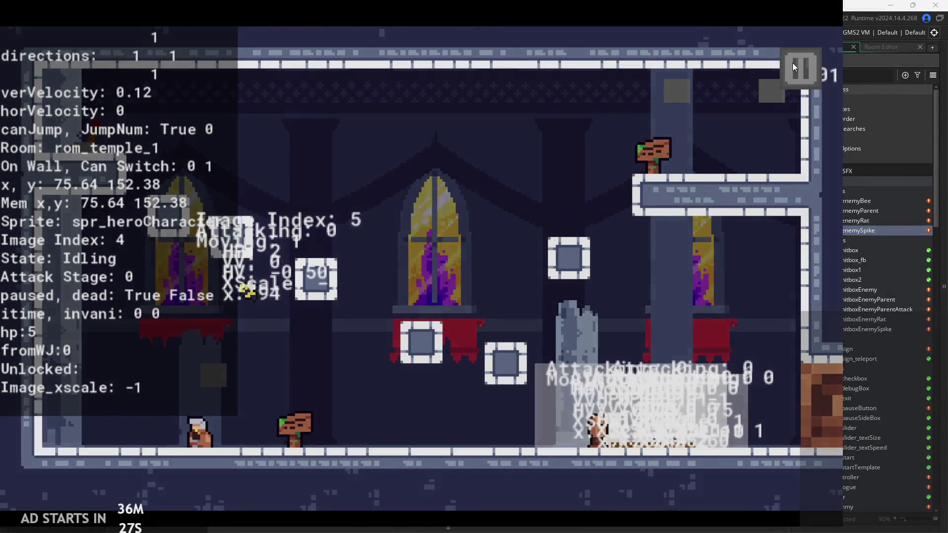
click(797, 69)
click(681, 434)
Review obj_enemySpike's Draw GUI, Step, Alarm 0 and Alarm 1 events, returning to Create
click(563, 219)
scroll(583, 227, down, 3)
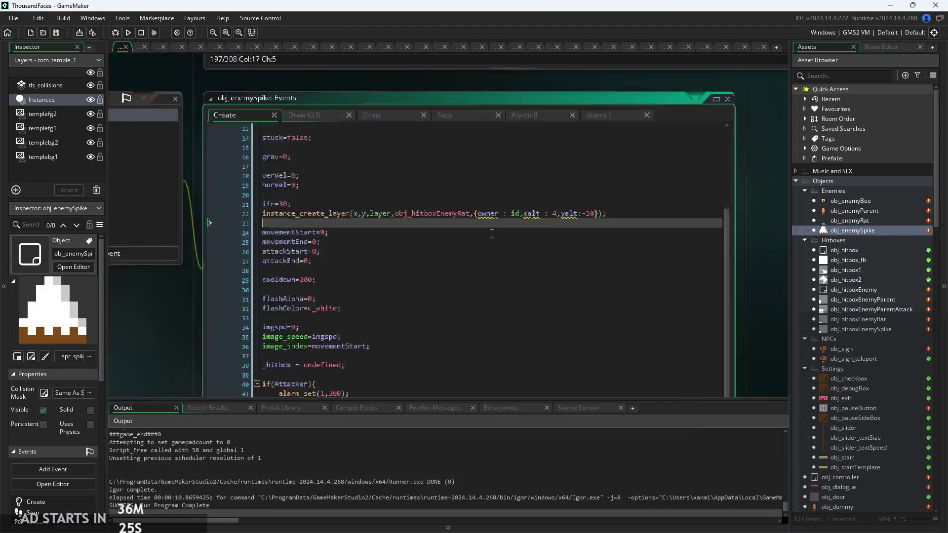
scroll(604, 232, right, 3)
click(493, 234)
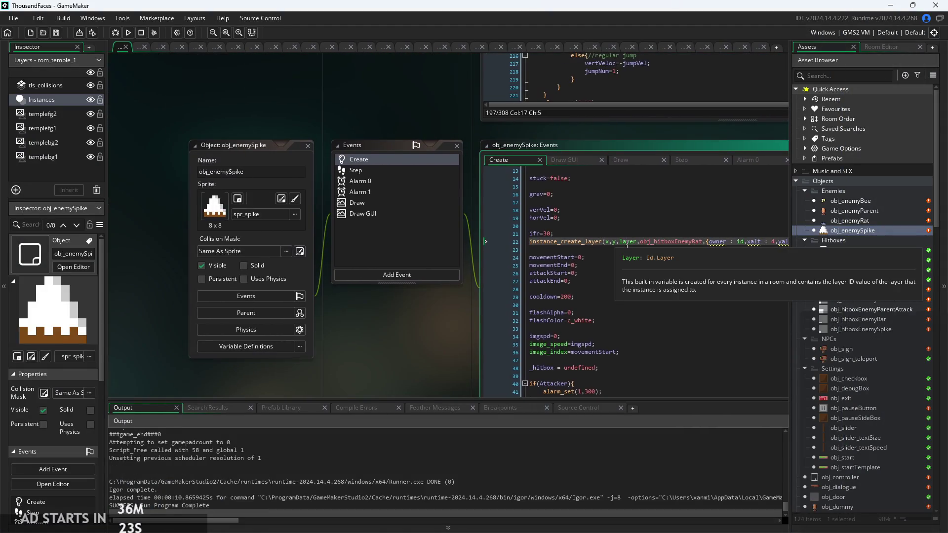
click(410, 152)
click(517, 151)
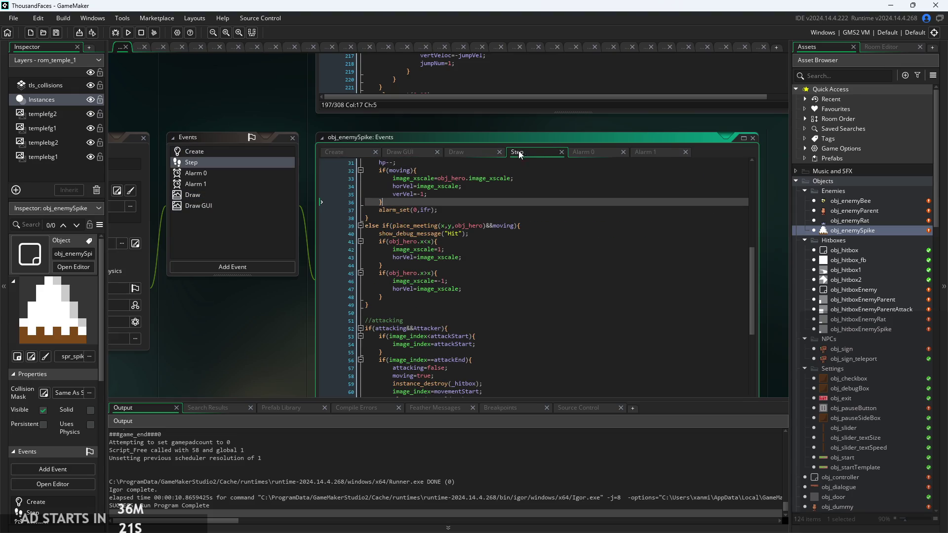
scroll(475, 268, right, 3)
scroll(476, 268, up, 2)
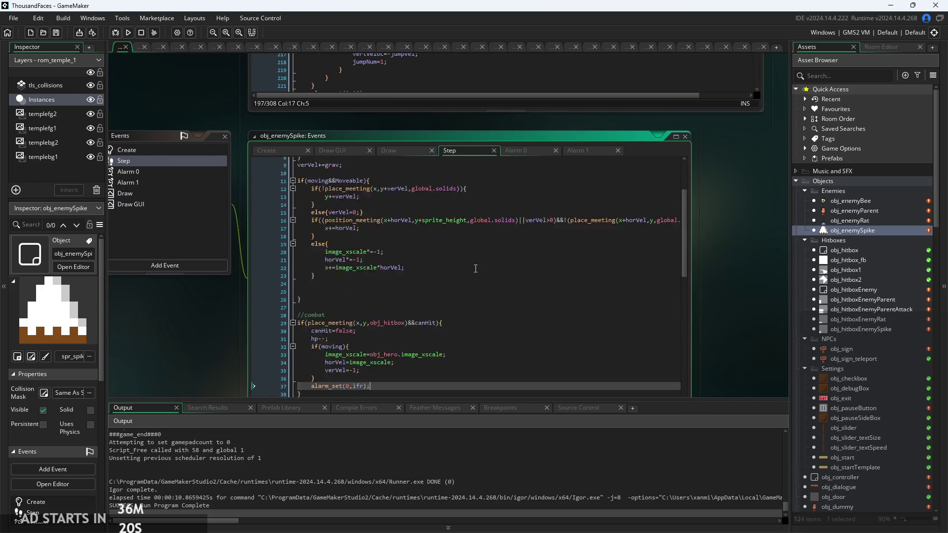
click(524, 151)
click(568, 151)
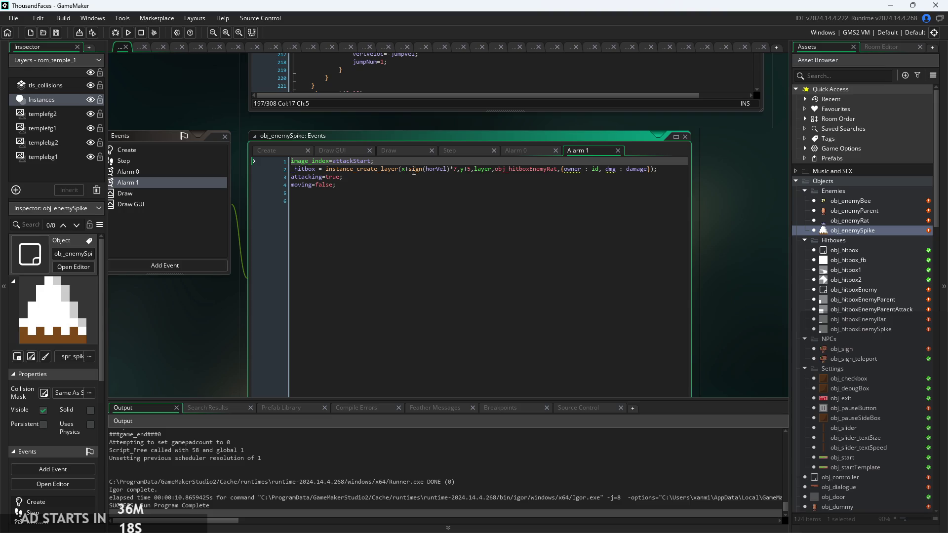
click(330, 151)
click(276, 148)
scroll(410, 224, up, 4)
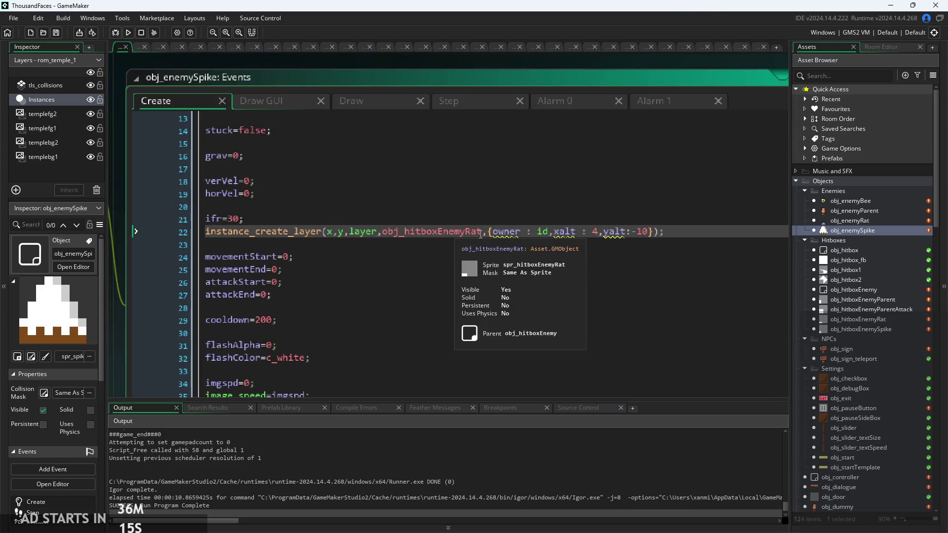
Change the spawned hitbox object from obj_hitboxEnemyRat to obj_hitboxEnemySpike
drag(446, 227, 425, 230)
text(S)
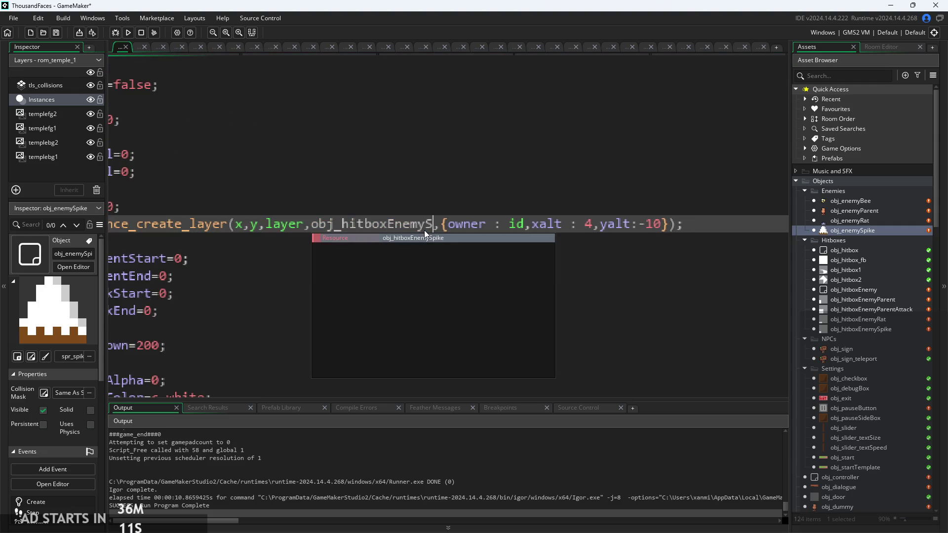
key(Return)
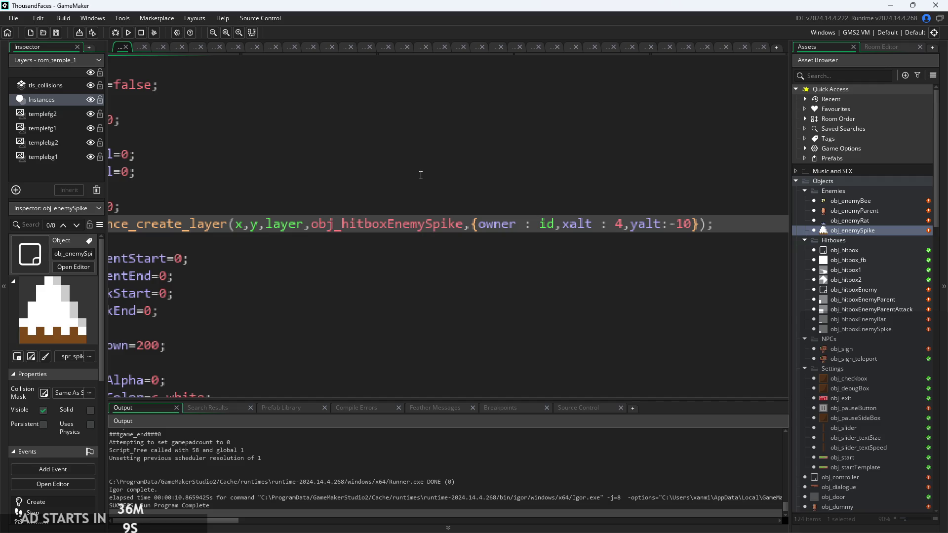
Build and playtest with Debug Stats on, moving the hero right, then quit to the editor
click(128, 32)
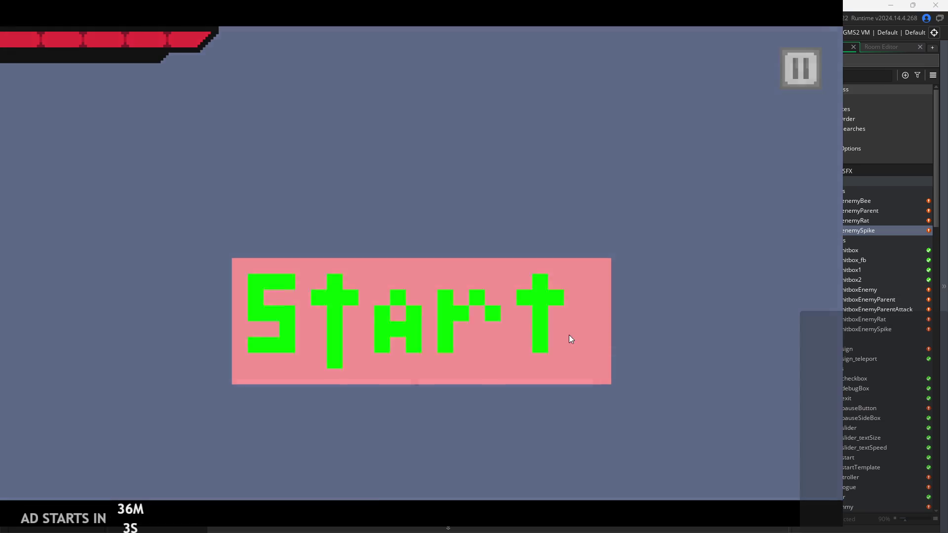
click(569, 335)
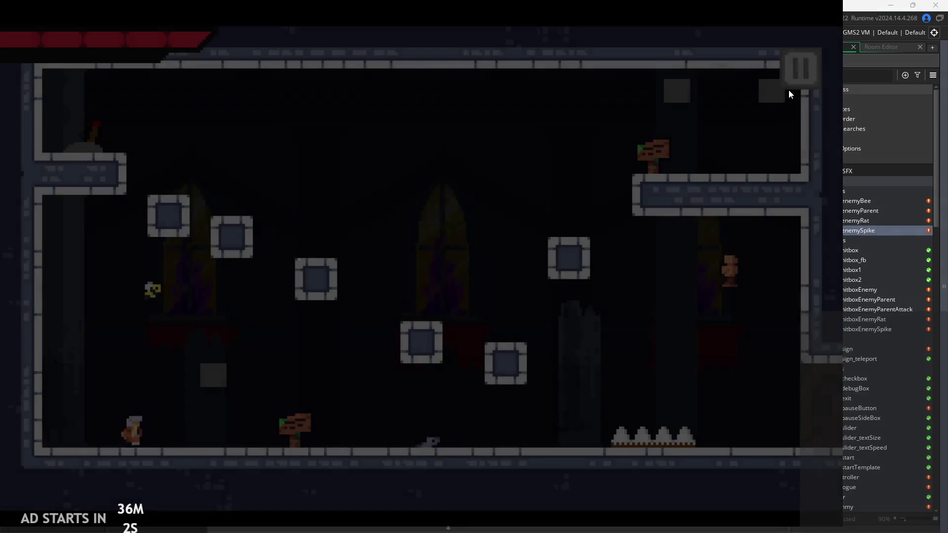
click(799, 70)
click(168, 151)
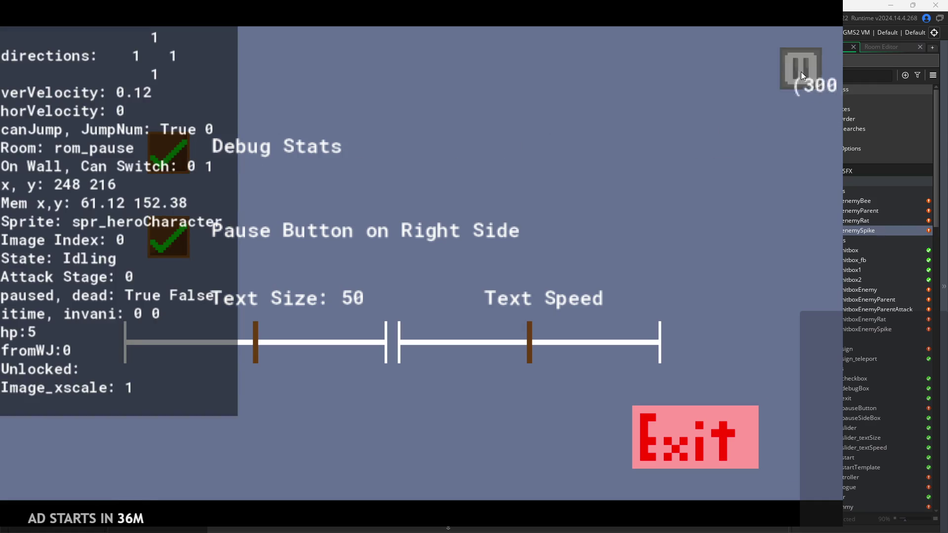
click(796, 72)
key(Right)
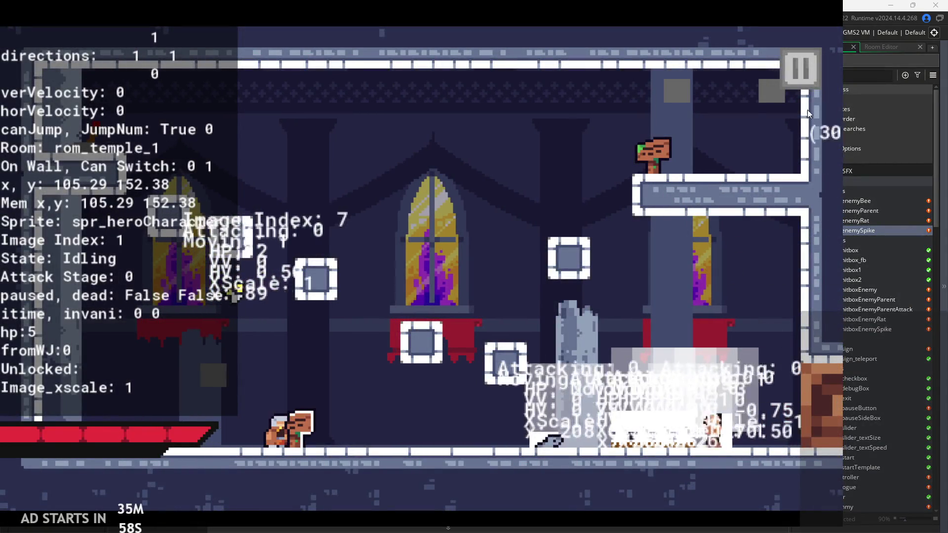
key(Escape)
click(674, 434)
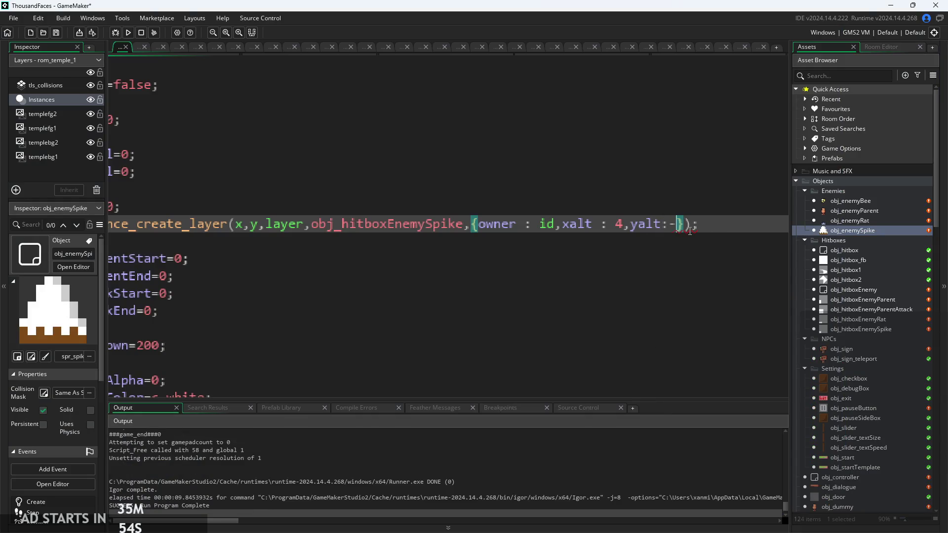
Run the game with the yalt -4 offset and turn on the Debug Stats overlay
key(F5)
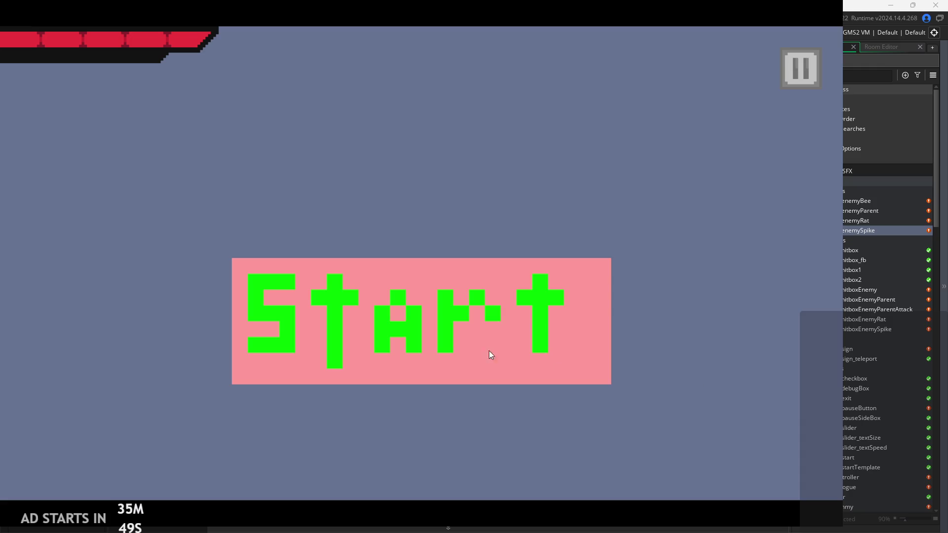
click(492, 355)
click(798, 69)
click(167, 153)
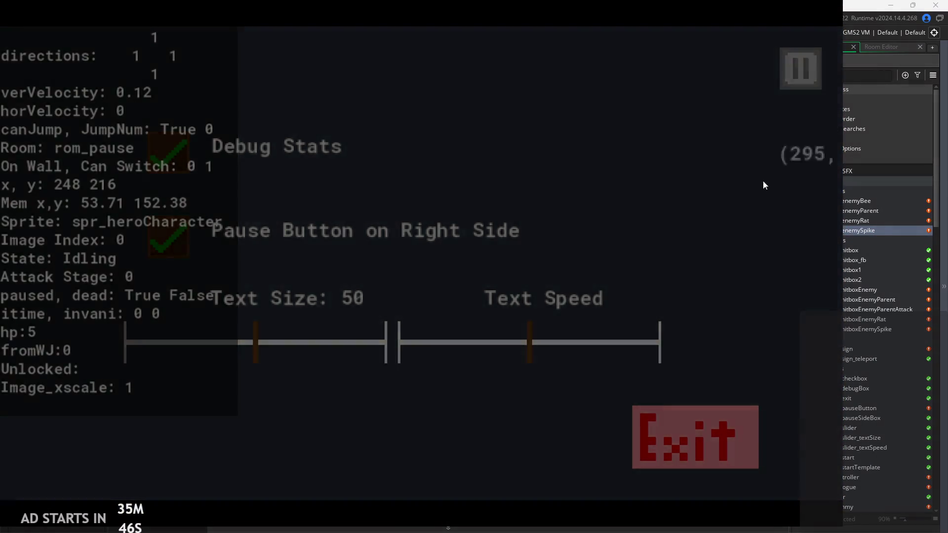
click(800, 69)
Play the hero through the spikes, jumping and attacking, then leave the room leftward
key(space)
key(Right)
key(space)
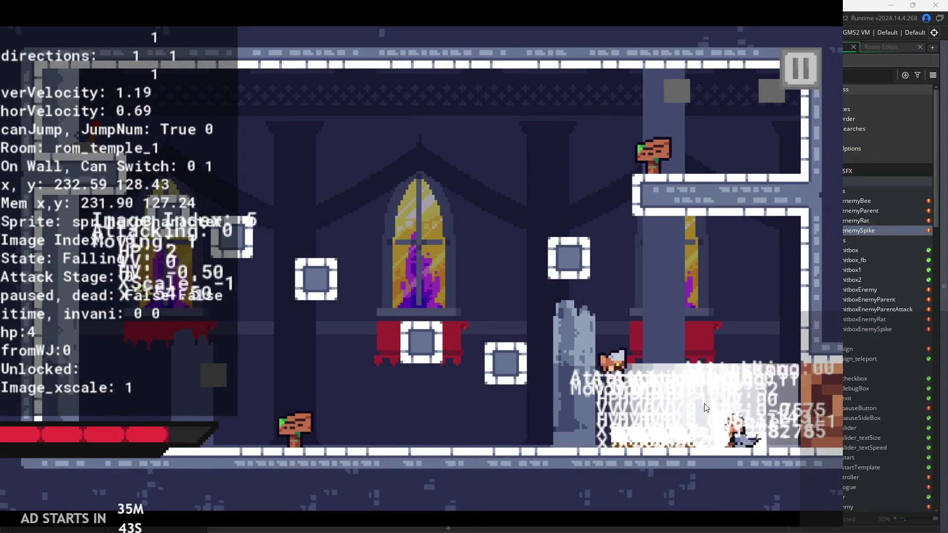
key(space)
key(Left)
key(Right)
key(space)
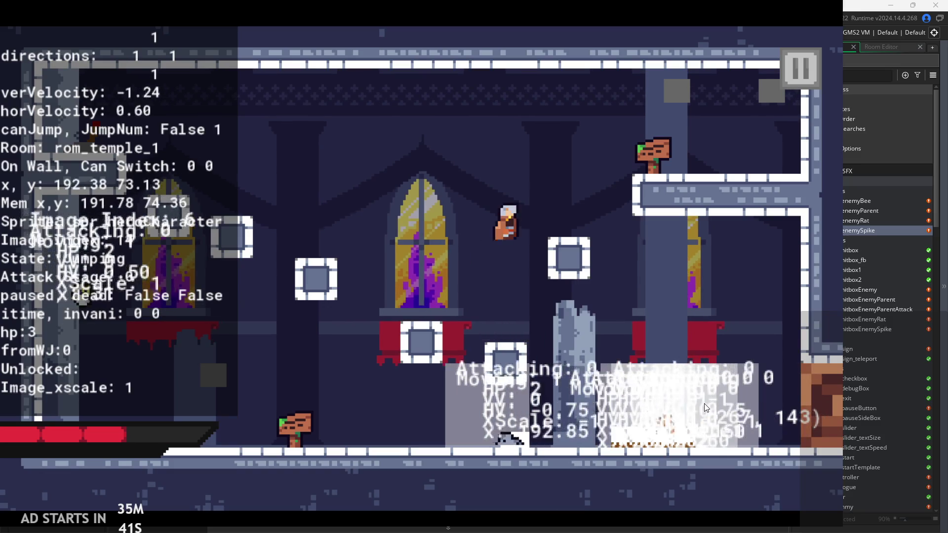
key(Left)
key(space)
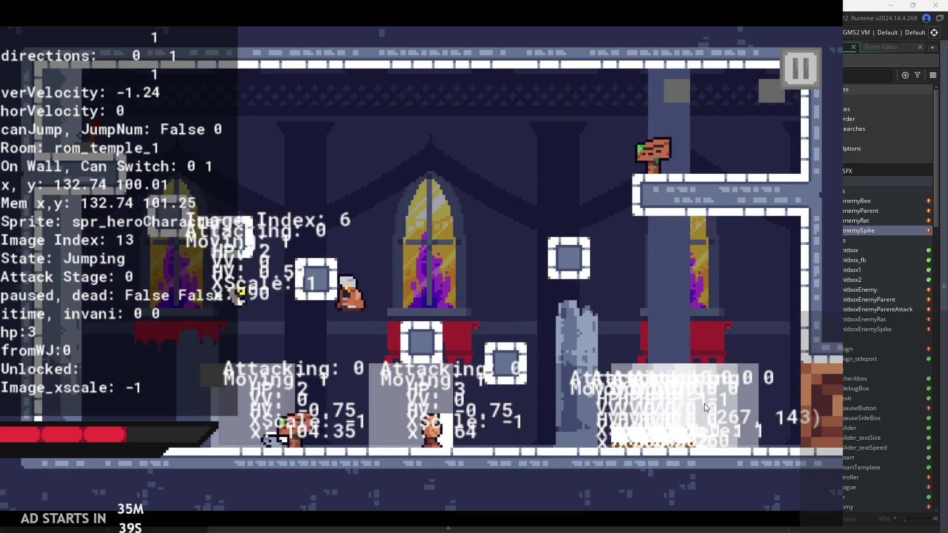
key(x)
key(x)
key(space)
key(Left)
Run and jump the hero across the next room up to the wall
key(Right)
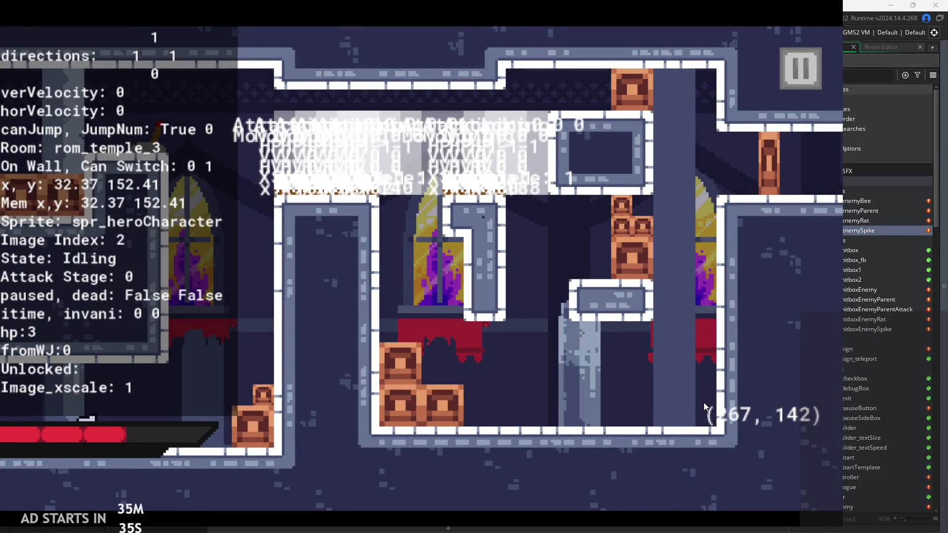
key(Right)
key(space)
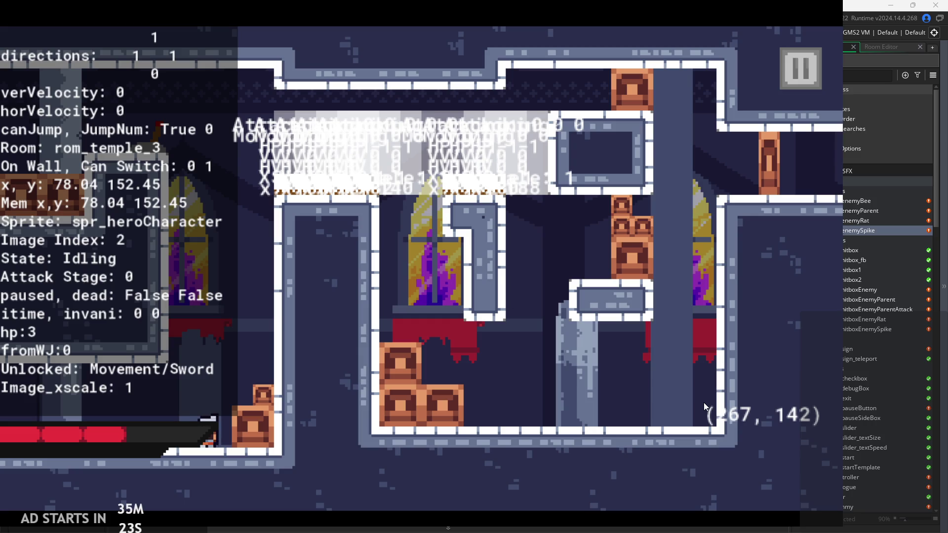
key(space)
key(Right)
key(space)
key(Left)
key(Right)
key(space)
key(space)
Test wall jumps with attacks, then a ground attack combo
key(space)
click(219, 372)
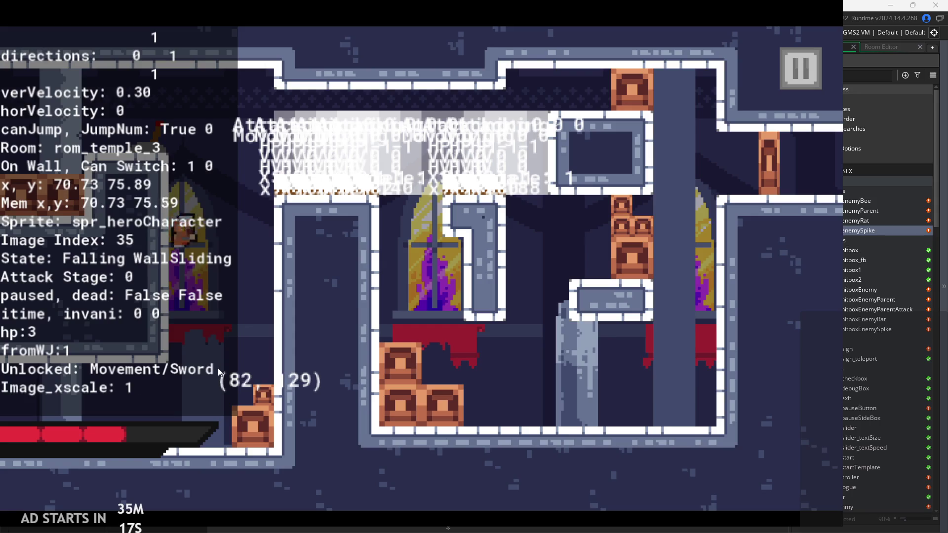
key(space)
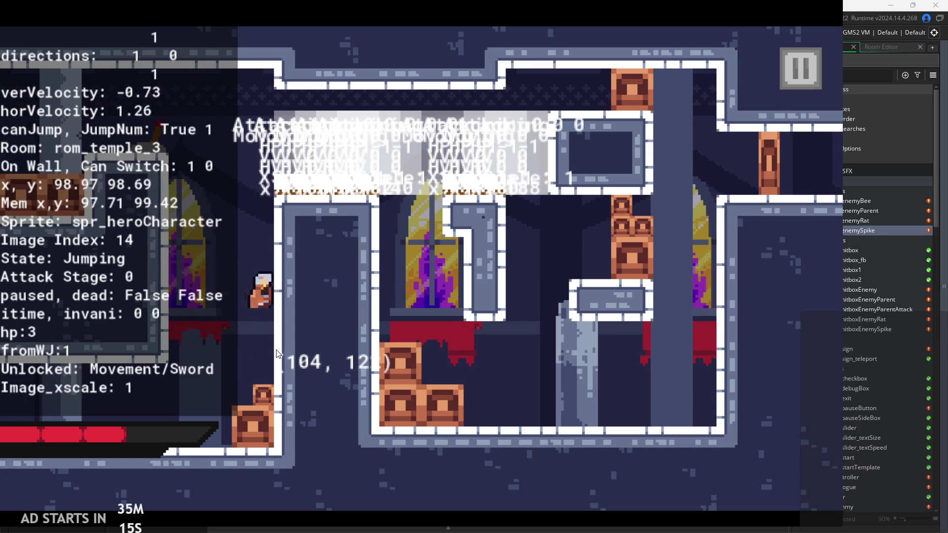
click(277, 354)
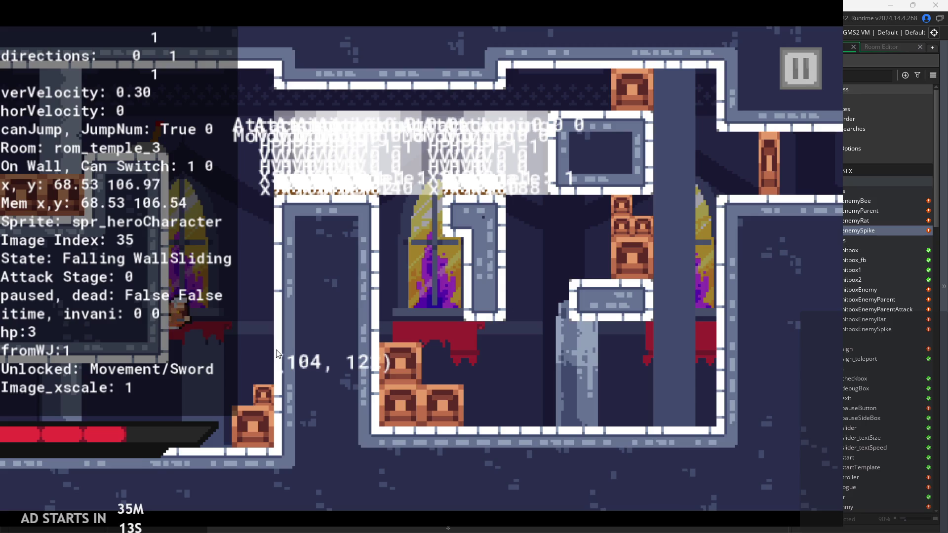
key(space)
click(282, 355)
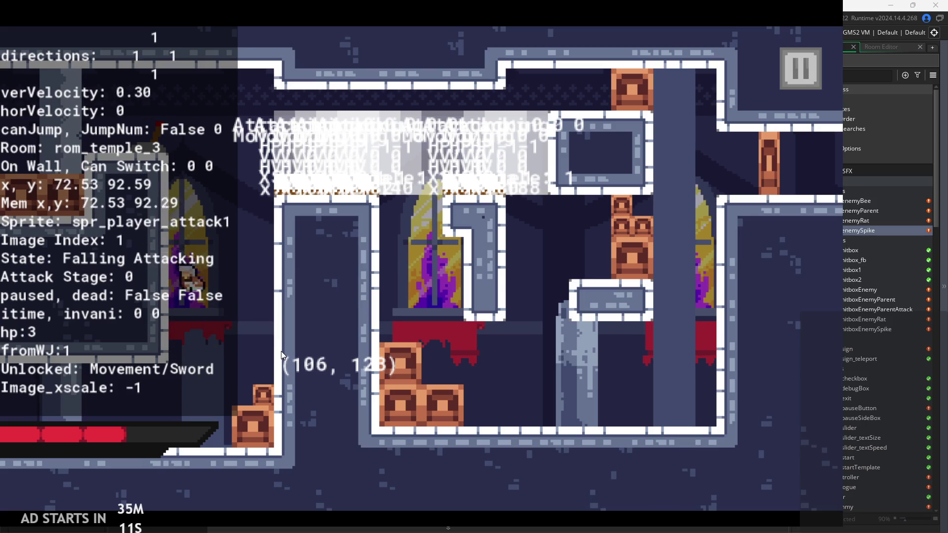
key(space)
click(283, 354)
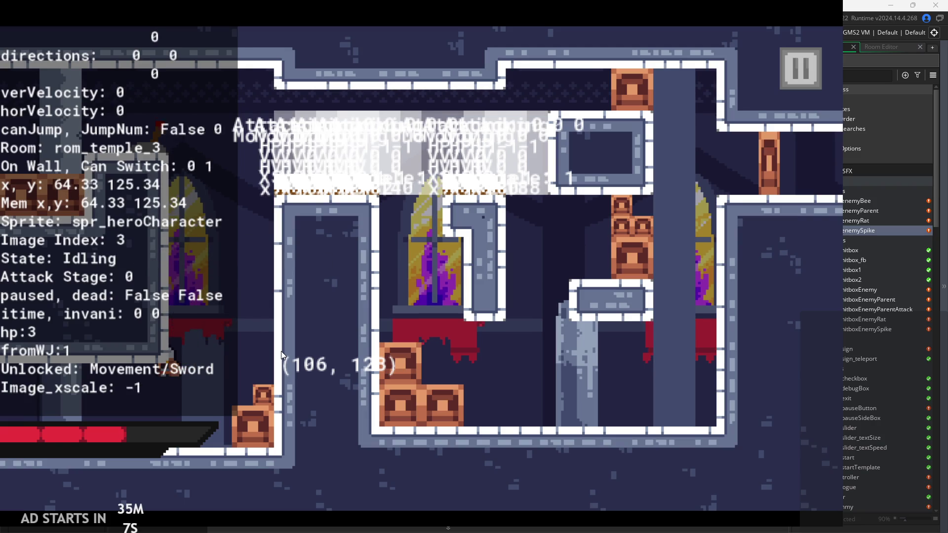
click(466, 286)
click(470, 266)
click(516, 247)
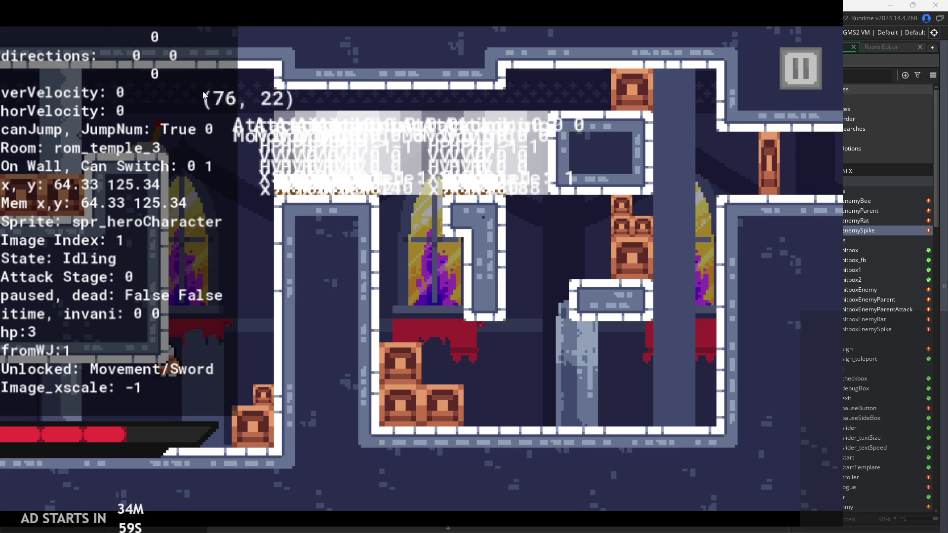
Quit the game to the editor and open obj_hero from the Asset Browser
click(802, 79)
click(668, 422)
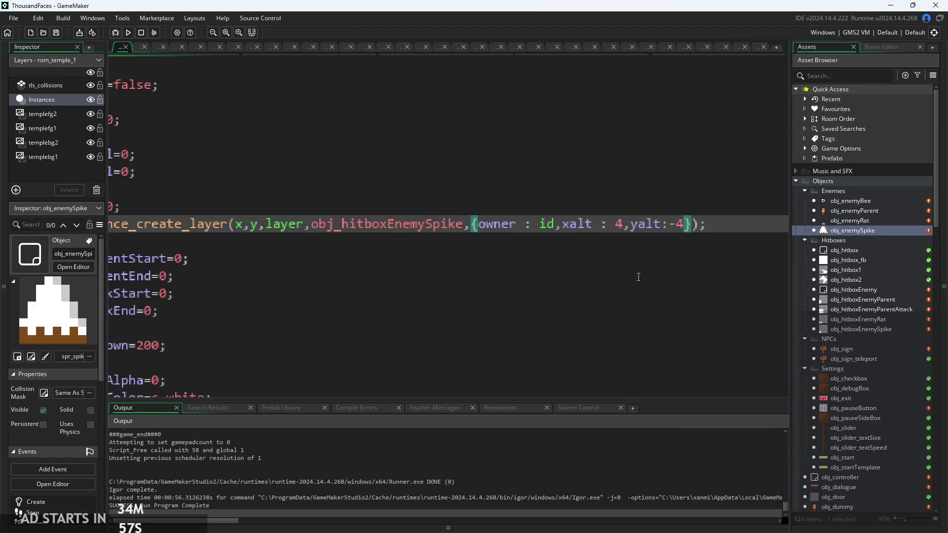
scroll(419, 223, down, 5)
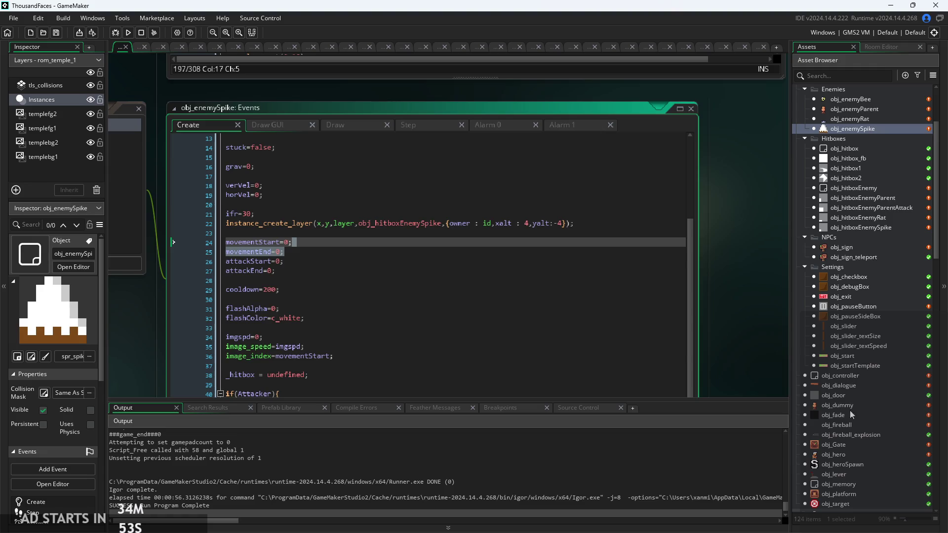
double_click(851, 474)
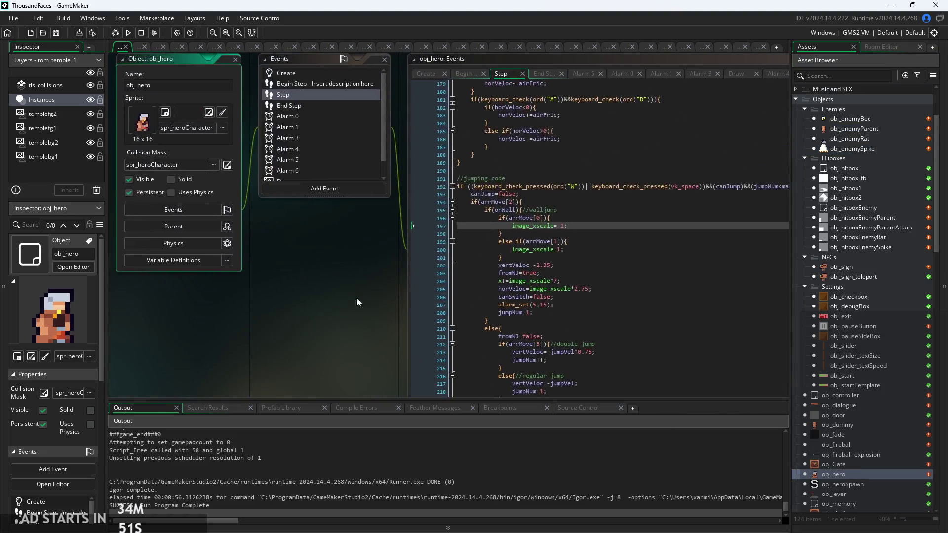
Show obj_hero's Begin Step code and add blank lines below the top comment
click(374, 108)
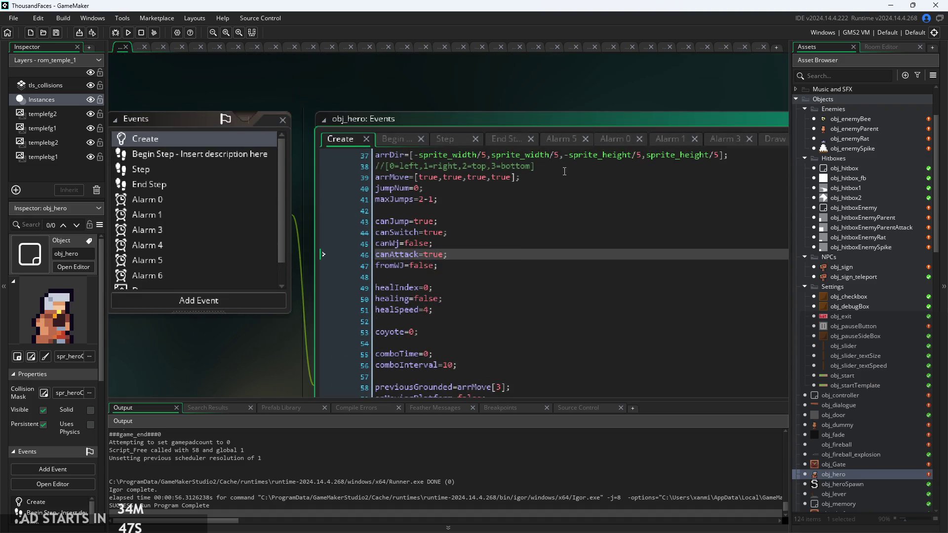
click(395, 139)
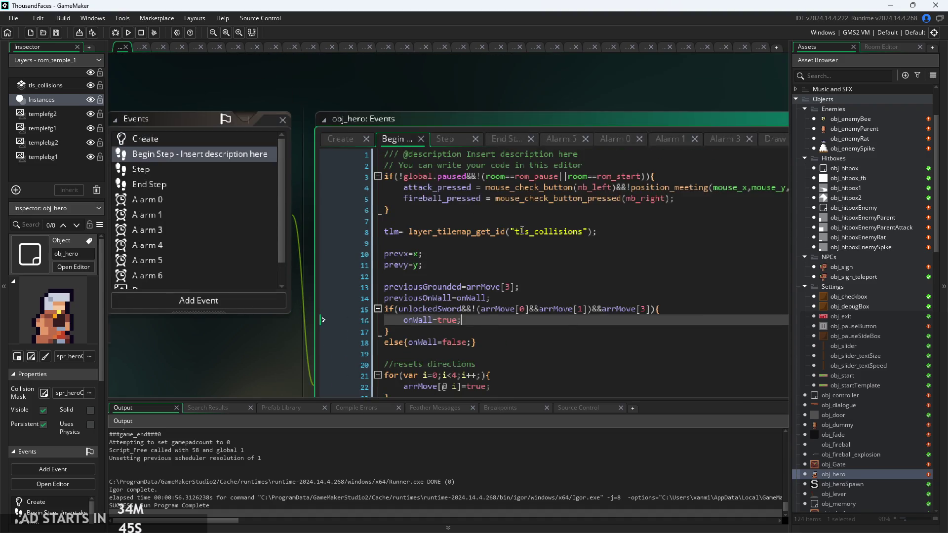
click(620, 196)
key(Return)
key(Return)
key(Up)
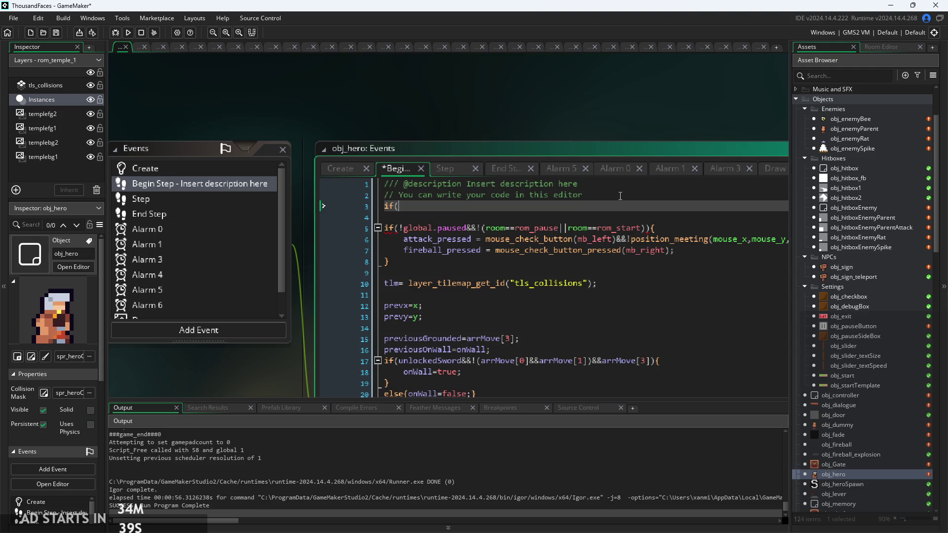
Start a new line 3 with if(arrMove, picking arrMove from autocomplete
key(BackSpace)
key(BackSpace)
key(BackSpace)
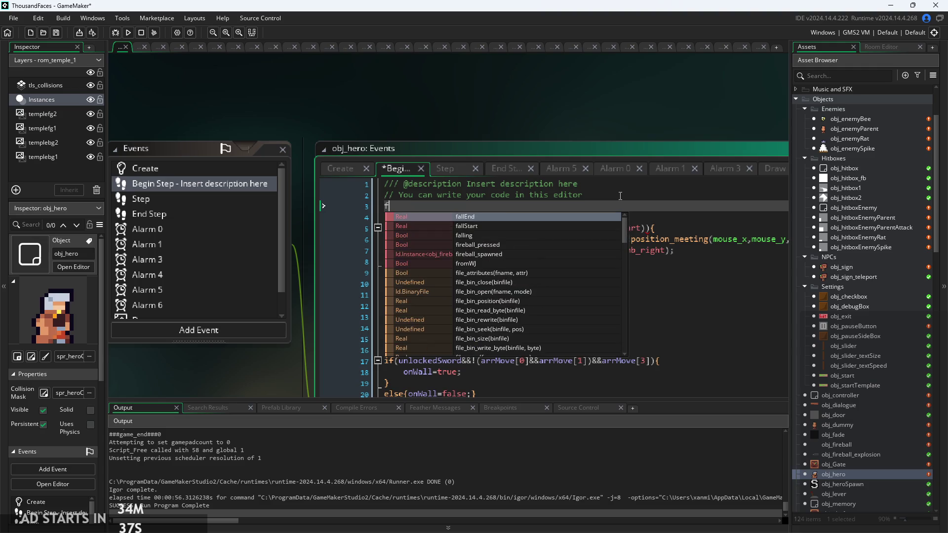
text(if)
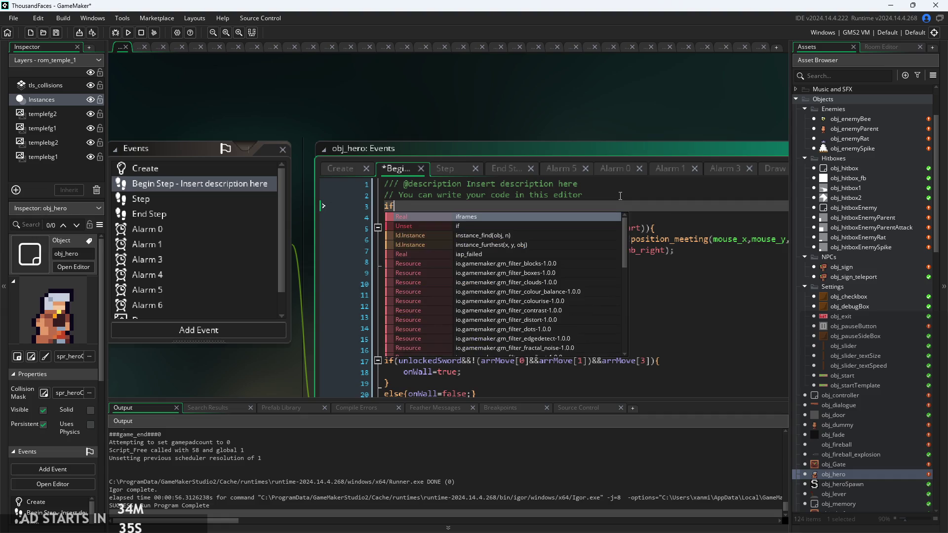
text((arr)
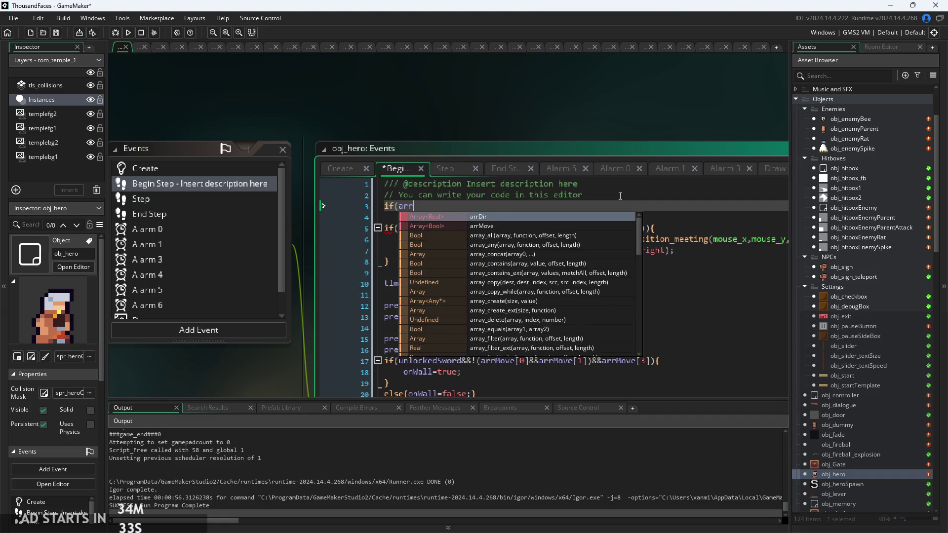
key(Down)
key(Return)
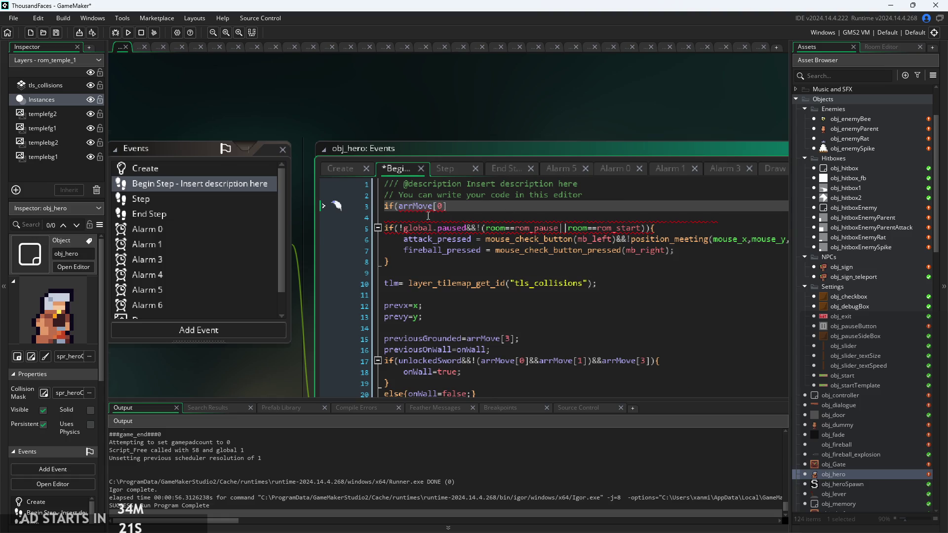
scroll(429, 216, up, 2)
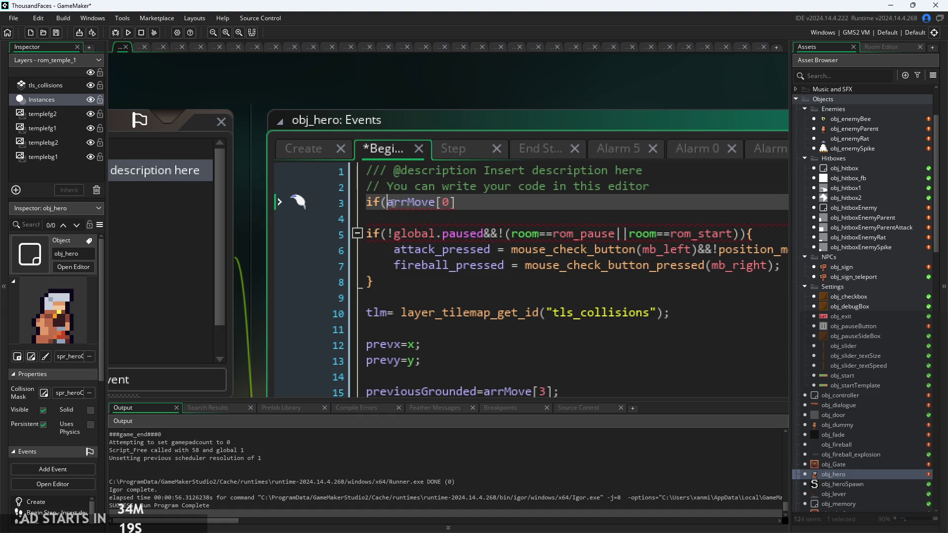
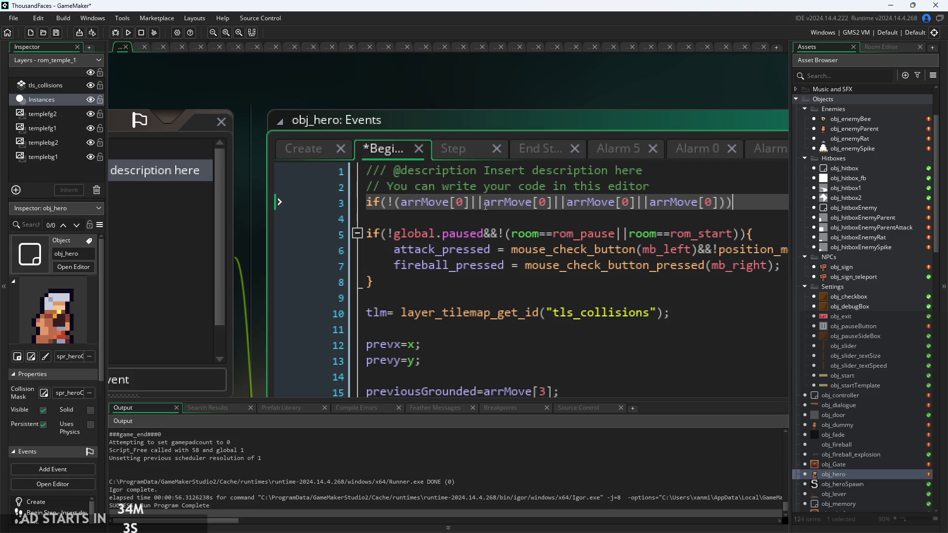
In obj_hero's Begin Step, fix the arrMove indices to 0–3, add dead=true; in the block, and run the game
key(Return)
key(Return)
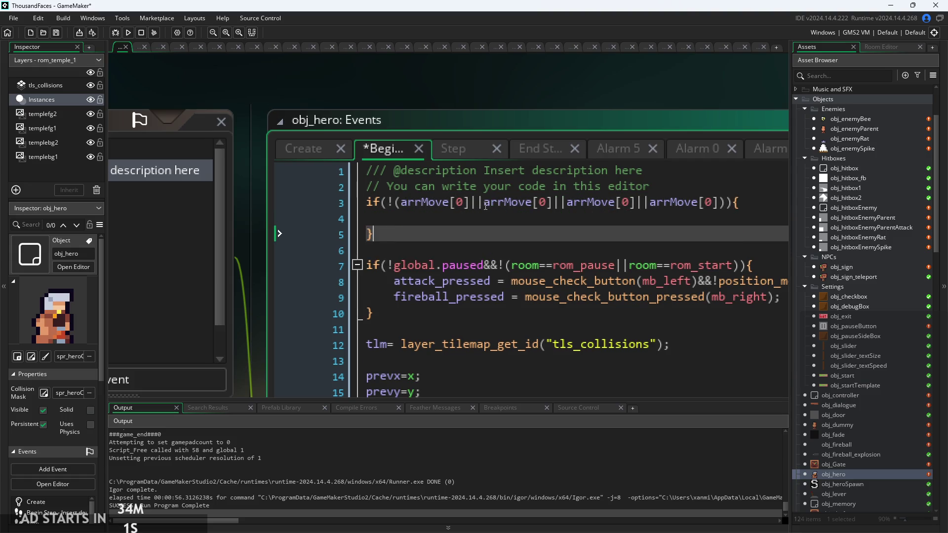
click(548, 208)
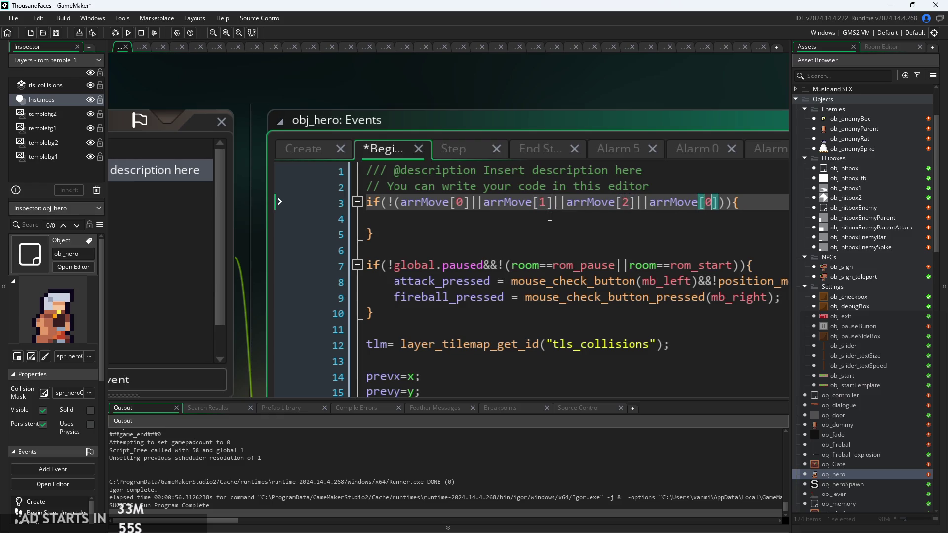
click(550, 217)
text(h)
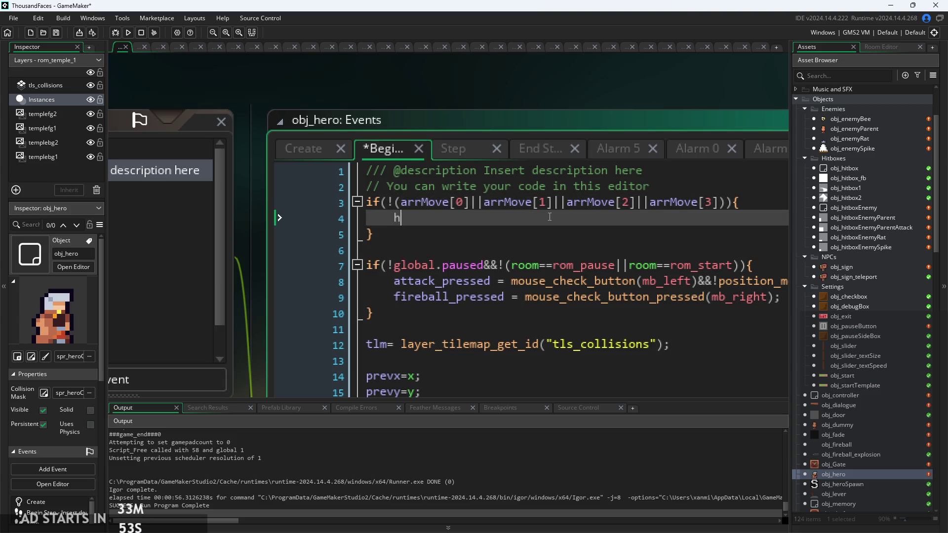
key(BackSpace)
text(=)
key(BackSpace)
text(d=tr)
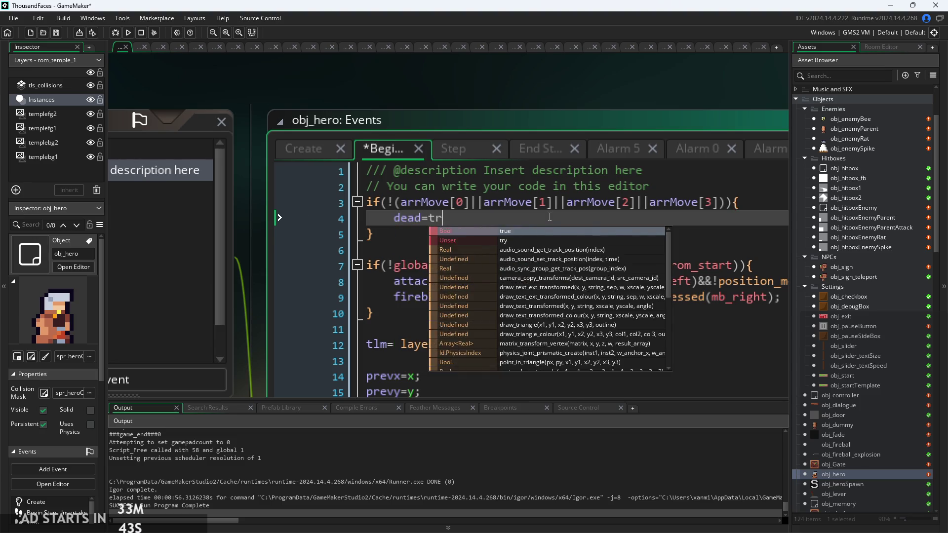
text(ue;)
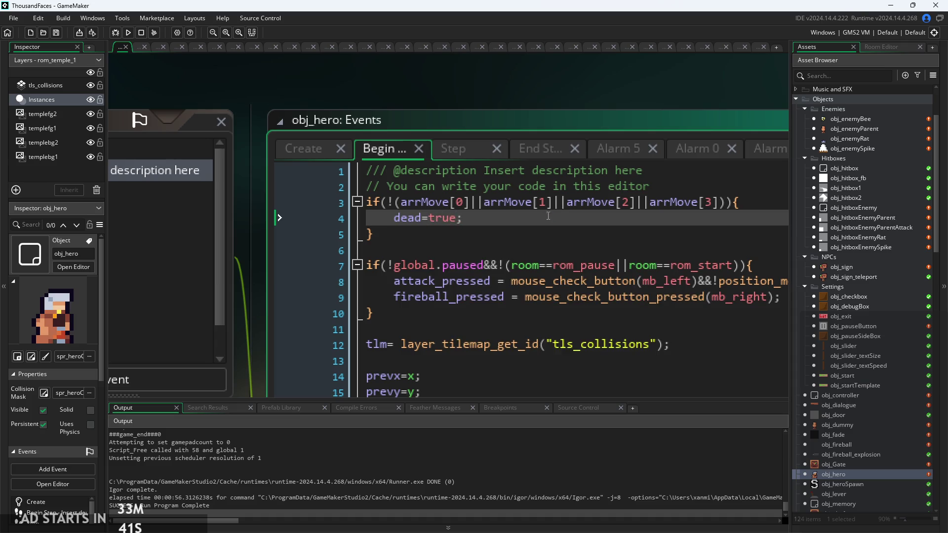
click(128, 32)
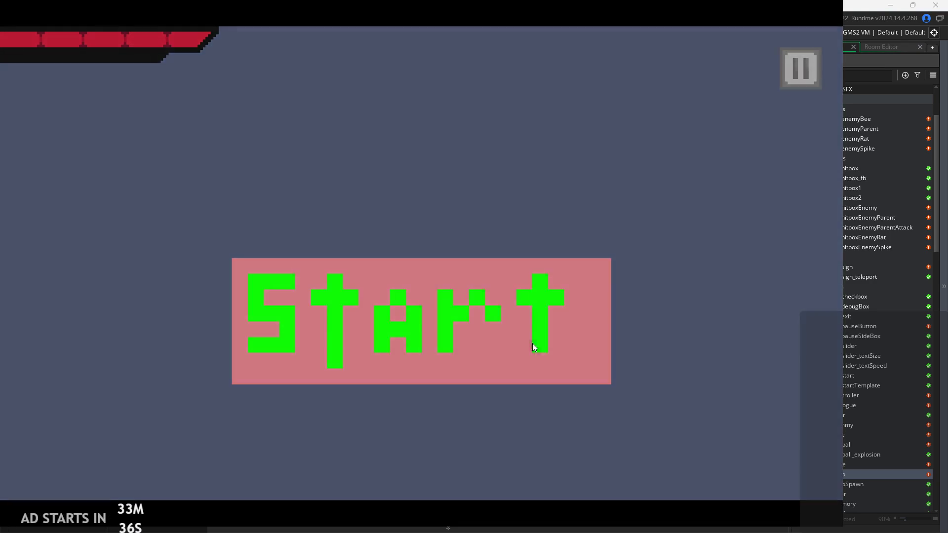
Start the game and wall-jump the hero between the walls and the window ledge
click(532, 343)
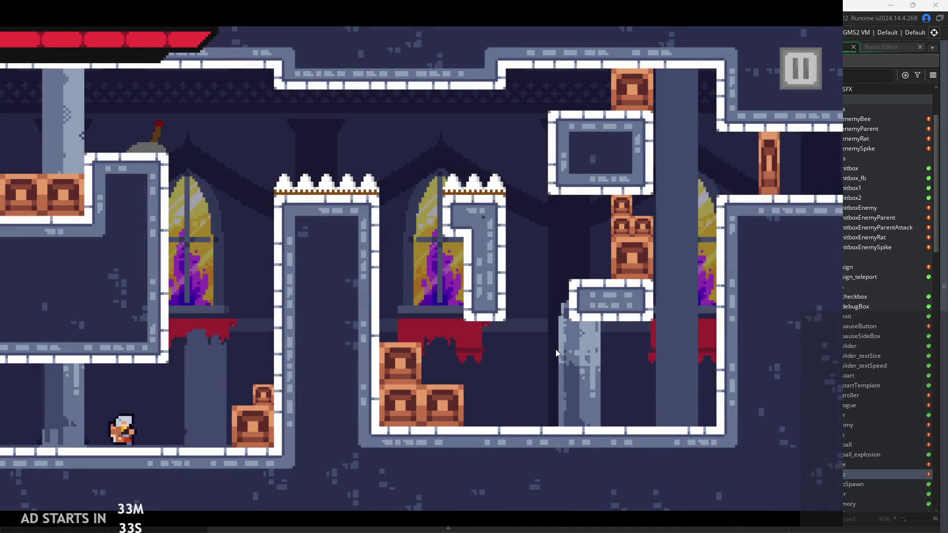
key(space)
key(space)
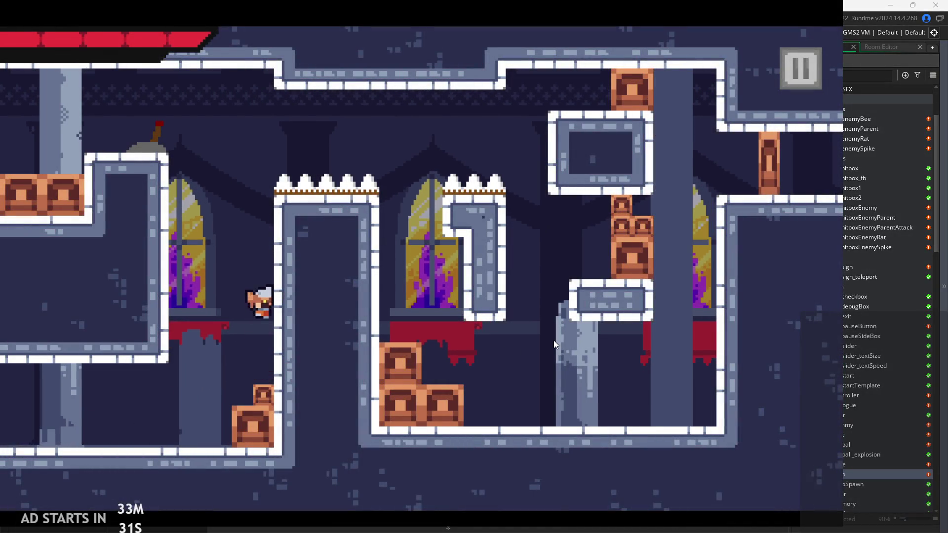
key(space)
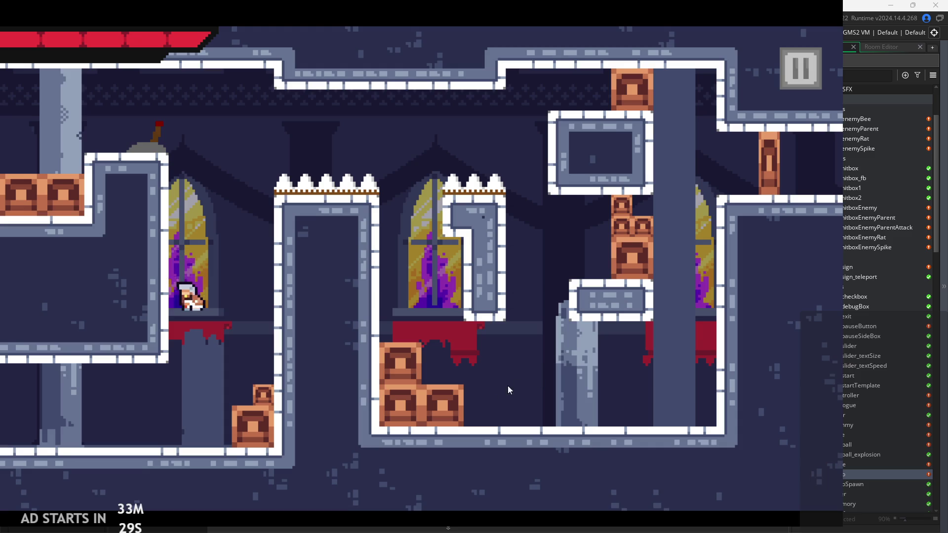
key(Left)
key(space)
key(Right)
key(space)
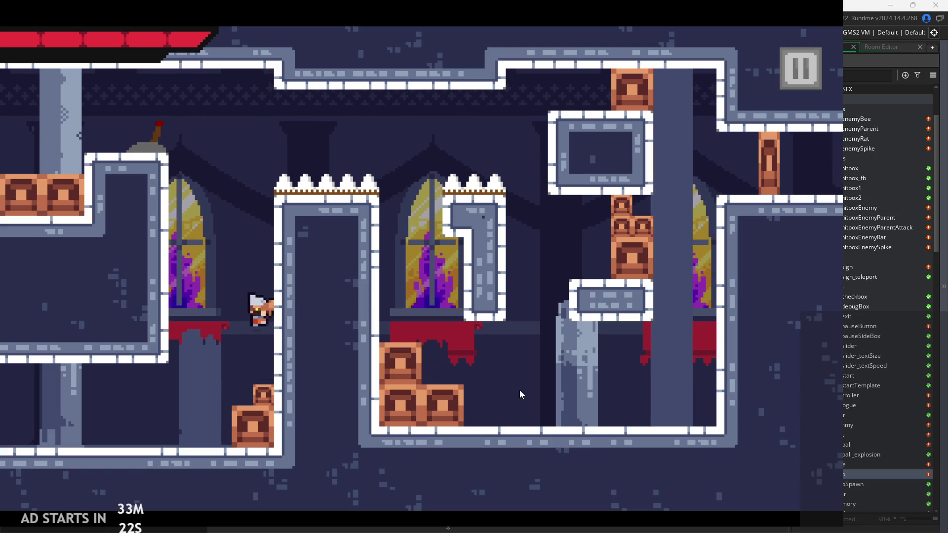
key(space)
key(space)
key(space)
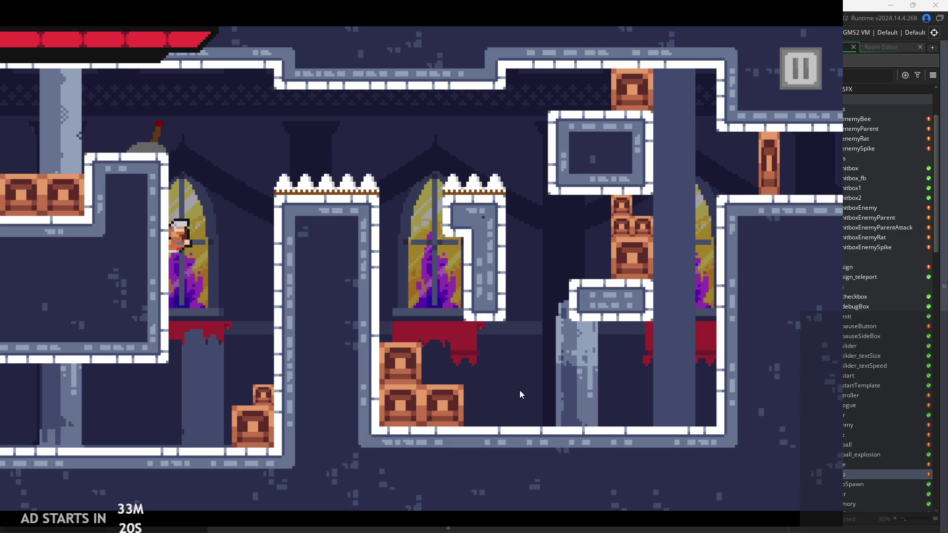
key(space)
key(space)
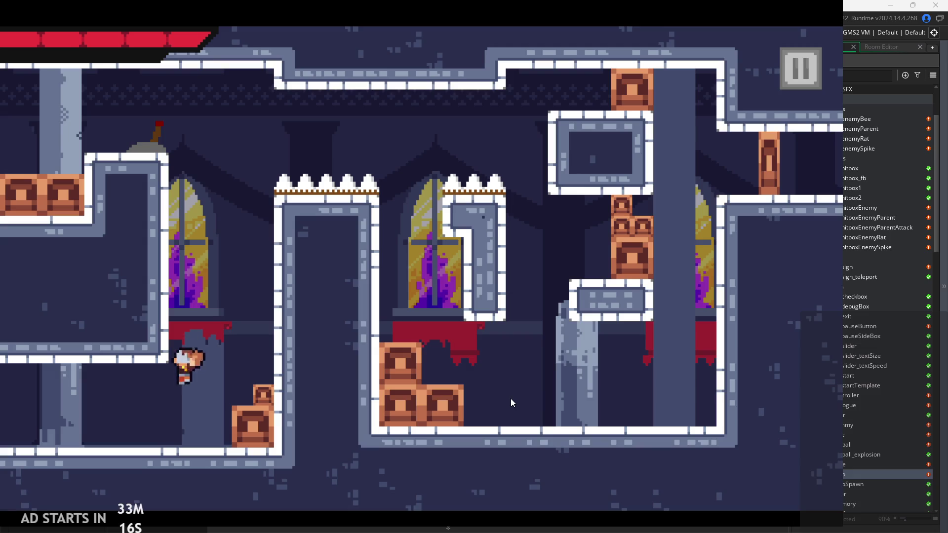
key(space)
key(Left)
key(space)
key(space)
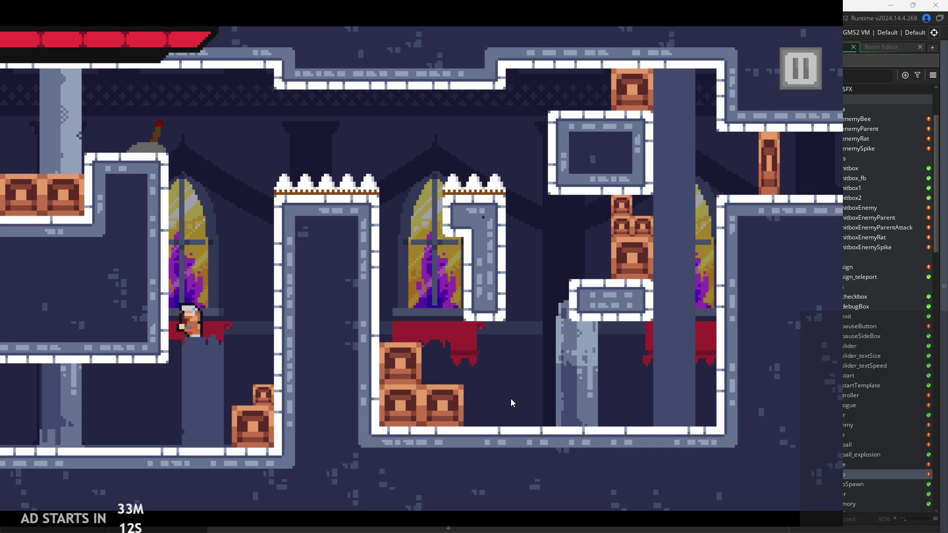
key(space)
key(space)
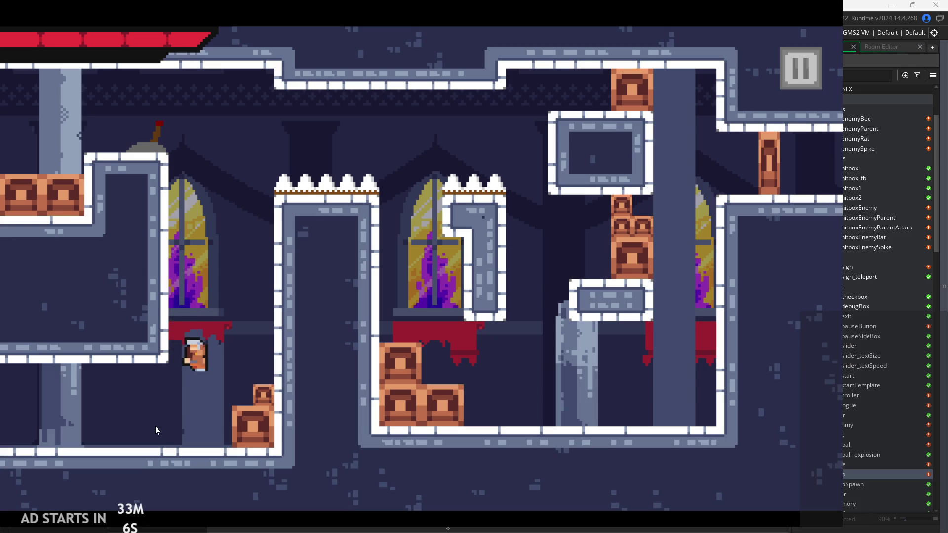
Walk into the next room and back, then jump onto the window ledge and the small crate
key(Left)
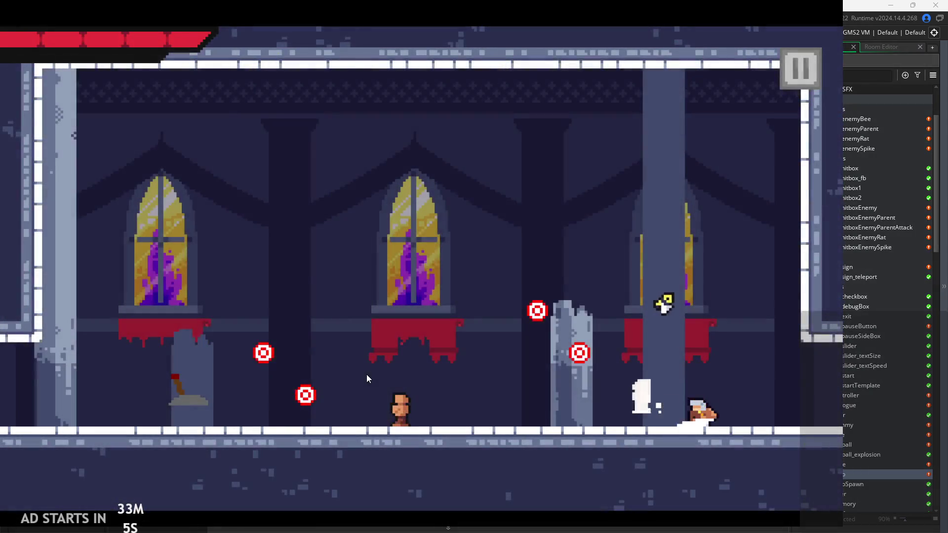
key(Right)
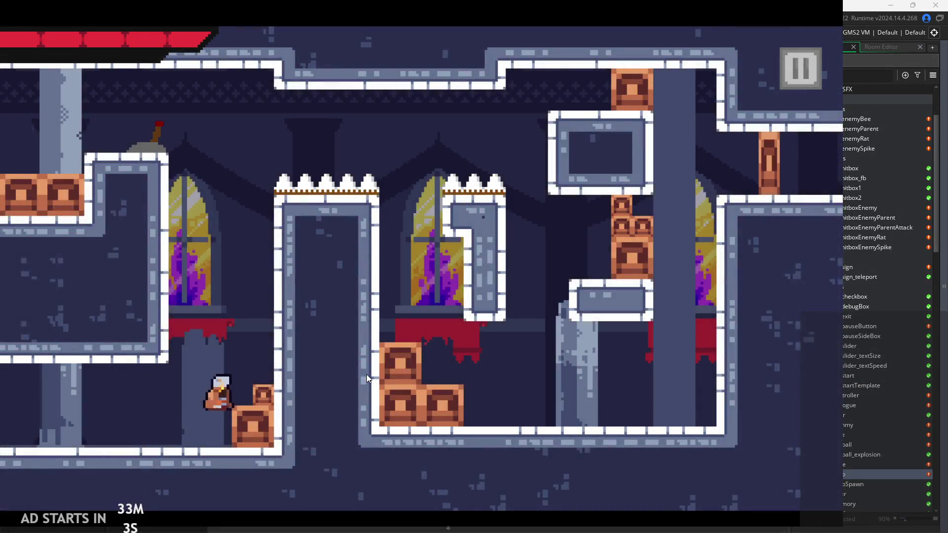
key(Left)
key(space)
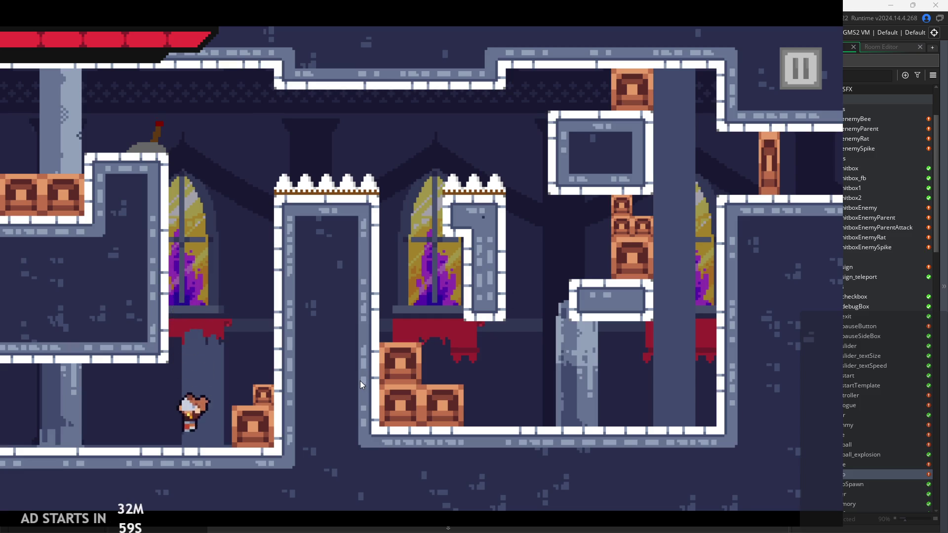
key(Right)
key(space)
key(Right)
key(space)
Repeatedly drop off the left ledge and jump back, then cling to and release the pillar wall
key(space)
key(Left)
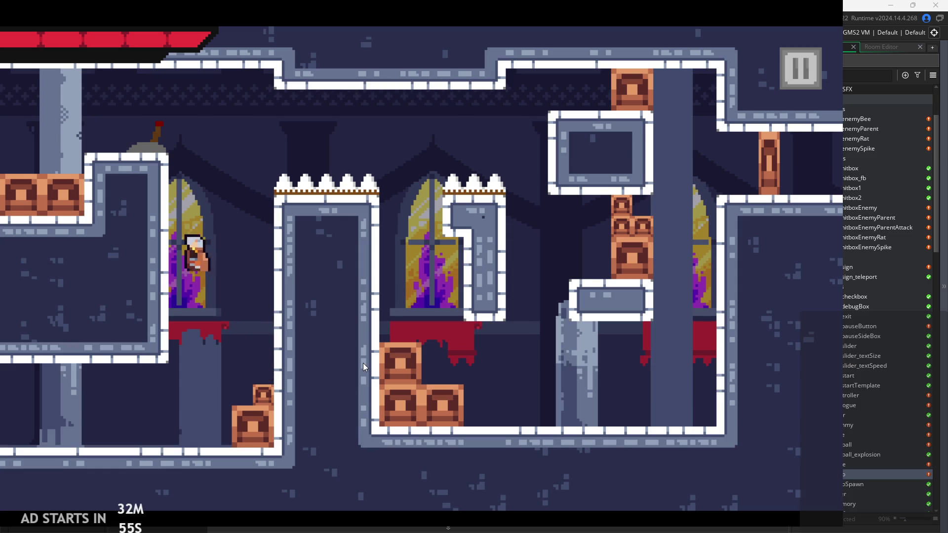
key(Down)
key(Right)
key(space)
key(Left)
key(Right)
key(space)
key(Left)
key(Right)
key(space)
key(Left)
key(Right)
key(space)
key(Left)
key(space)
key(Right)
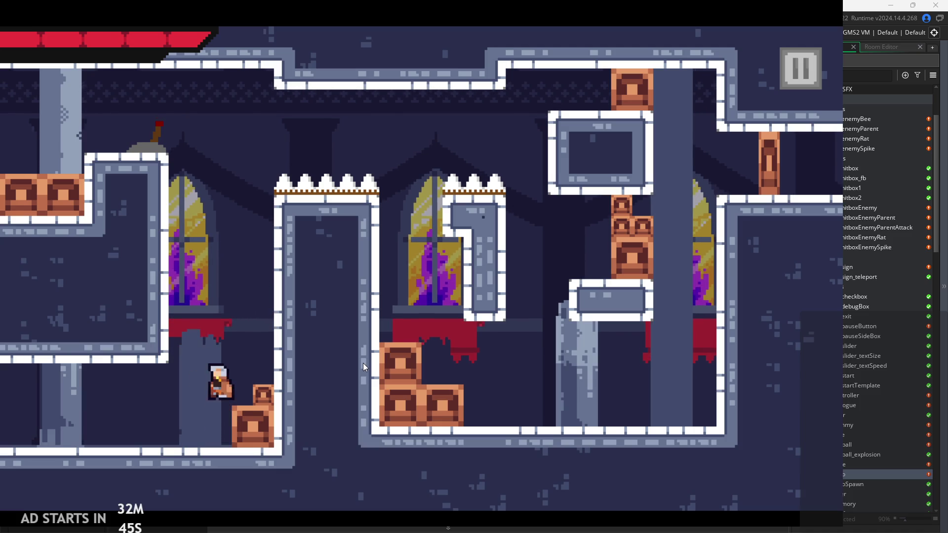
key(Left)
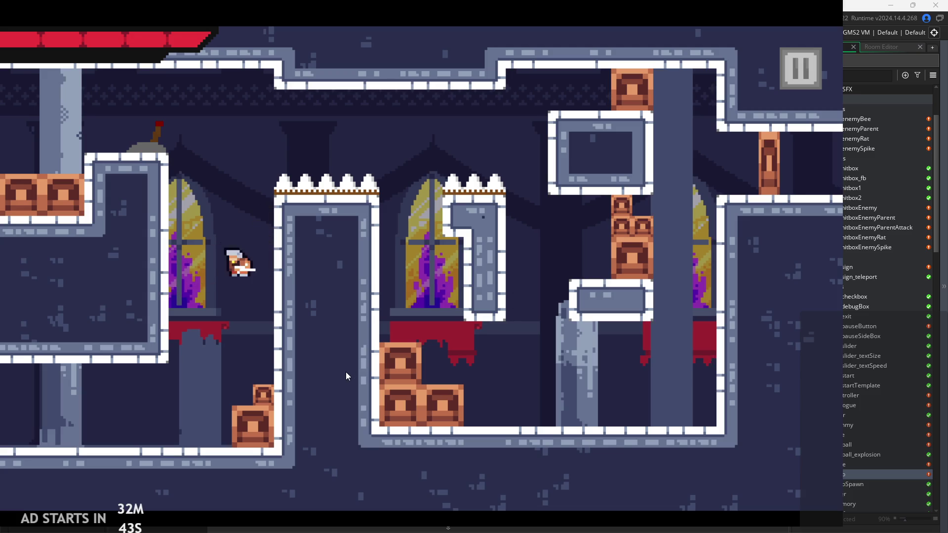
Wall-jump around the left window and ledge, clinging beside the pillar before landing on the ledge
key(Right)
key(Left)
key(Right)
key(space)
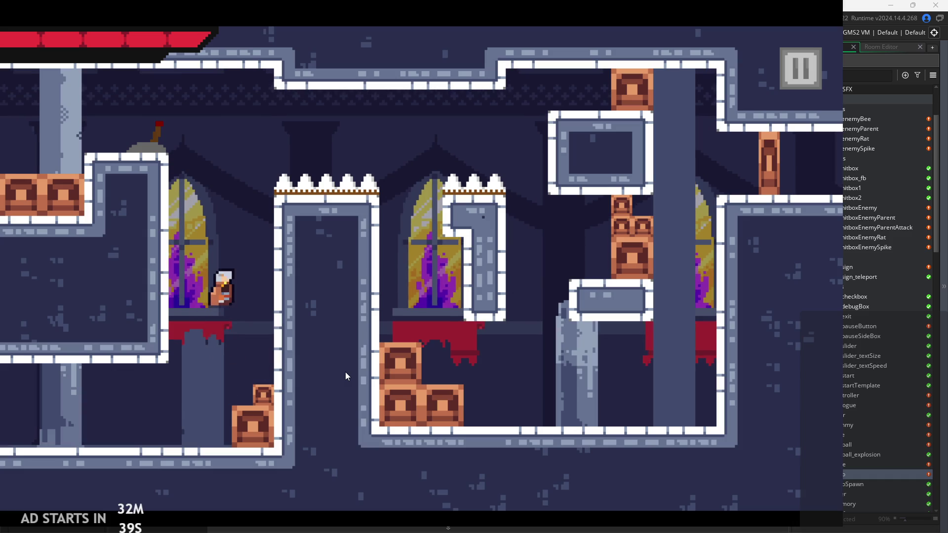
key(space)
key(Right)
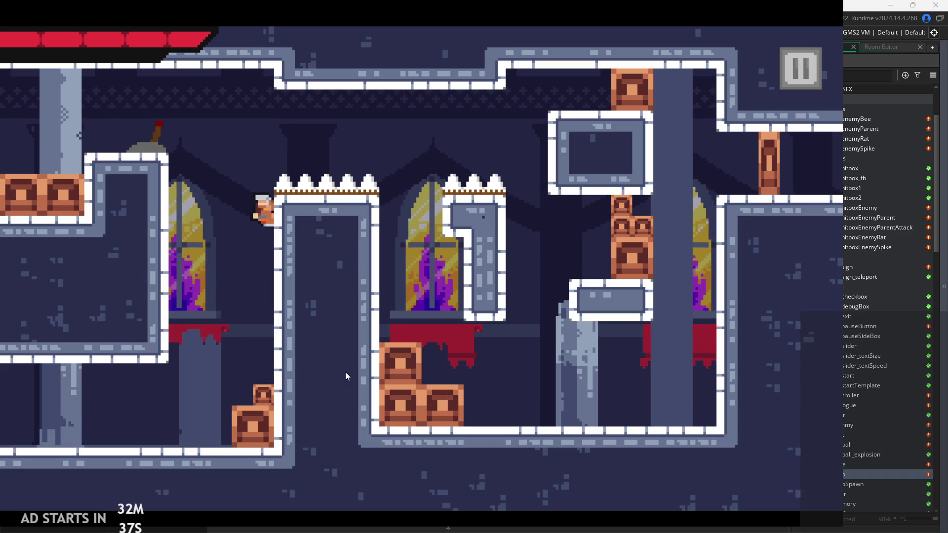
key(Left)
key(space)
key(Right)
key(Left)
key(Right)
key(space)
key(Left)
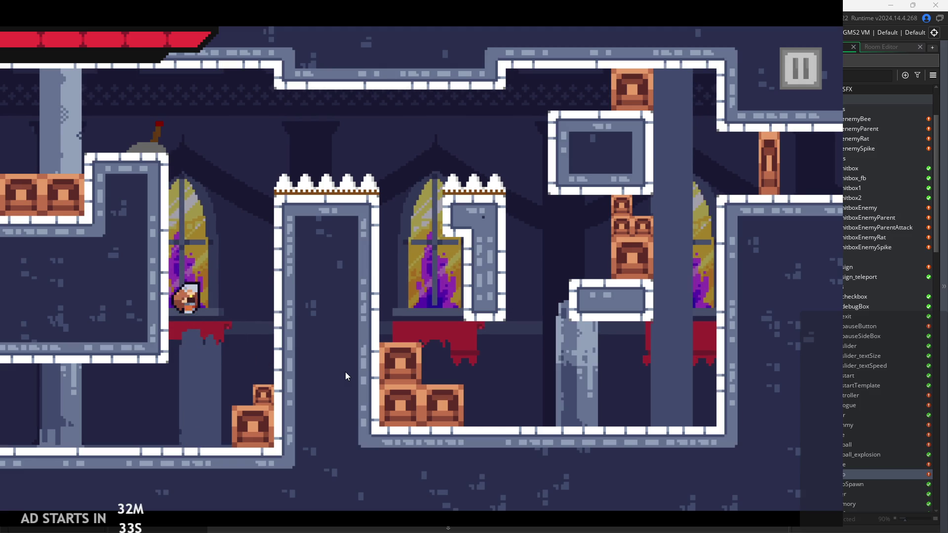
key(space)
key(Right)
key(Left)
key(space)
key(Right)
key(Left)
key(Right)
key(Left)
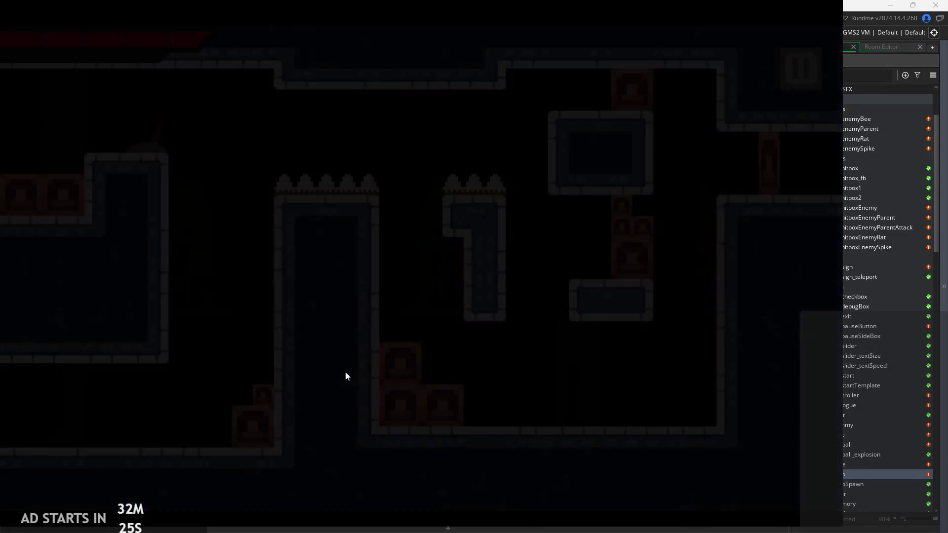
Run through the exit, climb onto the window ledge and left window top, and leap over the spikes
key(Right)
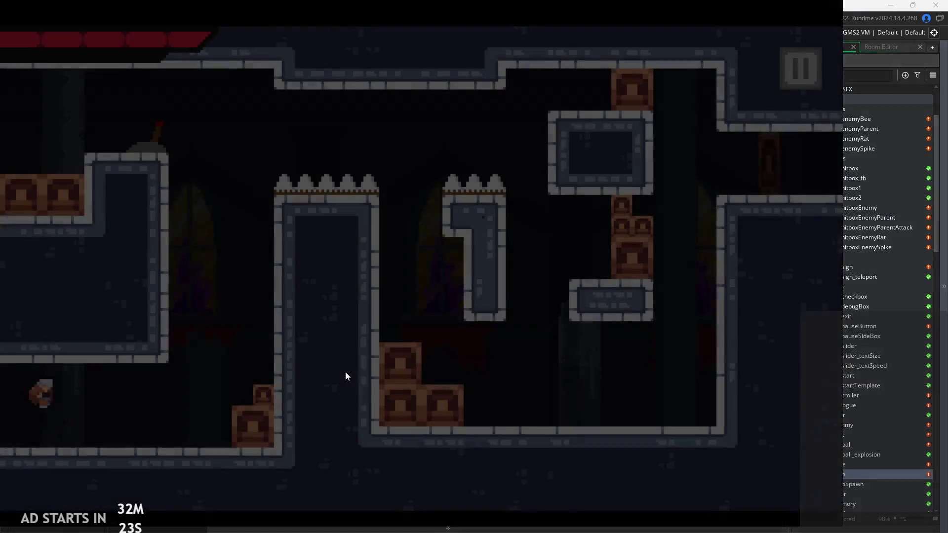
key(Right)
key(space)
key(Left)
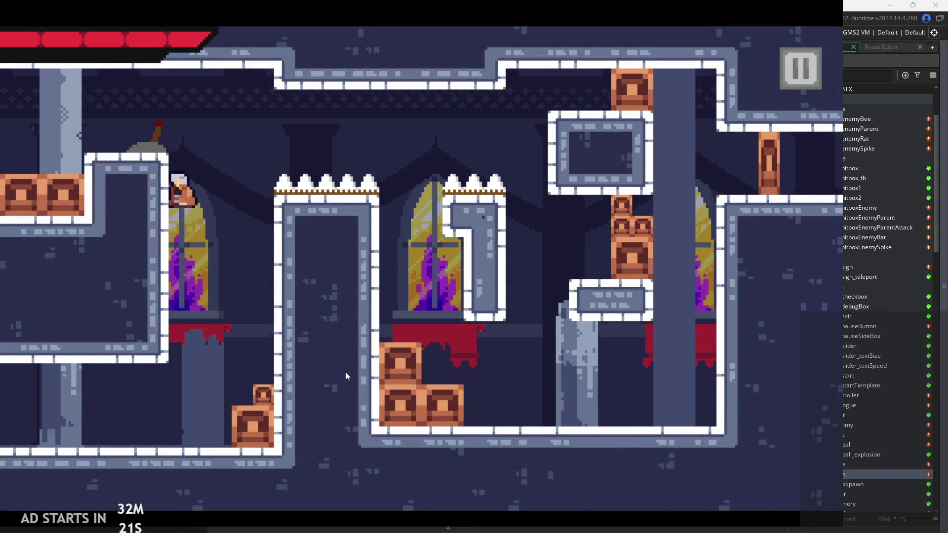
key(space)
key(Right)
key(Left)
key(space)
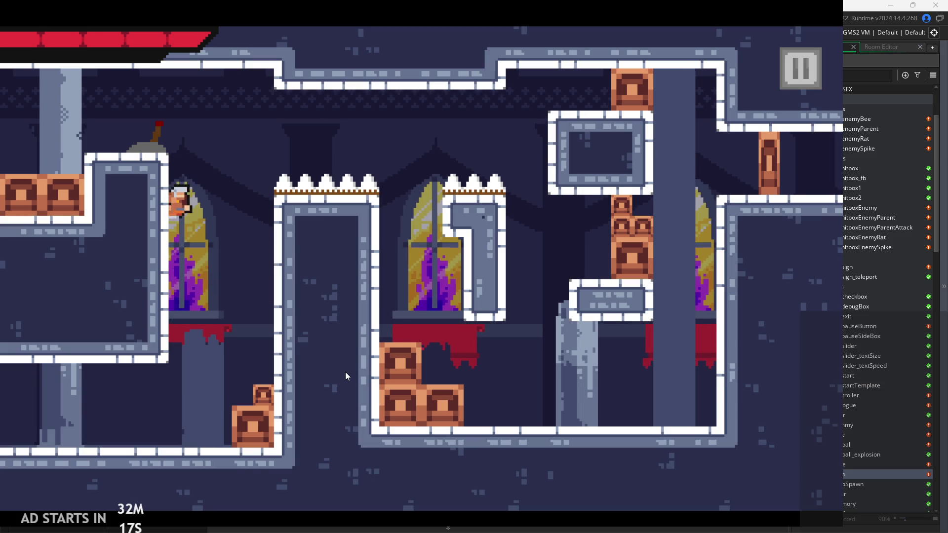
key(space)
key(Right)
key(Left)
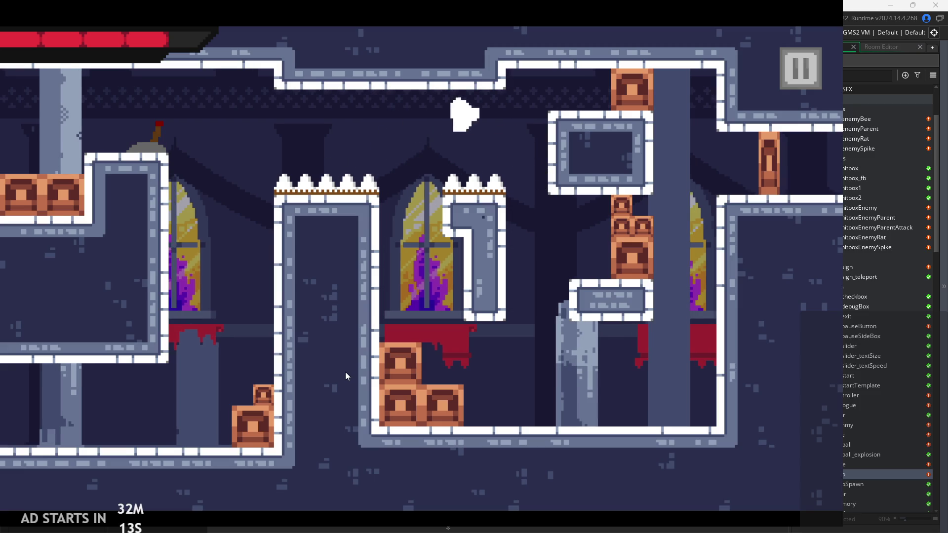
key(Left)
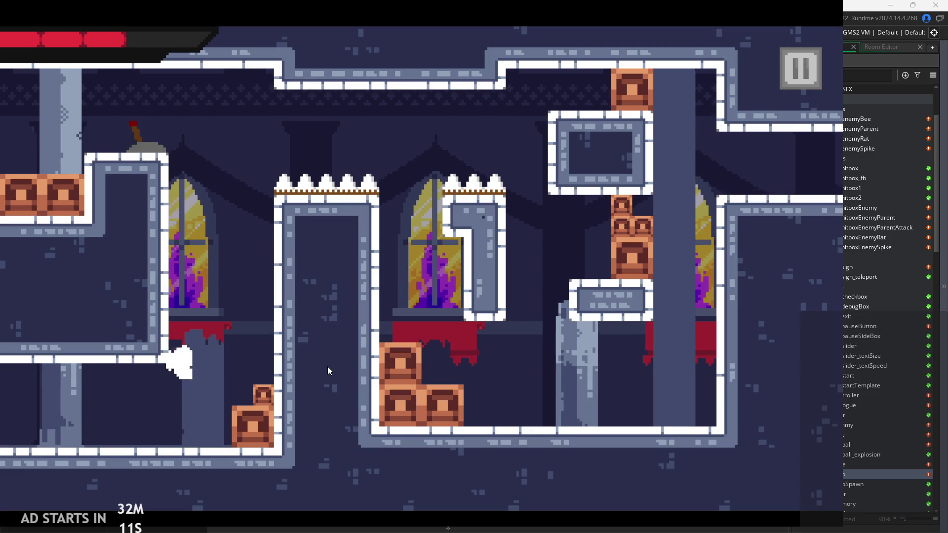
Wall-jump the hero between the two walls up onto the spiked ledge
key(space)
key(Right)
key(Left)
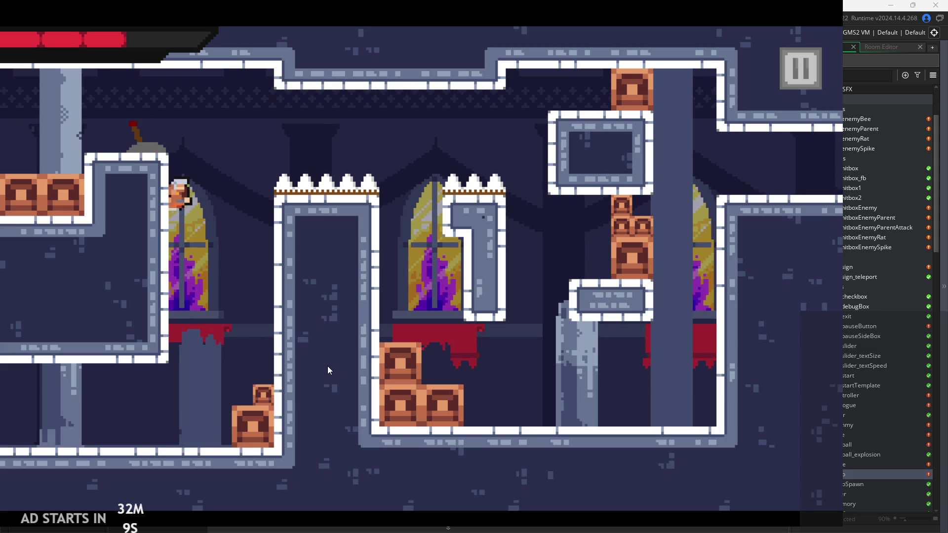
key(Right)
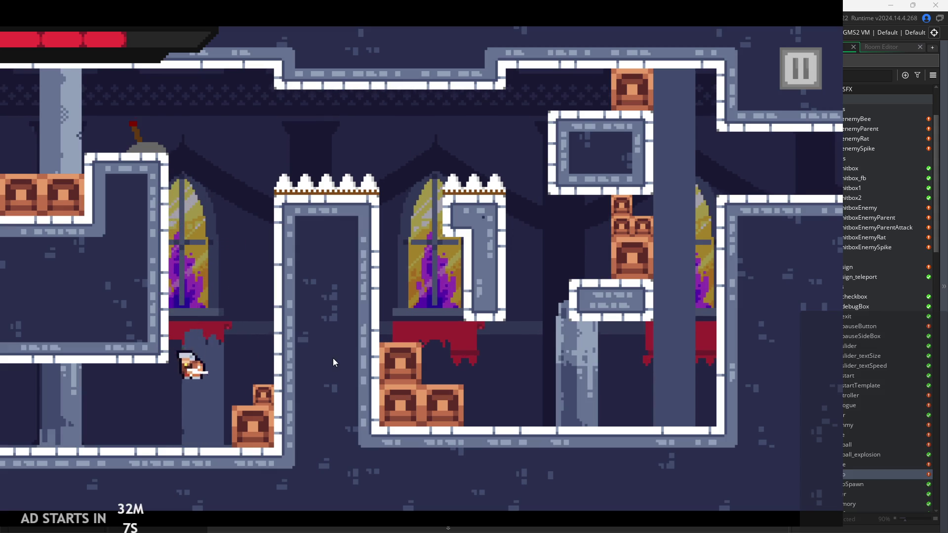
key(Left)
key(Right)
key(space)
key(Left)
key(Right)
key(space)
key(Left)
key(Right)
key(space)
key(Left)
key(space)
key(Right)
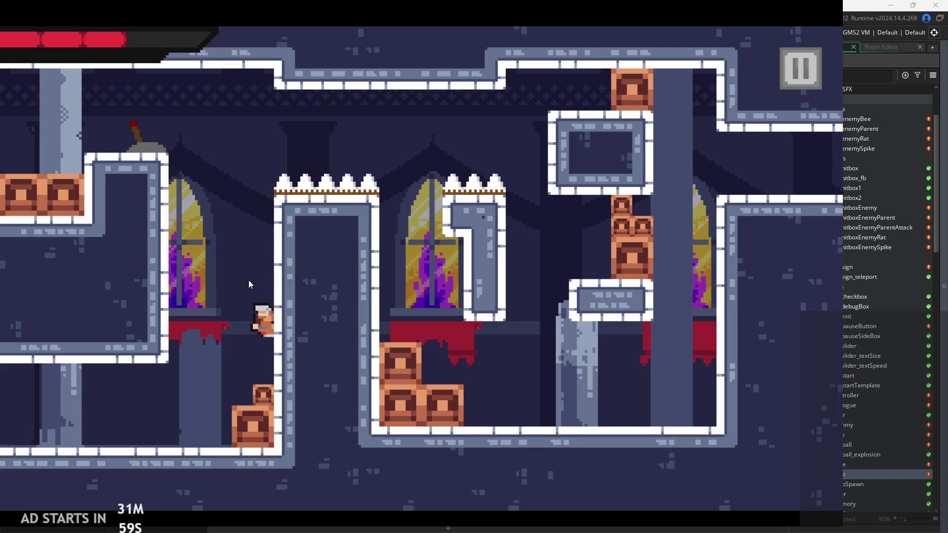
Test jumps between the wall, spikes and window, then pause and exit the game
key(Left)
key(space)
key(Right)
key(Left)
key(space)
key(Right)
key(Left)
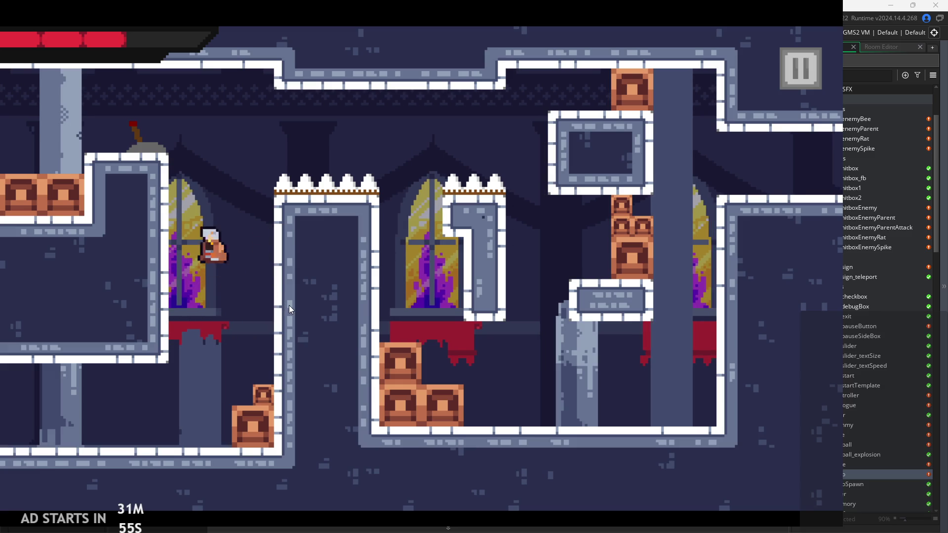
key(space)
key(Right)
key(Left)
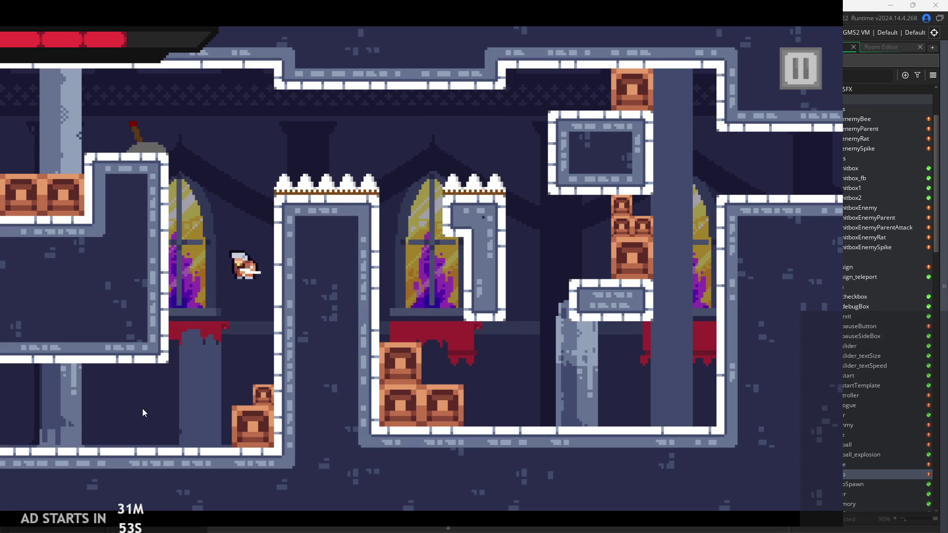
key(Left)
key(space)
key(Right)
key(Left)
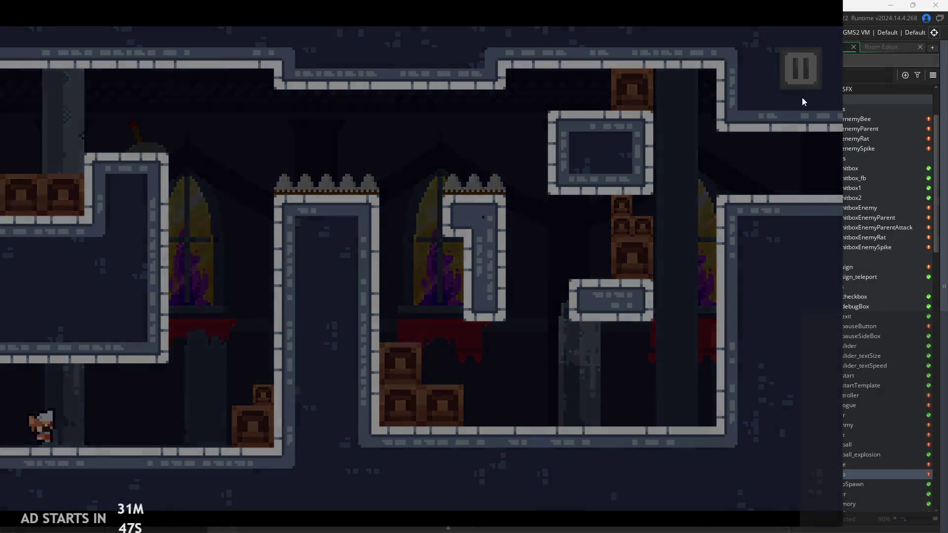
click(810, 82)
click(657, 429)
Switch from obj_hero's Create event to its Step event and scroll to the wall-jump code
click(300, 148)
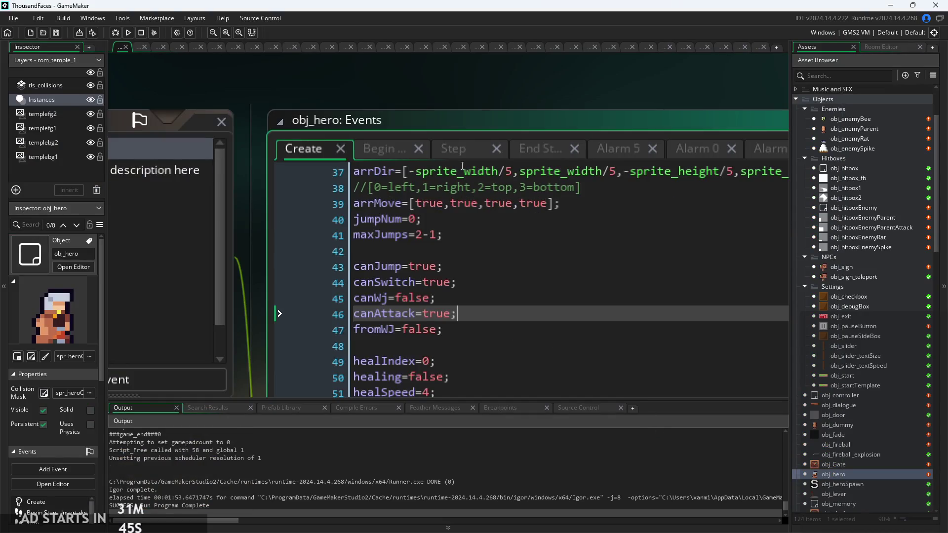
click(444, 298)
click(438, 93)
click(539, 244)
scroll(494, 247, down, 4)
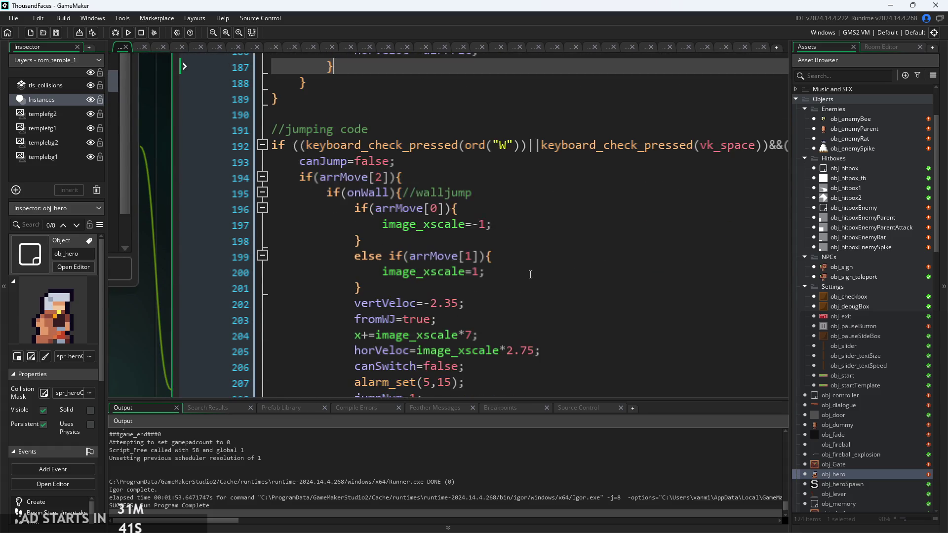
click(450, 266)
scroll(449, 265, down, 2)
scroll(385, 281, up, 8)
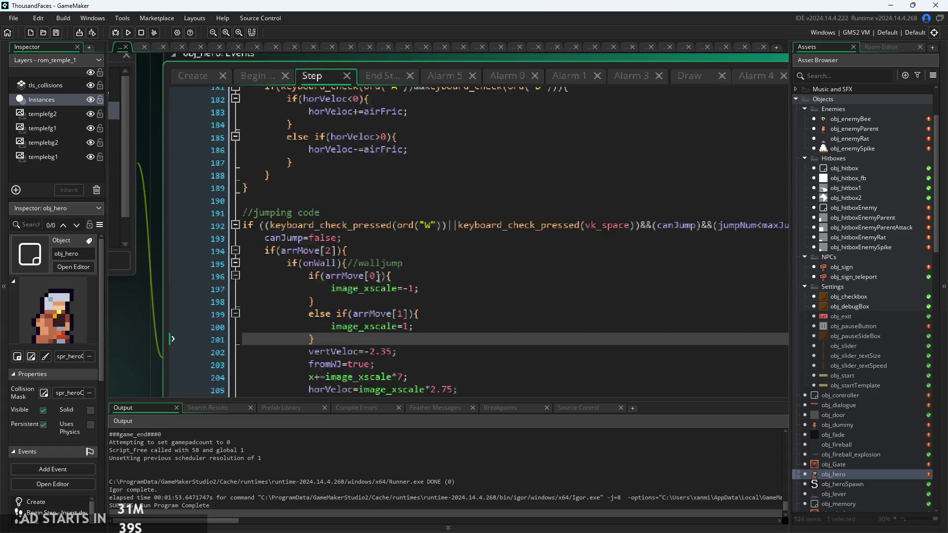
scroll(377, 285, down, 9)
Select and copy the arrMove facing-direction lines 196–201
drag(315, 245, 308, 180)
key(ctrl+c)
click(497, 230)
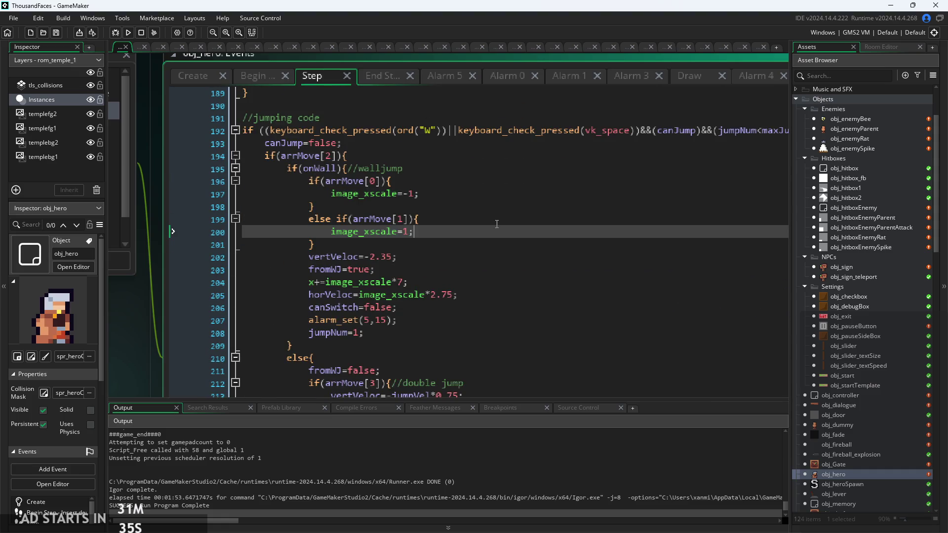
scroll(497, 224, down, 2)
key(Down)
scroll(491, 313, up, 7)
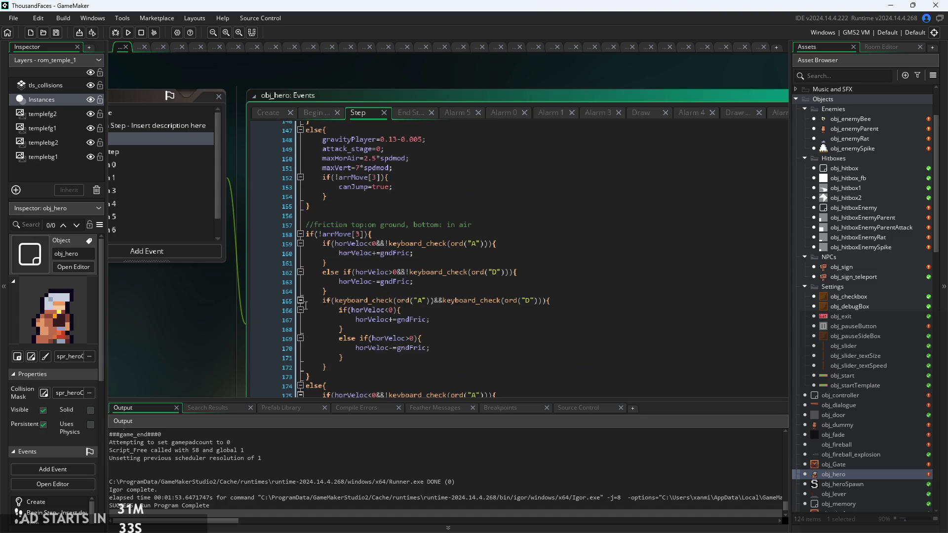
scroll(409, 258, up, 10)
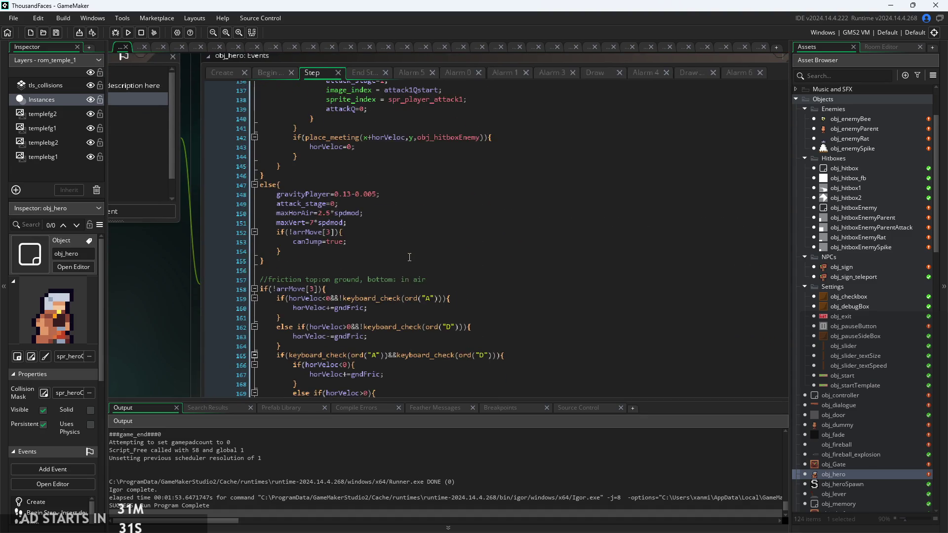
scroll(197, 321, up, 10)
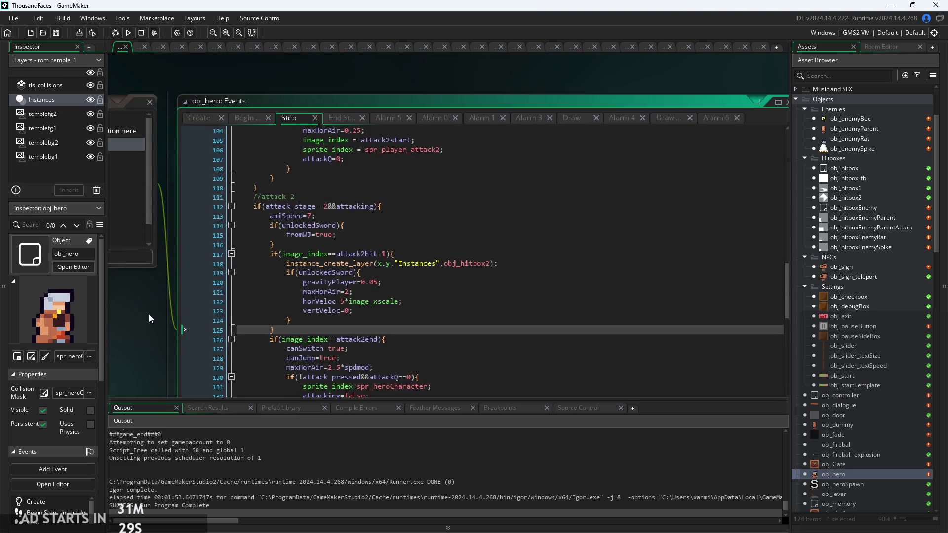
Add an if(onWall) block after canJump=false on line 78 and paste the facing code inside
scroll(383, 289, up, 5)
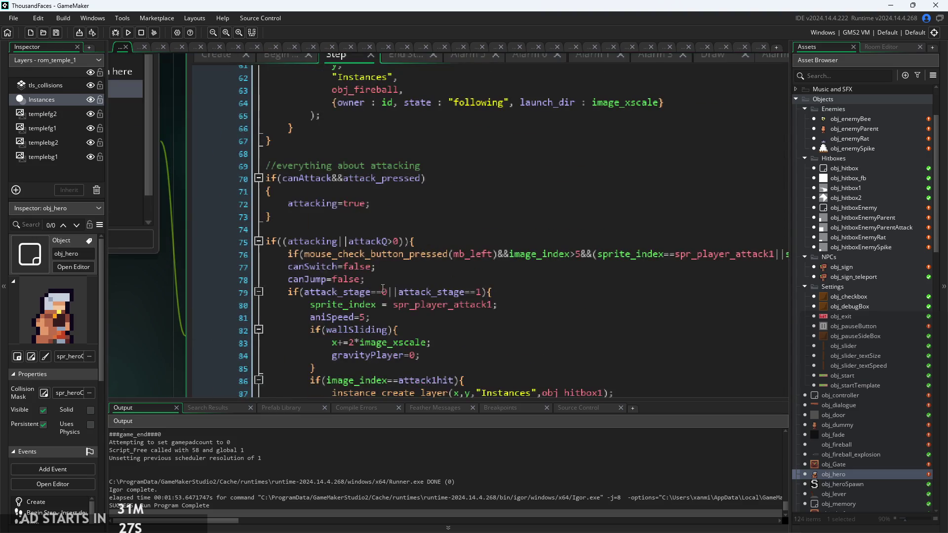
click(387, 278)
scroll(387, 278, up, 5)
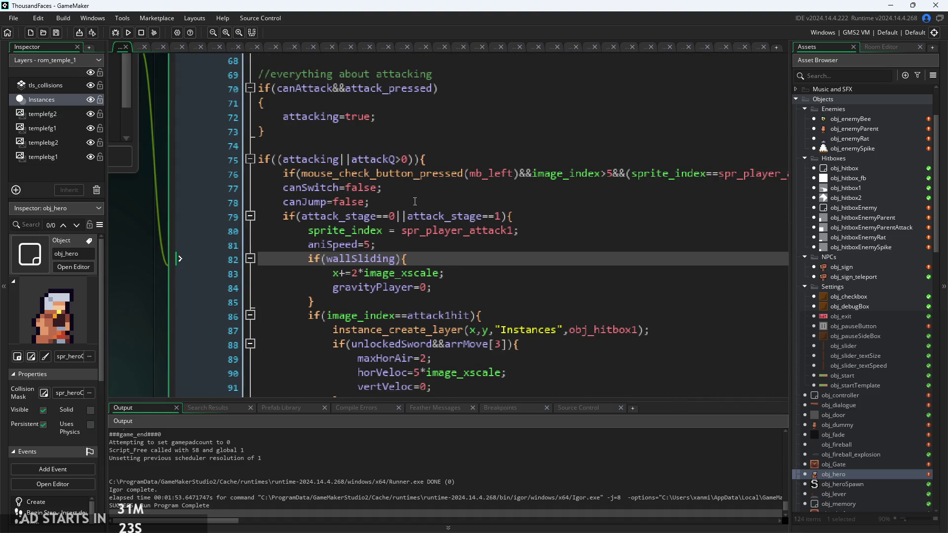
click(415, 205)
key(Return)
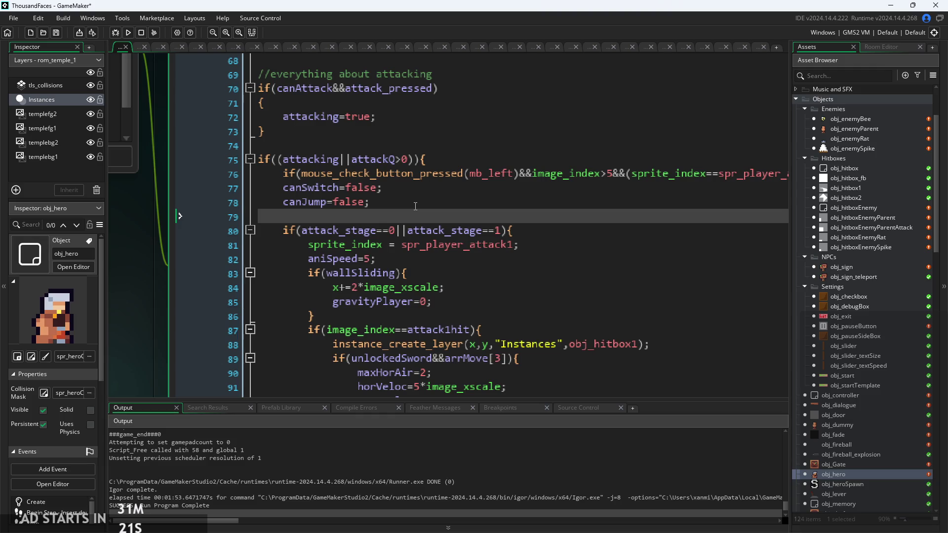
text(if(on)
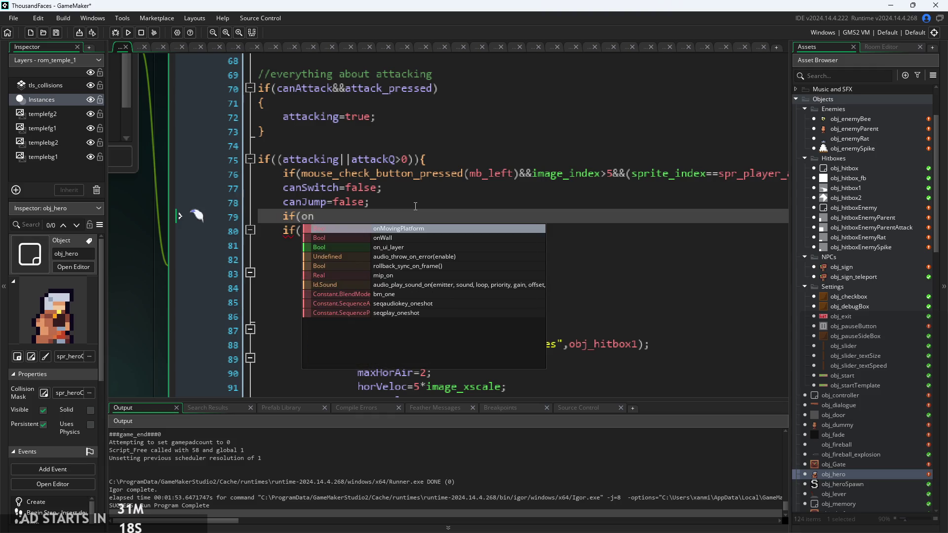
key(Down)
key(Return)
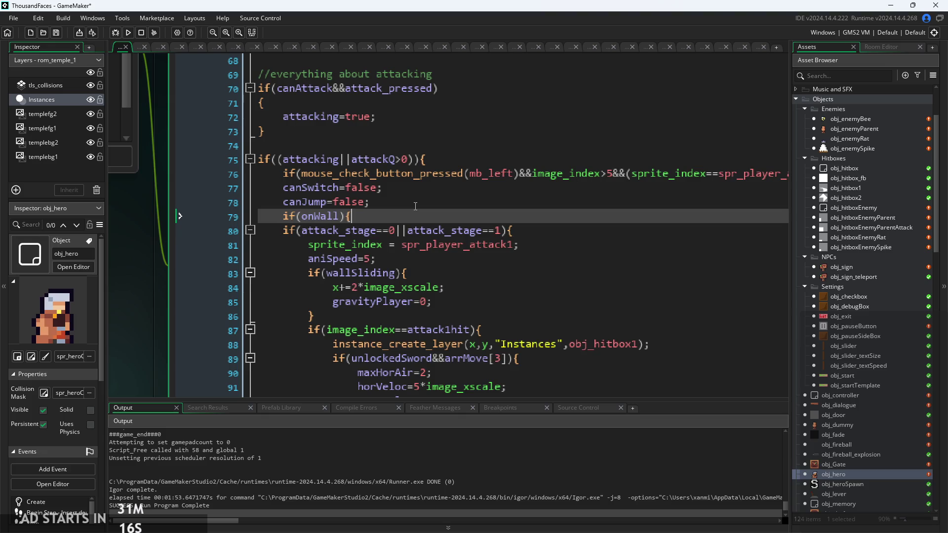
key(Return)
key(Return)
click(352, 234)
key(ctrl+v)
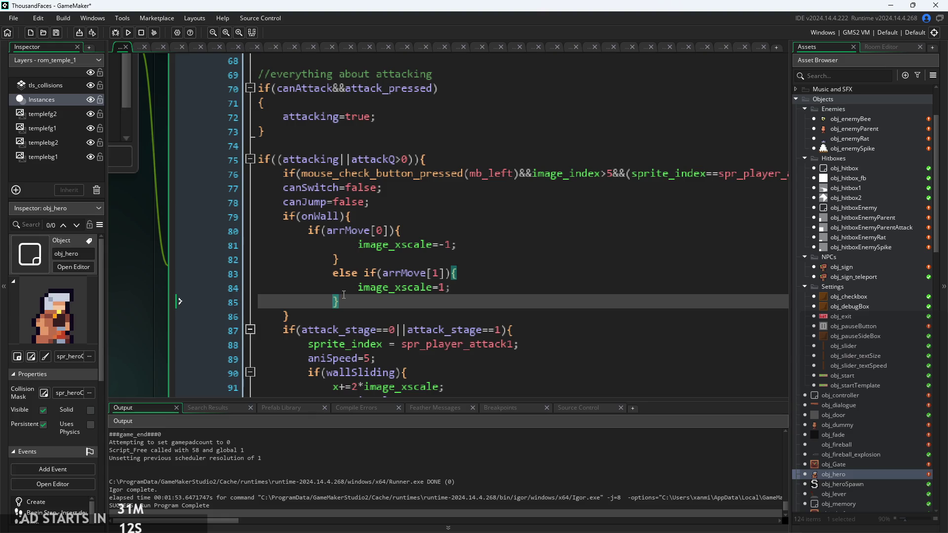
Fix the indentation of the pasted else-if and closing-brace lines in the if(onWall) block
key(BackSpace)
click(359, 287)
click(334, 274)
key(BackSpace)
click(335, 259)
key(BackSpace)
click(359, 246)
click(410, 316)
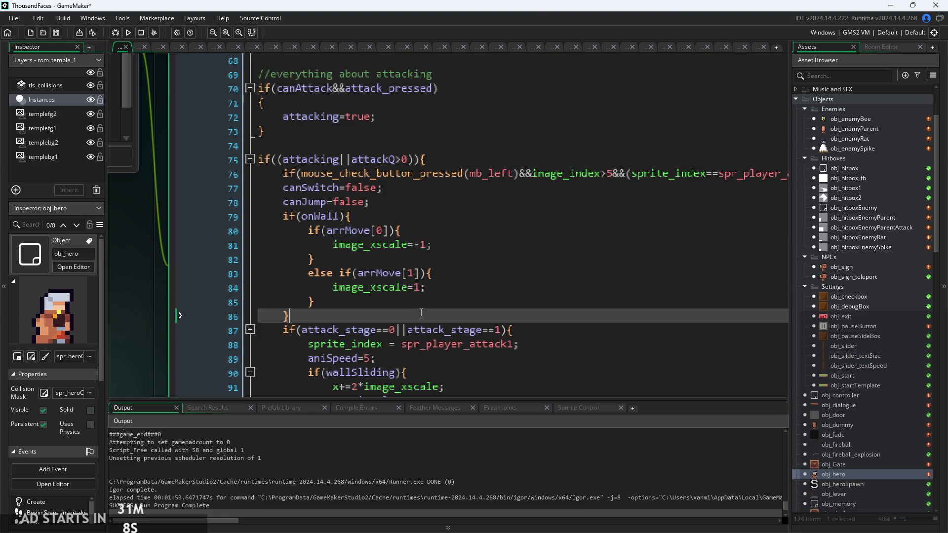
click(413, 300)
click(381, 317)
Review the attack code down to the horVeloc line 98 and run the game
scroll(428, 252, down, 2)
click(417, 286)
scroll(417, 287, down, 4)
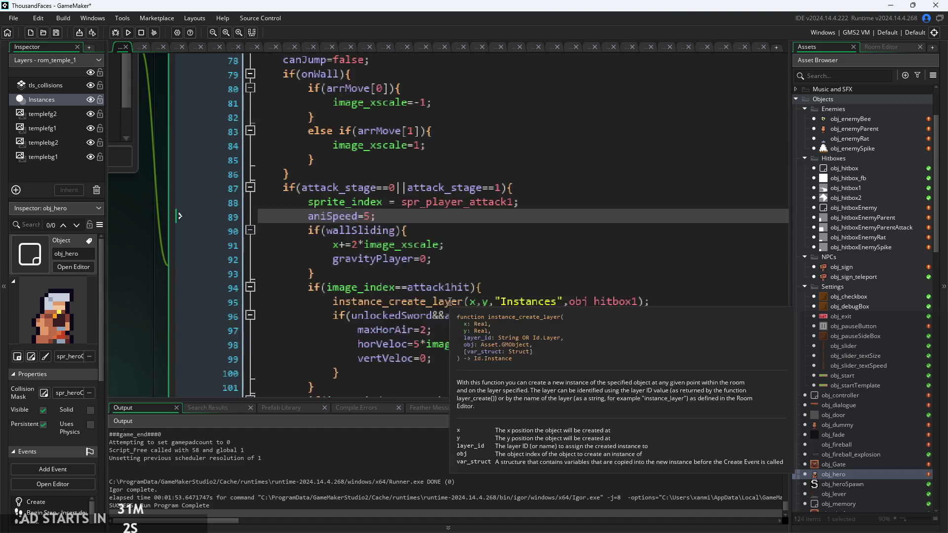
click(542, 260)
click(552, 275)
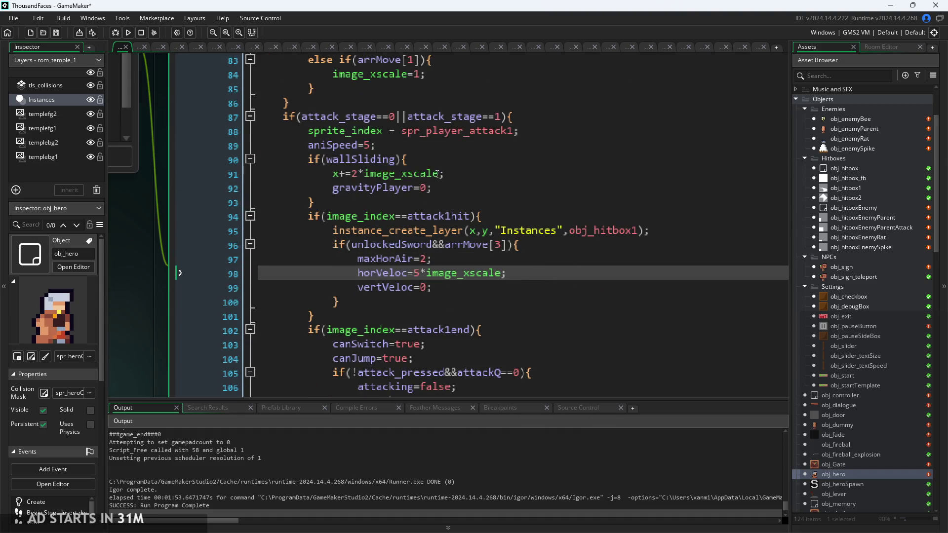
ctrl+scroll(486, 258, down, 1)
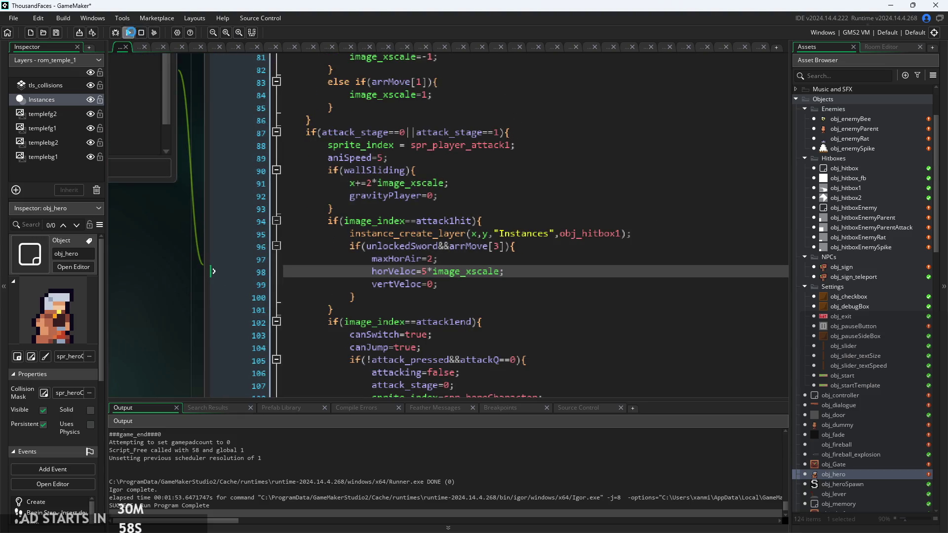
click(130, 33)
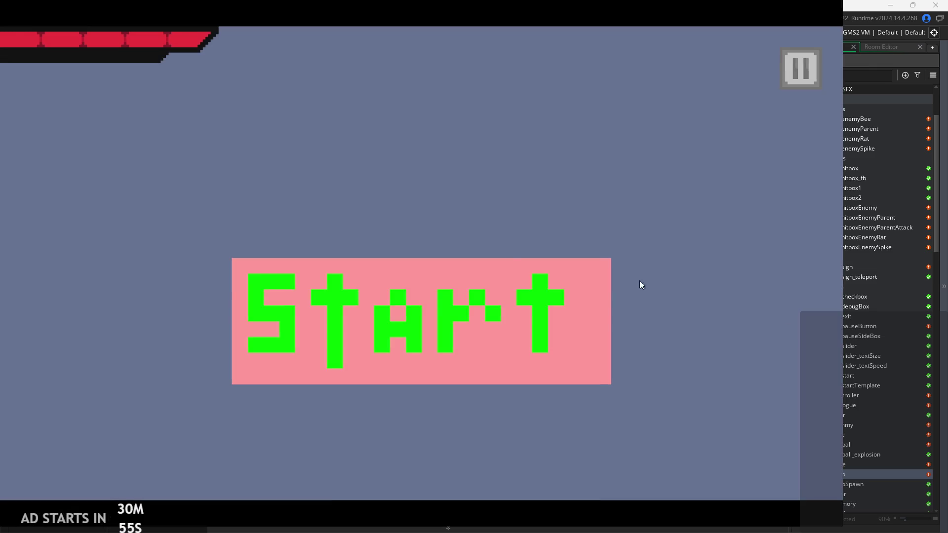
Start the game and test wall-sliding and wall-jumps between the left and right walls
click(449, 342)
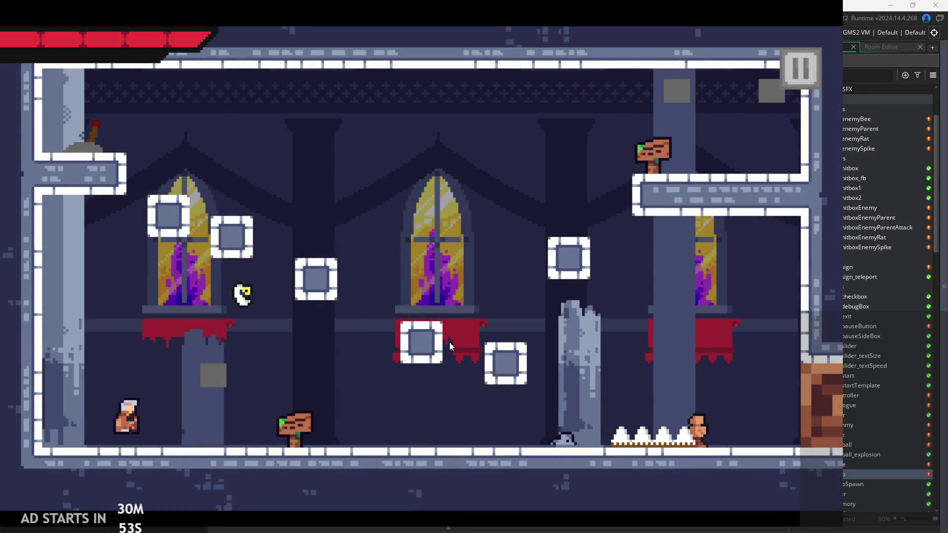
key(Left)
key(space)
key(Right)
key(space)
key(space)
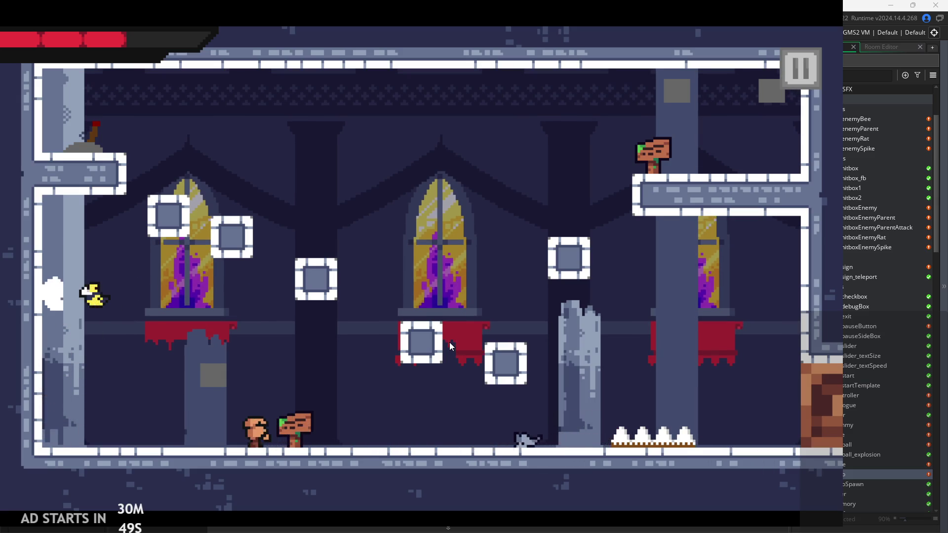
key(Right)
key(Right)
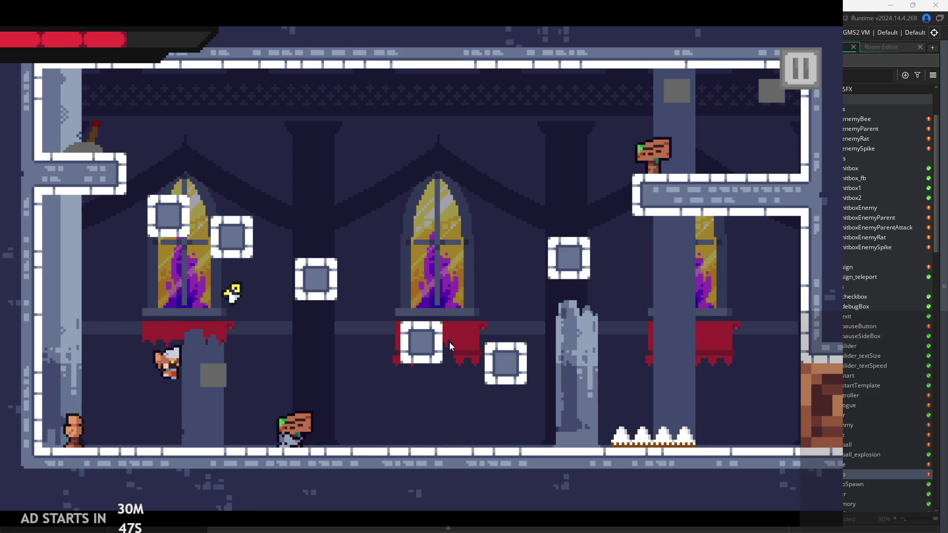
key(Right)
key(space)
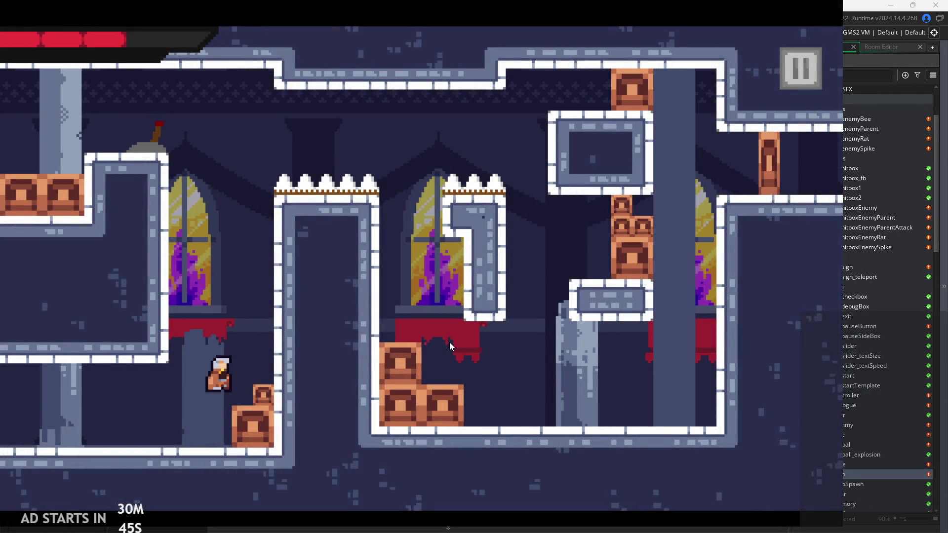
key(Left)
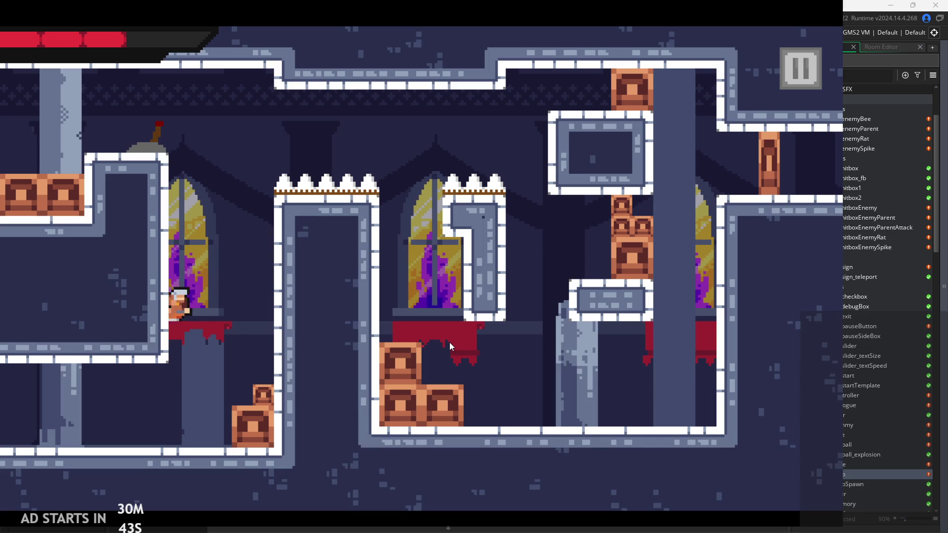
key(Right)
key(space)
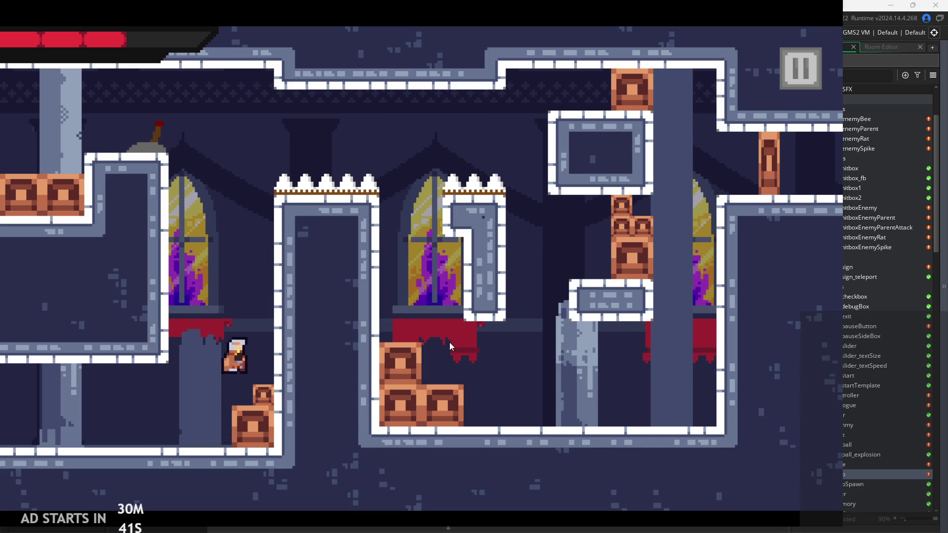
key(Left)
key(space)
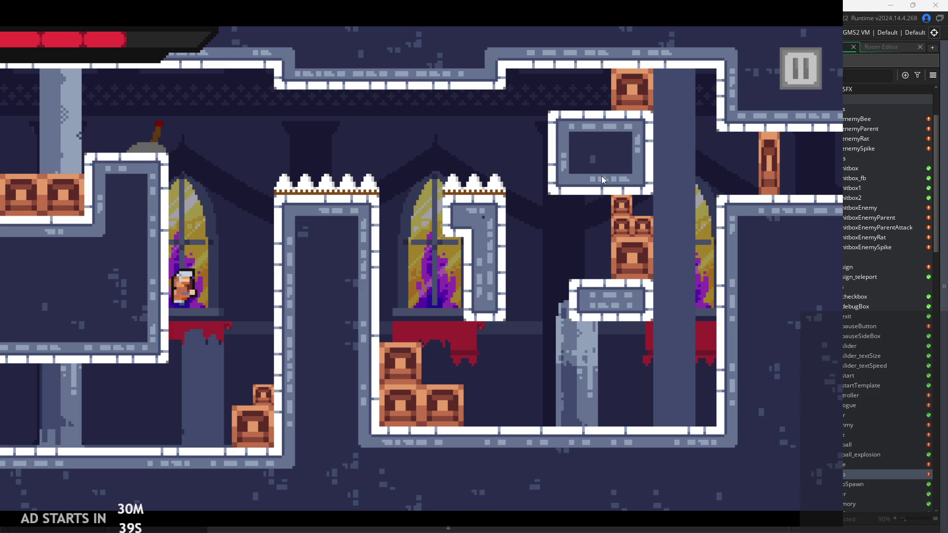
Turn on the Debug Stats overlay, then test attacks while falling and after a wall-jump
click(810, 70)
click(169, 152)
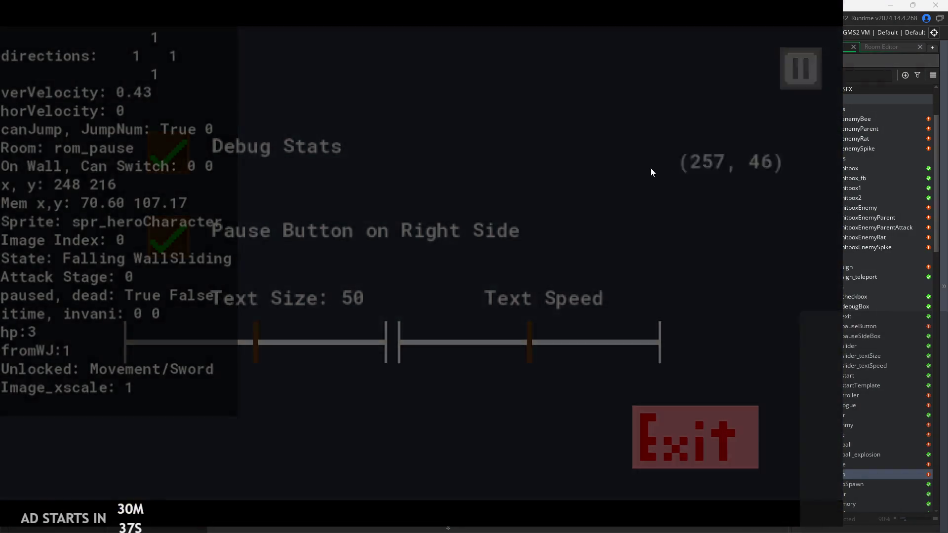
click(801, 67)
key(Escape)
key(x)
key(x)
key(Right)
key(space)
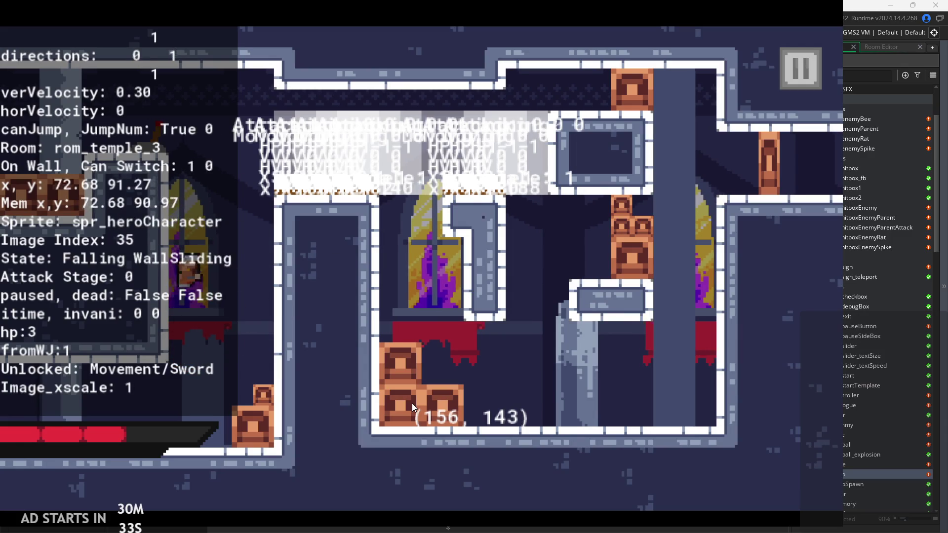
key(space)
key(x)
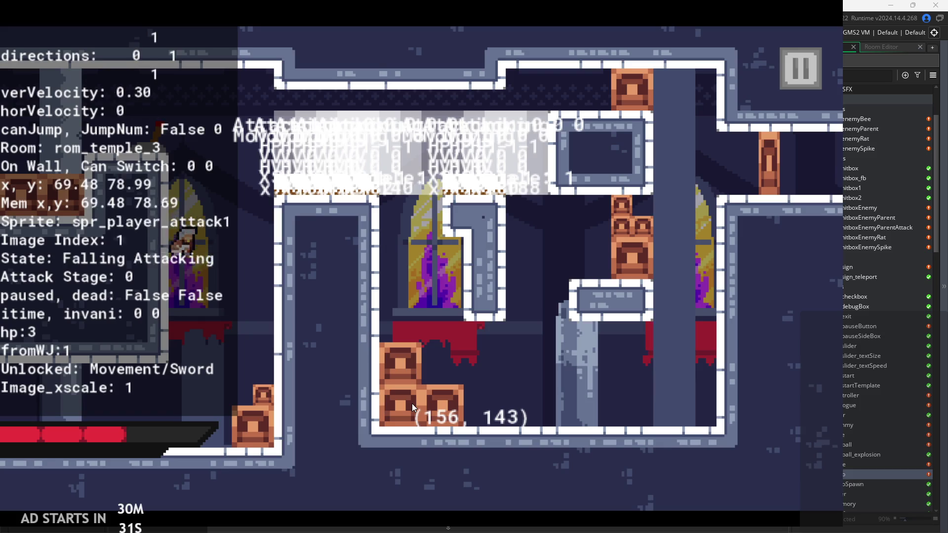
Test wall-slide and mid-air attacks between the walls, then quit the game
key(x)
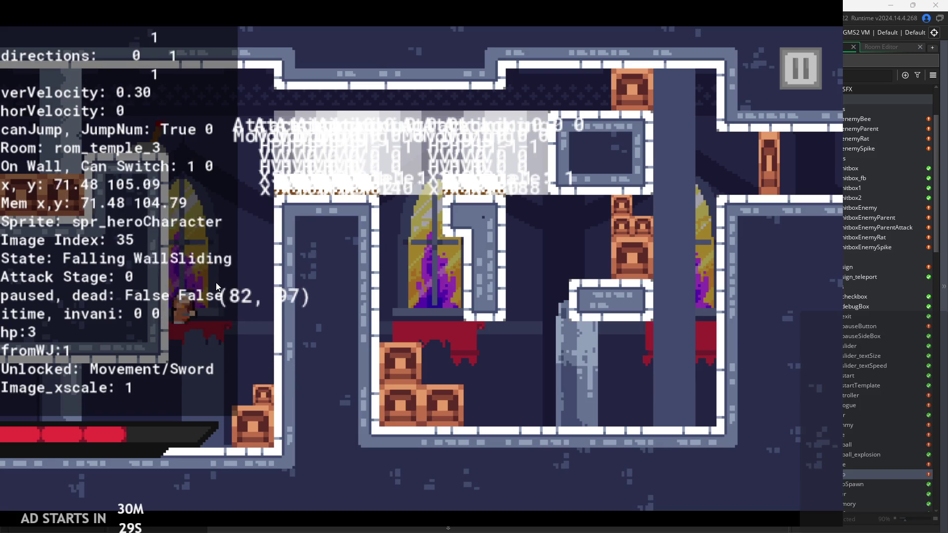
key(space)
key(x)
key(space)
key(space)
key(x)
key(Left)
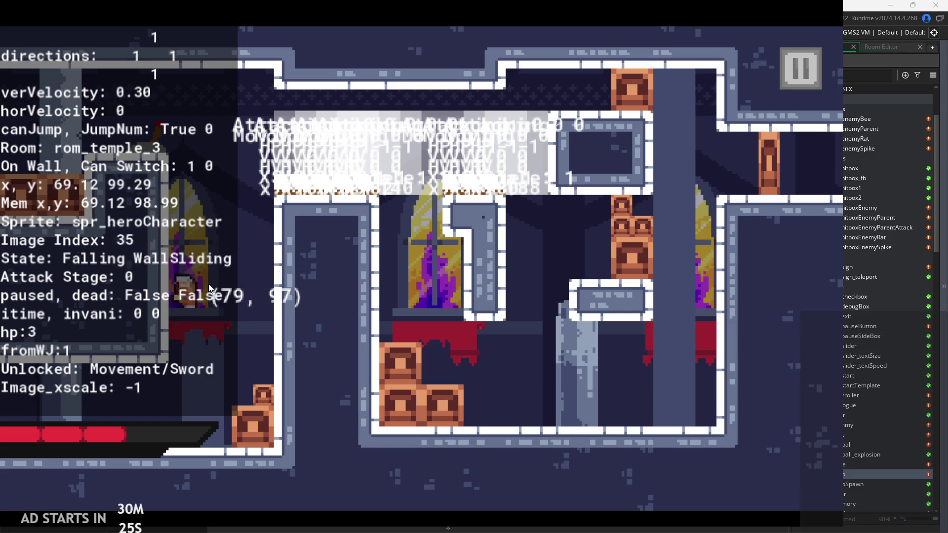
key(space)
key(Left)
key(Escape)
scroll(380, 182, down, 3)
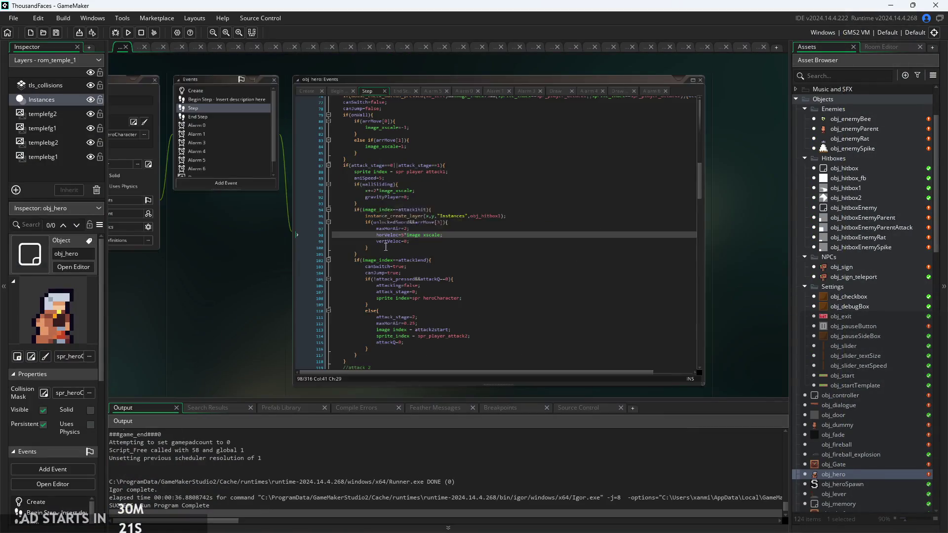
Append &&canAttack to the attack_pressed condition in the Begin Step event and run the game
click(233, 139)
scroll(375, 208, up, 3)
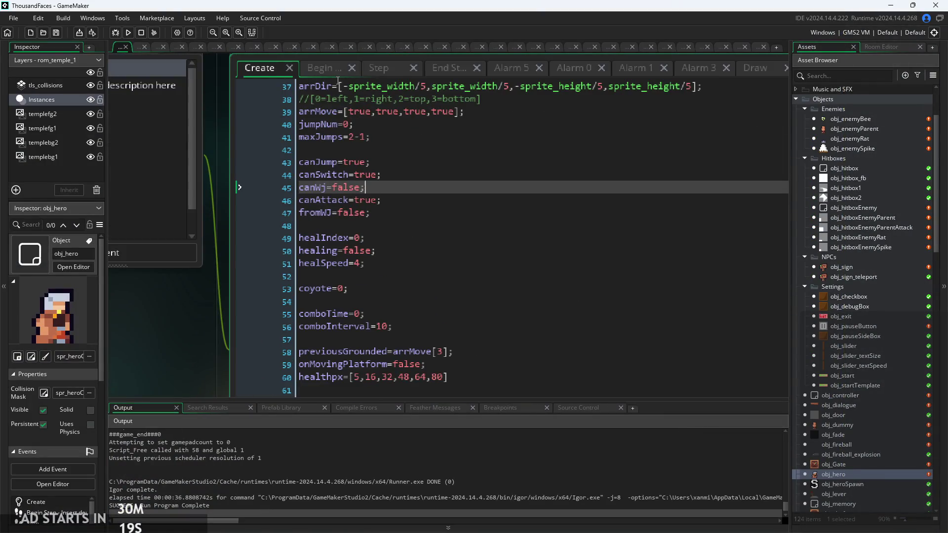
key(ctrl+Tab)
scroll(390, 198, down, 3)
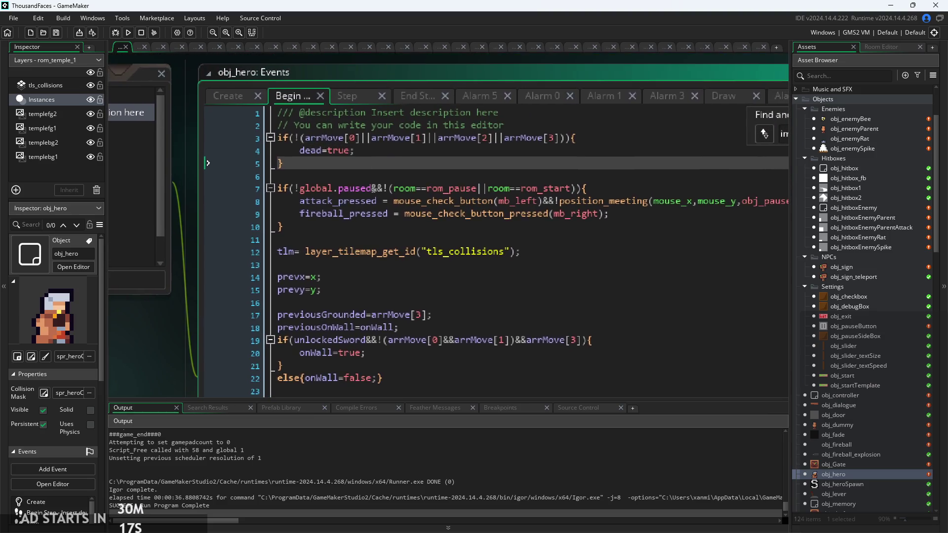
click(375, 247)
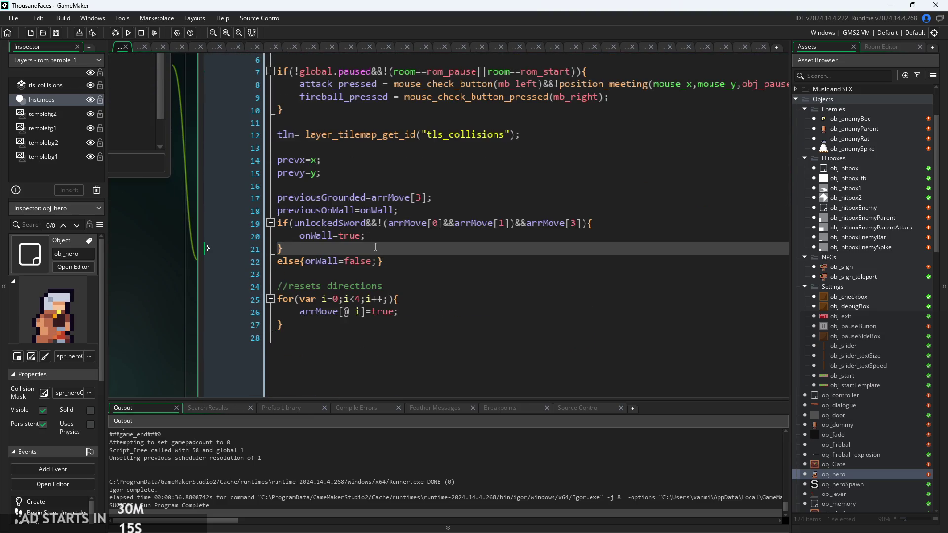
scroll(375, 247, up, 3)
scroll(702, 228, up, 3)
click(702, 229)
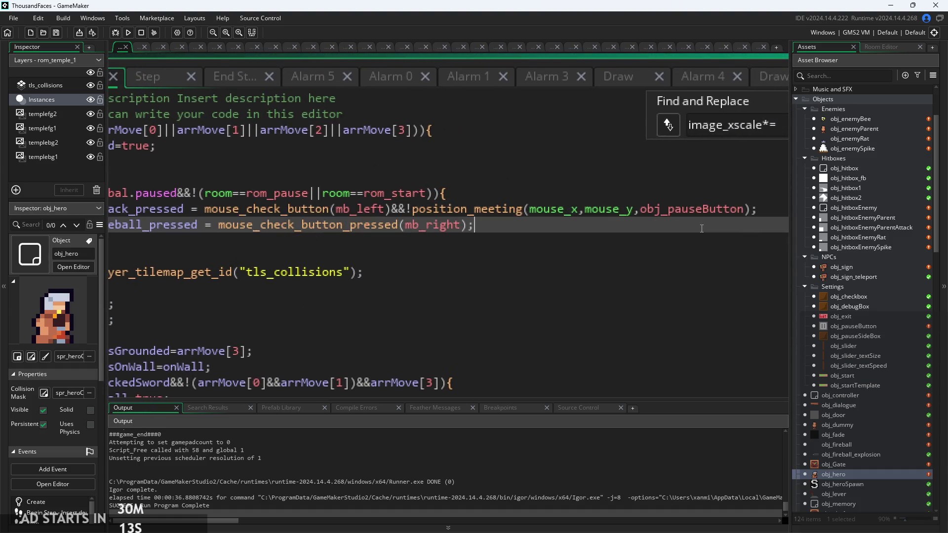
click(447, 246)
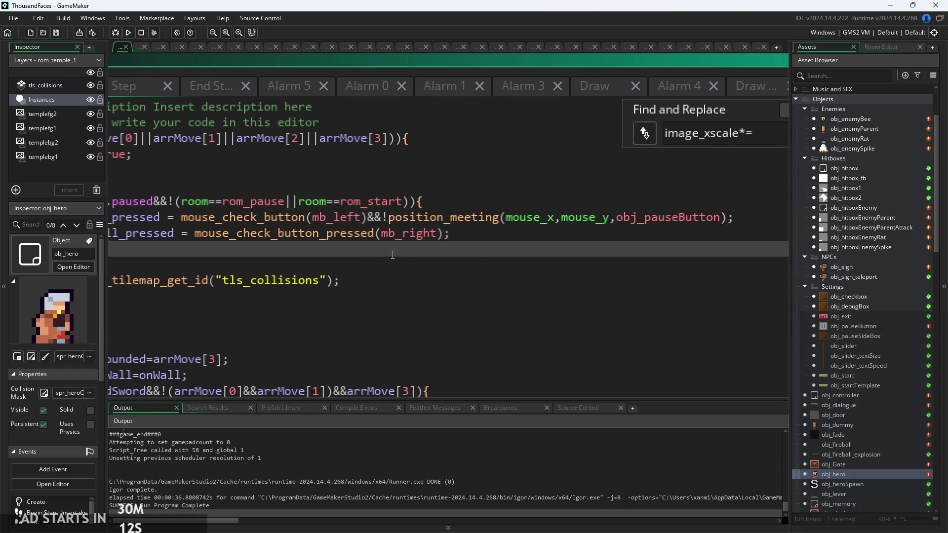
click(728, 218)
text(A)
key(Return)
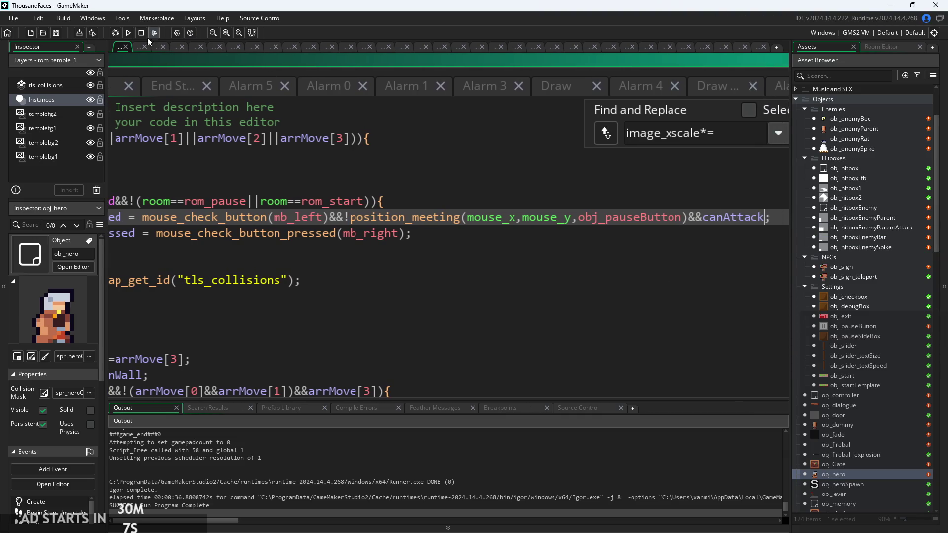
click(127, 32)
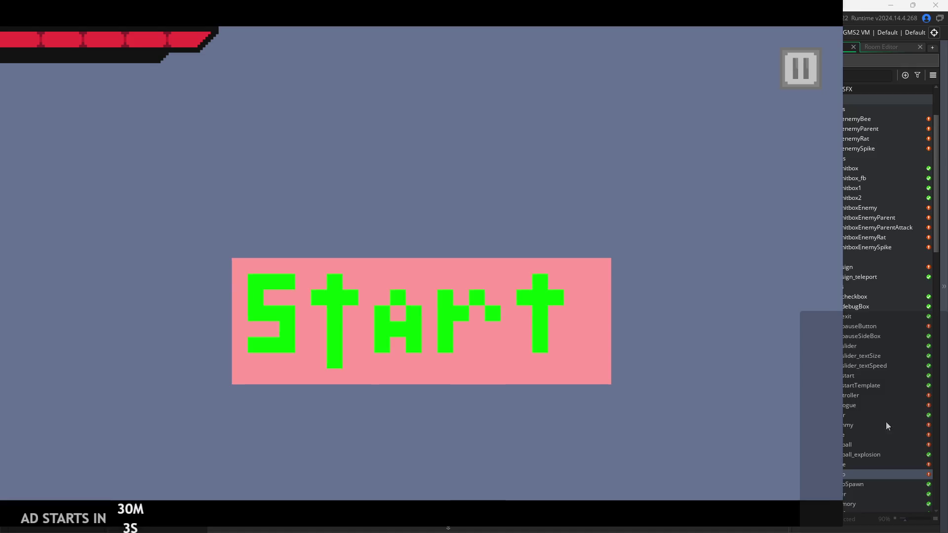
Start the game and move the hero right into the next room toward the window wall
click(445, 312)
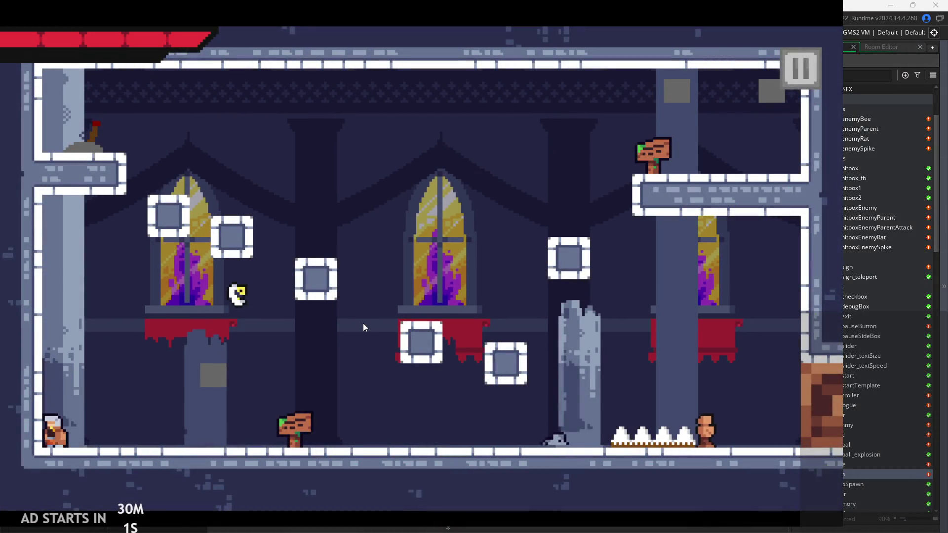
key(space)
key(Right)
key(Right)
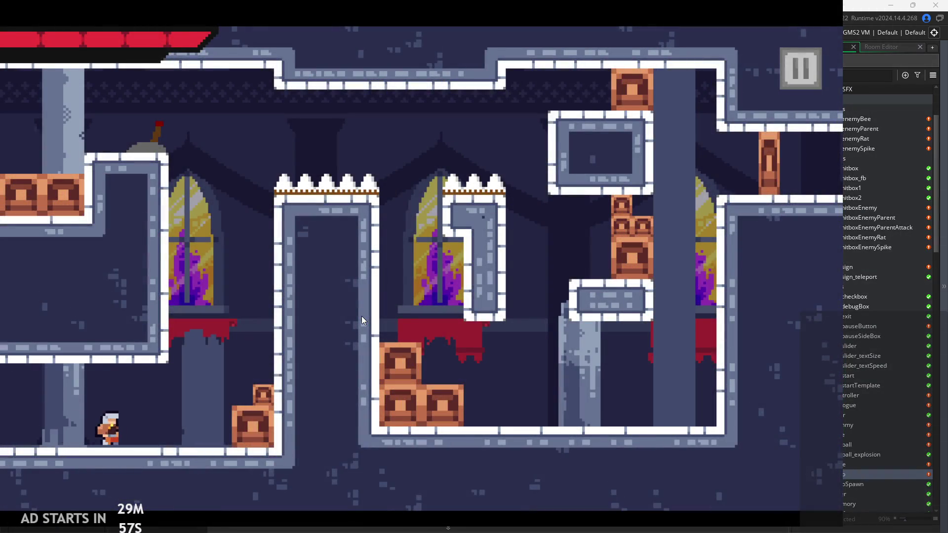
key(space)
key(Left)
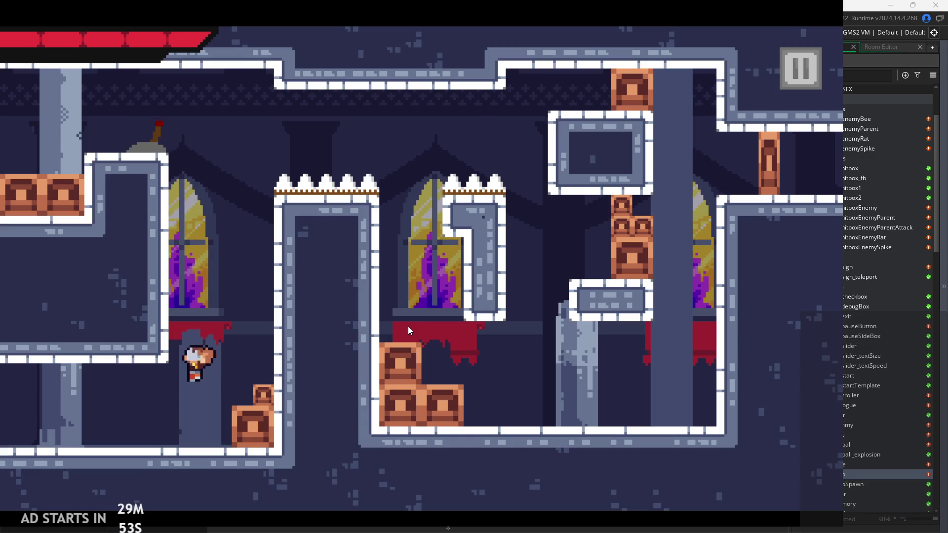
Jump the hero around the crates, ledge and crate stack back to the window wall
key(Right)
key(space)
key(space)
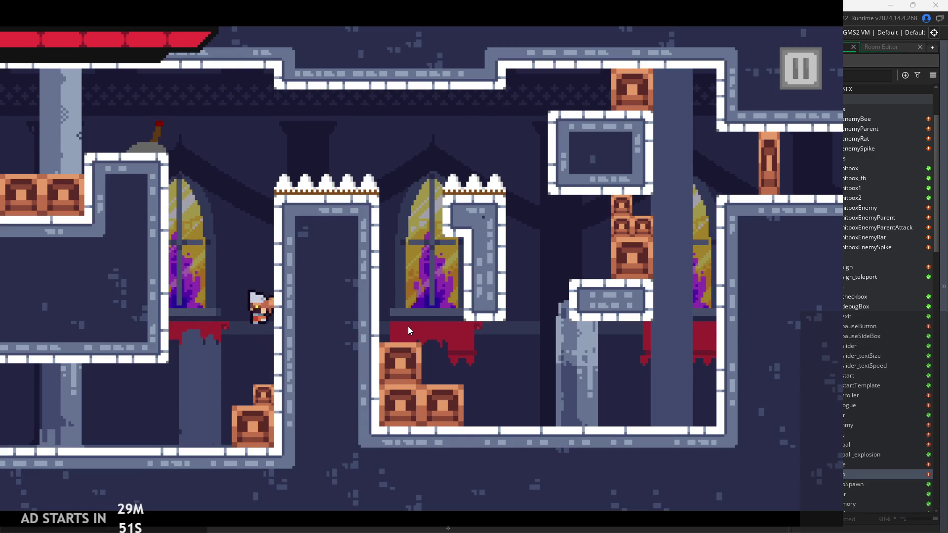
key(Left)
key(space)
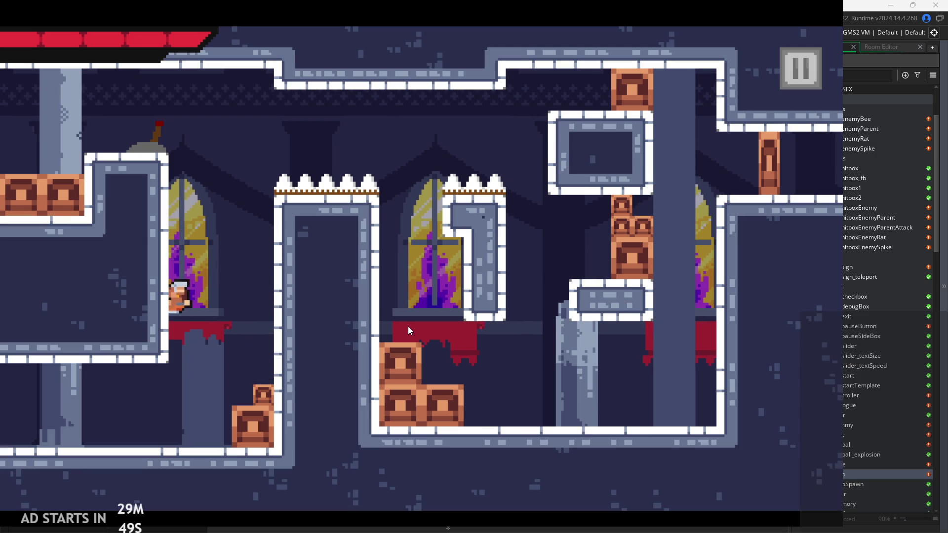
key(space)
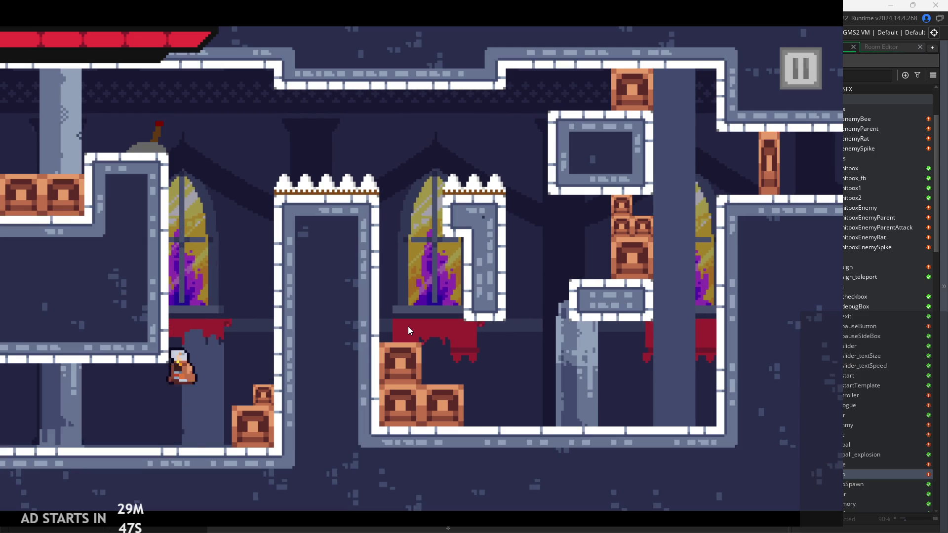
key(Right)
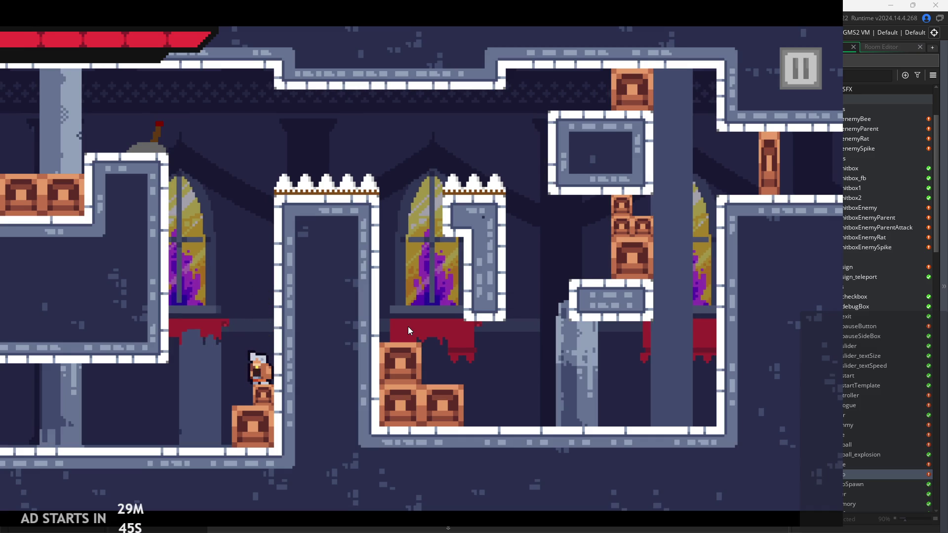
key(space)
key(Left)
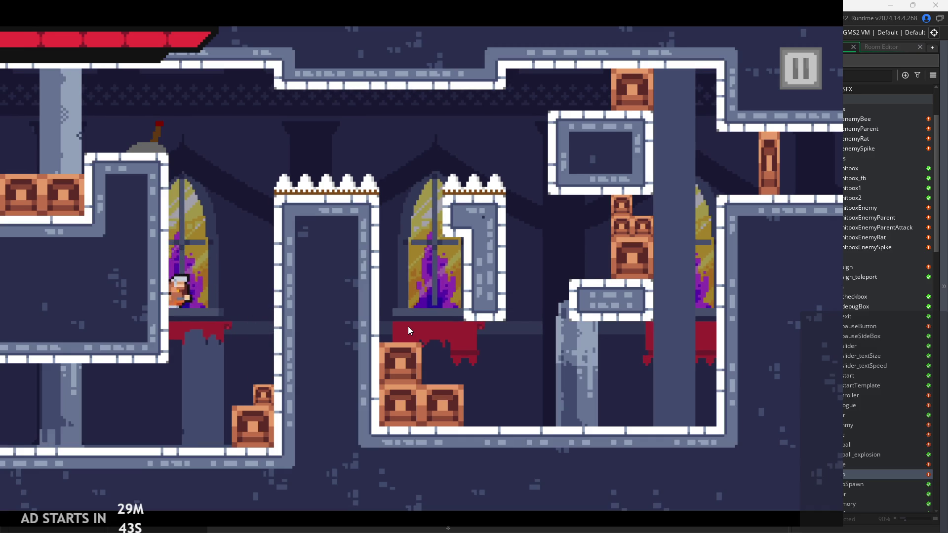
Wall-jump the hero back and forth between the left wall and the pillar
key(space)
key(Right)
key(space)
key(Left)
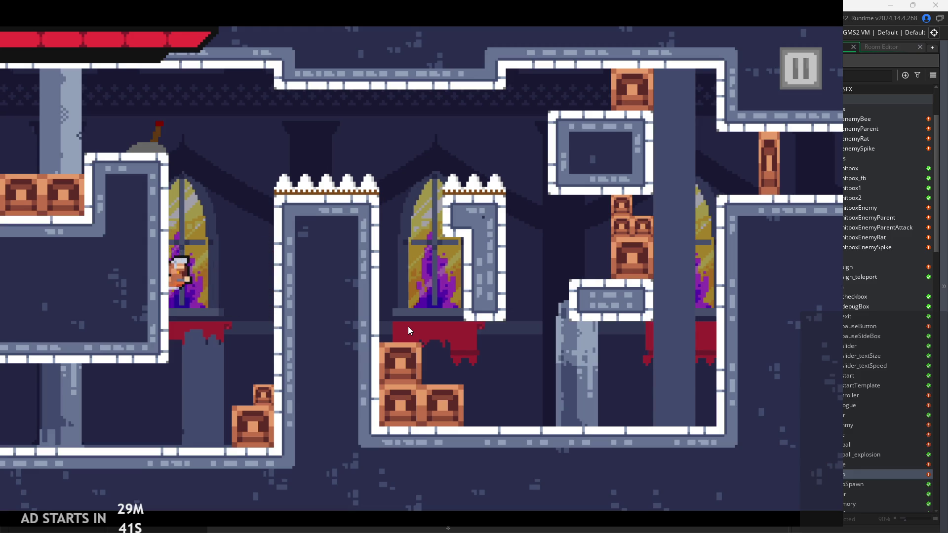
key(space)
key(Left)
key(space)
key(Right)
key(space)
key(Left)
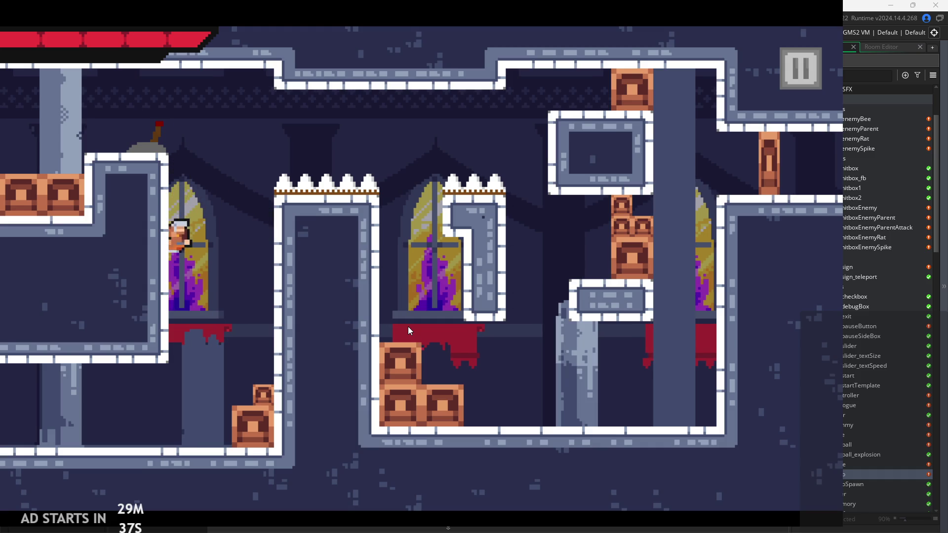
key(space)
key(Right)
Repeatedly wall-jump off the left wall and slide back down it
key(space)
key(Left)
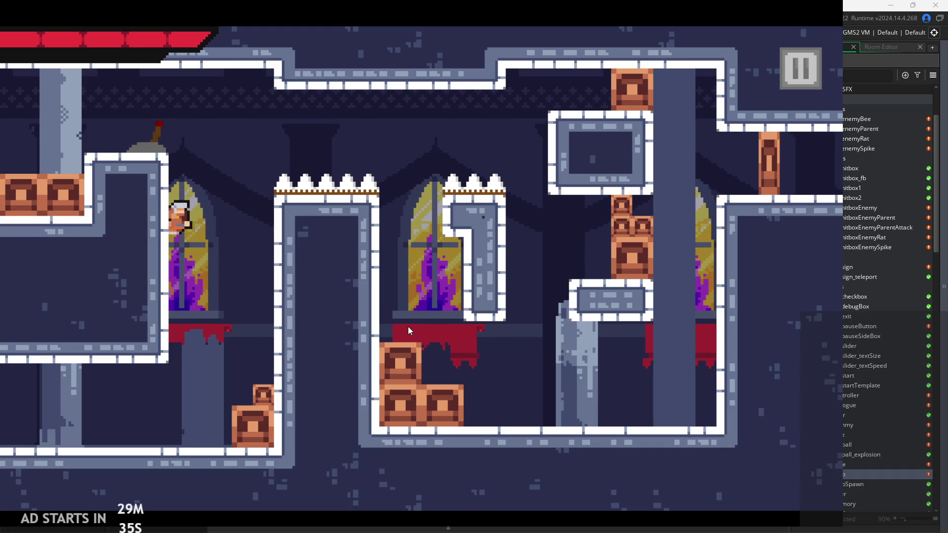
key(space)
key(Left)
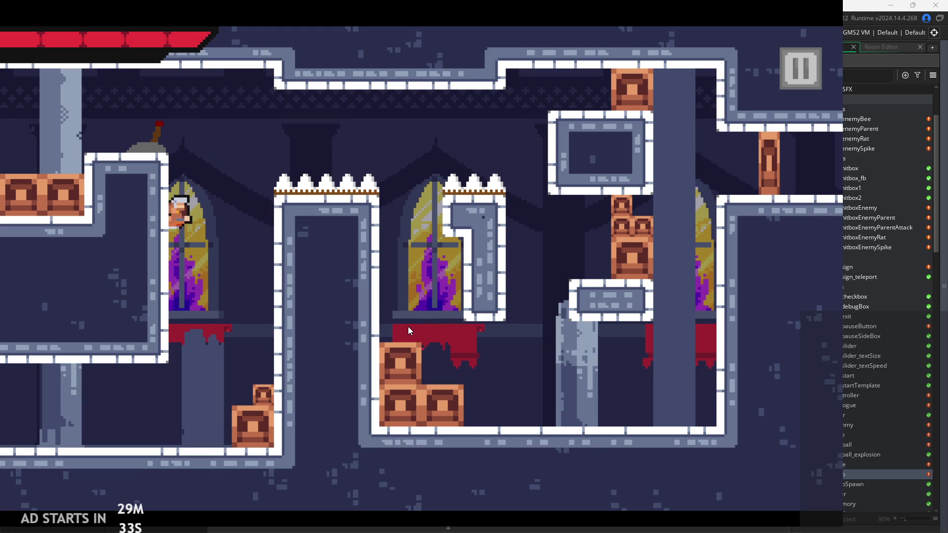
key(space)
key(Left)
key(space)
key(Left)
key(space)
Test wall-jumping off the pillar and sliding back down before returning to the window ledge
key(Right)
key(space)
key(Right)
key(space)
key(Right)
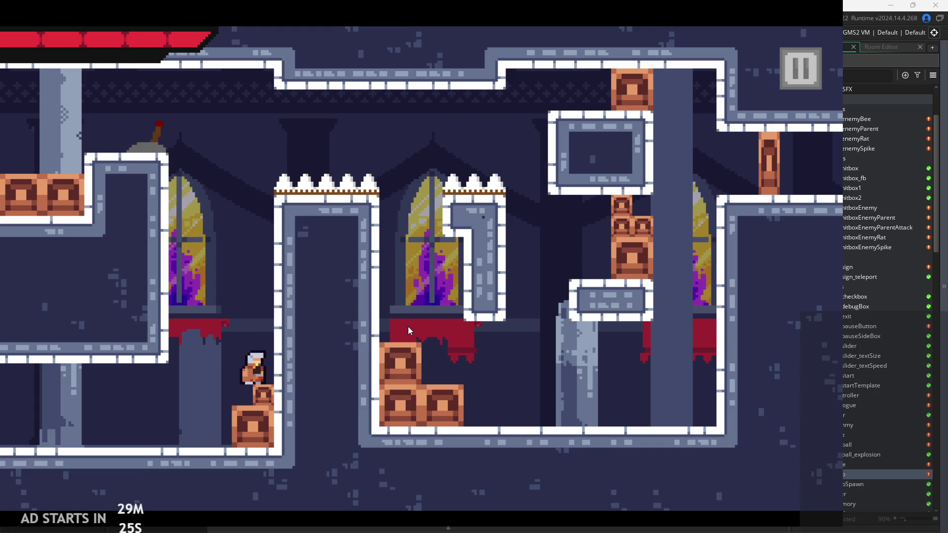
key(space)
key(space)
key(Left)
key(space)
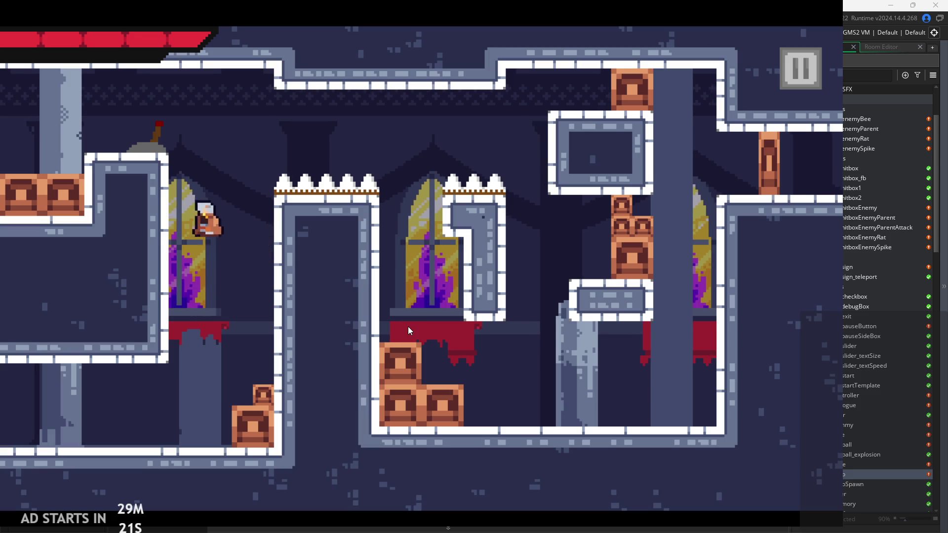
Jump onto the right wall, drop off and steer the hero left and right beside it
key(Right)
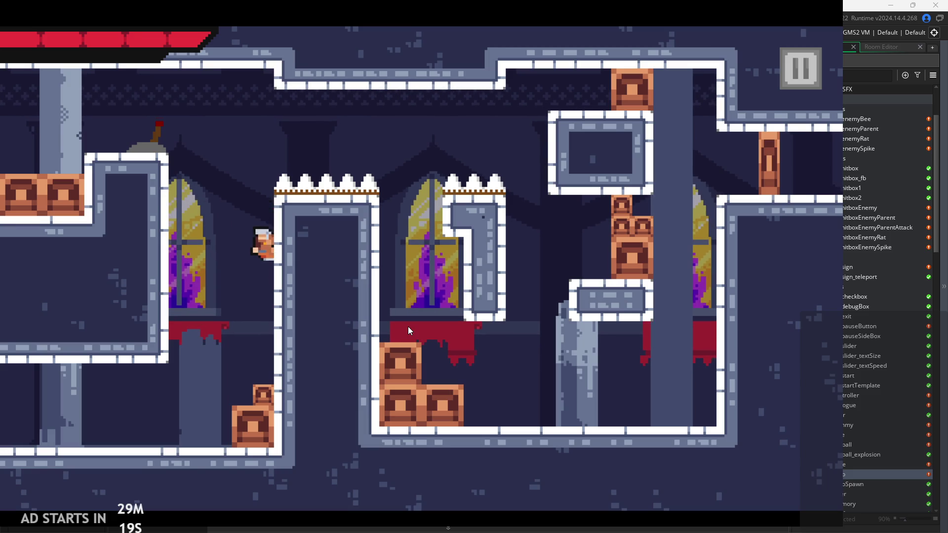
key(space)
key(Right)
key(Left)
key(Right)
key(Left)
key(space)
key(Left)
key(Right)
key(Left)
Climb the left window's wall with repeated wall-jumps and slides
key(space)
key(Right)
key(Left)
key(space)
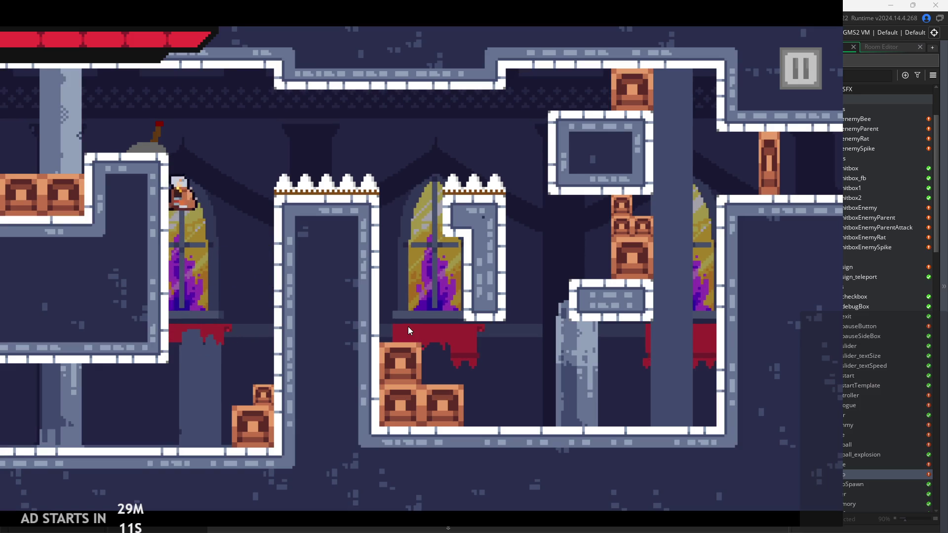
key(space)
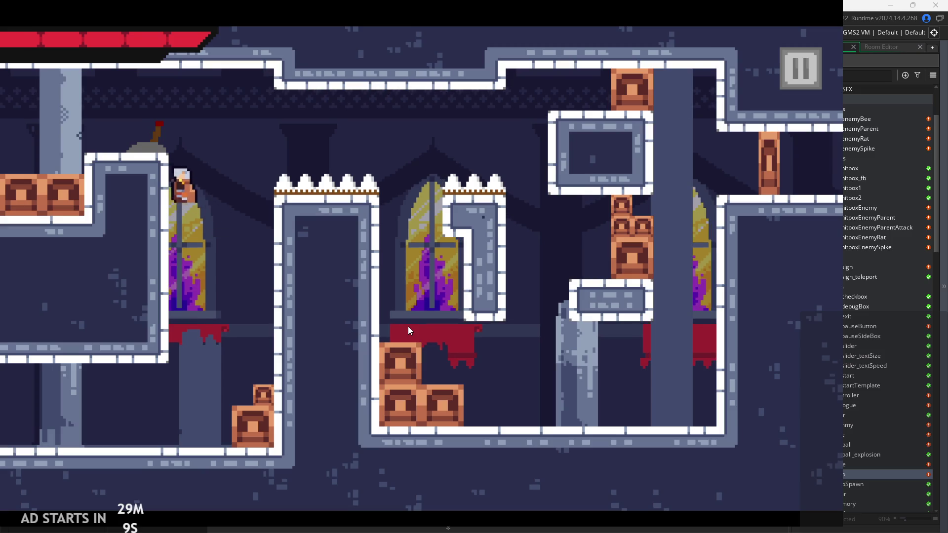
key(space)
key(space)
key(space)
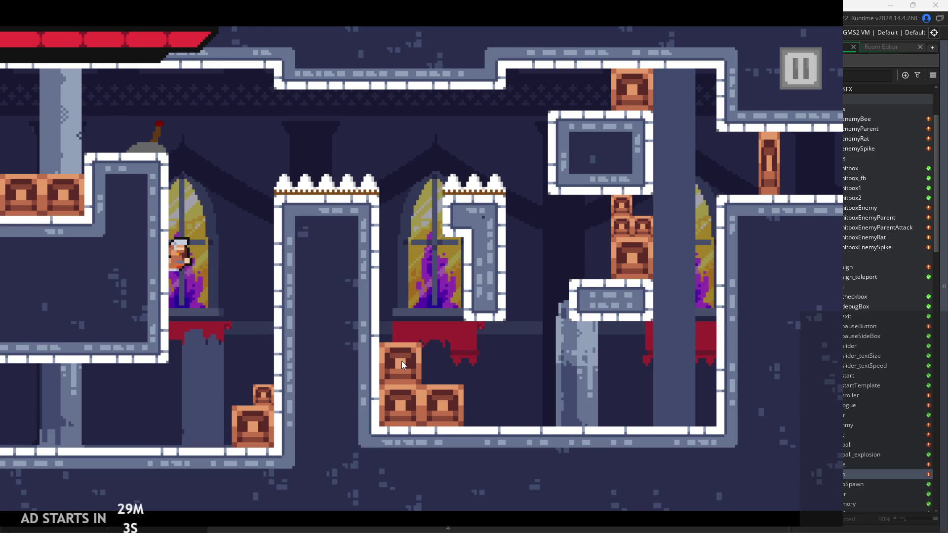
key(space)
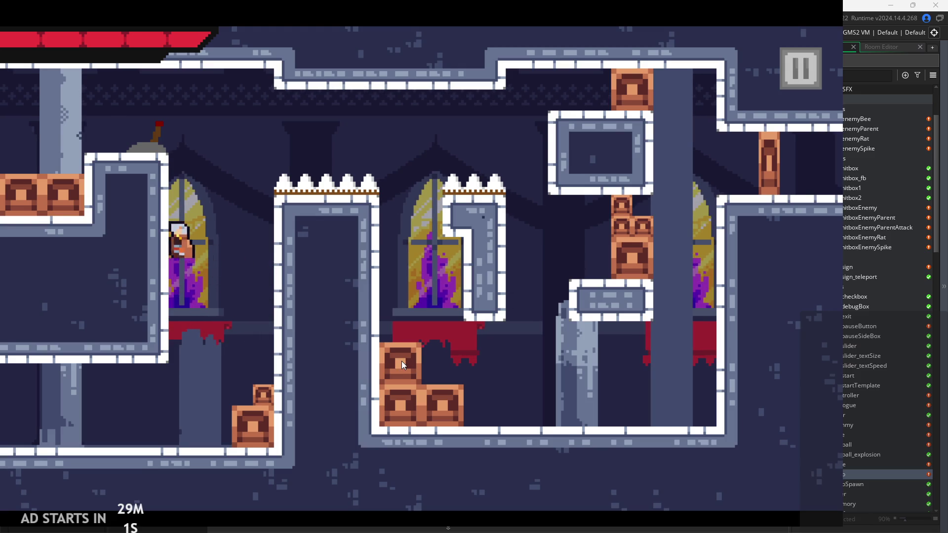
key(space)
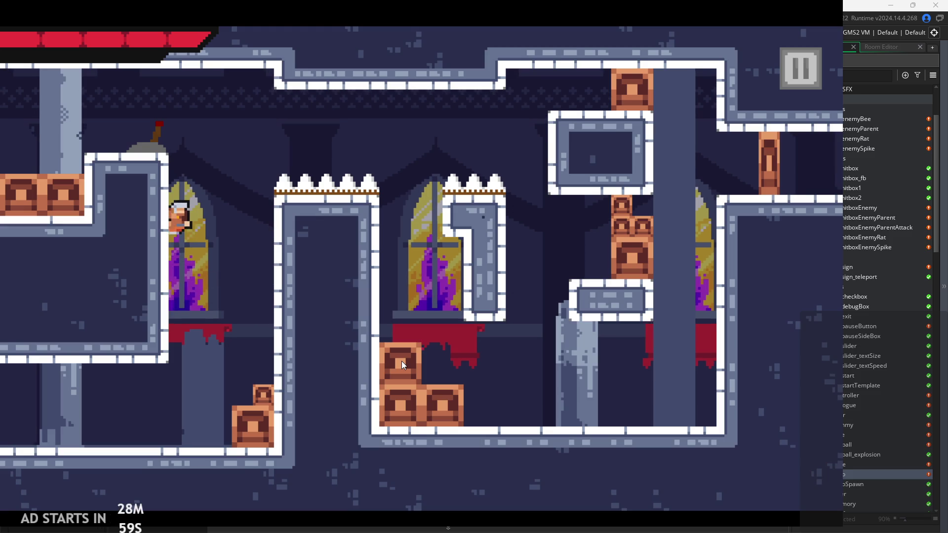
Bounce the hero between the left and right walls, then slide down to the floor
key(space)
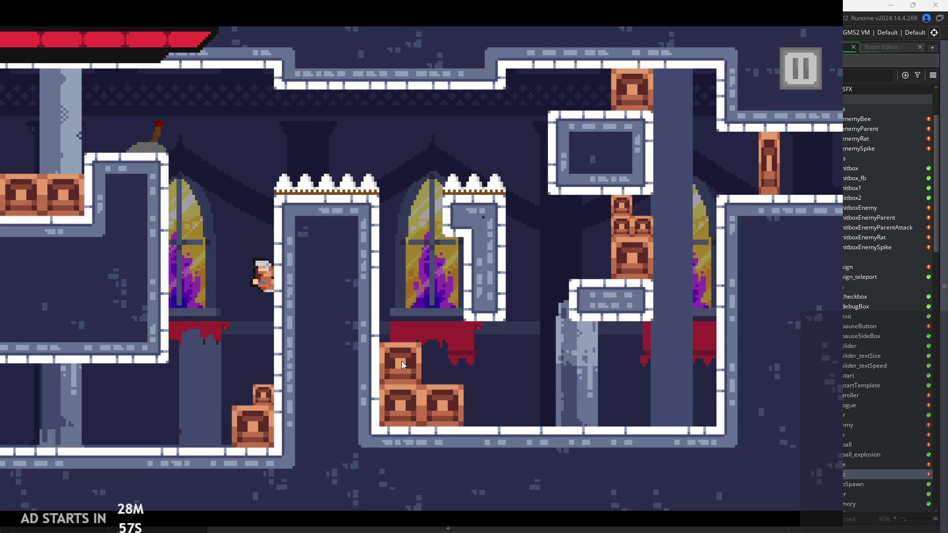
key(space)
key(space)
key(space)
key(space)
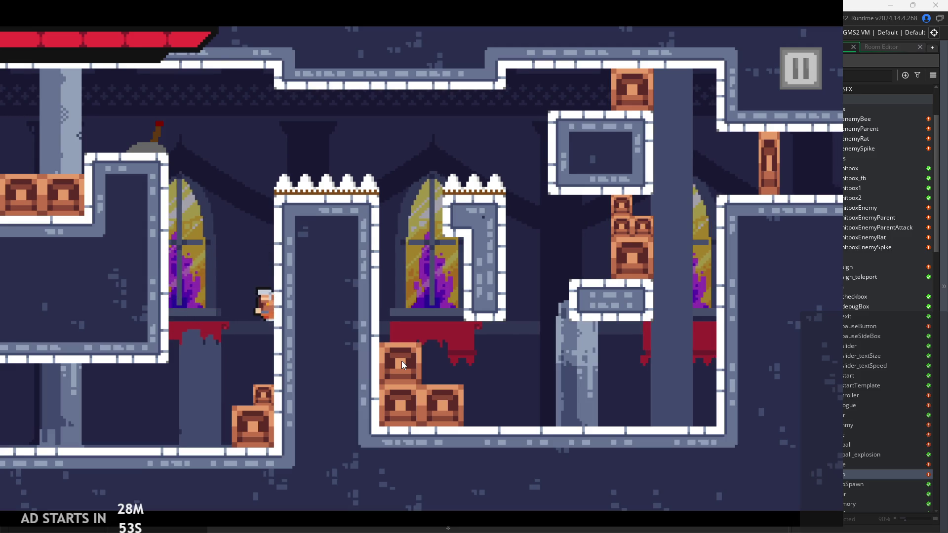
key(space)
key(space)
key(space)
key(space)
key(space)
key(space)
key(space)
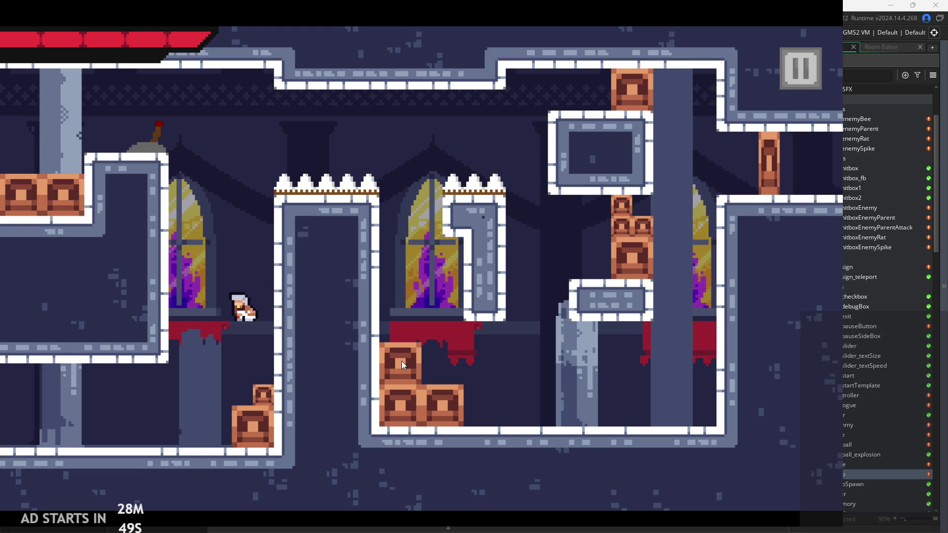
key(space)
key(space)
key(space)
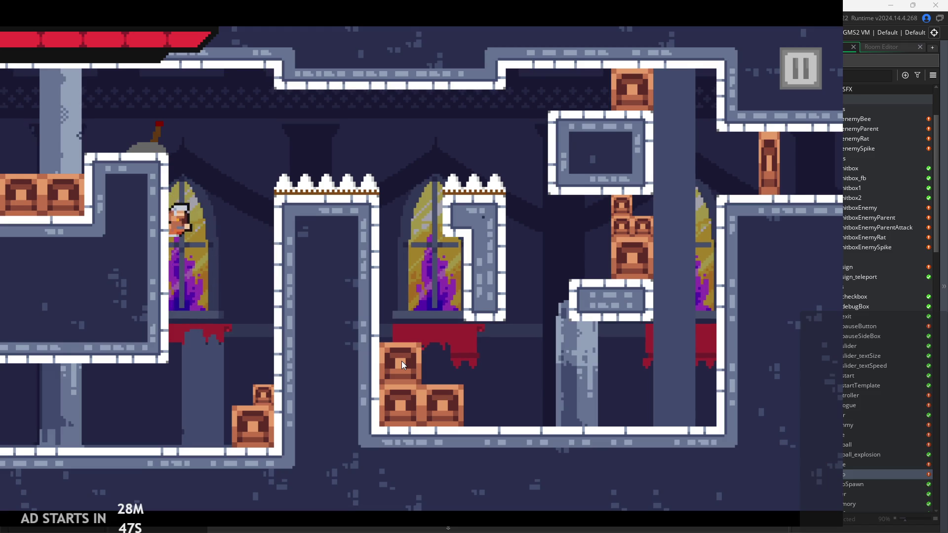
key(space)
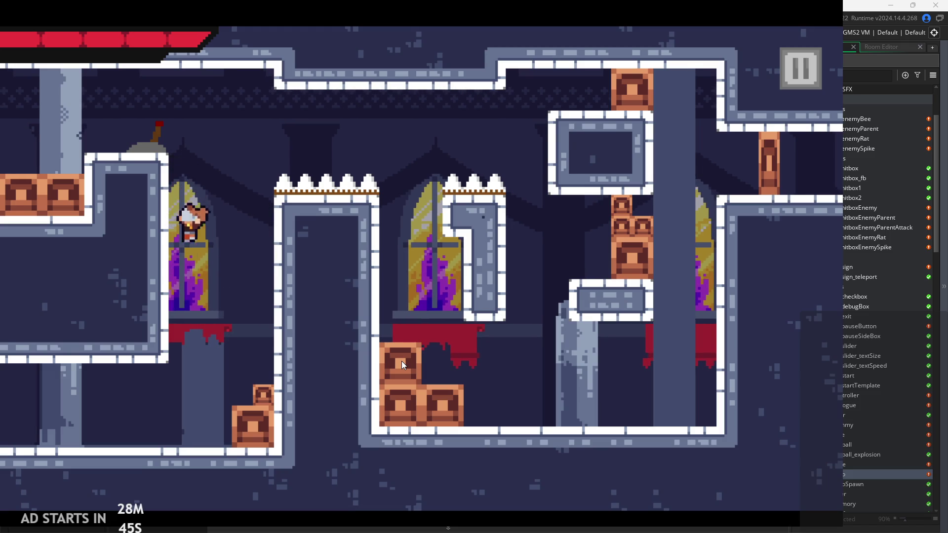
key(space)
key(Right)
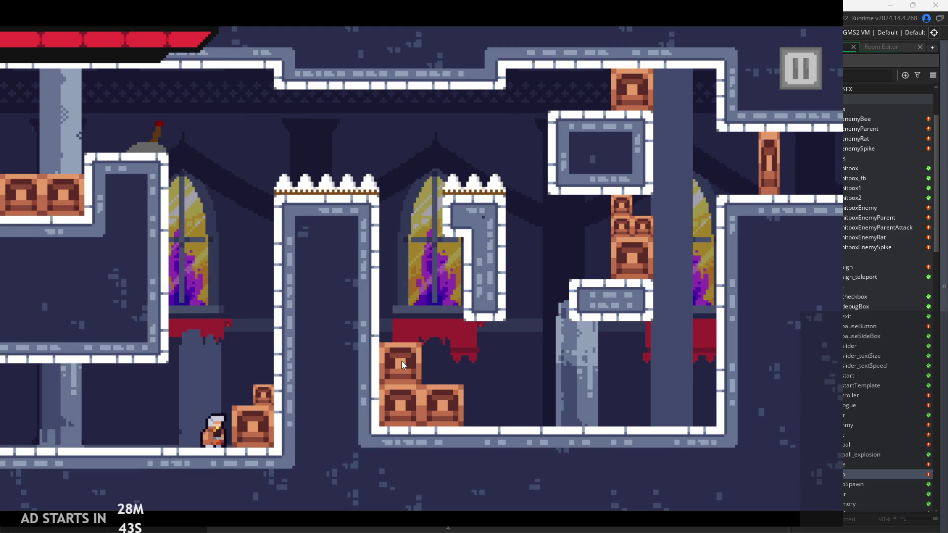
Try jumping onto the crate and climbing the wall beside it
key(Right)
key(space)
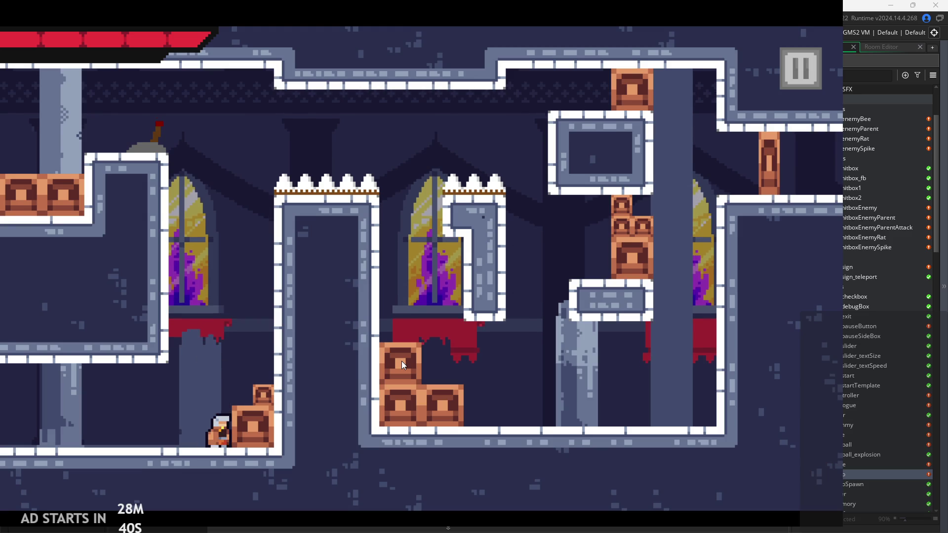
key(space)
key(Right)
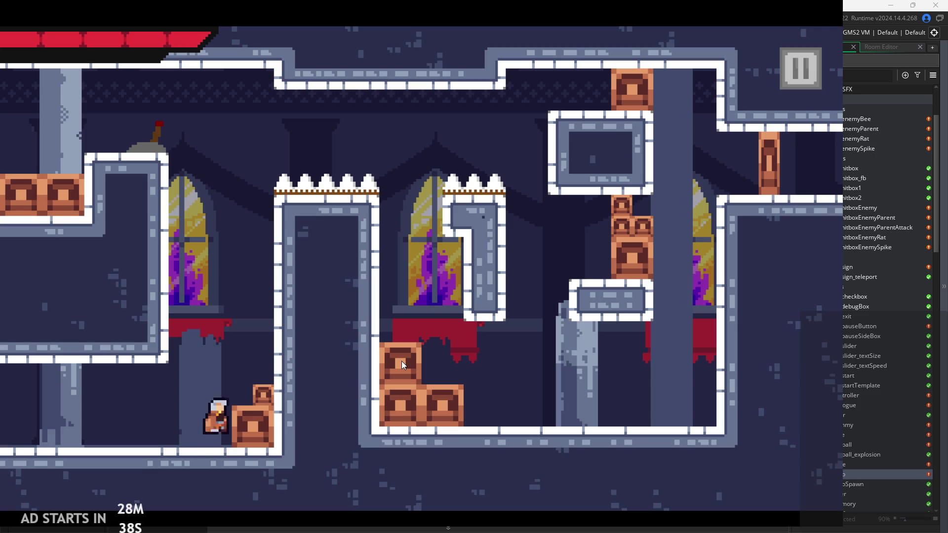
key(Left)
key(space)
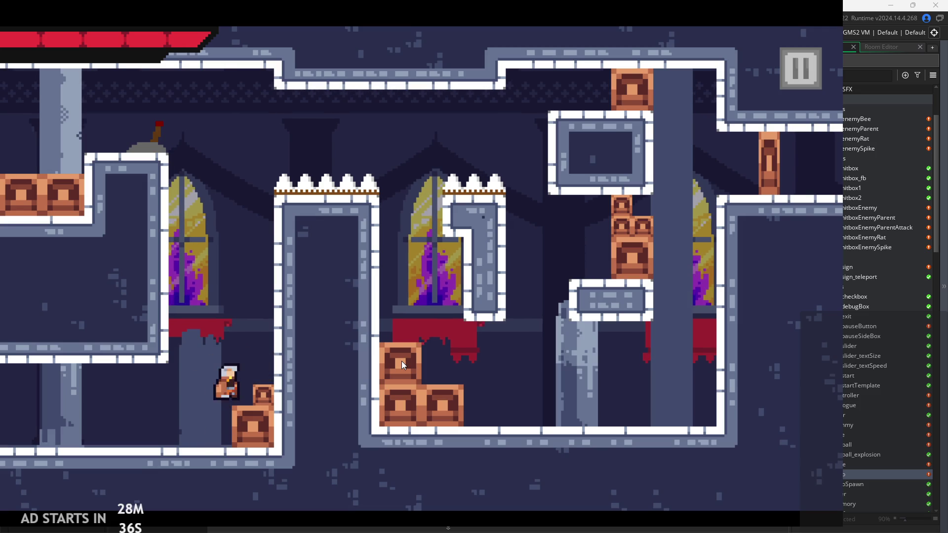
key(Right)
key(Left)
Leap over the spikes to the window ledge, jump onto the right wall, slash with the sword, and pause
key(space)
key(Right)
key(Right)
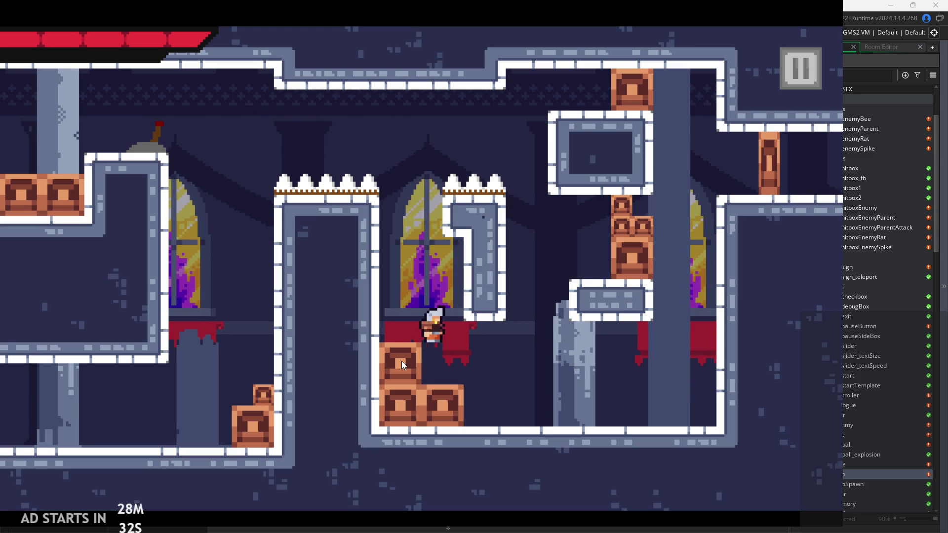
key(space)
key(Left)
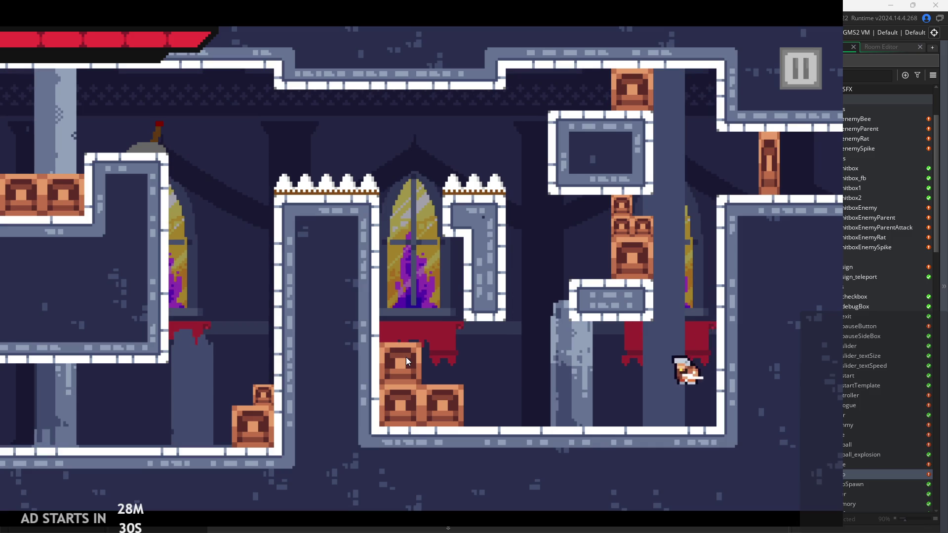
key(Right)
key(Right)
key(space)
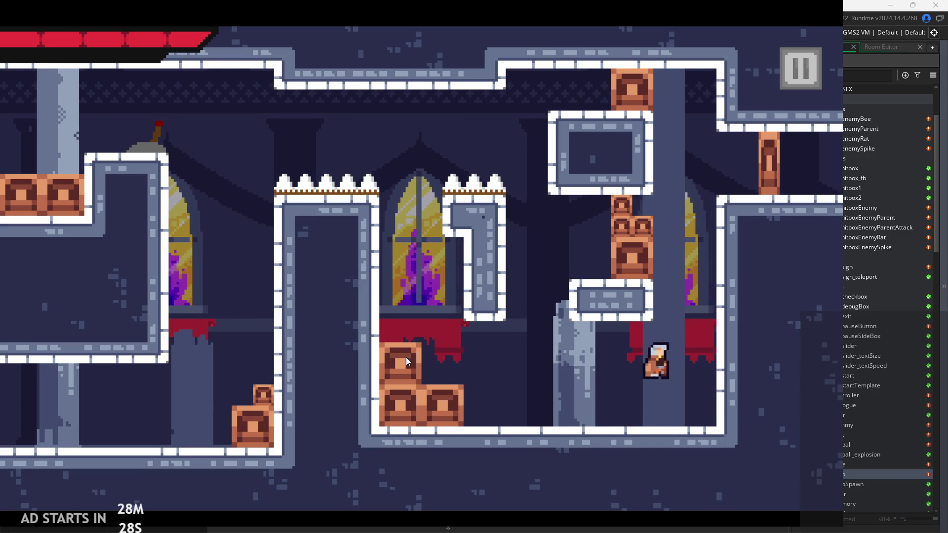
key(Left)
key(x)
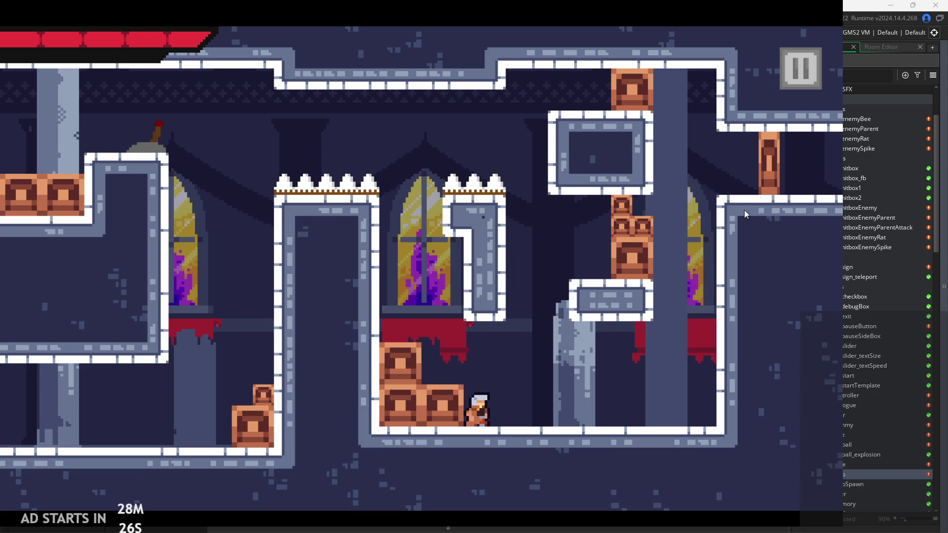
click(803, 69)
Exit the game and go to the attack-stage block in obj_hero's Step event
click(648, 438)
click(440, 201)
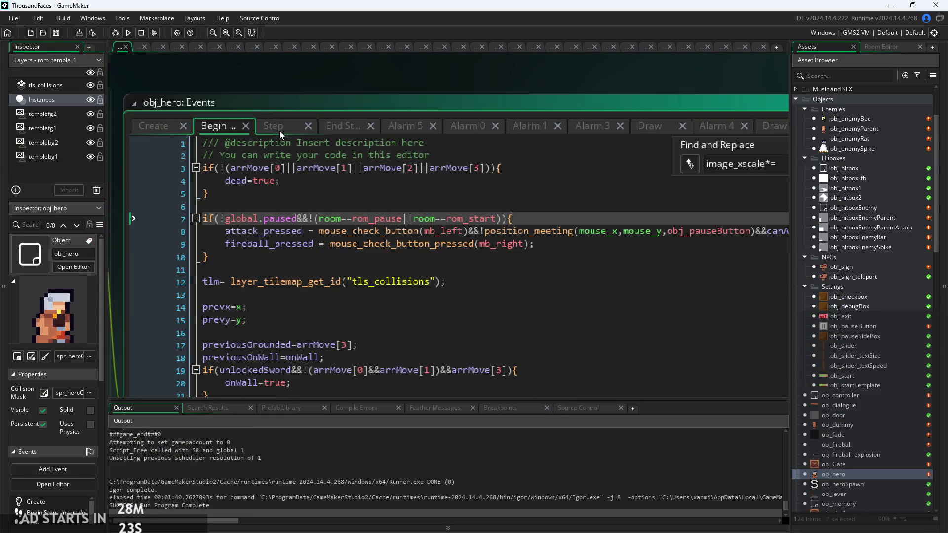
click(280, 134)
scroll(446, 218, down, 3)
click(446, 218)
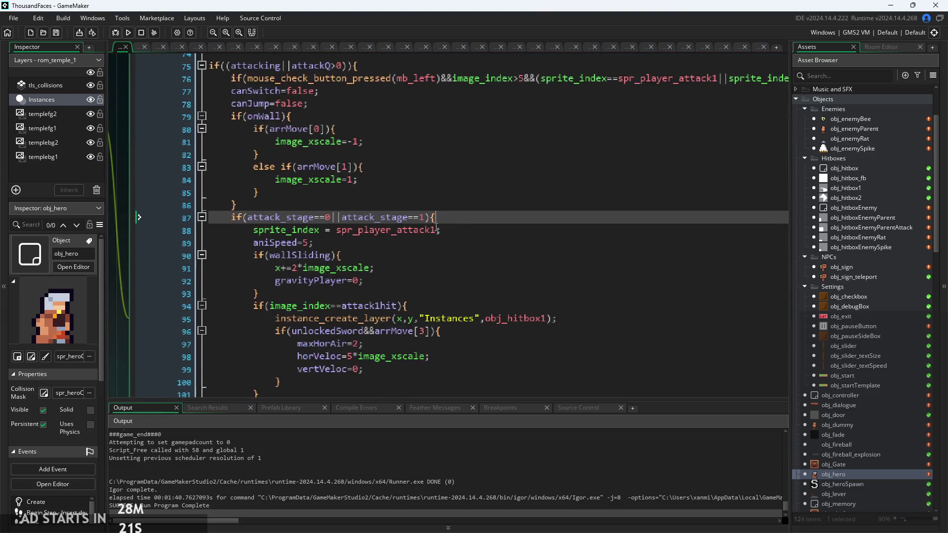
Delete '2*' from line 91, then rebuild and start the game again
click(346, 268)
scroll(309, 268, up, 2)
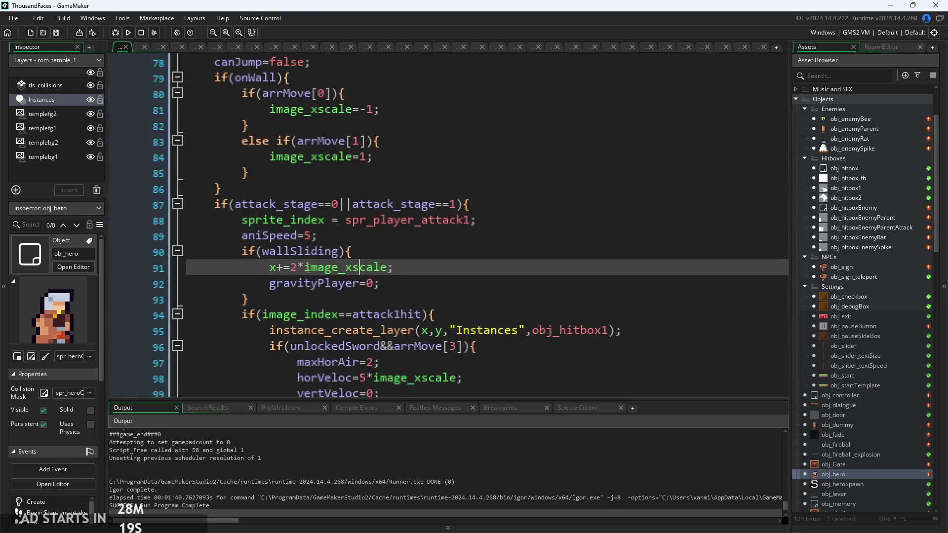
key(BackSpace)
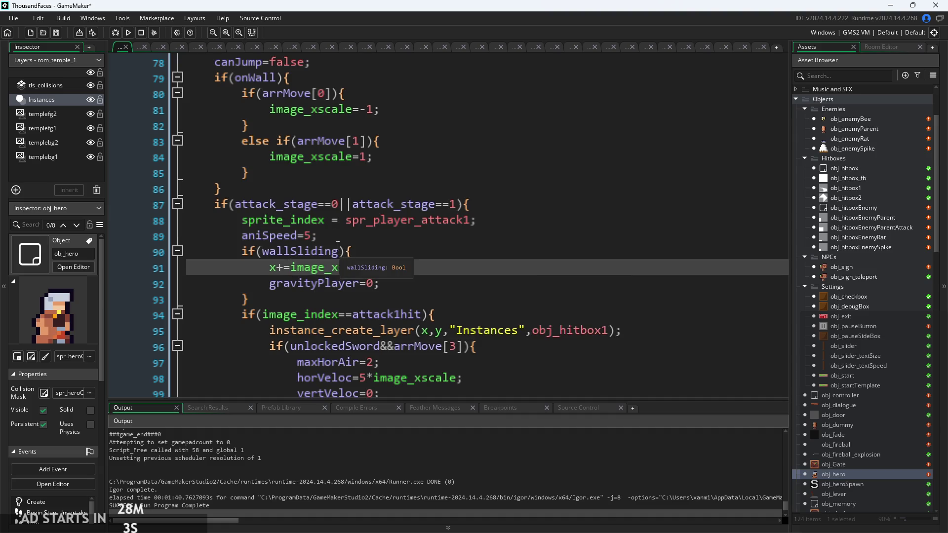
click(129, 34)
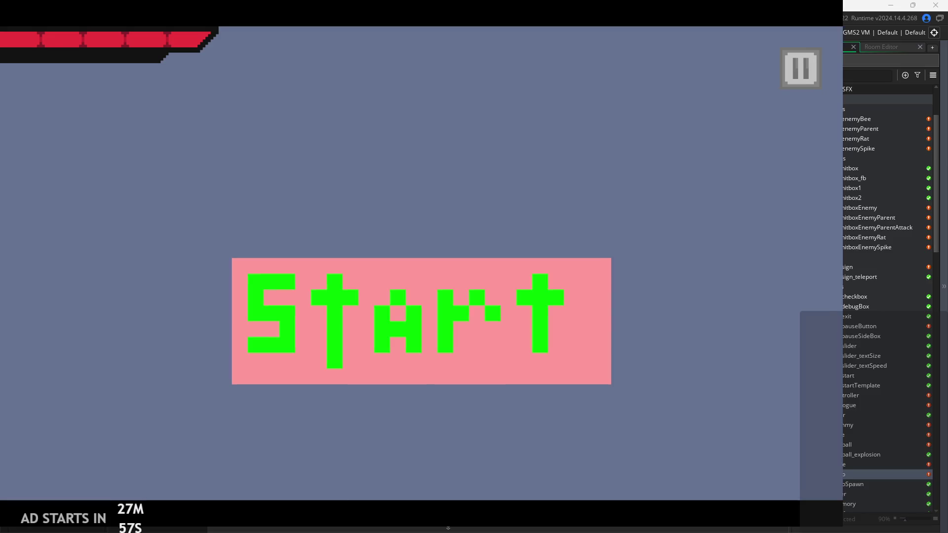
click(464, 283)
Wall-jump off the left wall and continue right into the next room
key(space)
key(Left)
key(space)
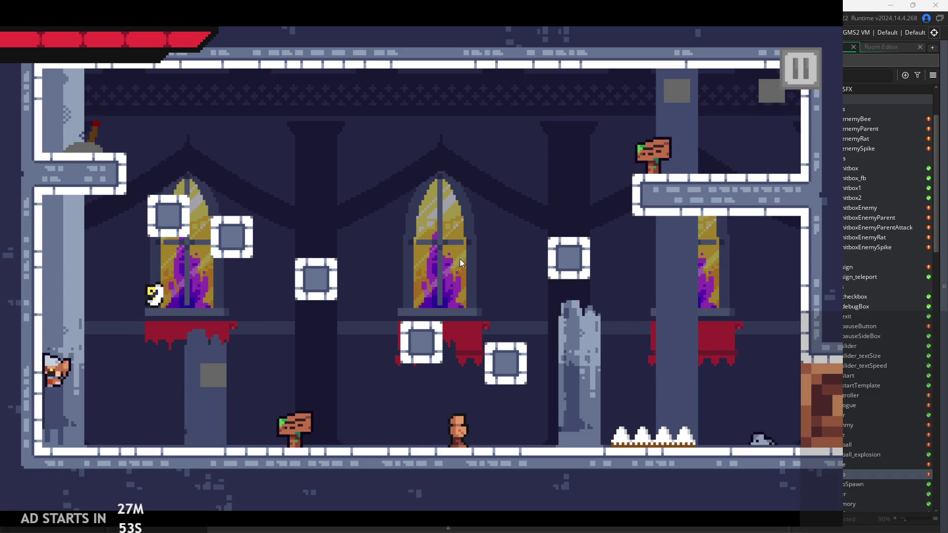
key(Right)
key(Left)
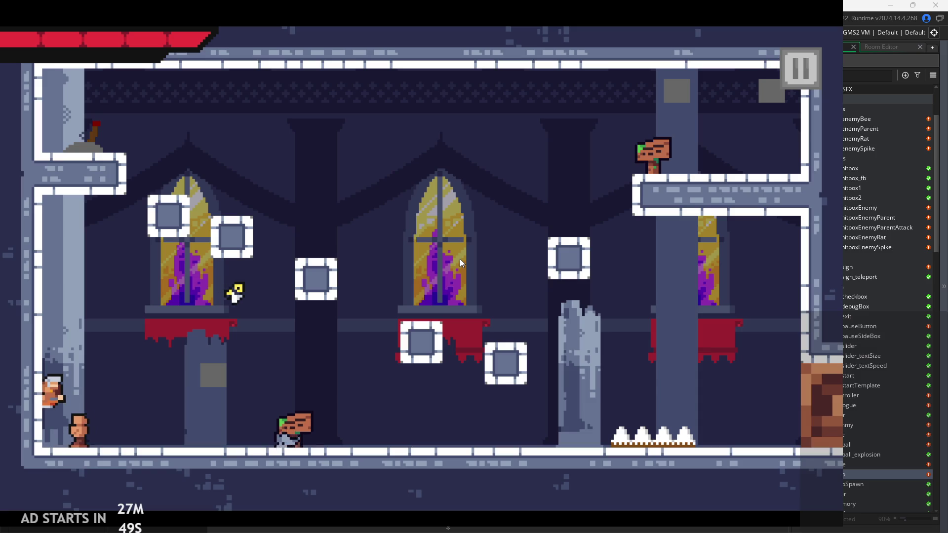
key(space)
key(Right)
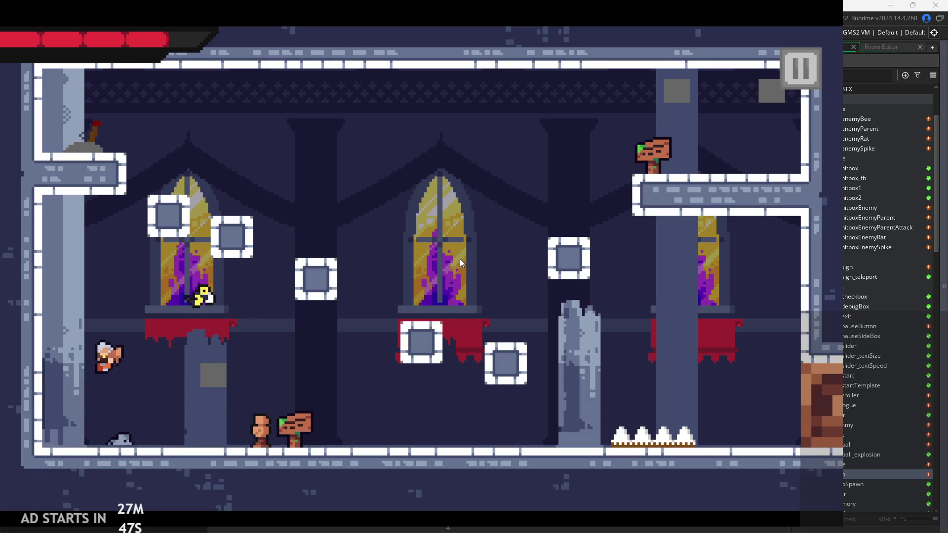
Dash the hero right and jump to cling to the right wall
key(space)
key(space)
key(shift)
key(space)
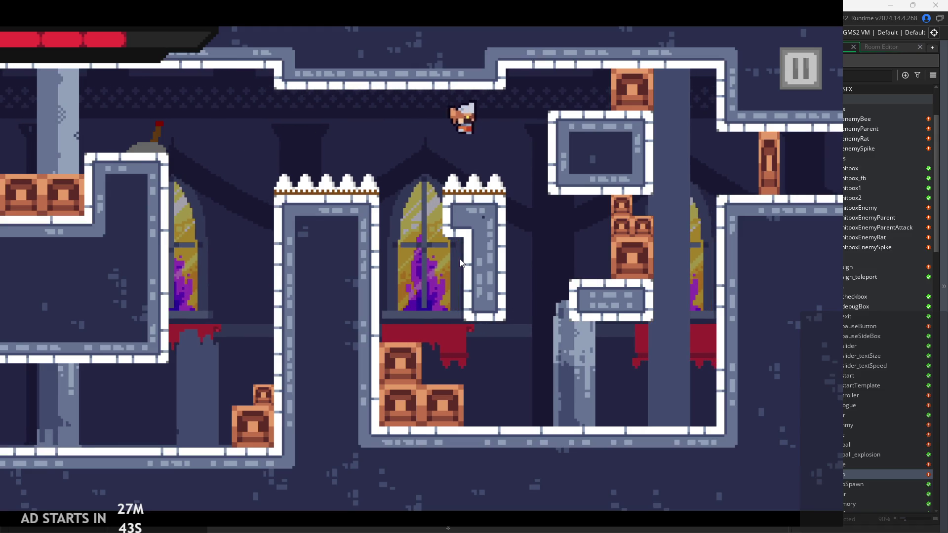
key(Right)
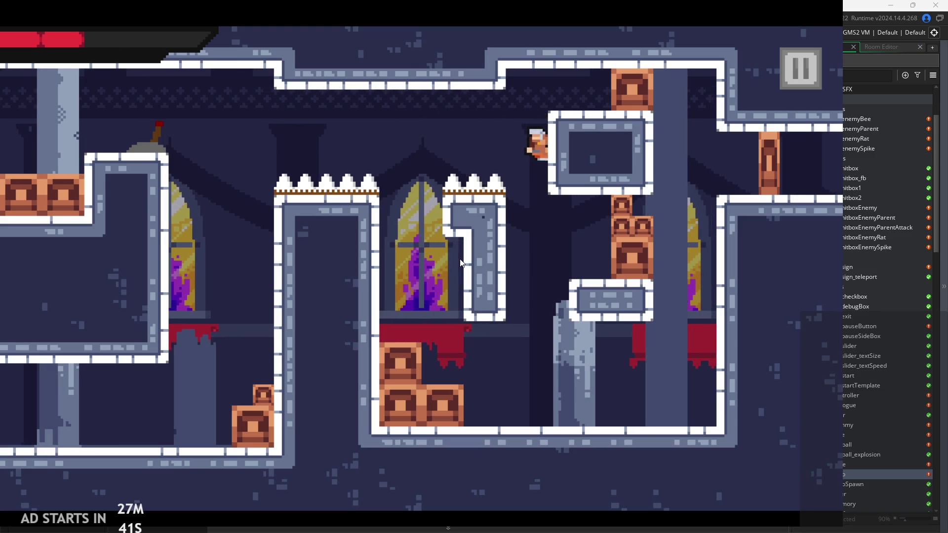
key(Right)
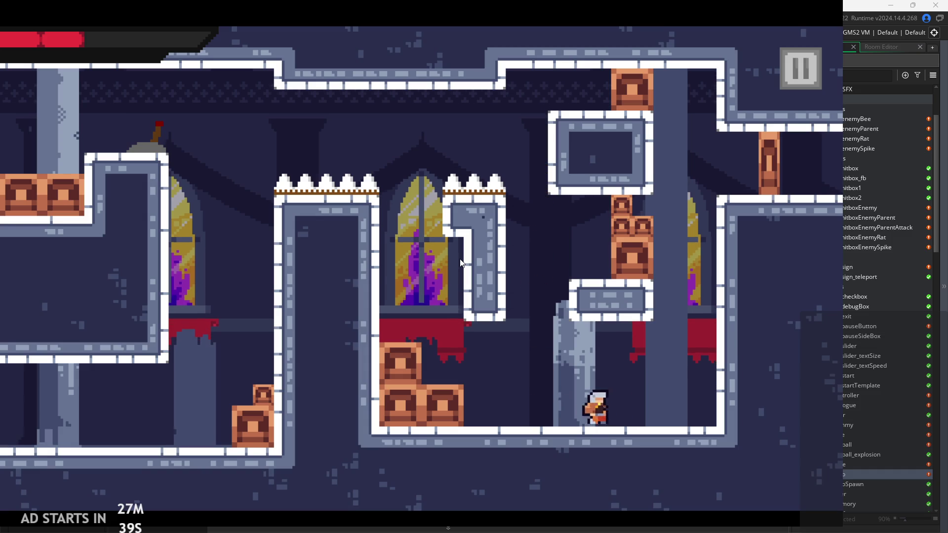
key(space)
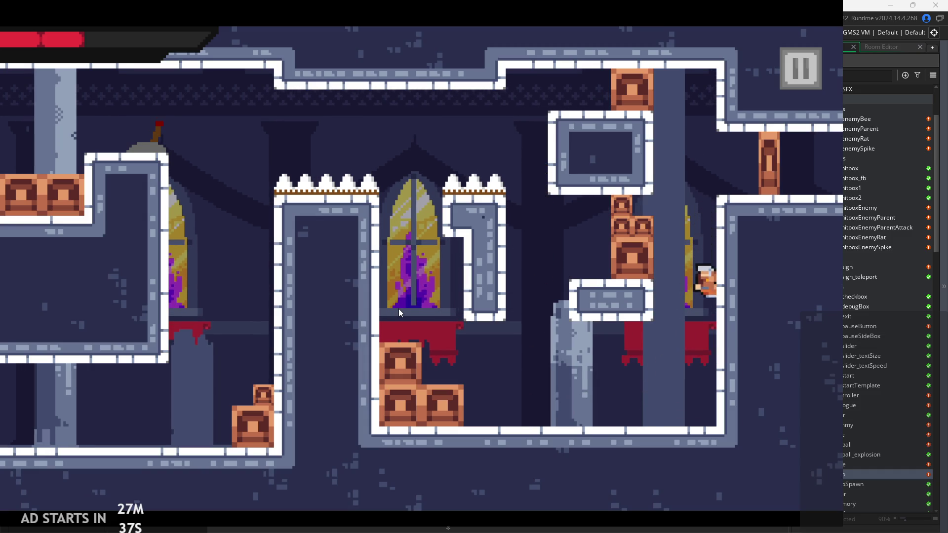
Leave the right wall, slash with the sword while moving left onto the crates, and pause
key(Left)
key(Right)
key(Right)
key(space)
key(Left)
key(x)
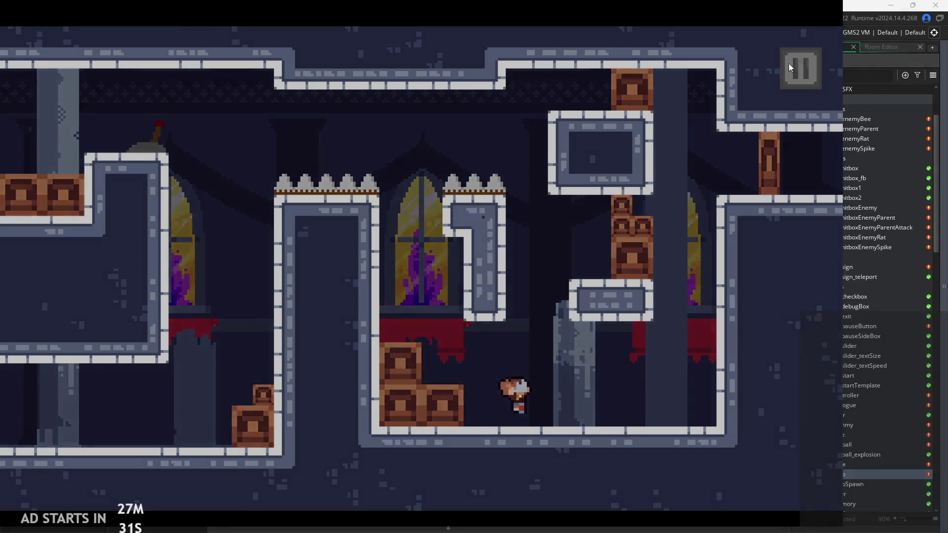
click(798, 67)
Enable the Debug Stats overlay, resume, and run, jump and slash toward the right wall
click(168, 149)
key(Escape)
key(Right)
key(space)
key(Left)
key(x)
key(x)
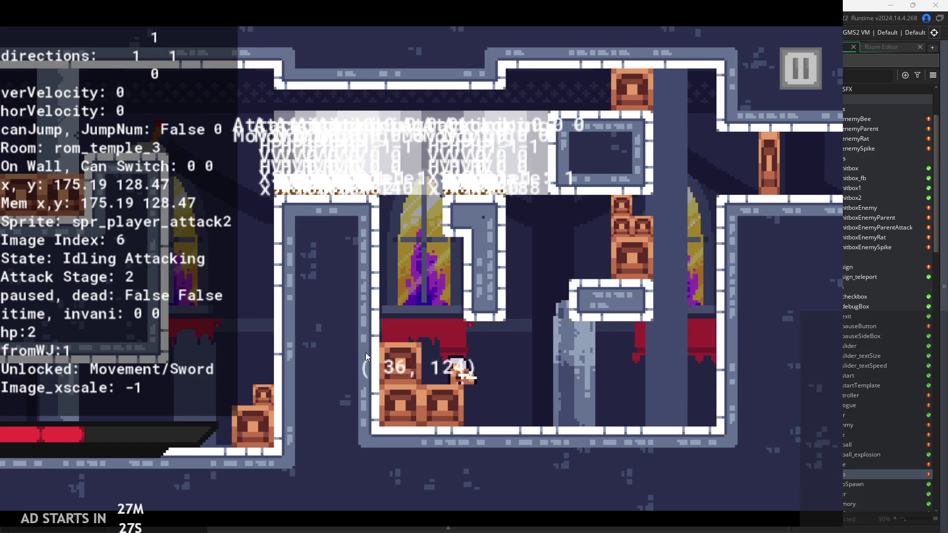
key(Right)
key(space)
key(space)
key(x)
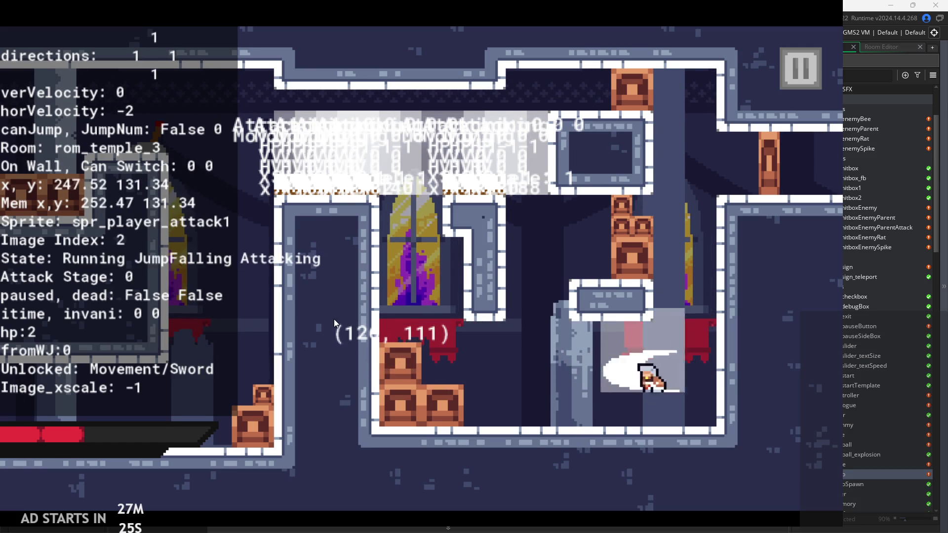
key(x)
key(space)
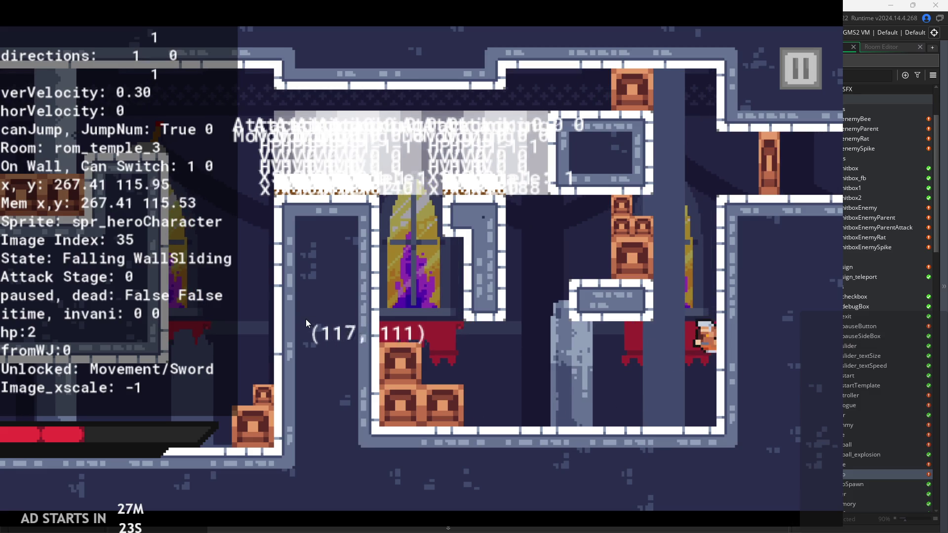
key(x)
key(x)
key(Right)
key(space)
key(x)
Repeatedly jump onto the right wall, wall-slide and wall-jump left with sword attacks
key(x)
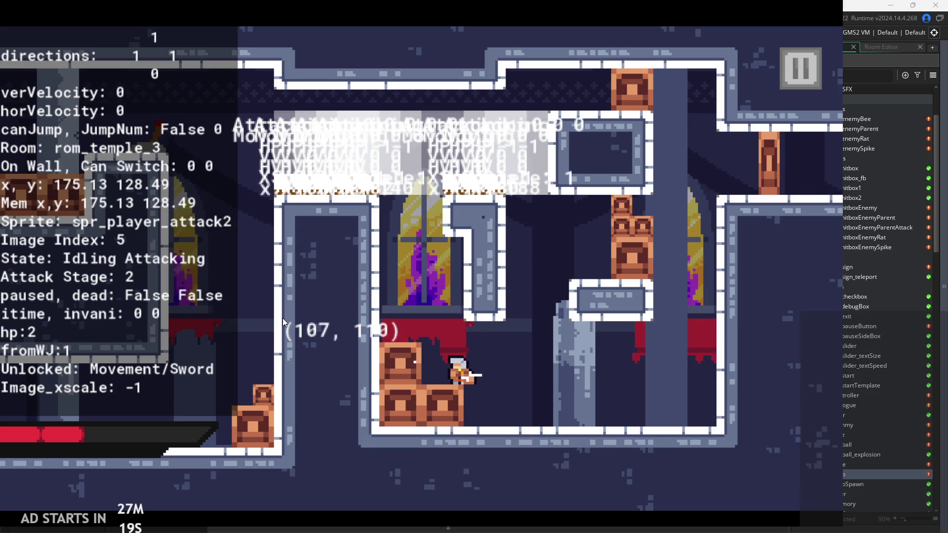
key(Right)
key(space)
key(space)
key(x)
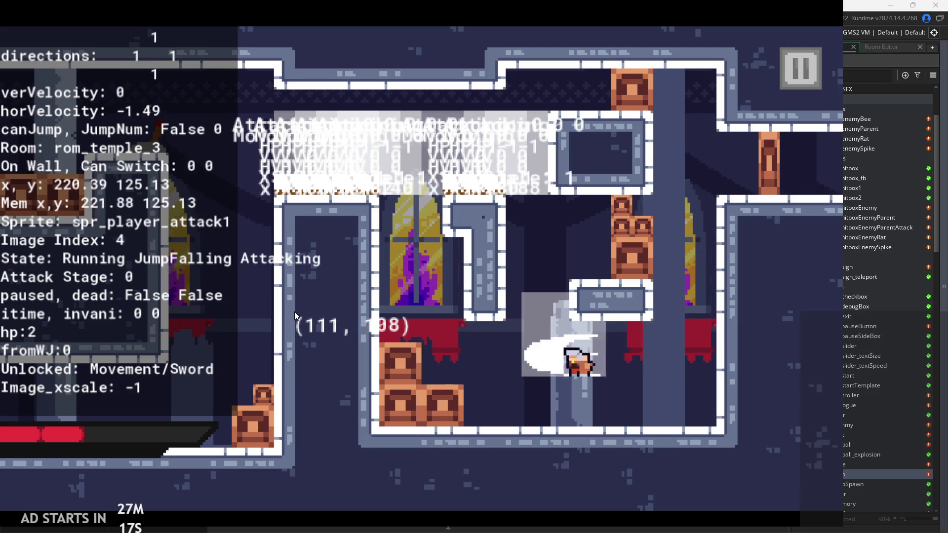
key(x)
key(Right)
key(space)
key(space)
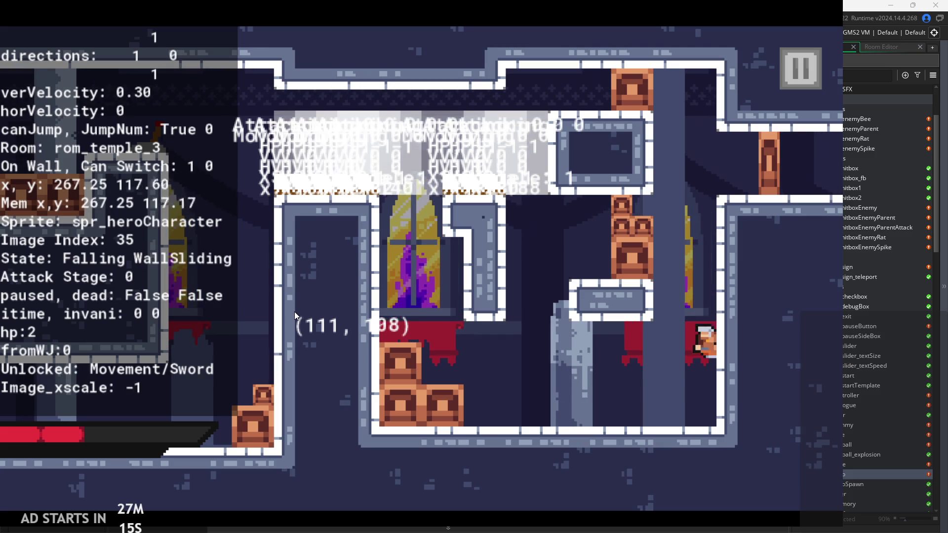
key(space)
key(x)
key(x)
key(Right)
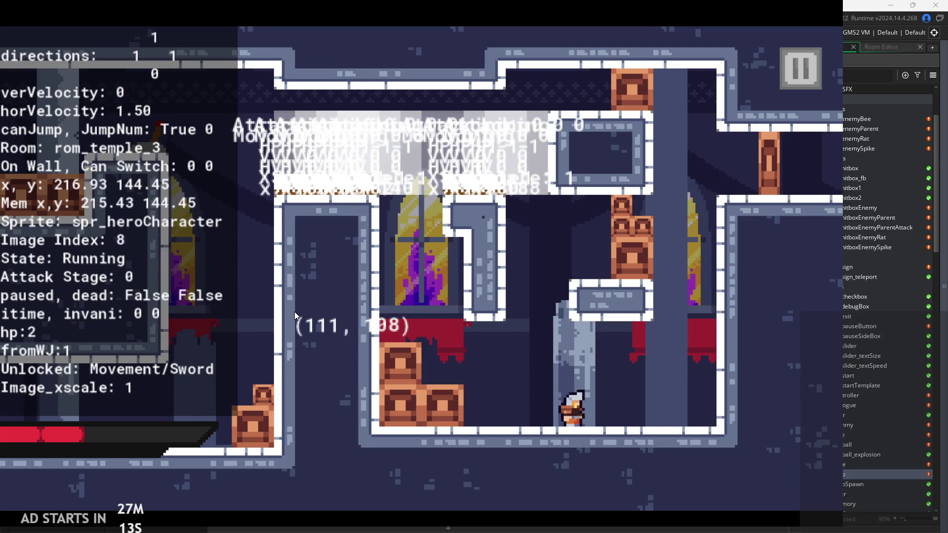
key(space)
key(space)
key(space)
key(space)
key(space)
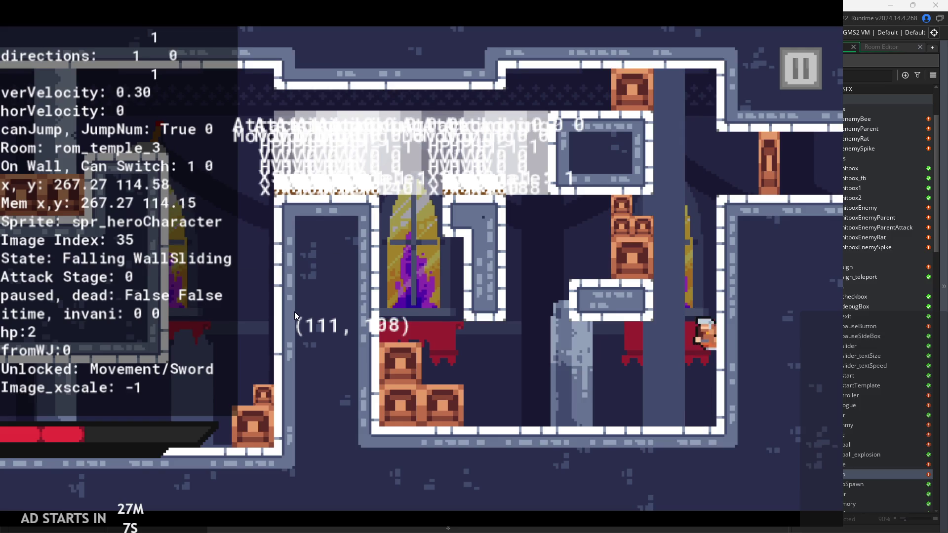
key(space)
key(space)
key(space)
key(space)
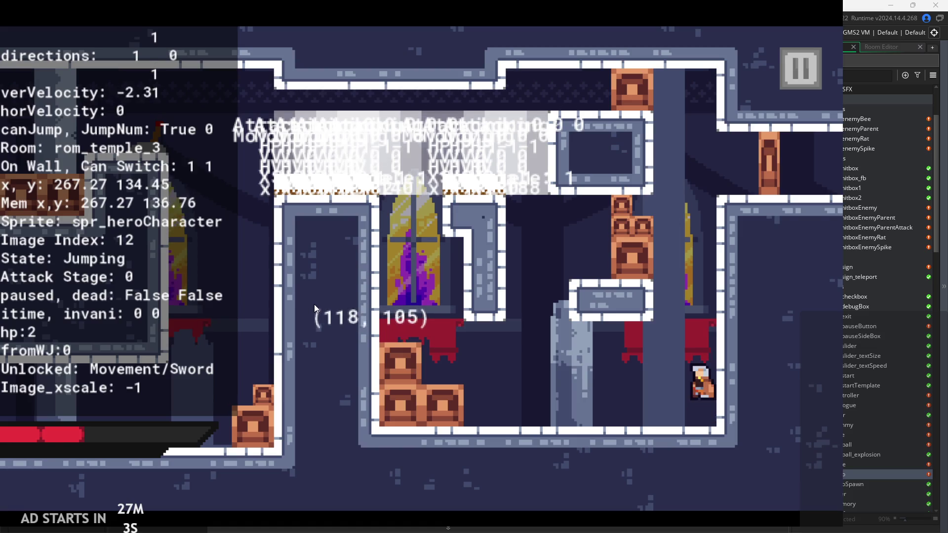
key(space)
key(space)
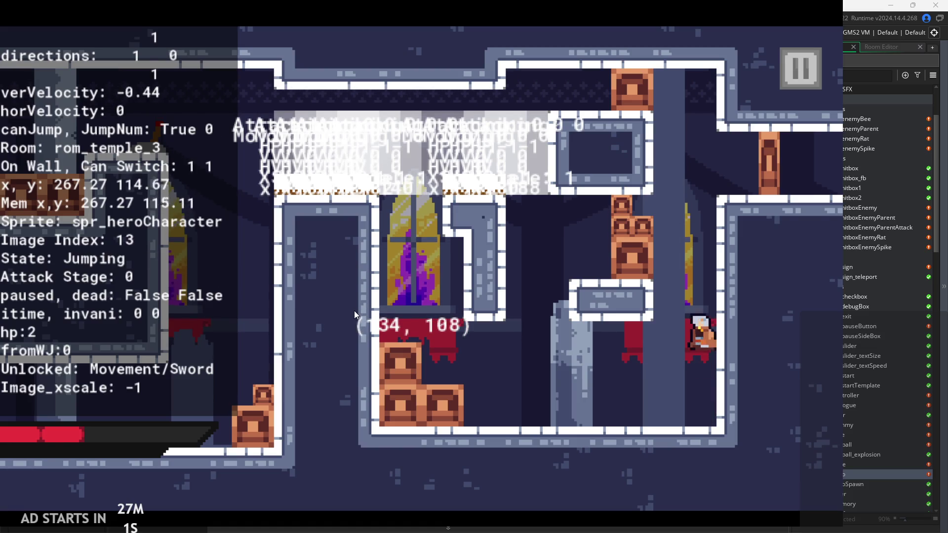
key(space)
key(space)
key(space)
key(space)
key(space)
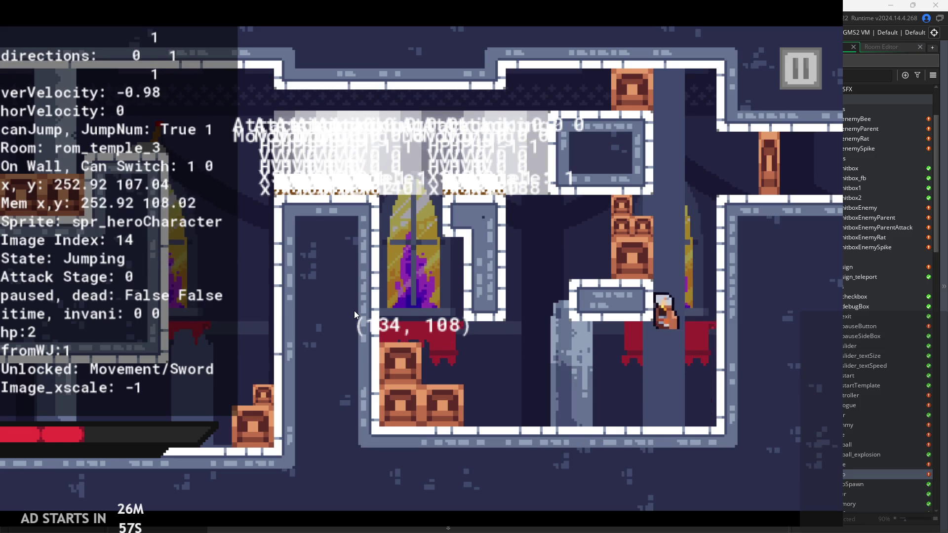
key(space)
key(space)
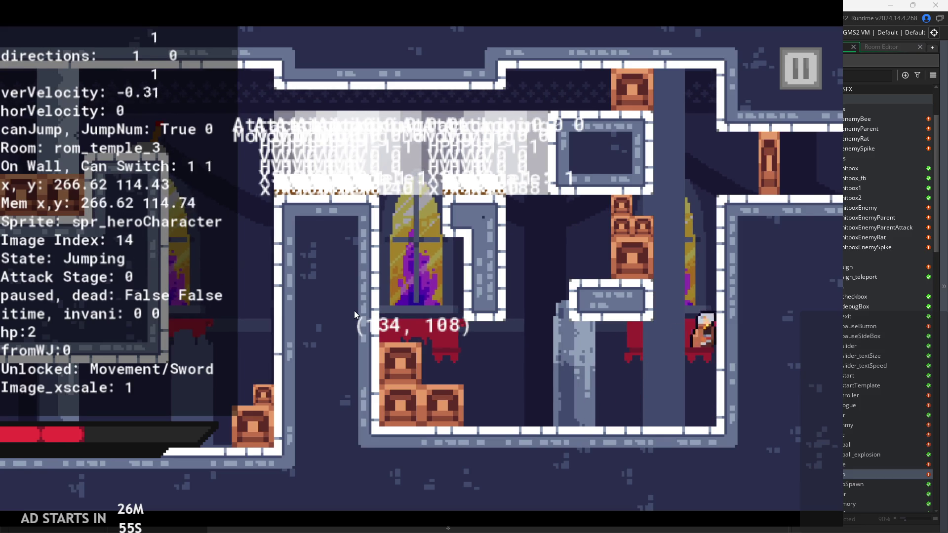
key(space)
key(space)
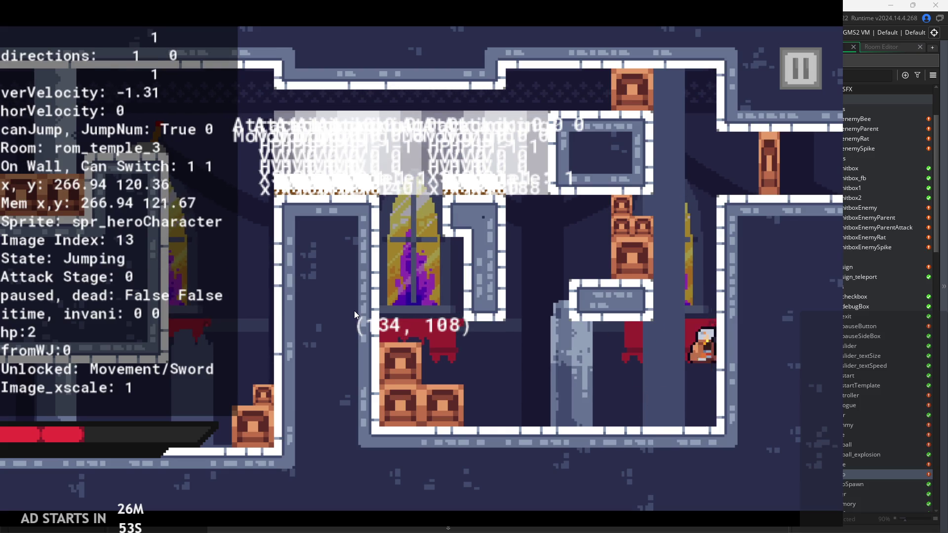
key(space)
key(space)
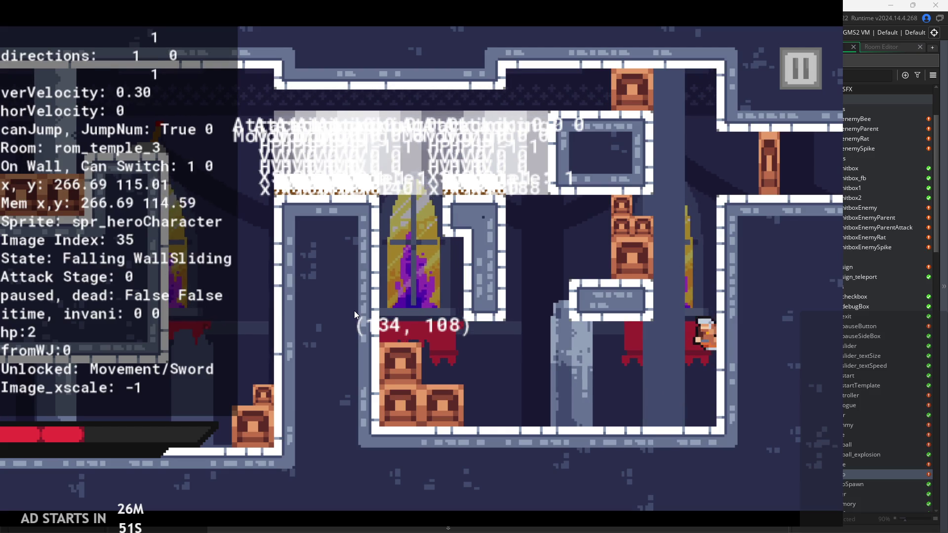
Slide down and wall-jump off the crate wall while attacking, then pause the game
key(space)
key(x)
key(x)
key(Left)
key(Right)
key(space)
key(Left)
key(space)
key(space)
key(Right)
key(Left)
key(space)
key(Right)
key(Left)
key(space)
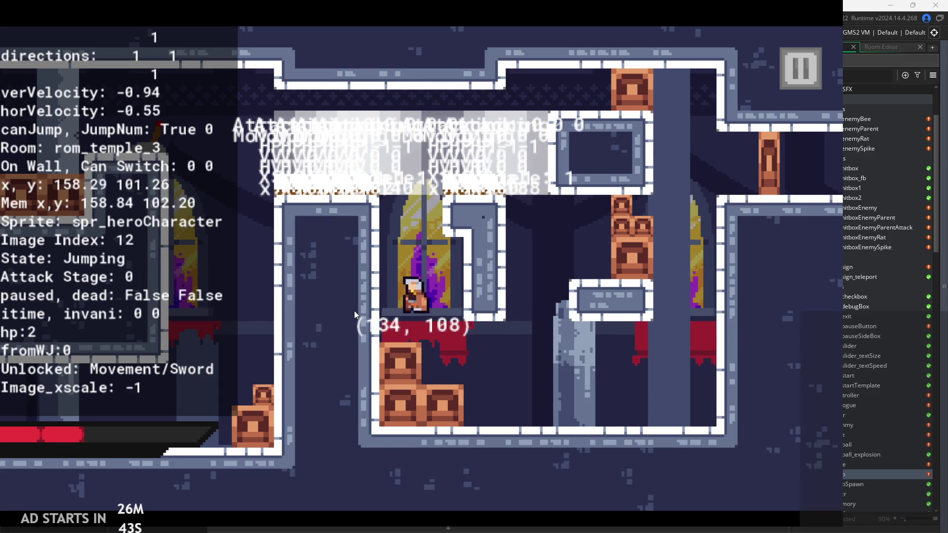
key(x)
key(x)
key(Right)
key(x)
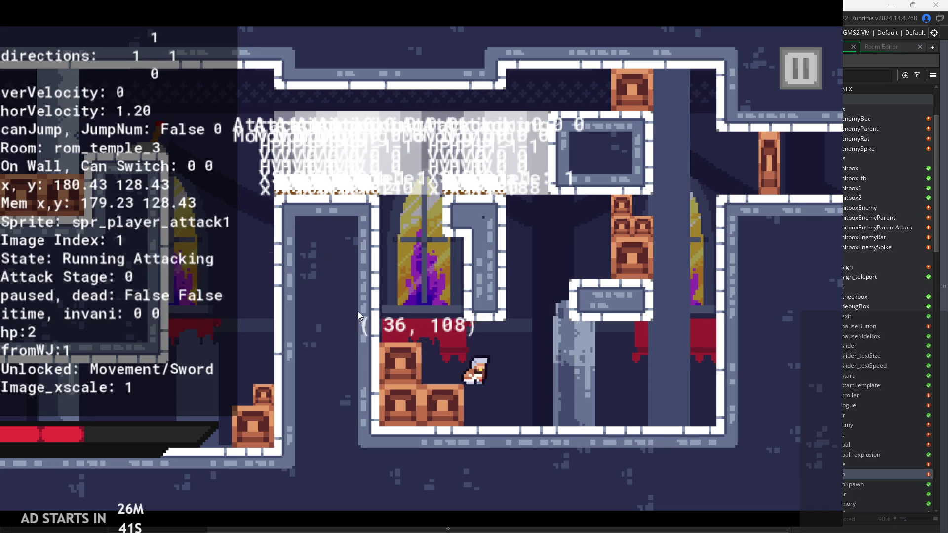
key(Left)
key(x)
key(x)
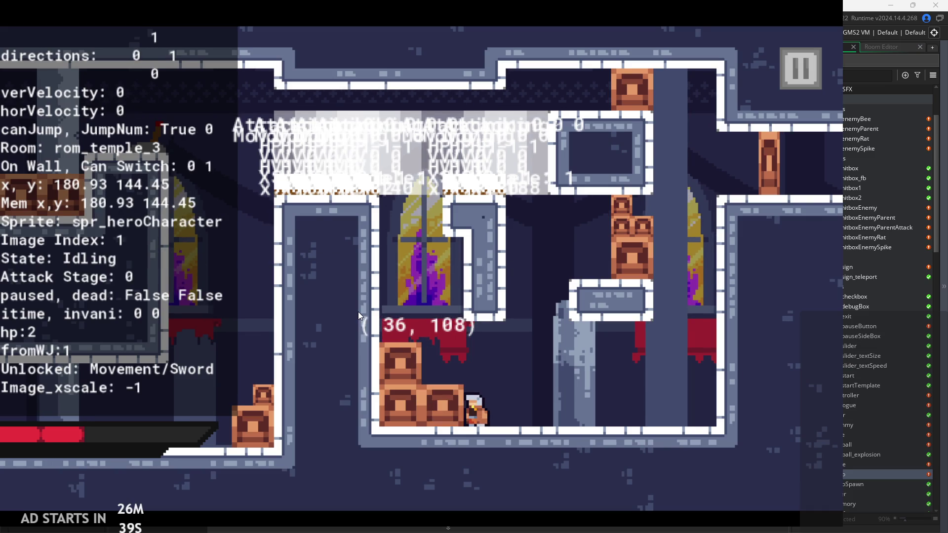
key(Left)
key(space)
key(Right)
key(Left)
key(Right)
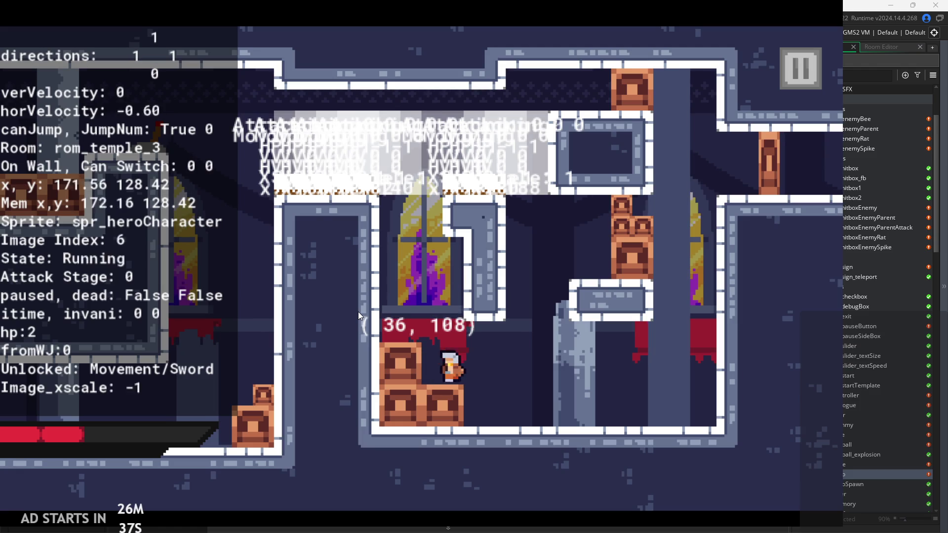
key(Left)
key(Right)
key(Left)
key(space)
key(Left)
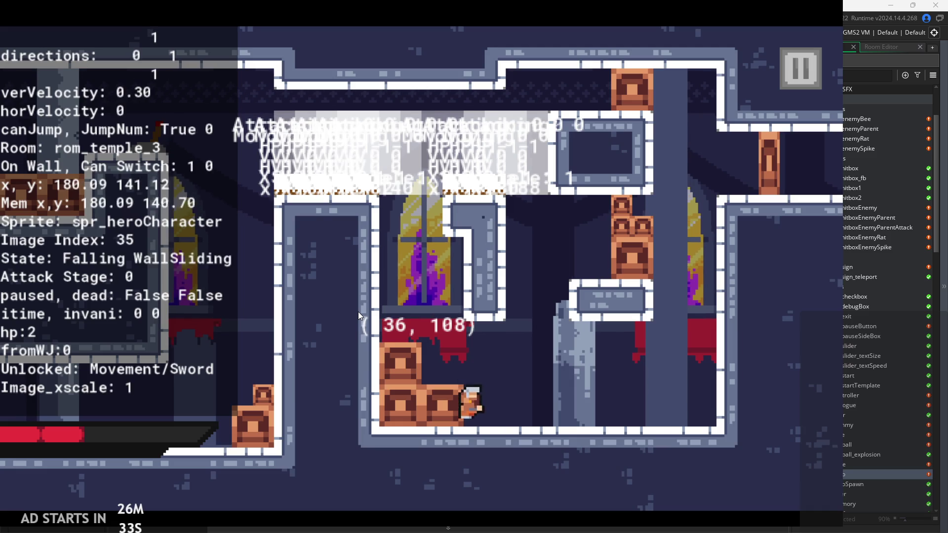
key(space)
key(space)
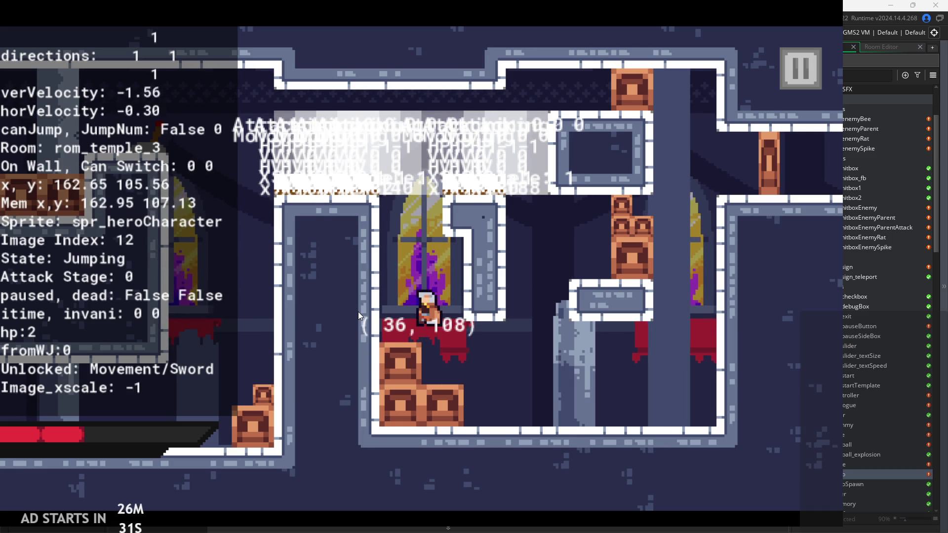
key(Right)
click(800, 68)
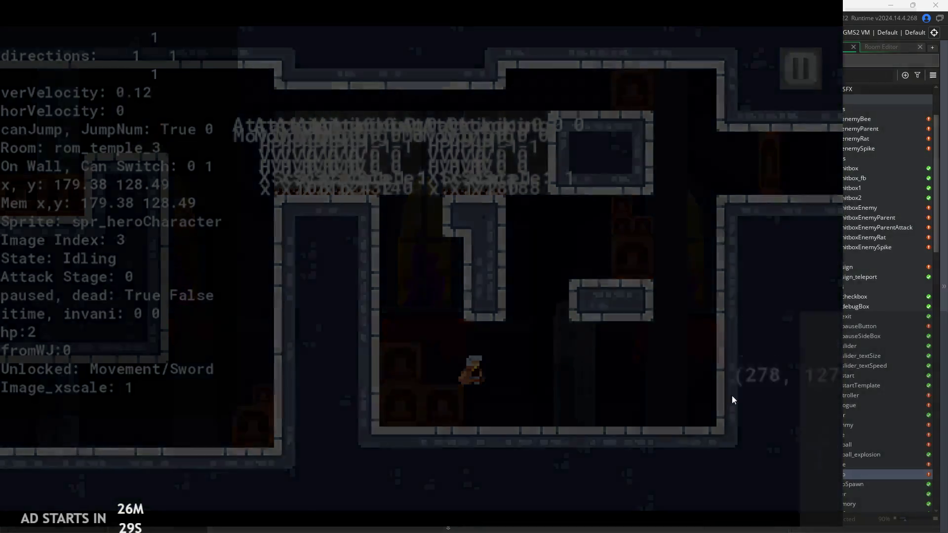
Exit the playtest and open rom_temple_3 in the room editor
click(718, 444)
scroll(848, 411, down, 5)
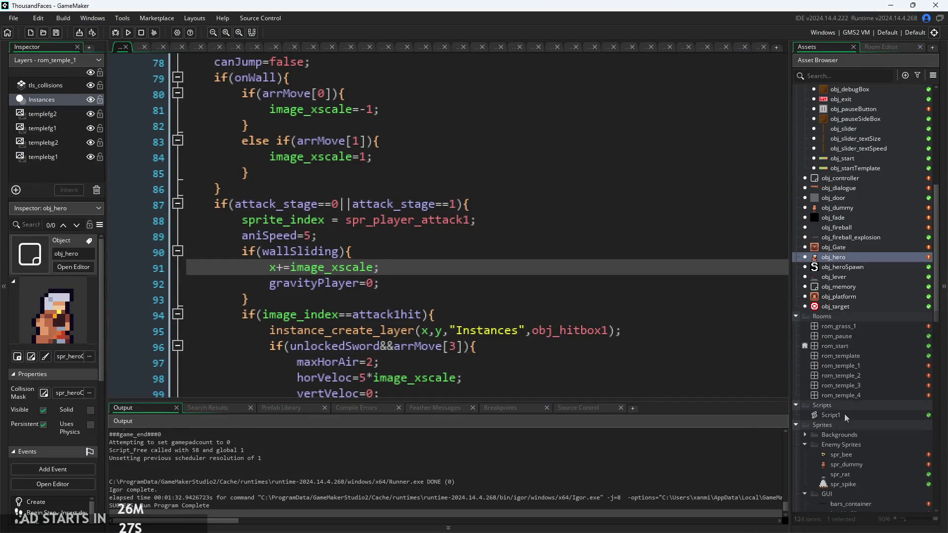
click(857, 378)
double_click(862, 386)
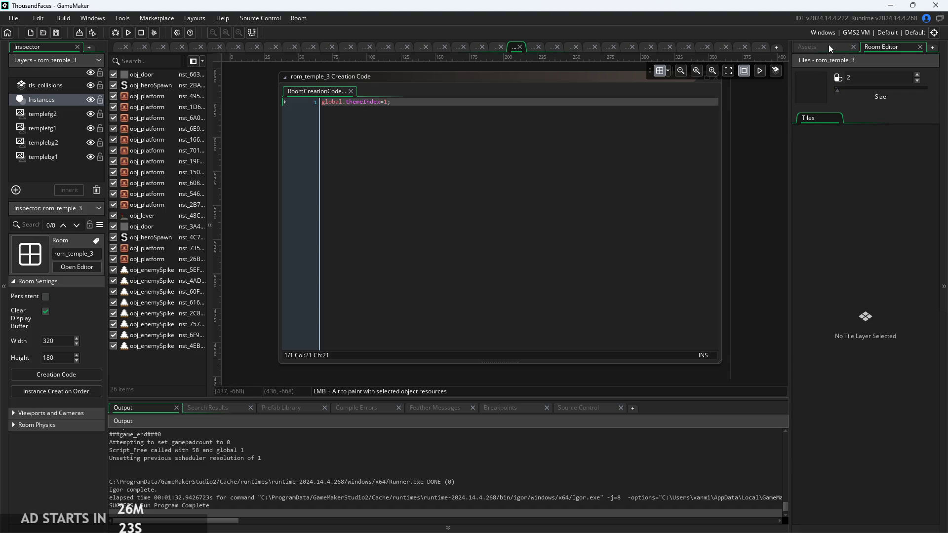
click(829, 46)
click(867, 374)
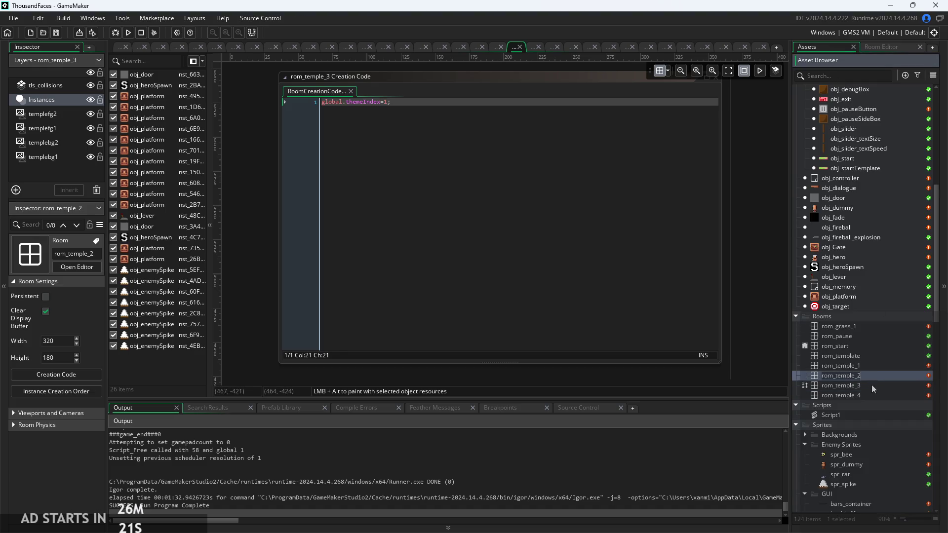
double_click(871, 385)
Zoom into rom_temple_3, select a platform crate, and start moving the hero in the rebuilt game
scroll(251, 304, down, 5)
scroll(435, 208, up, 4)
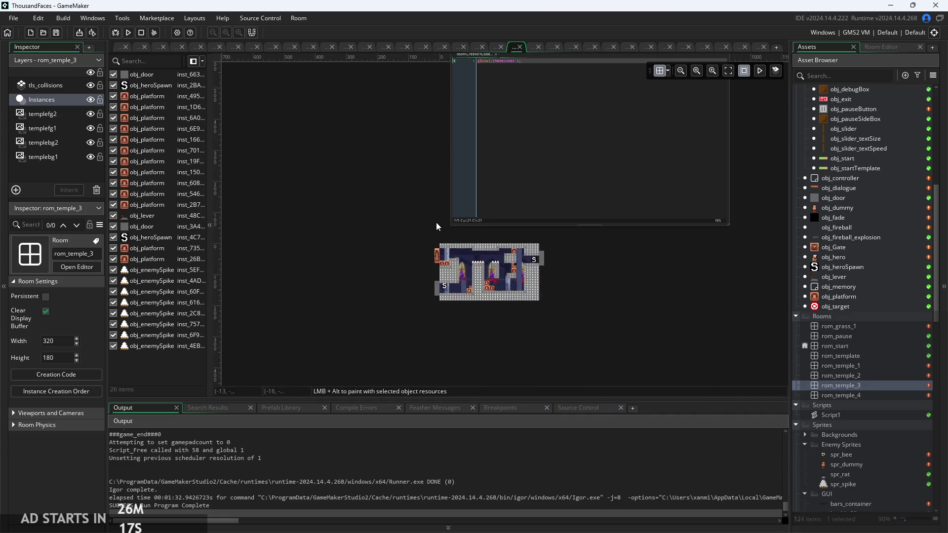
scroll(437, 226, up, 5)
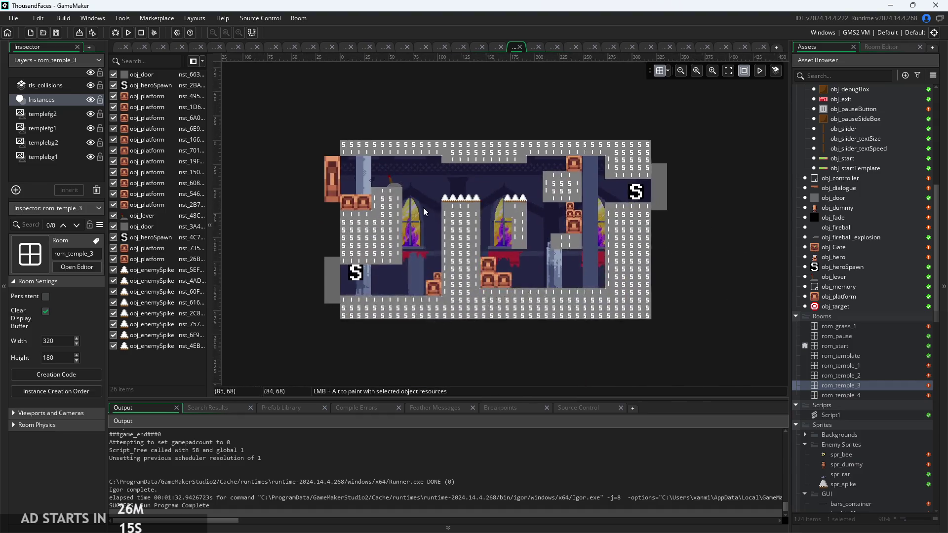
scroll(424, 211, up, 4)
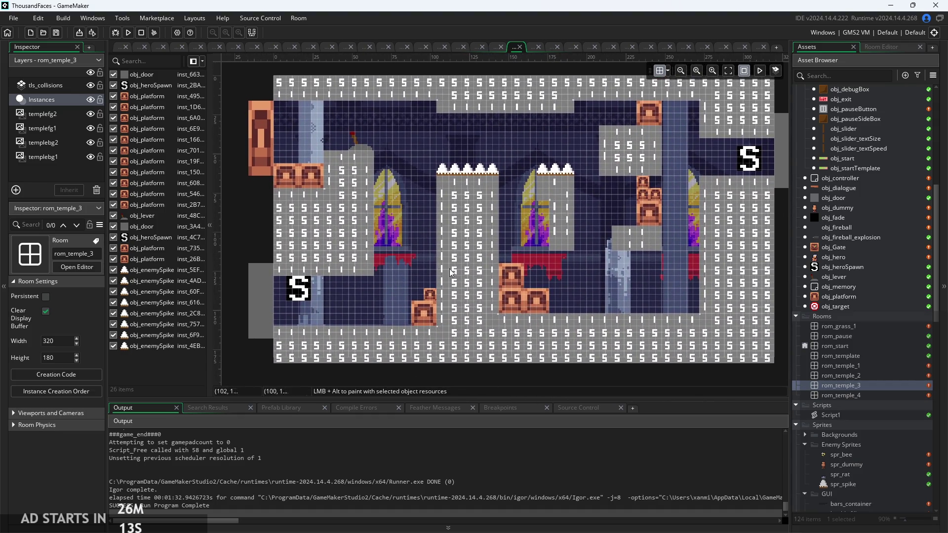
click(518, 284)
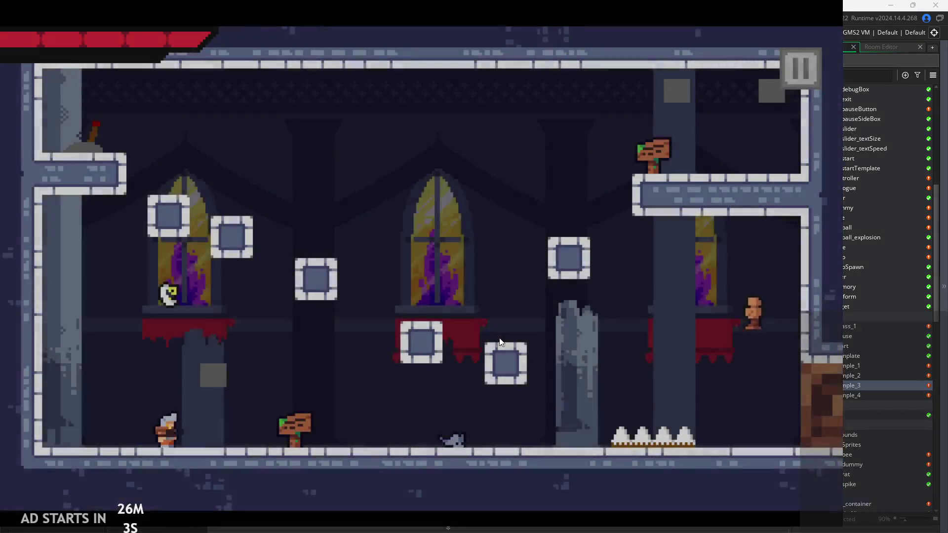
key(Right)
Run the hero up the right wall, then wall-jump left and back rightward
key(Left)
key(Right)
key(space)
key(space)
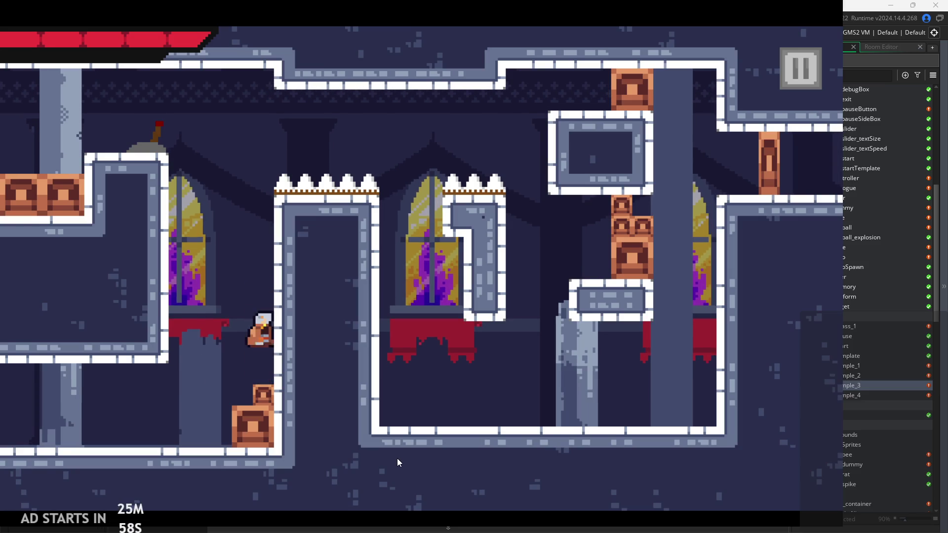
key(space)
key(Left)
key(space)
key(Right)
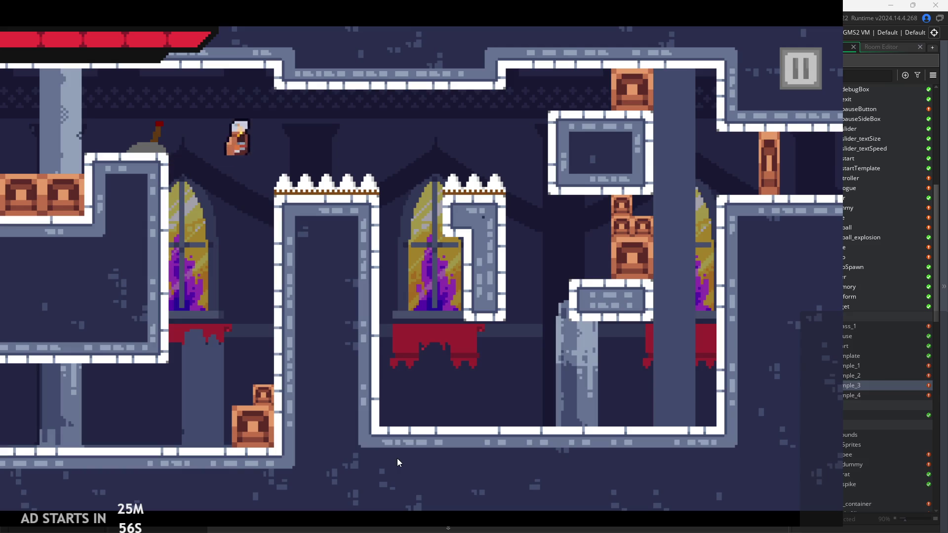
key(Left)
key(Left)
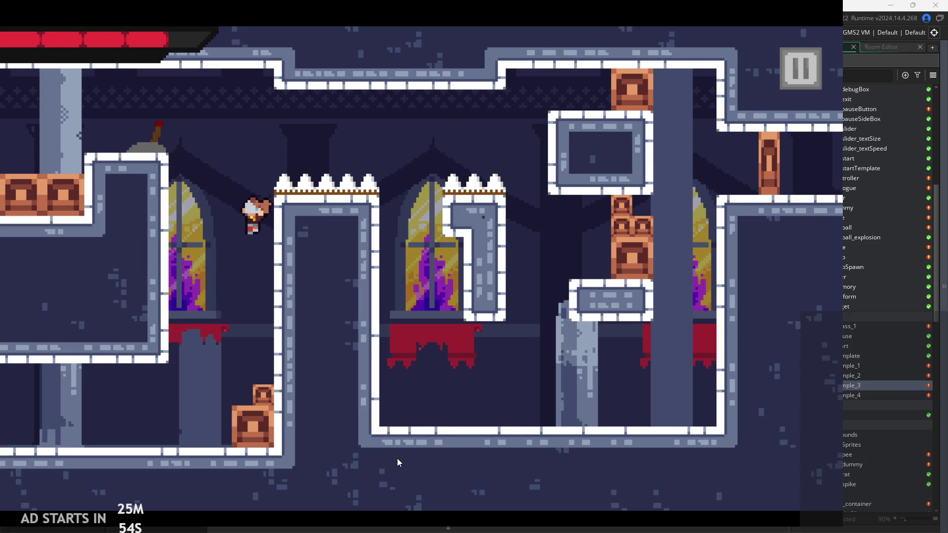
Wall-jump up the shaft, leap the spiked wall, cling, and drop off the pillar
key(space)
key(space)
key(space)
key(space)
key(Right)
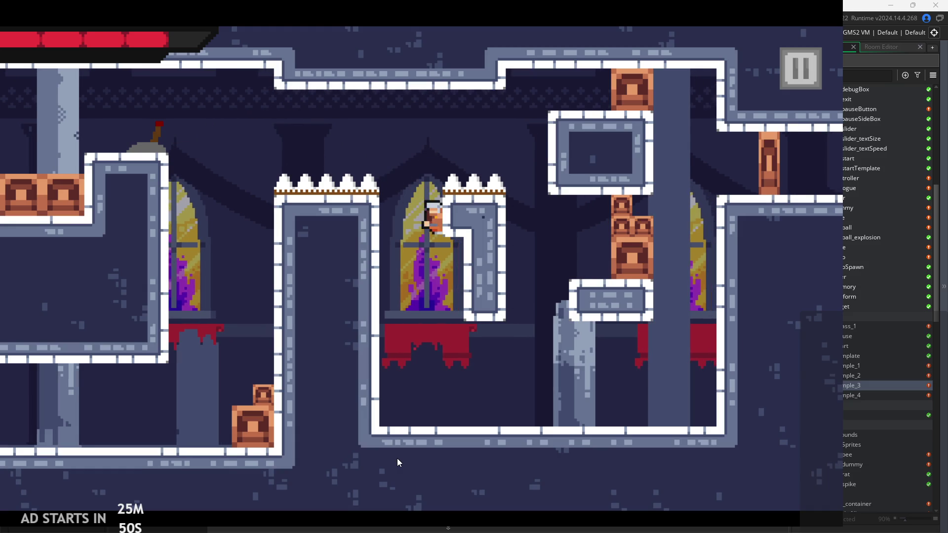
key(Left)
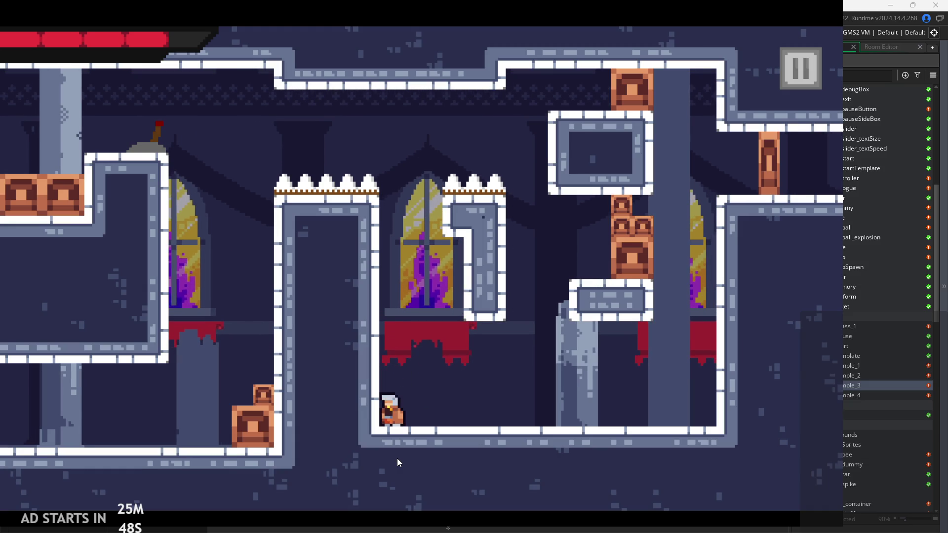
key(space)
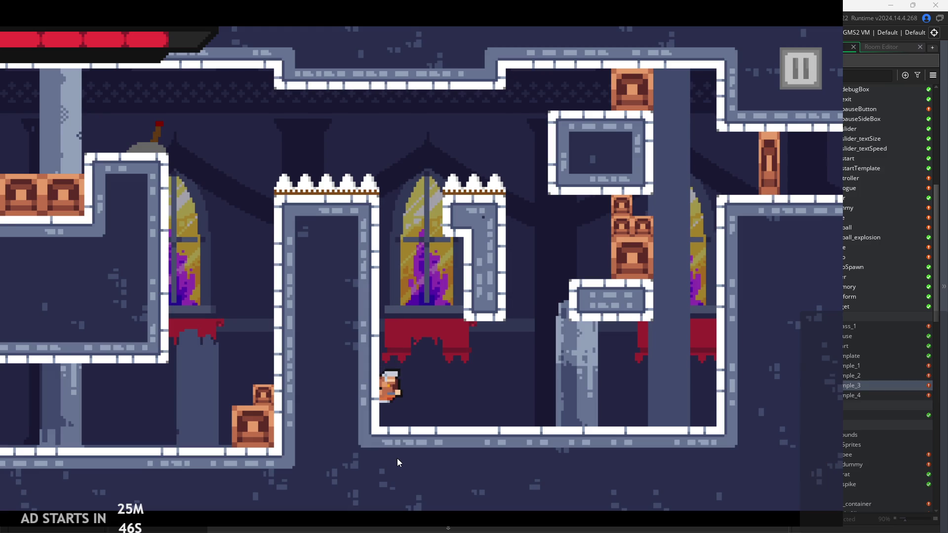
key(Right)
key(space)
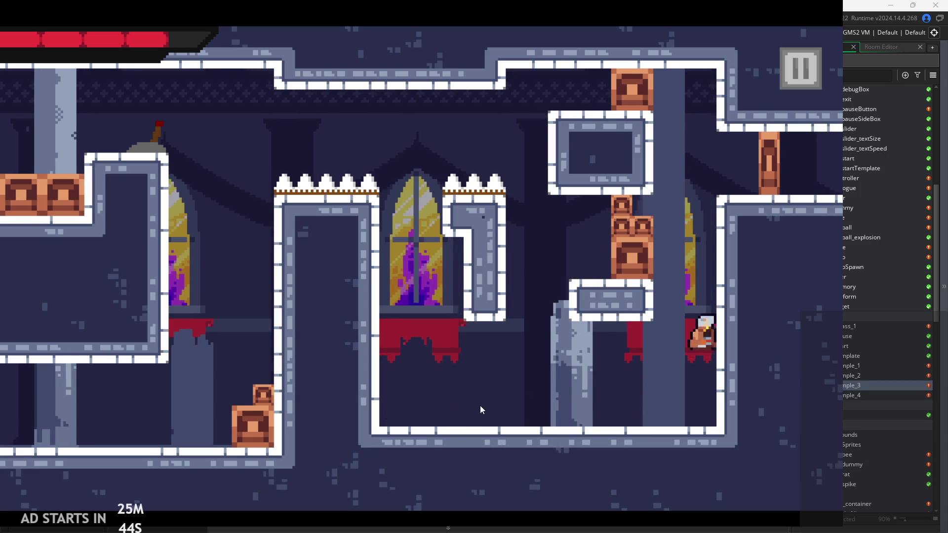
key(Left)
key(Left)
key(space)
key(space)
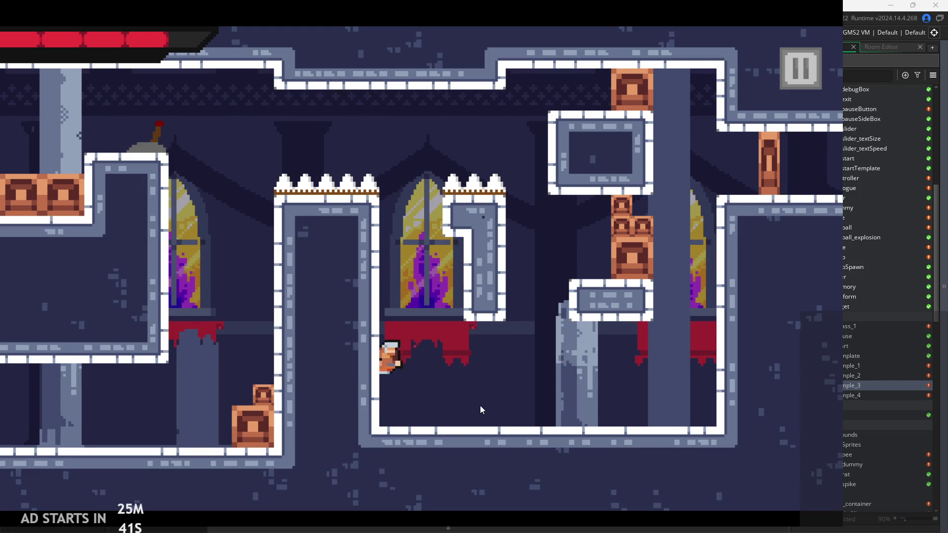
Pause the game, turn on Debug Stats, and resume play
click(791, 67)
key(Escape)
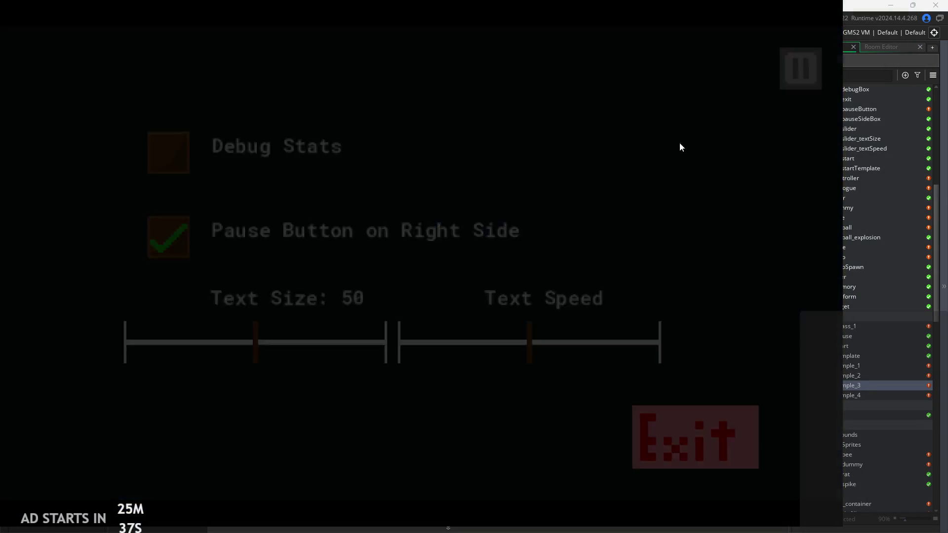
key(space)
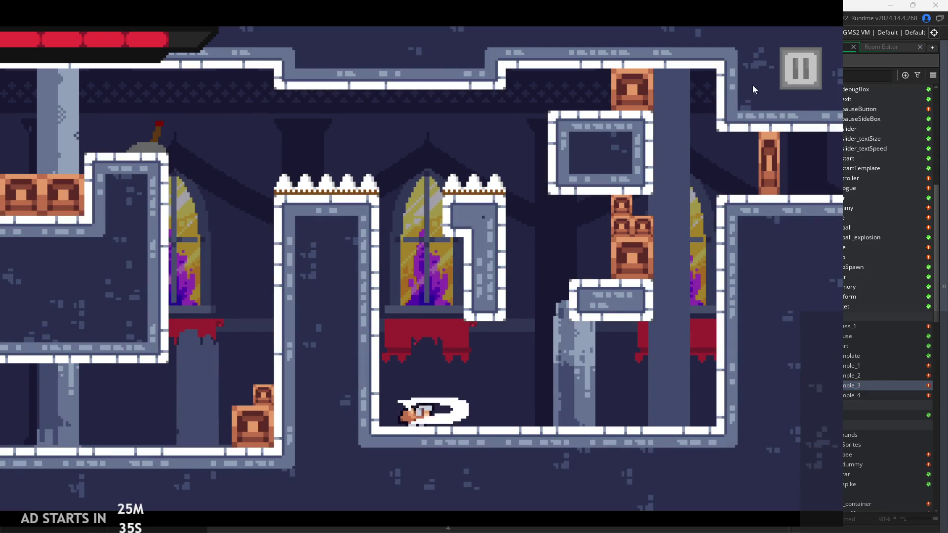
click(798, 68)
click(168, 151)
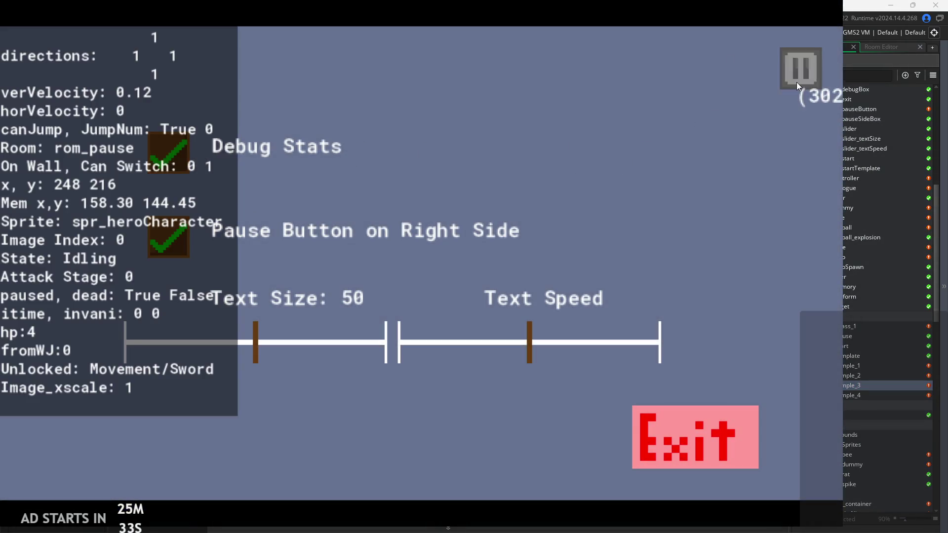
click(796, 85)
Wall-slide and wall-jump between the right wall and left pillar with sword attacks, then pause
key(Right)
key(space)
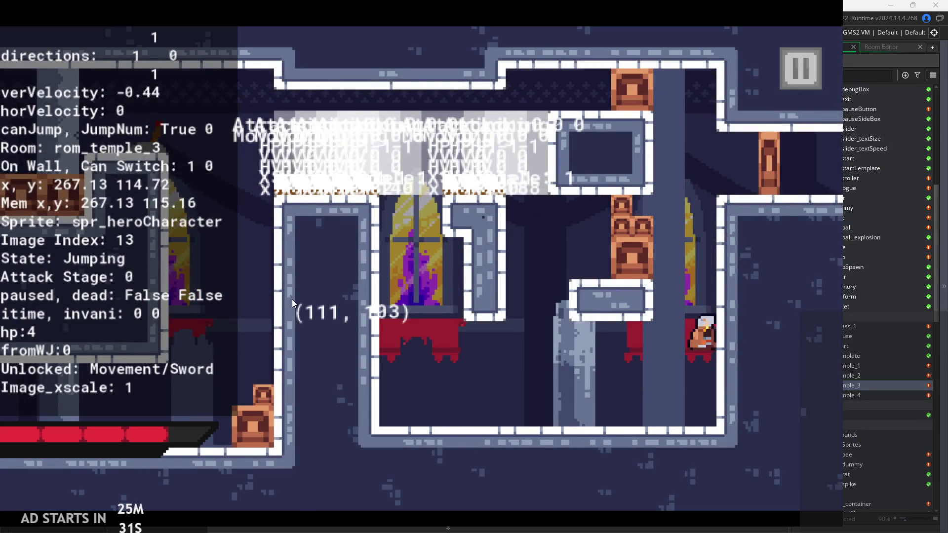
key(space)
key(x)
key(x)
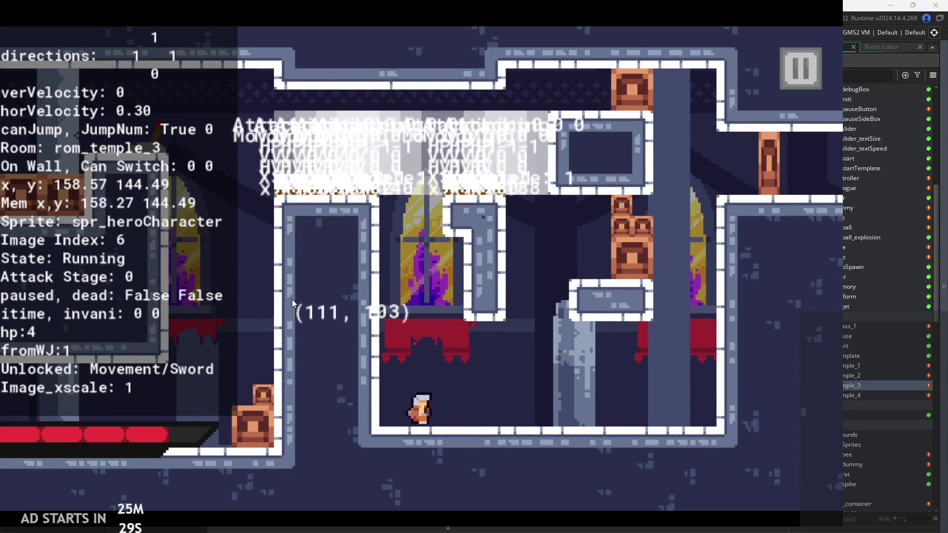
key(space)
key(x)
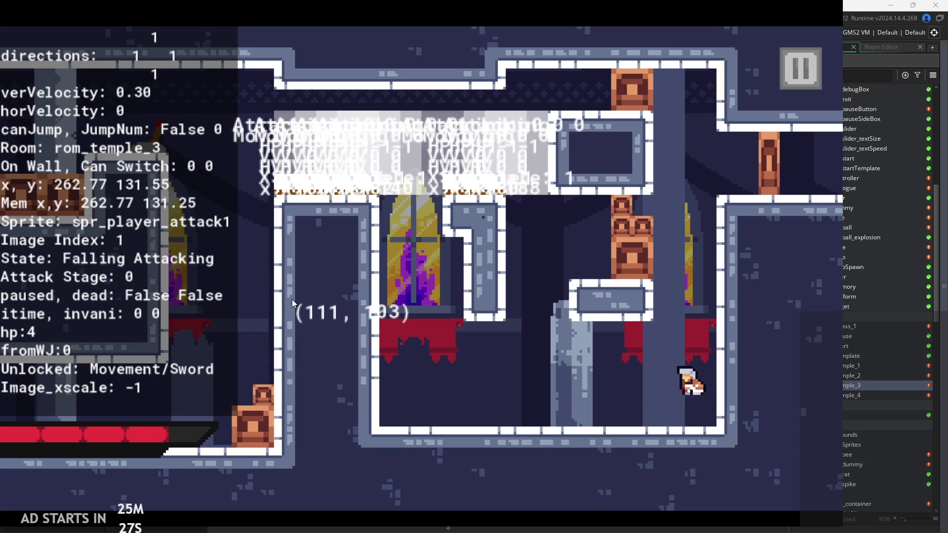
key(Left)
key(x)
key(space)
key(x)
key(x)
key(space)
key(Right)
key(x)
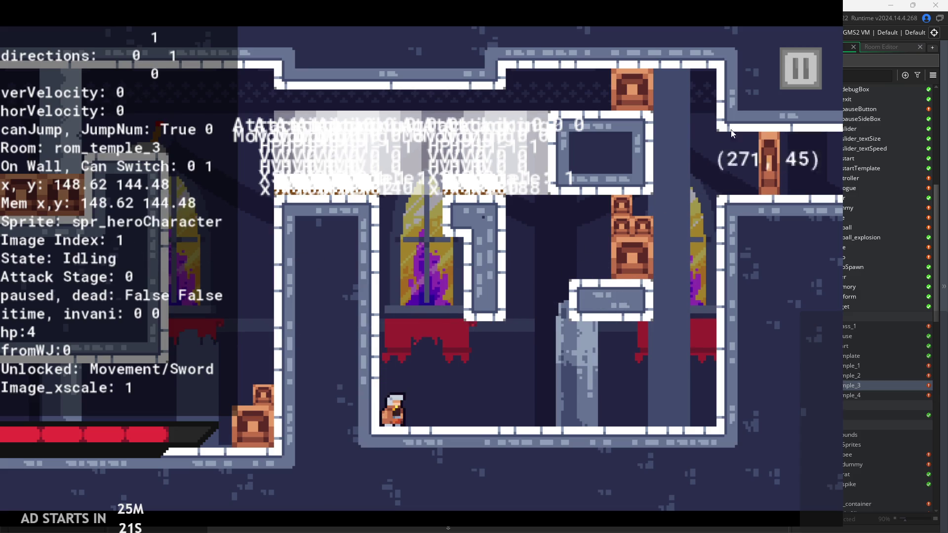
key(Escape)
Exit the playtest and review obj_hero's onWall facing lines 81–84 in the Step code
click(715, 452)
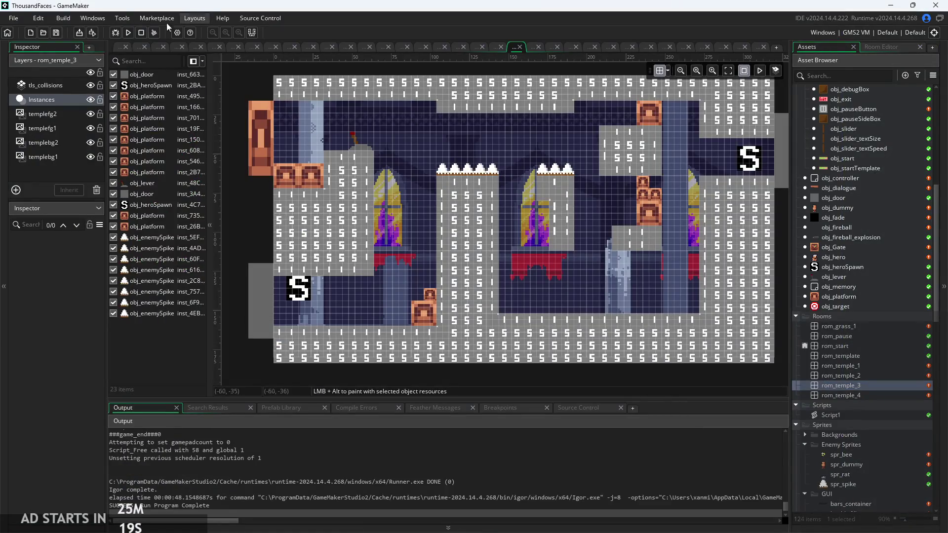
click(121, 47)
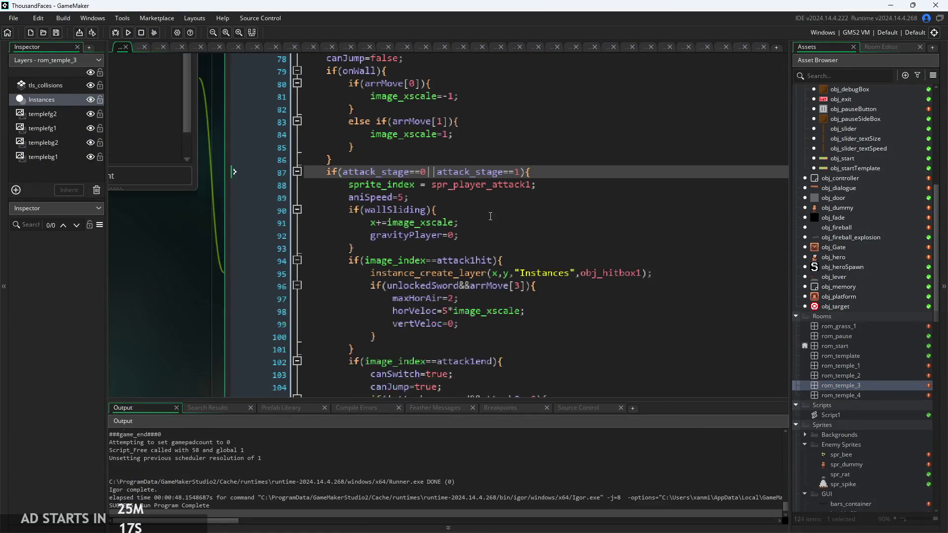
click(491, 218)
scroll(497, 231, up, 2)
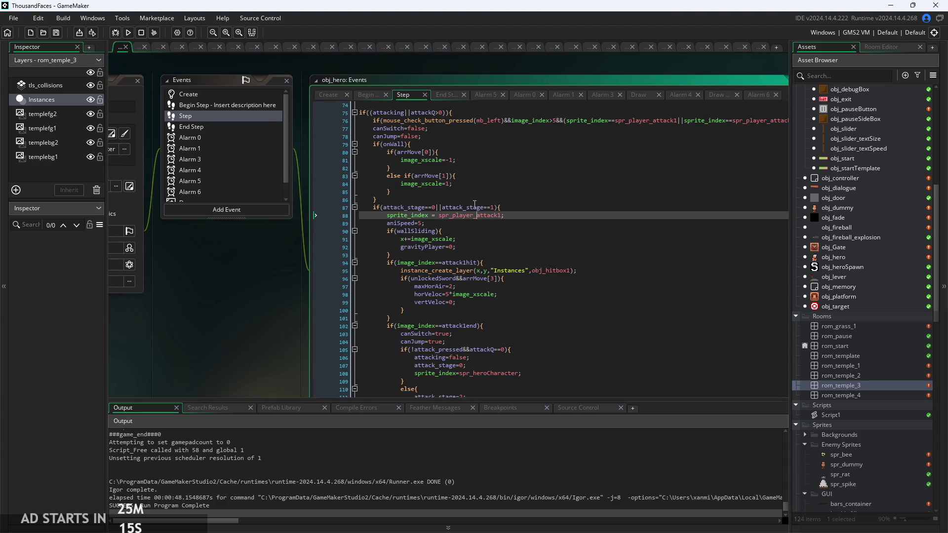
click(471, 154)
click(462, 185)
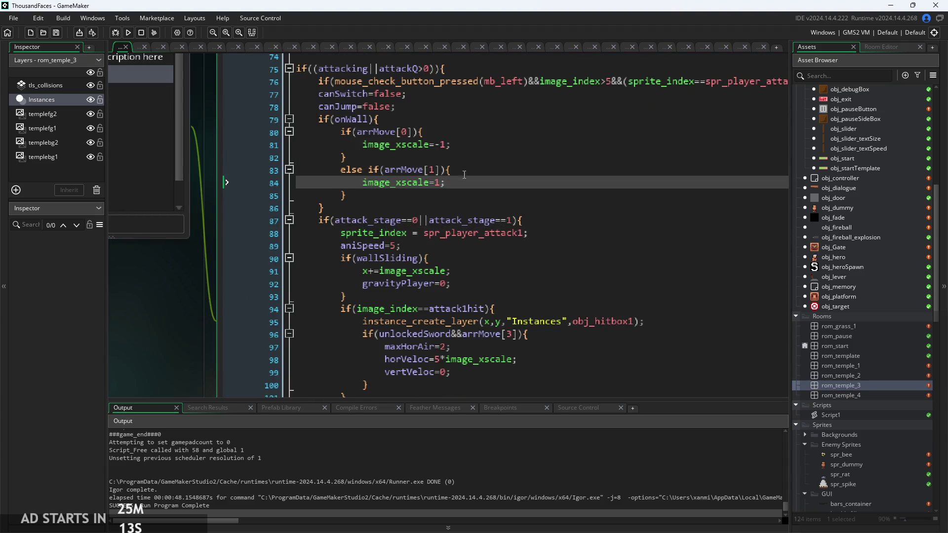
click(457, 166)
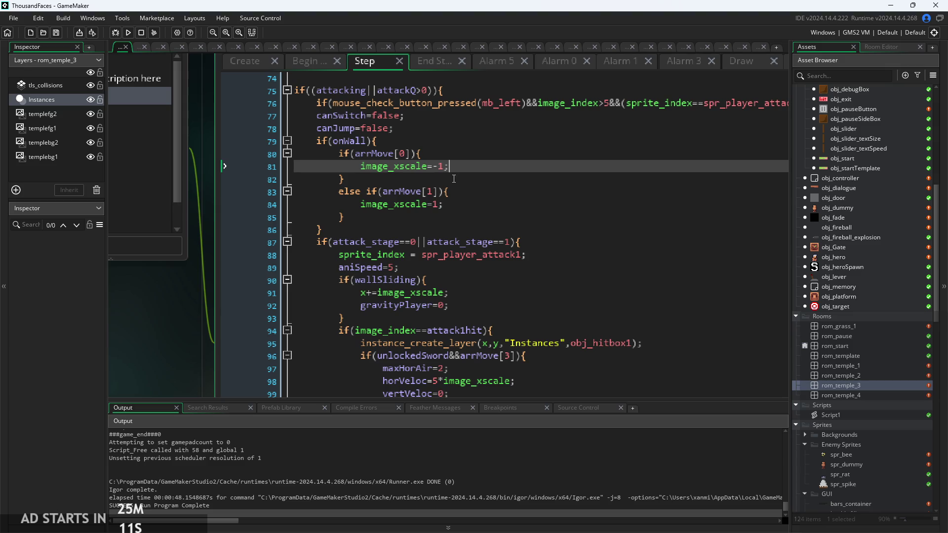
click(385, 154)
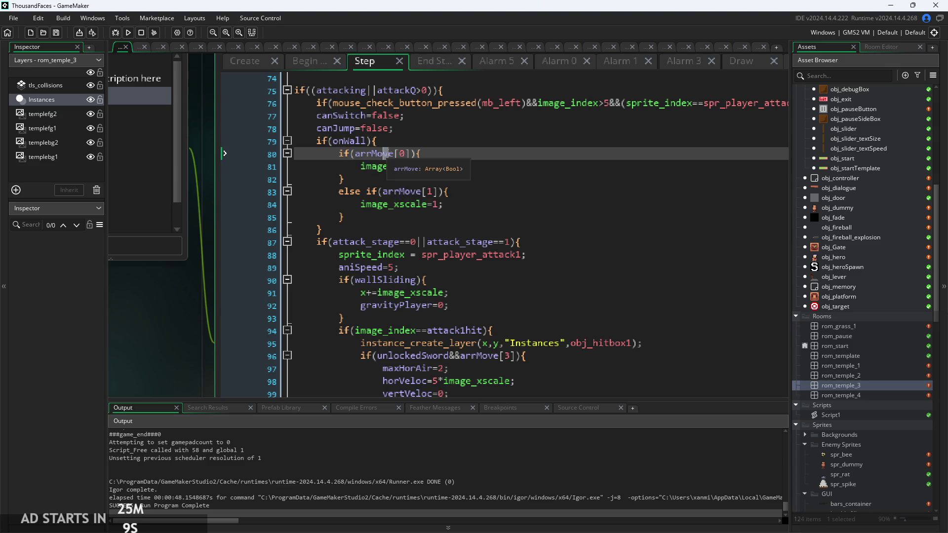
Check the arrMove direction comment in the Create event, then return to Step lines 81–84
click(296, 64)
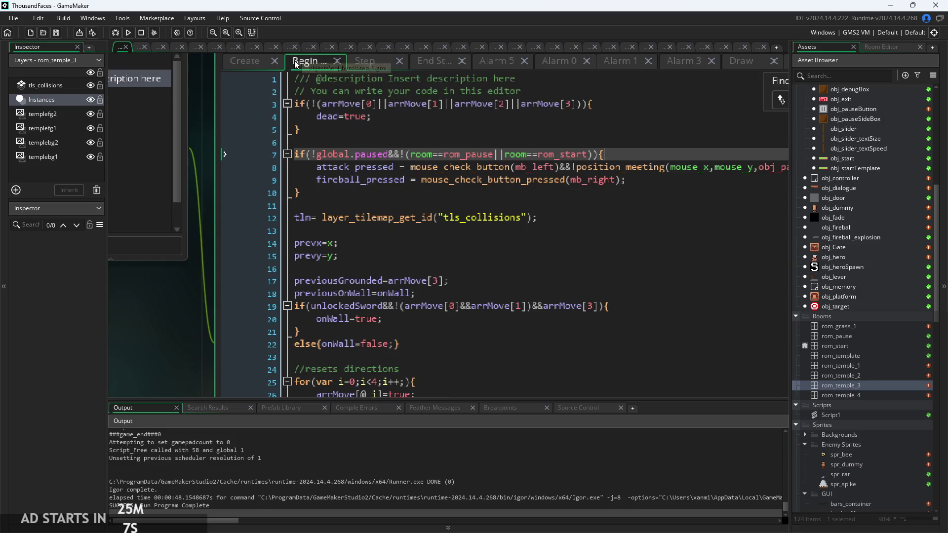
click(241, 68)
click(354, 97)
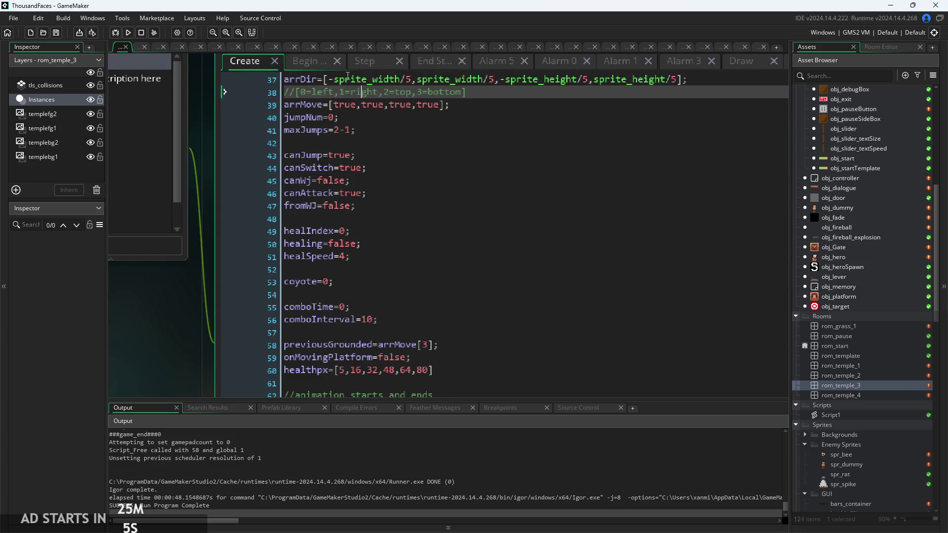
click(368, 65)
click(417, 166)
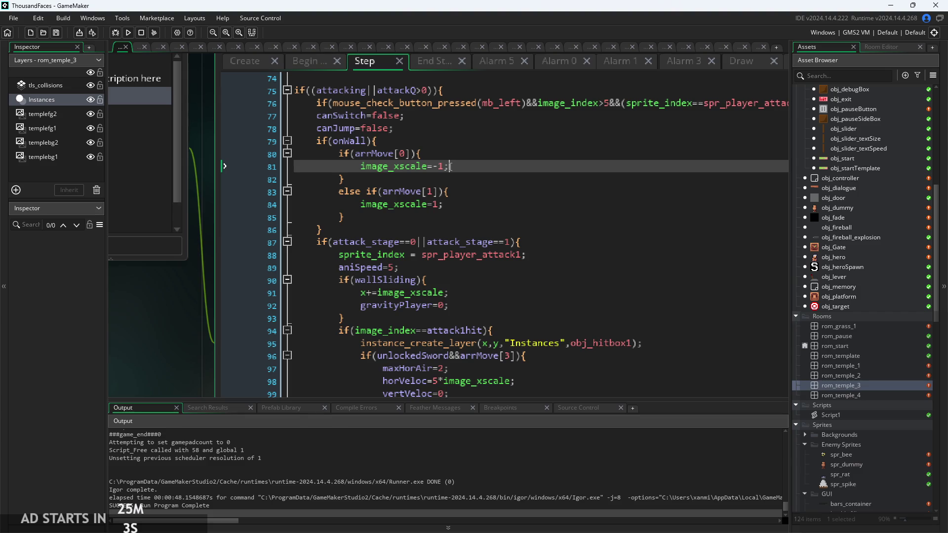
click(457, 217)
click(460, 207)
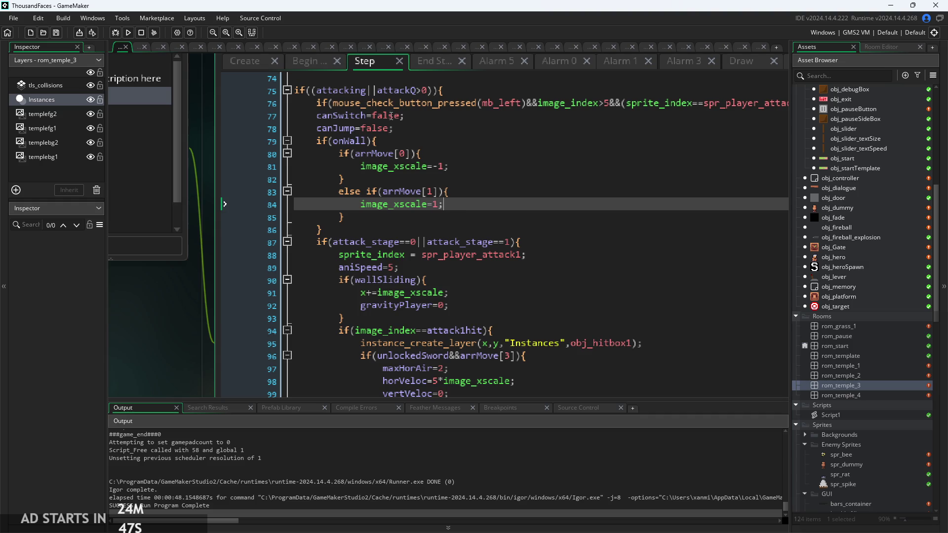
Step through the image_xscale facing code on lines 80–84, including arrMove[0]
click(402, 155)
click(403, 192)
click(396, 217)
click(403, 157)
click(403, 167)
click(403, 154)
click(444, 204)
Look over the canSwitch line 77 and the Begin Step code, then return to Step
click(403, 145)
click(317, 116)
scroll(308, 162, up, 2)
click(307, 162)
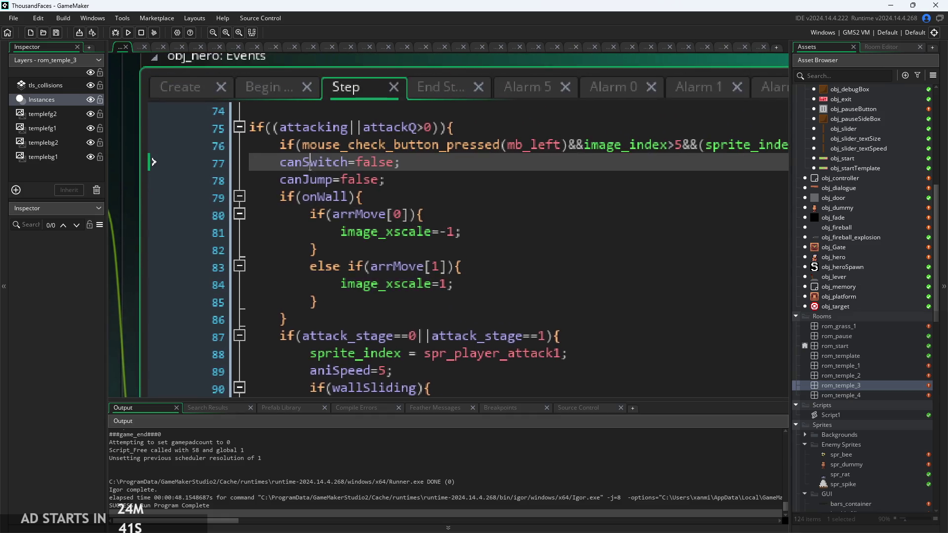
click(276, 97)
click(341, 94)
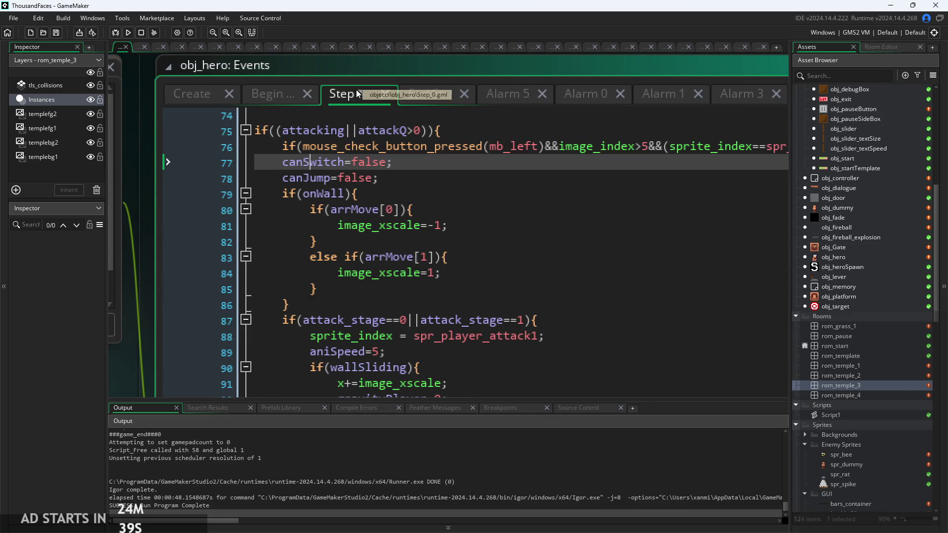
Select the onWall block from line 79 down to line 85
click(416, 211)
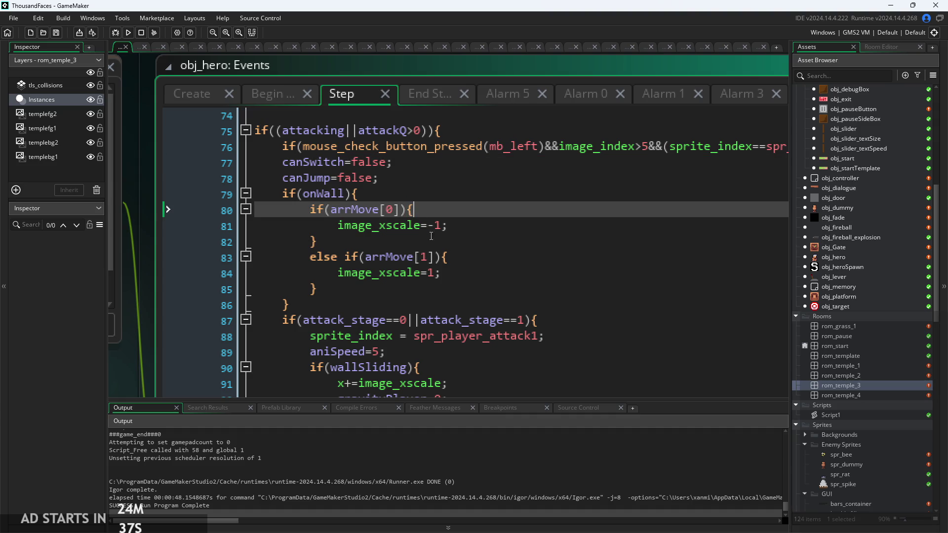
click(459, 230)
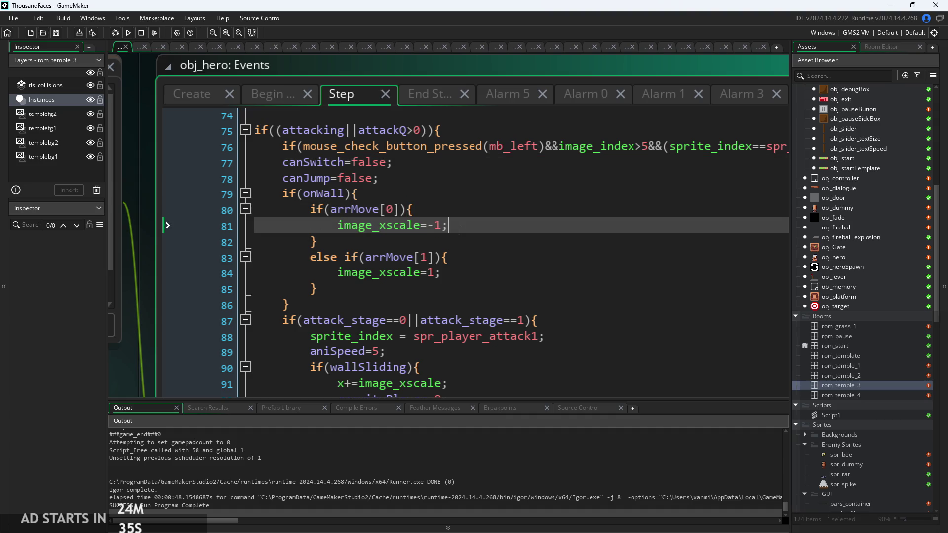
click(410, 288)
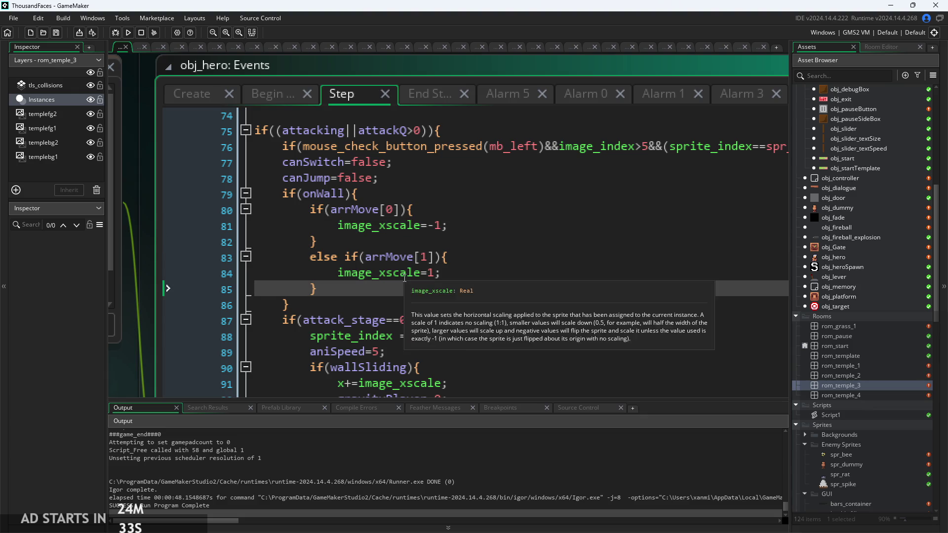
drag(392, 285, 289, 194)
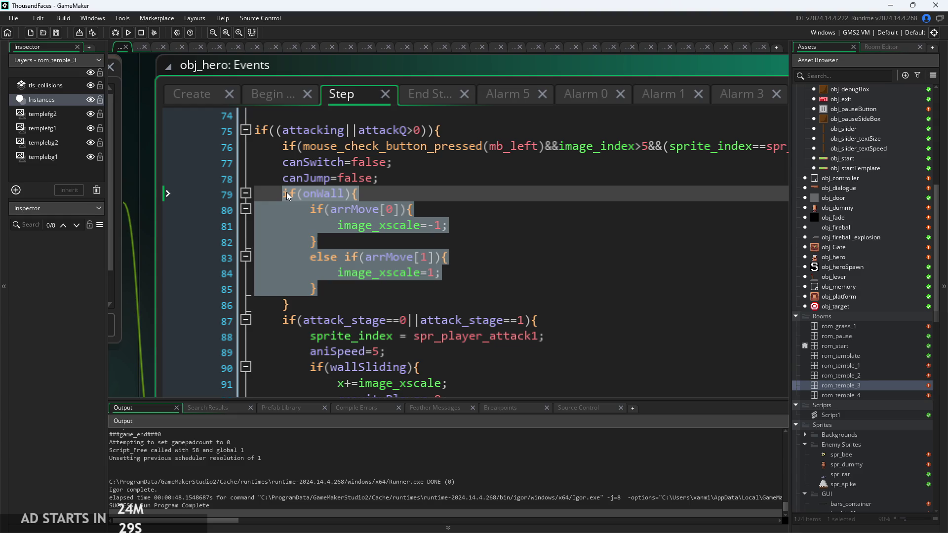
Comment out lines 80–85 with Ctrl+K, then save, run and start the game
click(452, 257)
drag(319, 290, 206, 205)
click(414, 272)
mouse_move(346, 283)
mouse_down()
mouse_move(257, 193)
mouse_move(257, 207)
mouse_up()
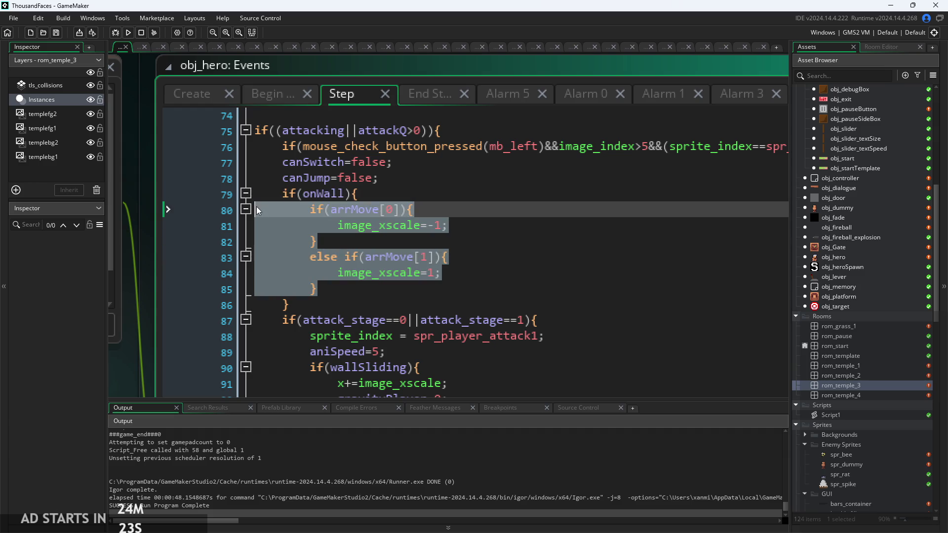
key(ctrl+k)
click(131, 34)
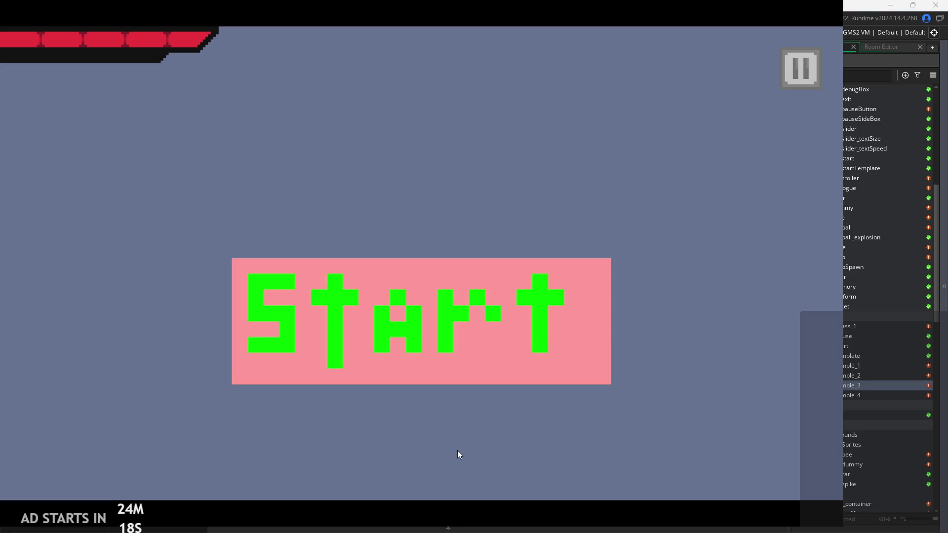
click(454, 308)
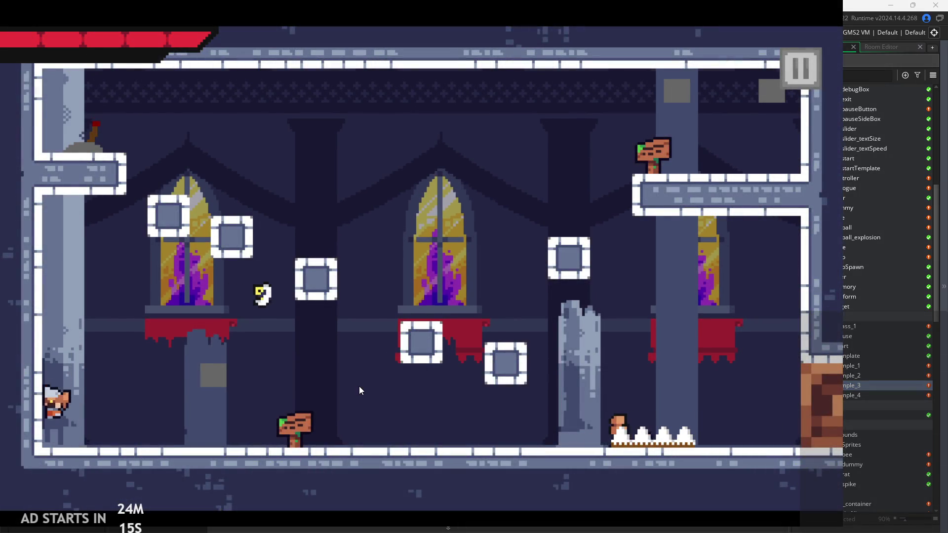
Jump the hero up the left wall, then drop right and climb the right wall
key(space)
key(space)
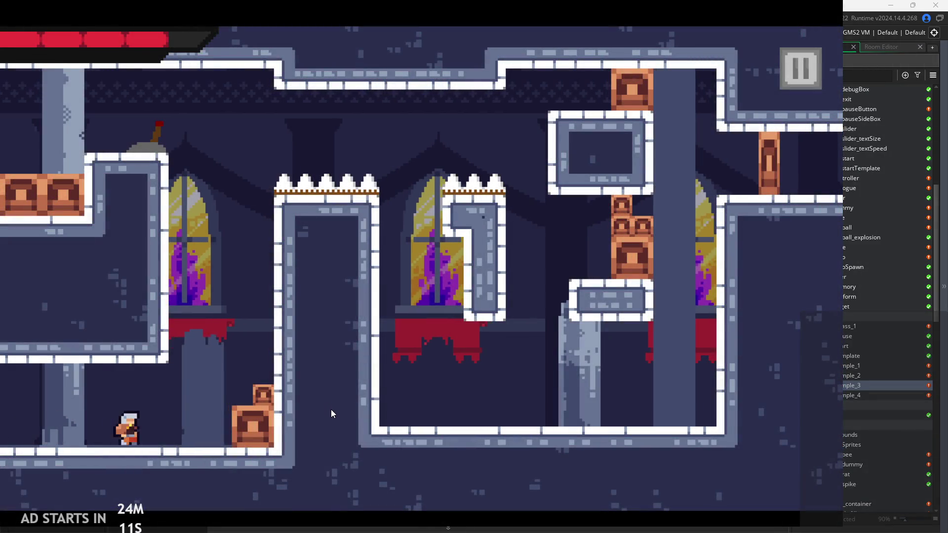
key(space)
key(space)
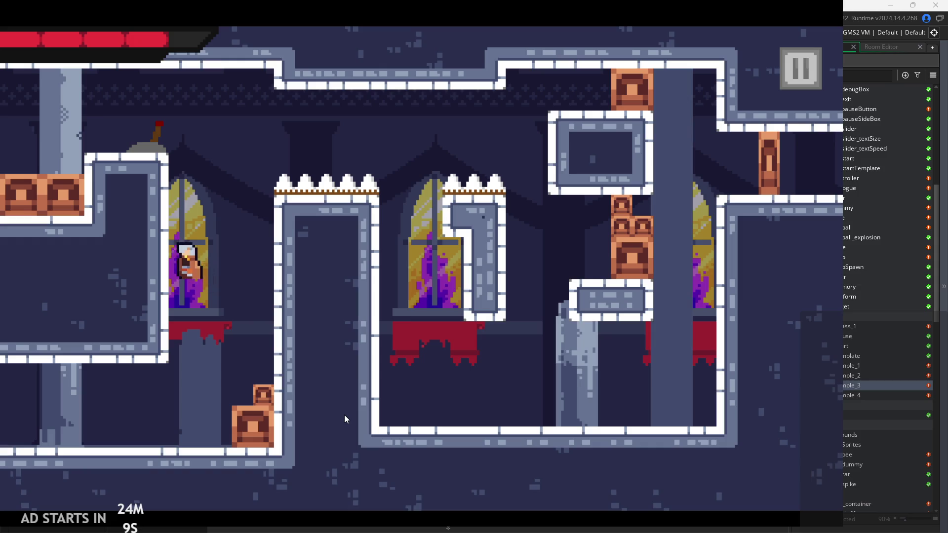
key(space)
key(Right)
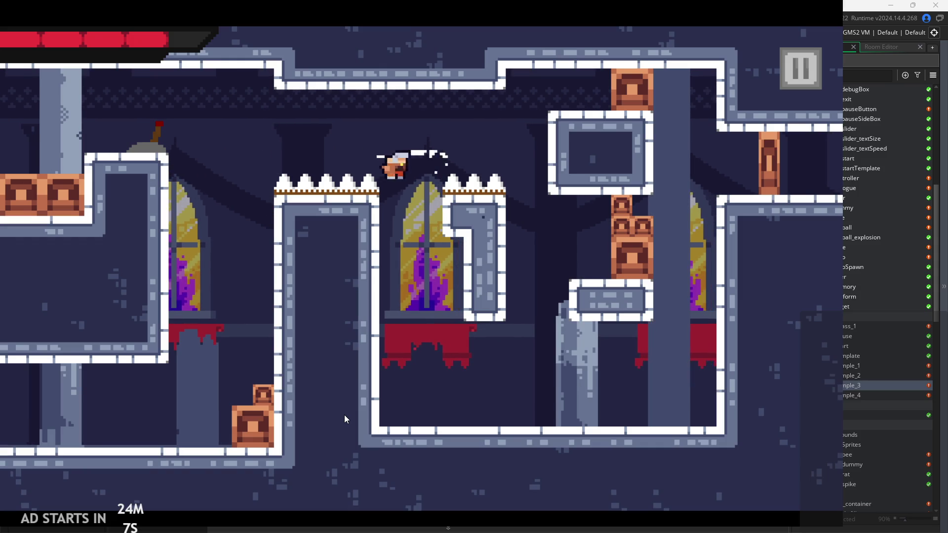
key(space)
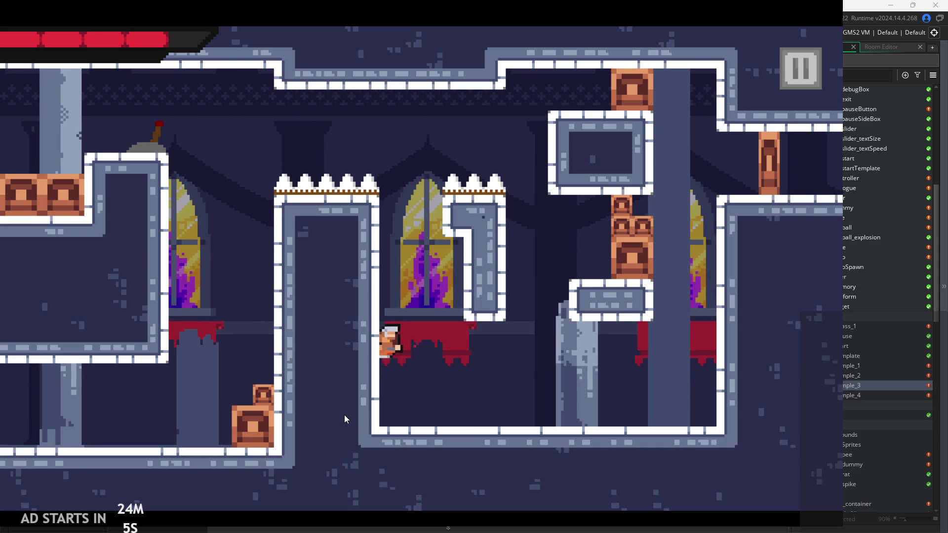
key(Right)
key(space)
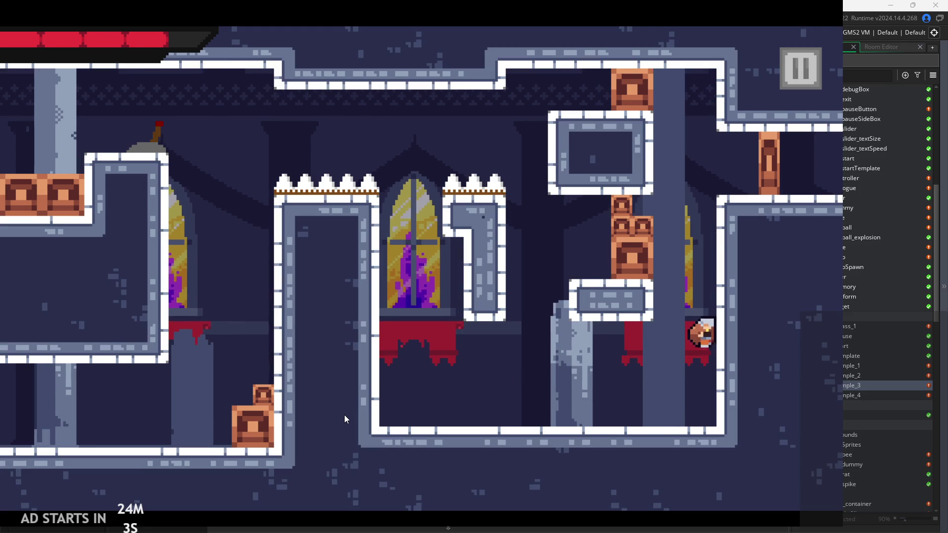
key(space)
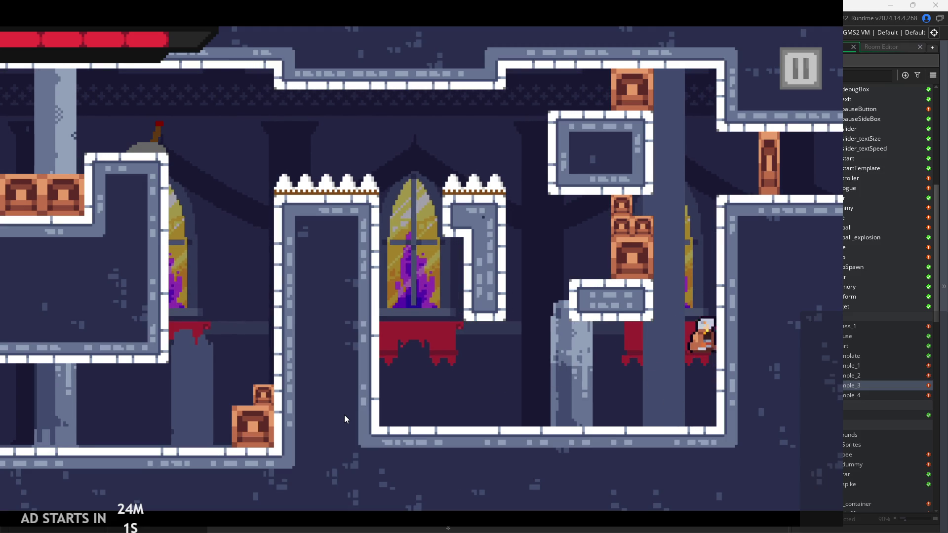
Dash left and right across rom_temple_3, including a mid-air dash into the bottom-right corner
key(Left)
key(shift)
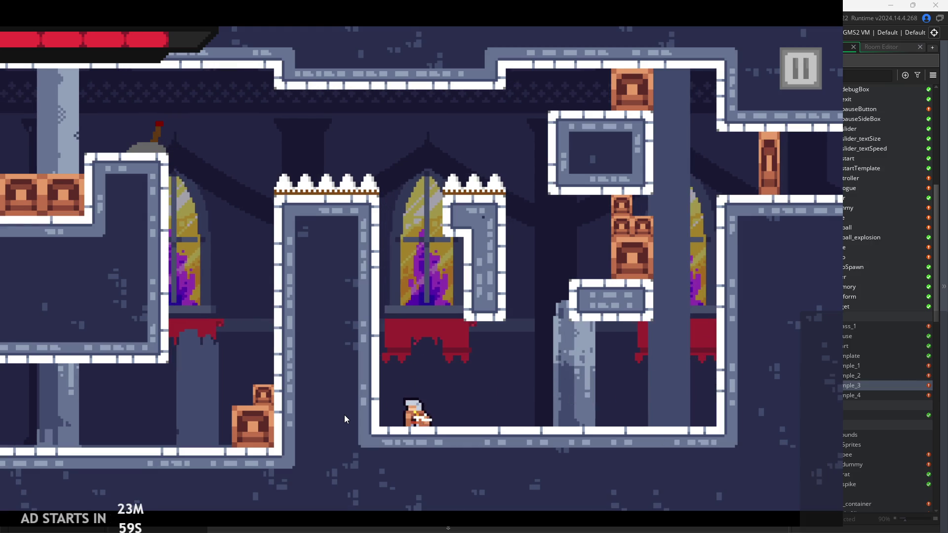
key(space)
key(Right)
key(shift)
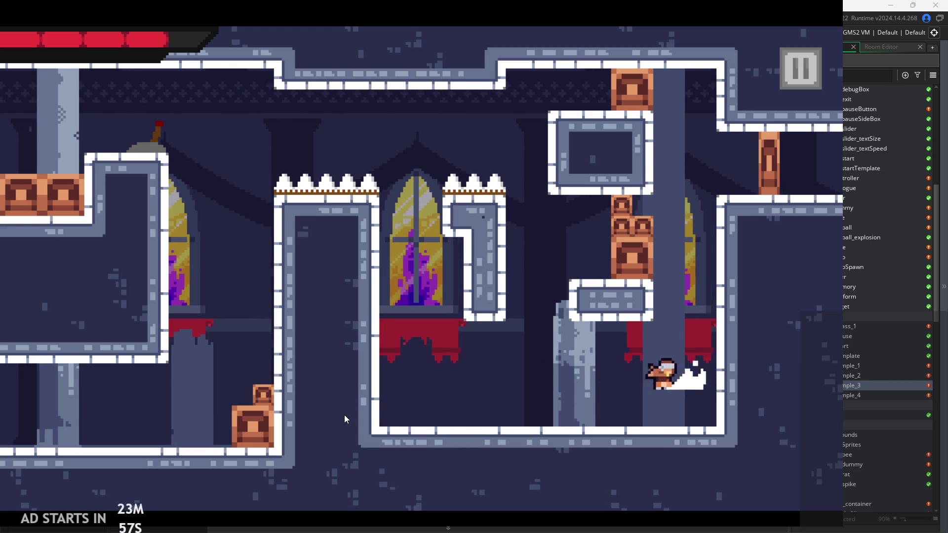
key(space)
key(space)
key(Left)
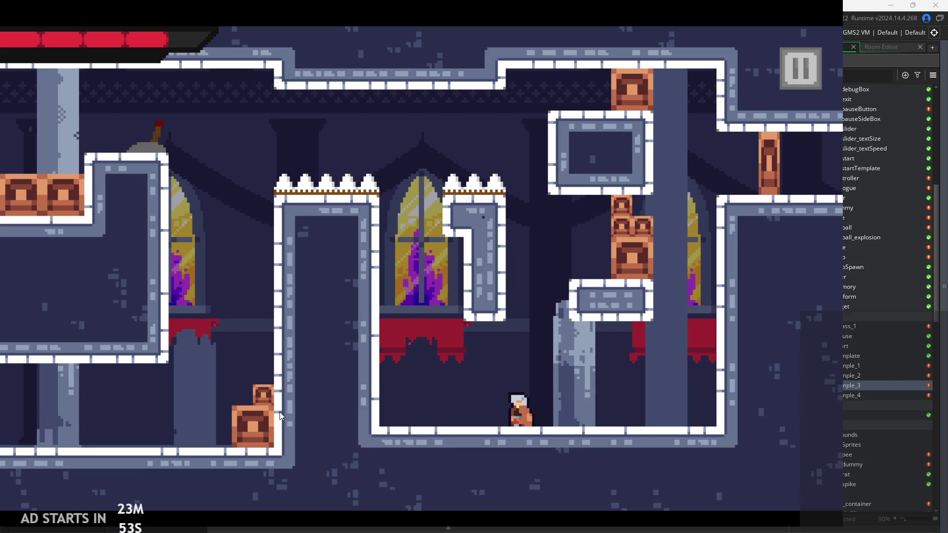
key(space)
key(shift)
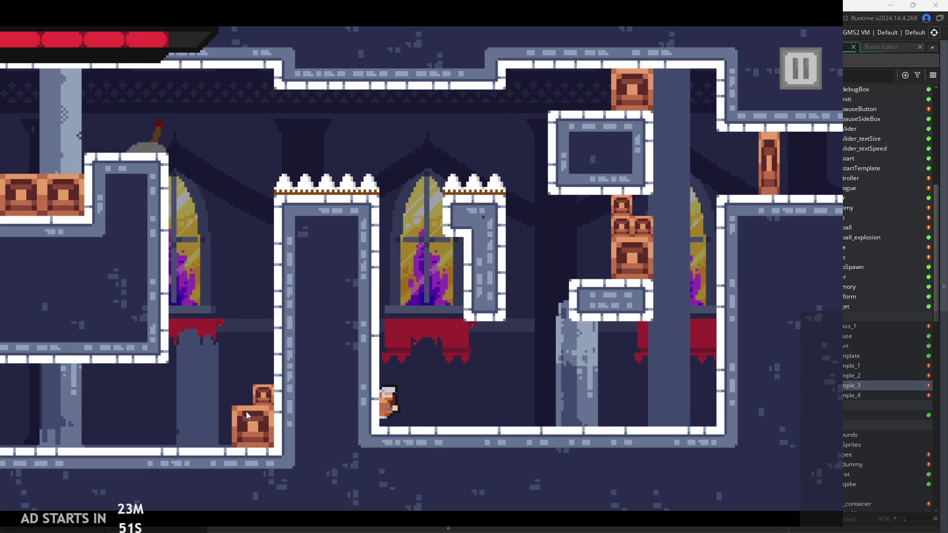
key(space)
key(Right)
key(shift)
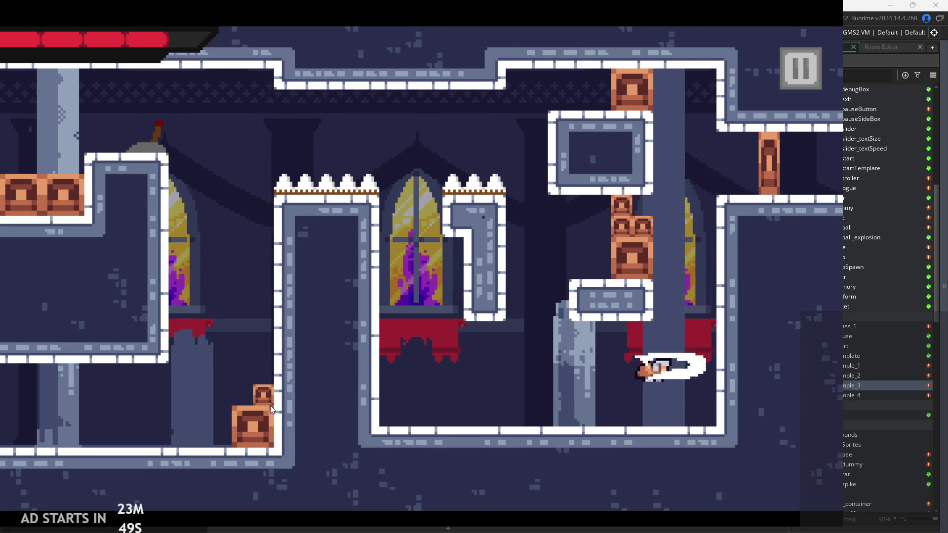
Test sliding on the right wall, then pause the game and turn on Debug Stats
key(space)
key(Left)
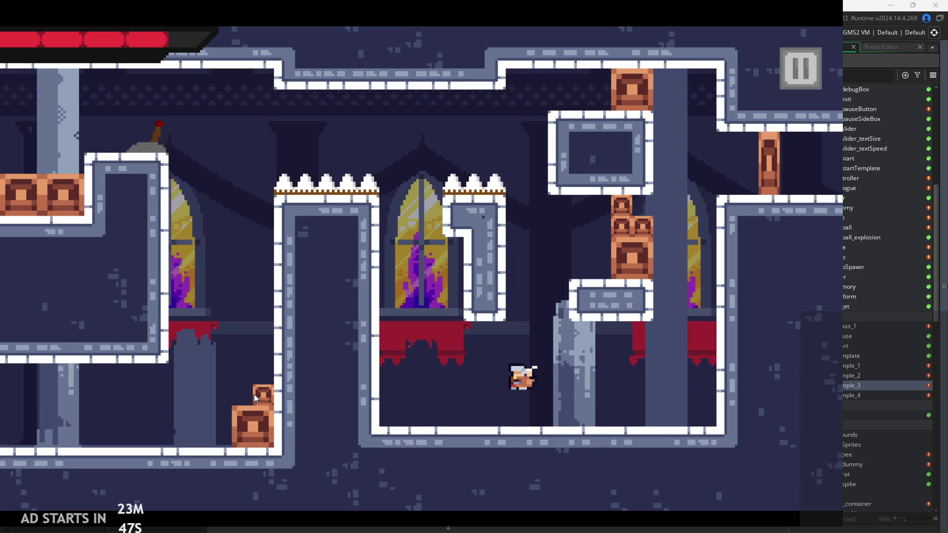
key(Right)
key(space)
key(Right)
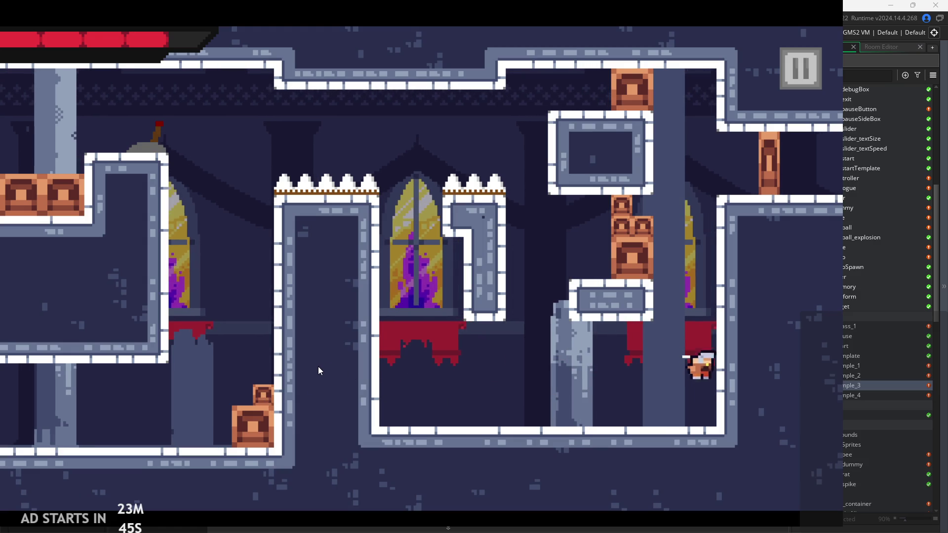
key(Left)
key(Right)
key(space)
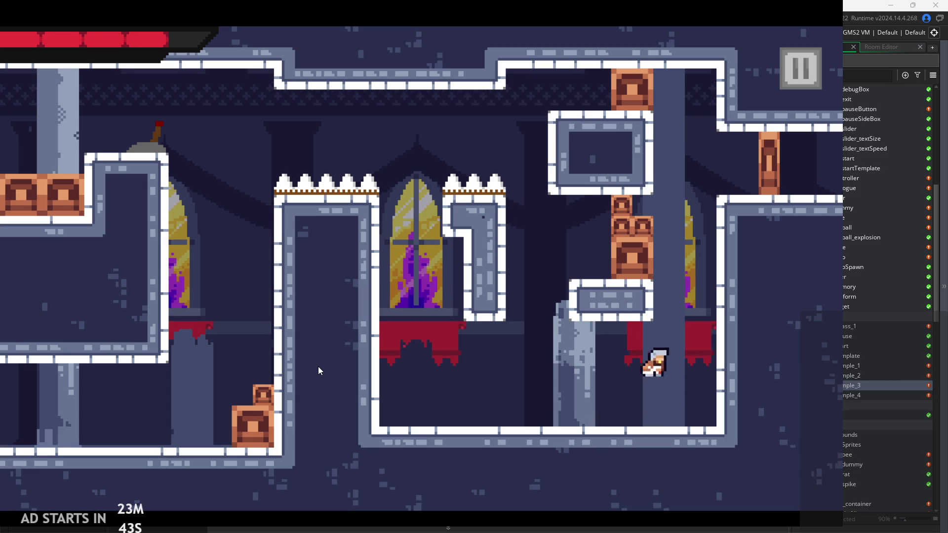
key(Left)
key(Escape)
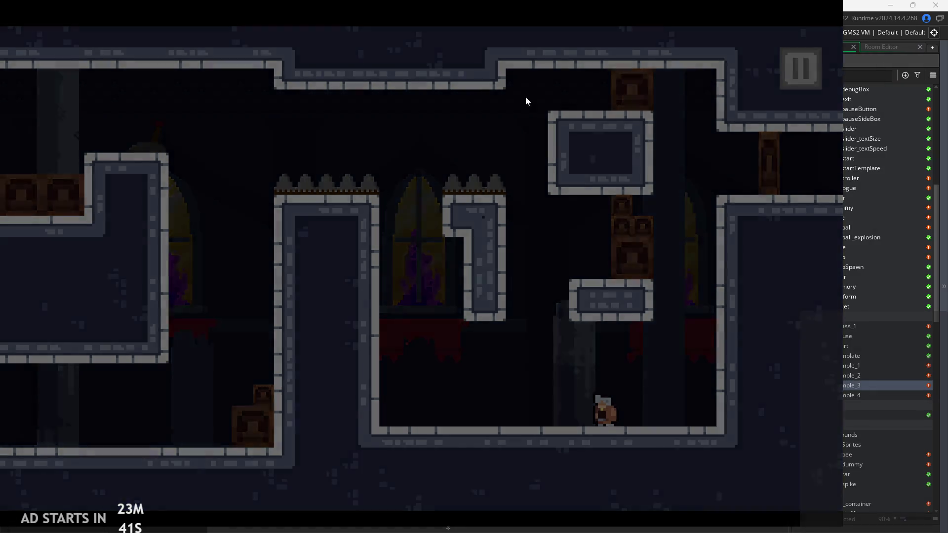
click(151, 146)
Resume the game and run back and forth, attacking and jumping into the right wall to slide
click(788, 69)
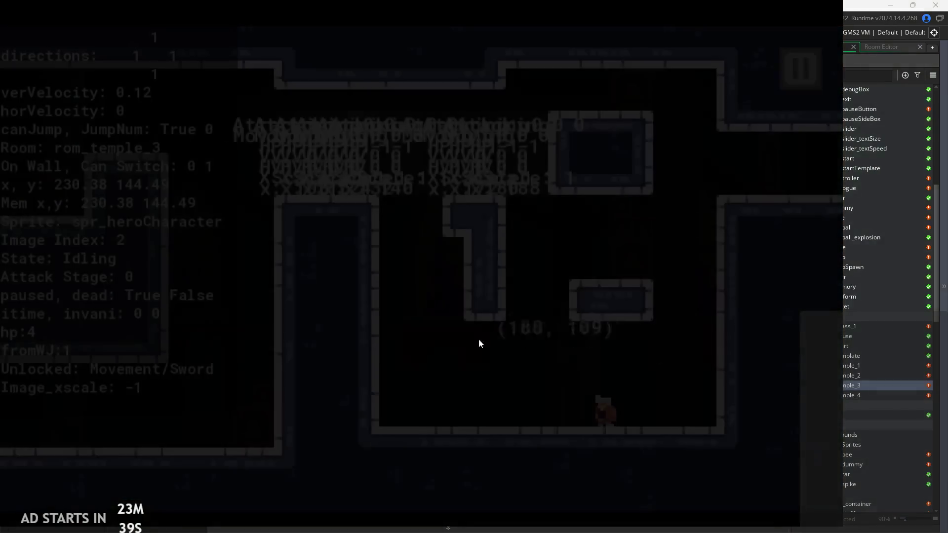
key(space)
key(Right)
key(Left)
key(space)
key(Right)
key(Left)
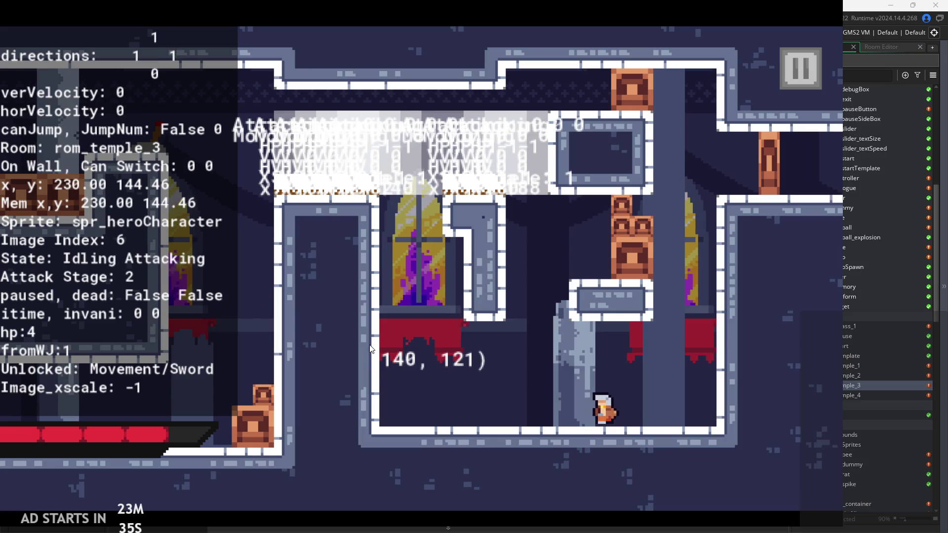
key(space)
key(Right)
key(Left)
key(Right)
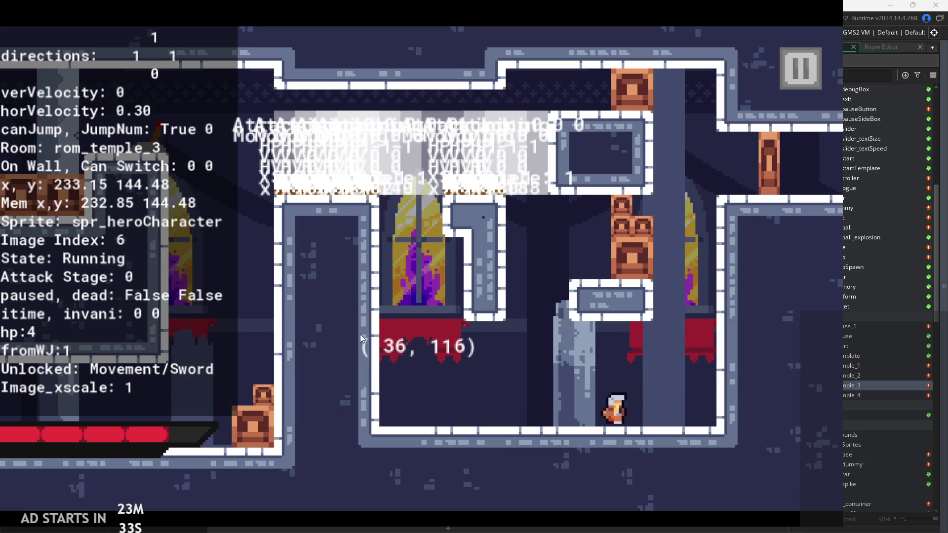
key(space)
Attack while falling, wall-slide on the left wall, then swing the sword against the right wall
key(Left)
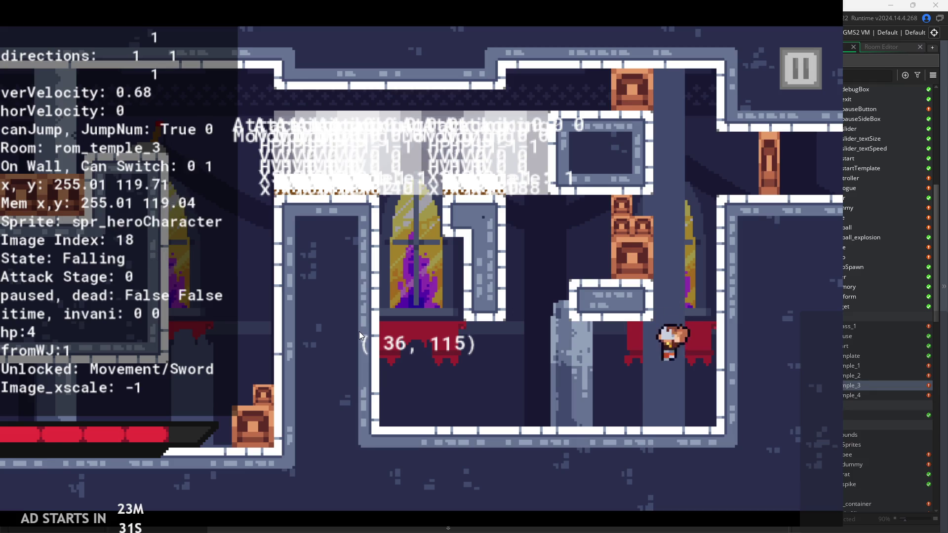
key(space)
key(Right)
key(Left)
key(x)
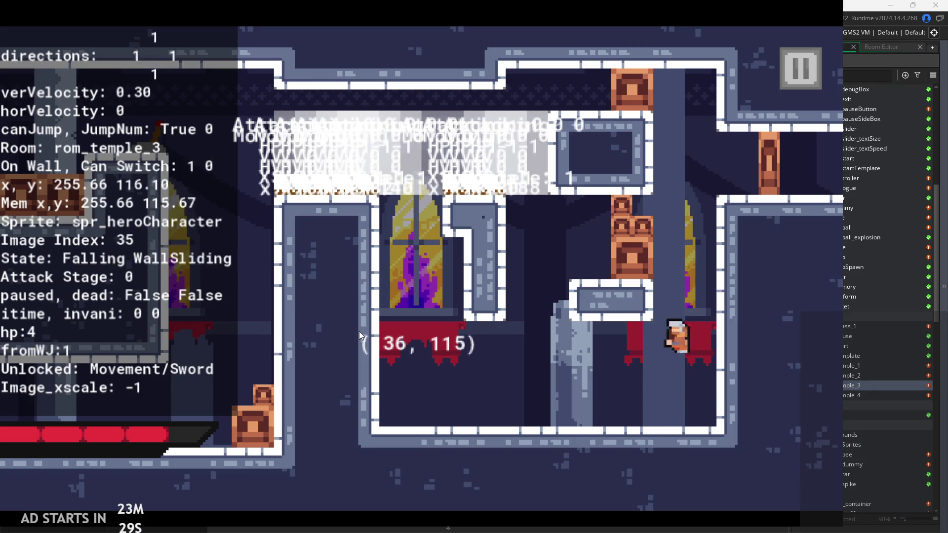
key(Left)
key(space)
key(Right)
key(x)
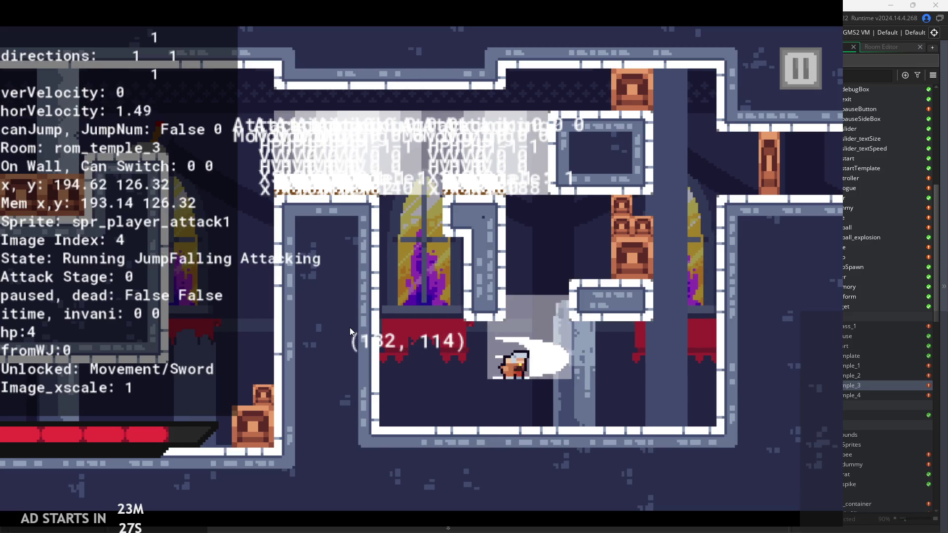
key(x)
key(space)
key(x)
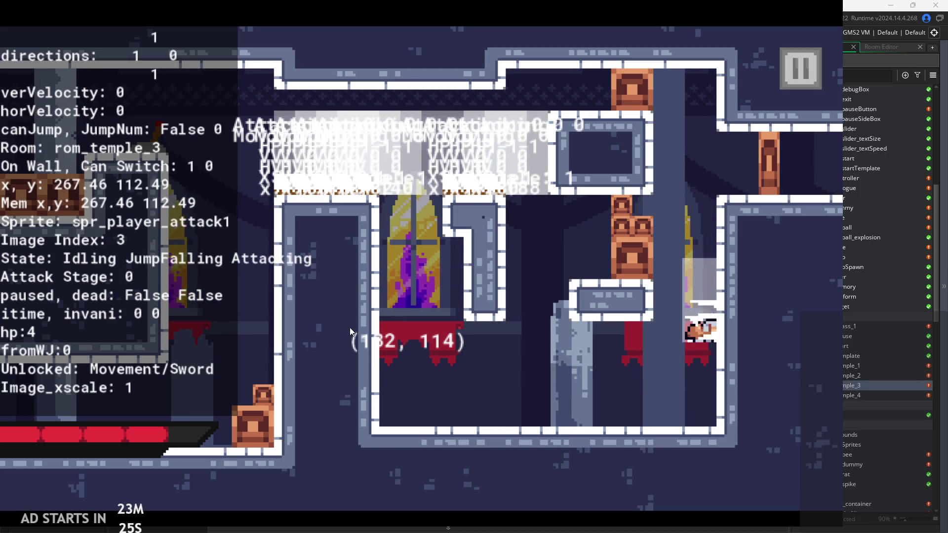
Wall-jump off the right wall repeatedly, attacking while sliding down and falling
key(space)
key(x)
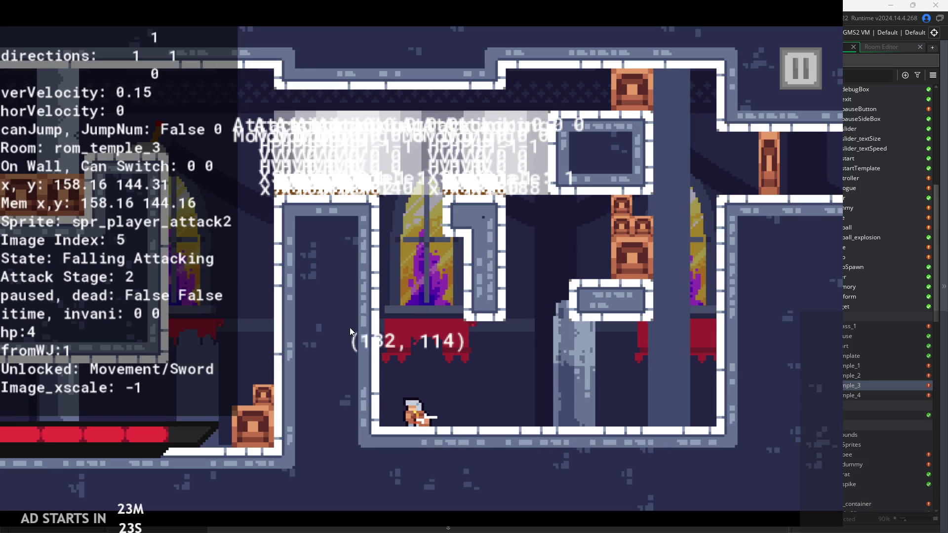
key(Right)
key(space)
key(space)
key(Right)
key(space)
key(space)
key(x)
key(space)
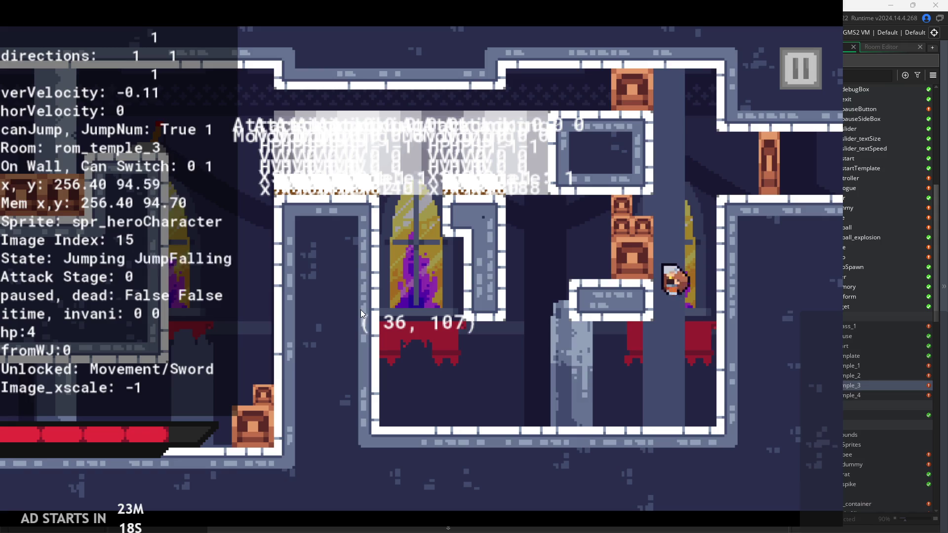
key(x)
key(Left)
Make more air sword attacks around the right wall, then pause and quit the game
key(space)
key(x)
key(Right)
key(space)
key(x)
key(x)
key(Left)
key(Right)
key(space)
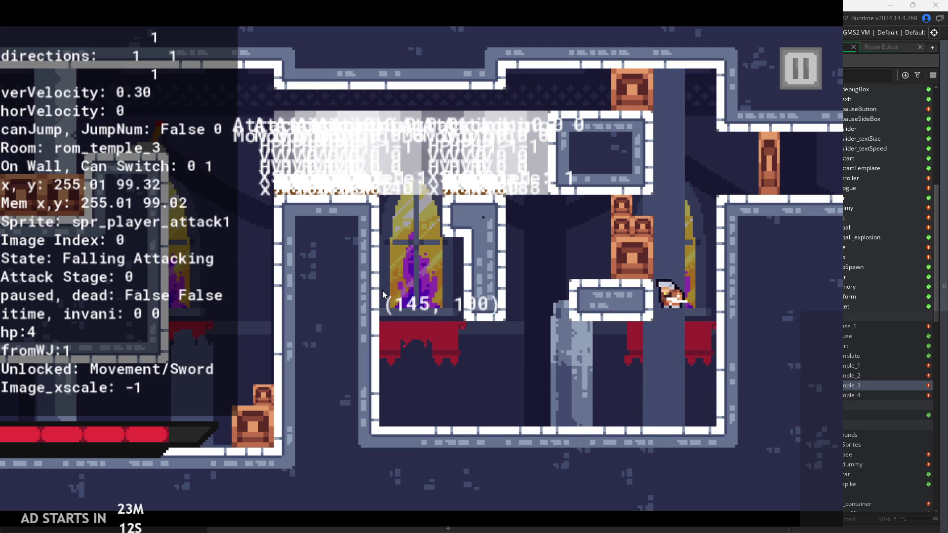
key(x)
click(790, 82)
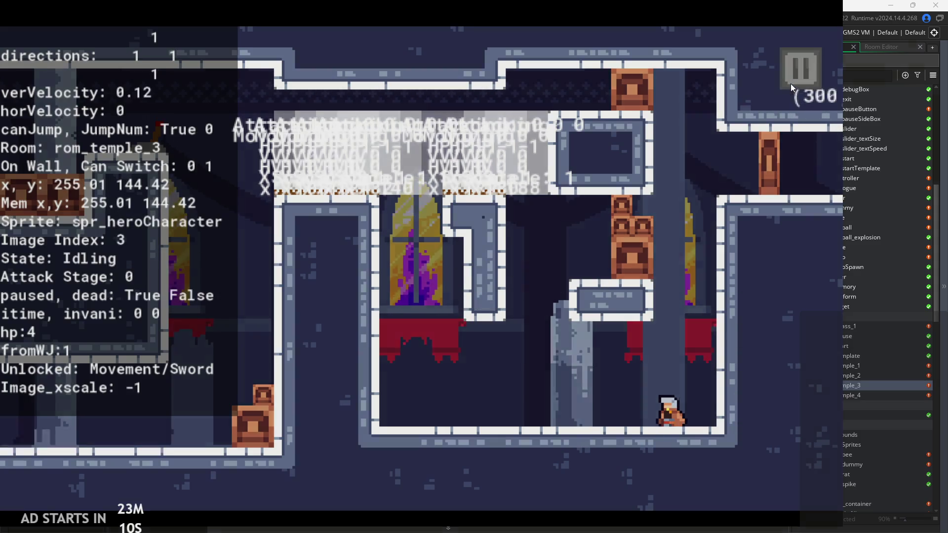
click(638, 457)
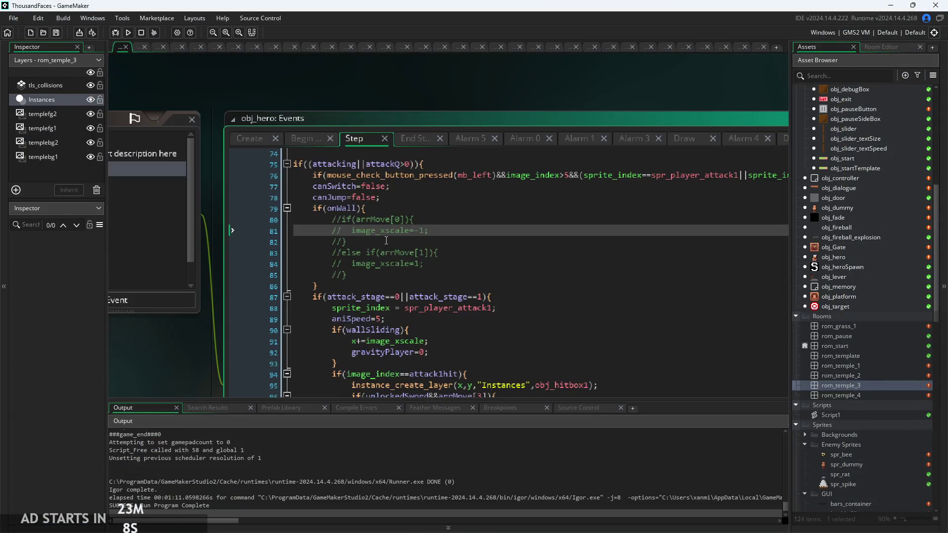
Delete the commented-out if(onWall) facing block from obj_hero's Step code
click(380, 235)
scroll(365, 276, down, 3)
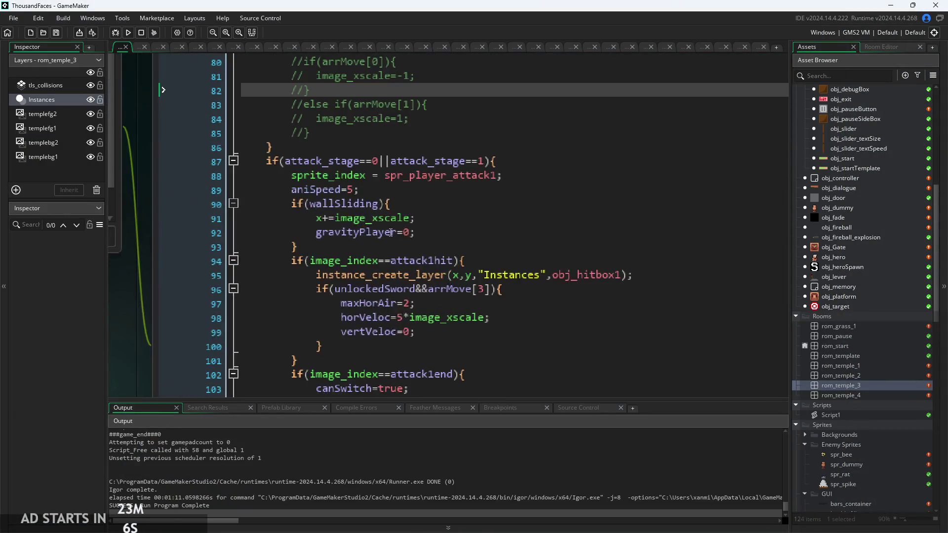
scroll(361, 321, up, 3)
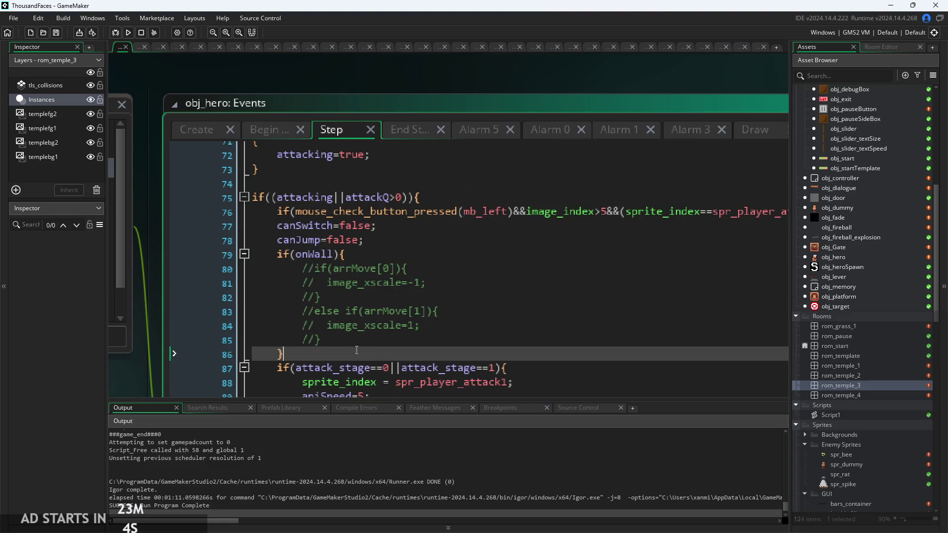
drag(366, 358, 147, 255)
key(BackSpace)
Add if(onWall){wallSliding=true;} after canJump=false; and run a test build
click(276, 269)
click(321, 254)
click(415, 219)
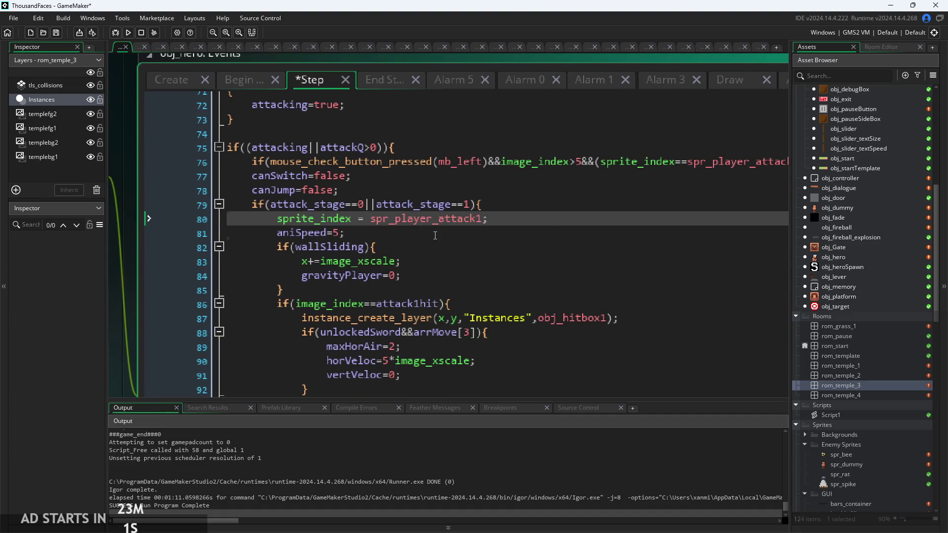
click(406, 186)
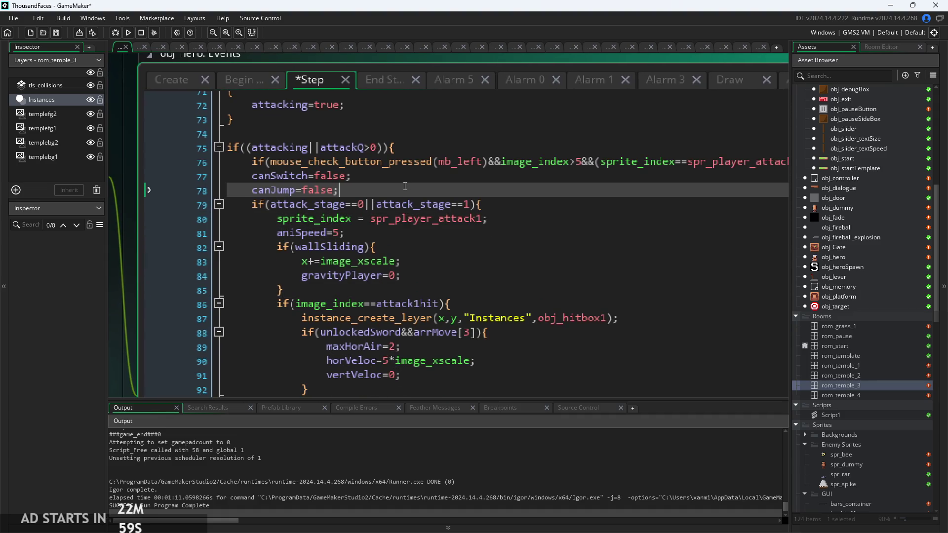
key(Return)
text(if(on)
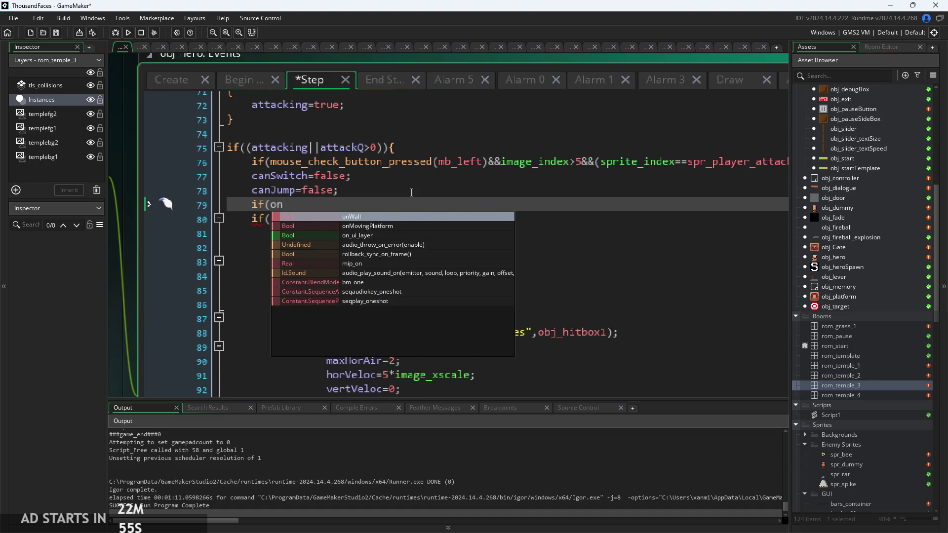
key(Return)
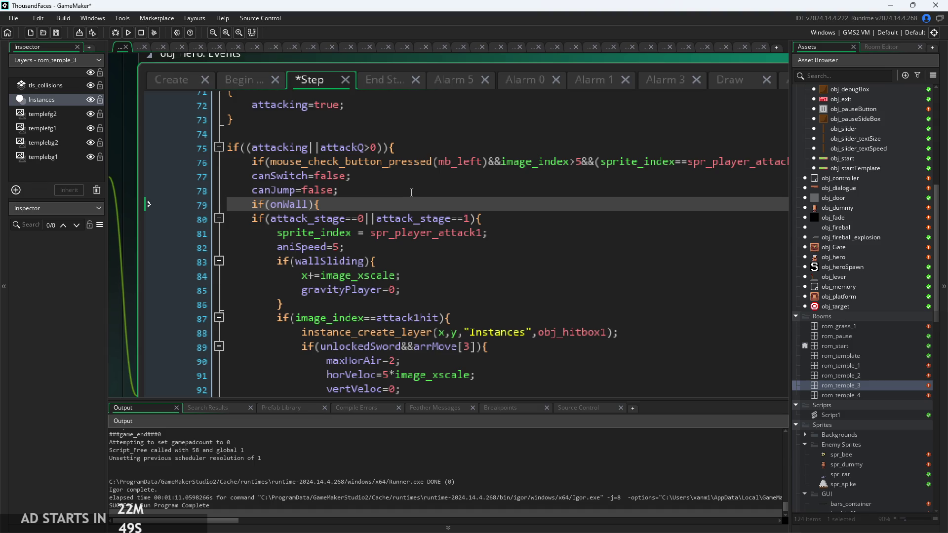
key(Return)
text(=t)
key(Return)
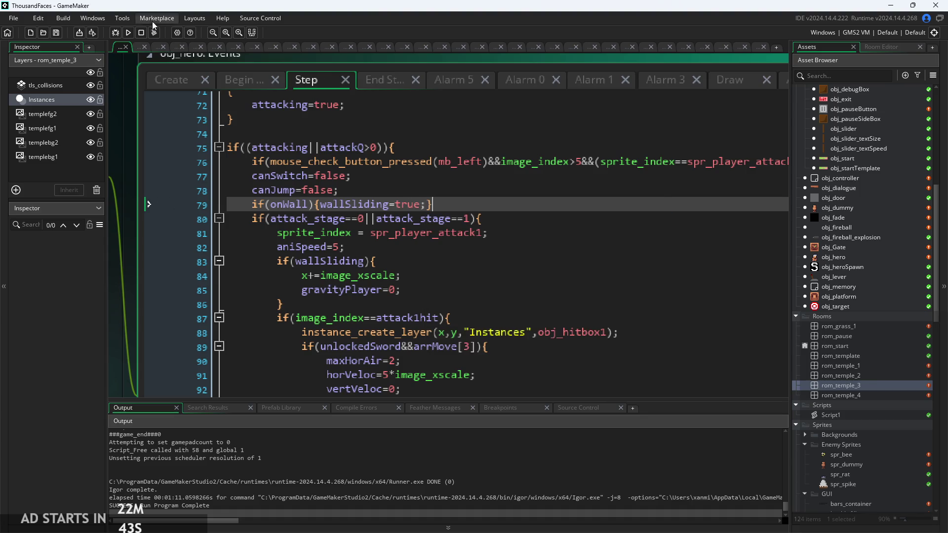
click(127, 33)
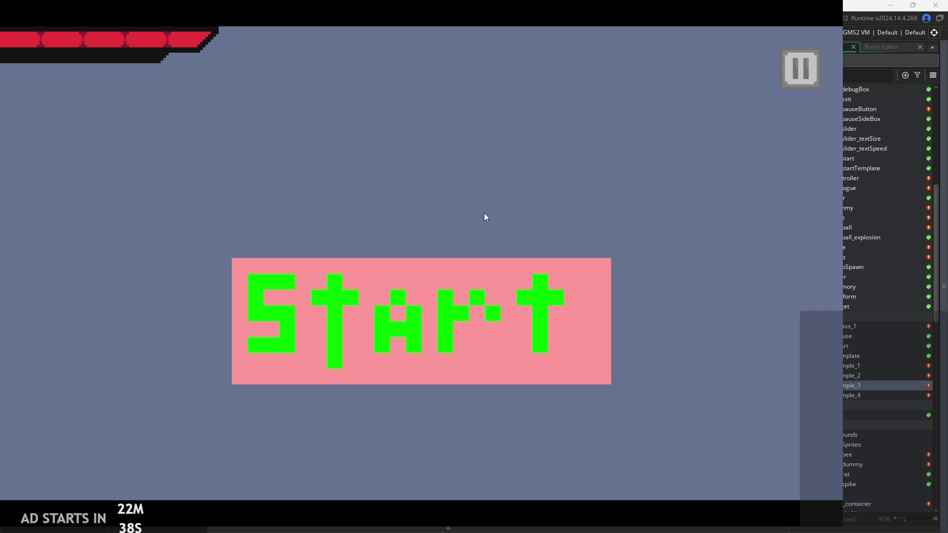
Start the game, test the hero sliding on the right wall, then close the playtest
click(456, 345)
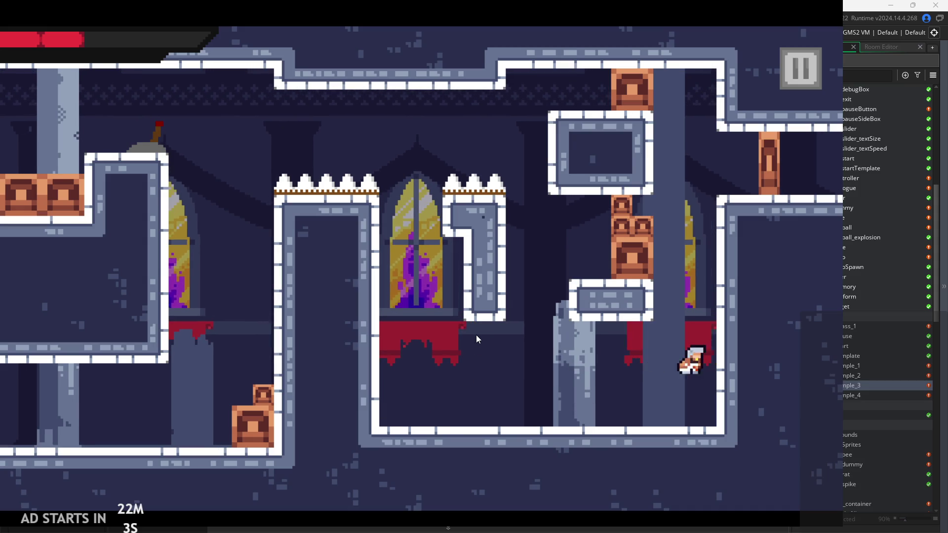
click(796, 87)
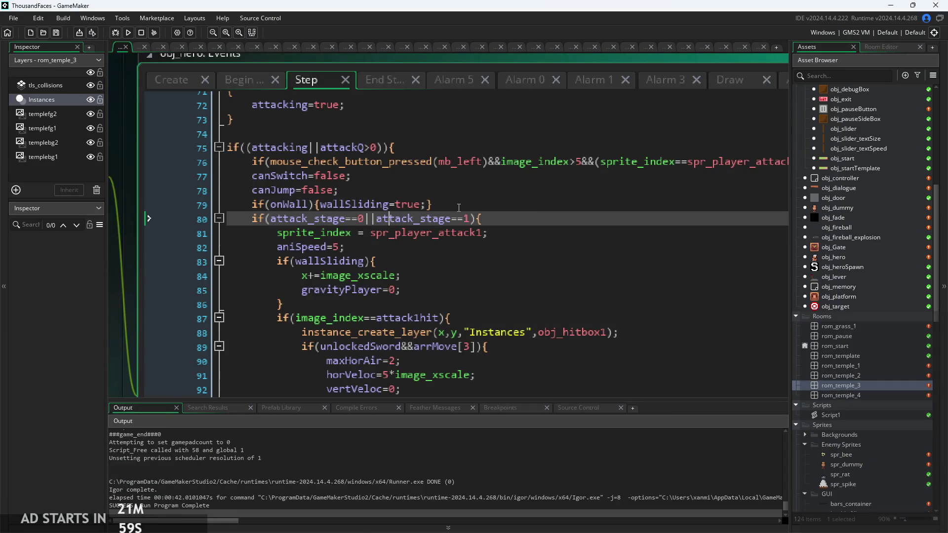
Split the if(onWall){wallSliding=true;} statement so the assignment and closing brace sit on separate lines
scroll(448, 206, up, 2)
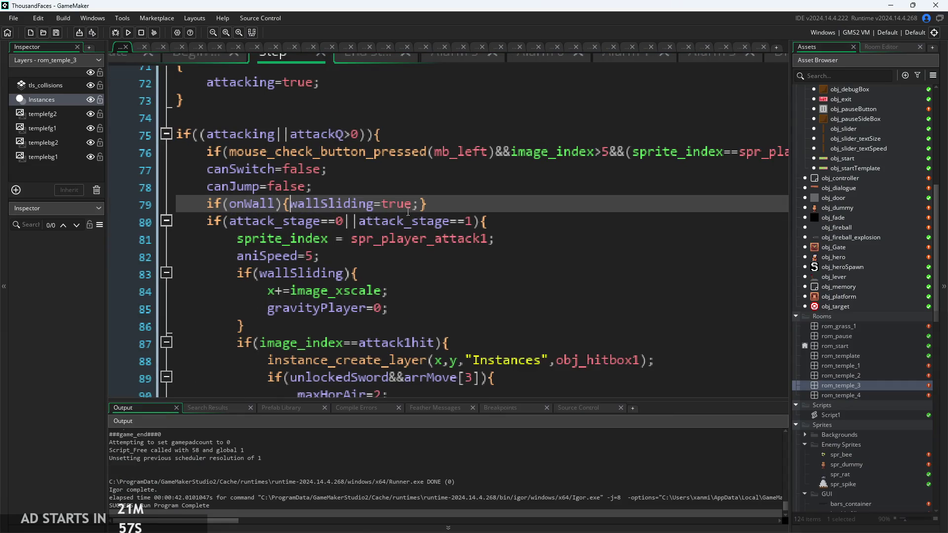
key(Return)
click(368, 222)
key(Return)
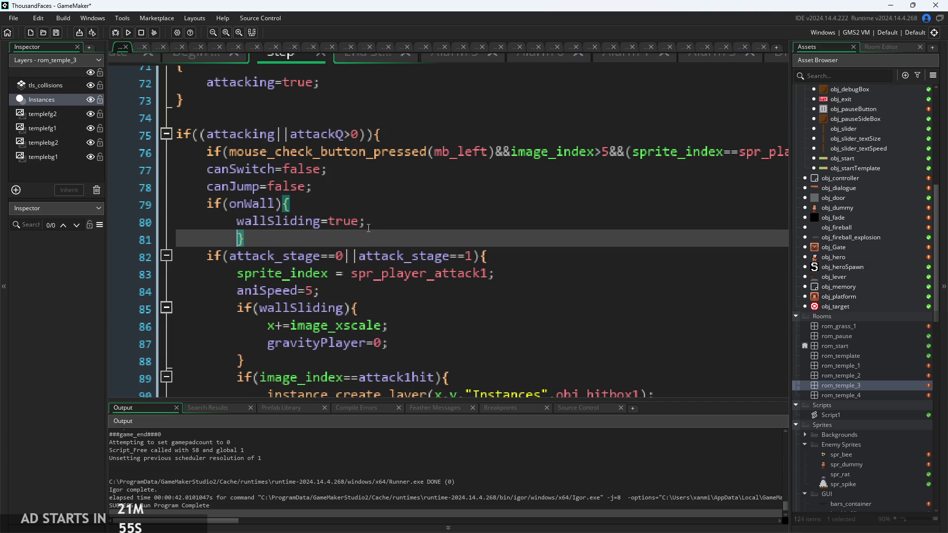
click(312, 206)
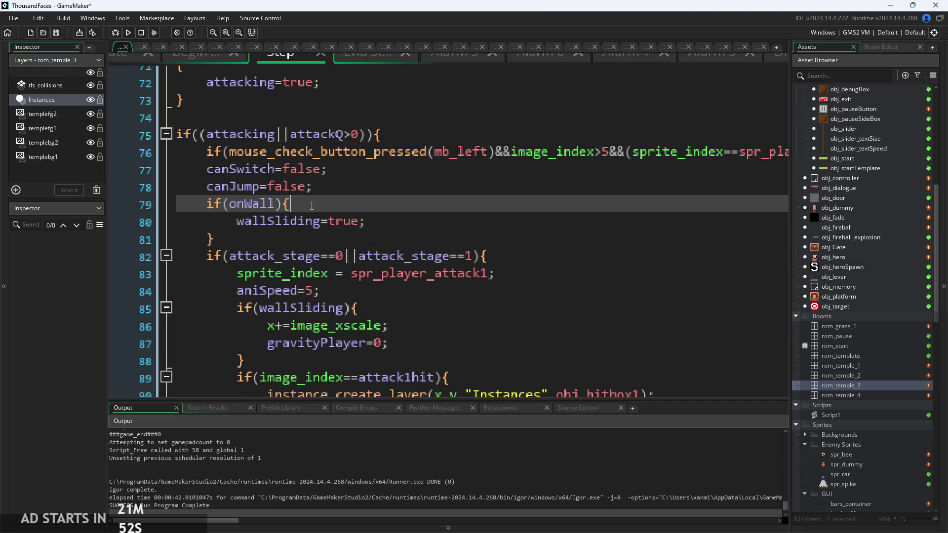
click(418, 224)
click(382, 207)
Delete the whole if(onWall) block so the attack_stage check directly follows canJump=false
click(391, 240)
scroll(395, 233, down, 3)
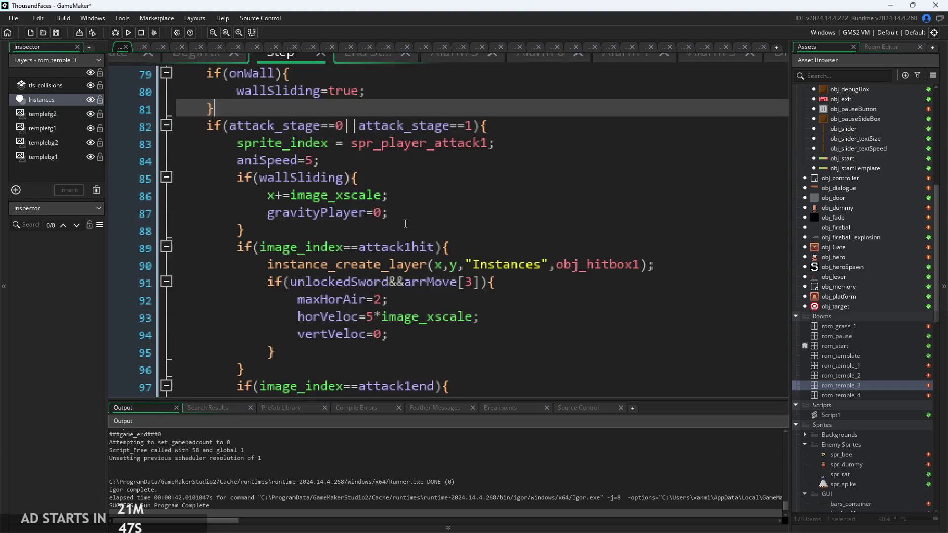
click(417, 214)
scroll(417, 215, down, 1)
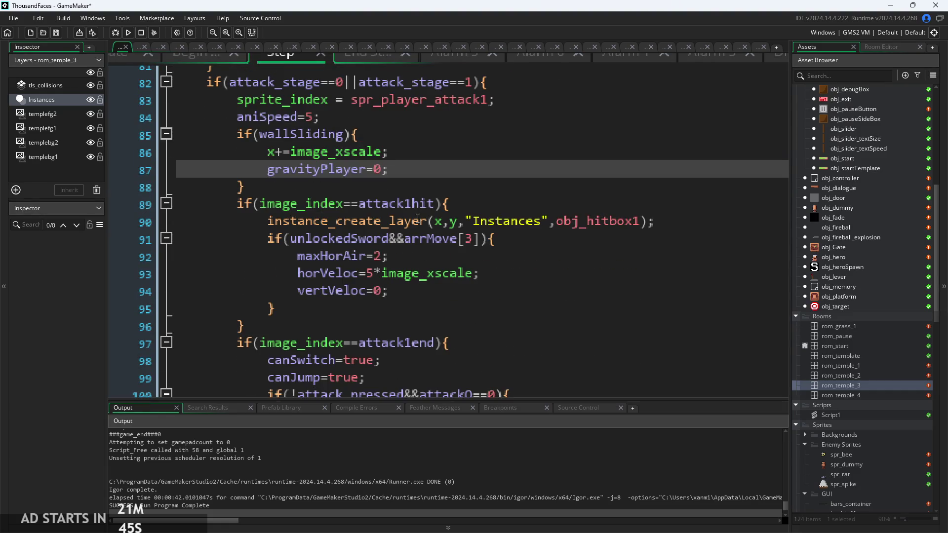
scroll(428, 246, up, 4)
drag(295, 232, 152, 206)
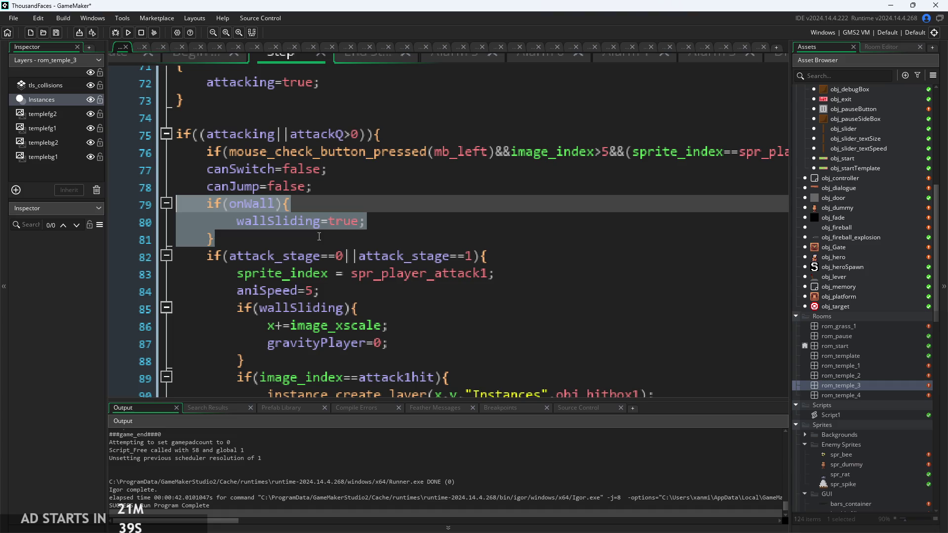
key(BackSpace)
key(BackSpace)
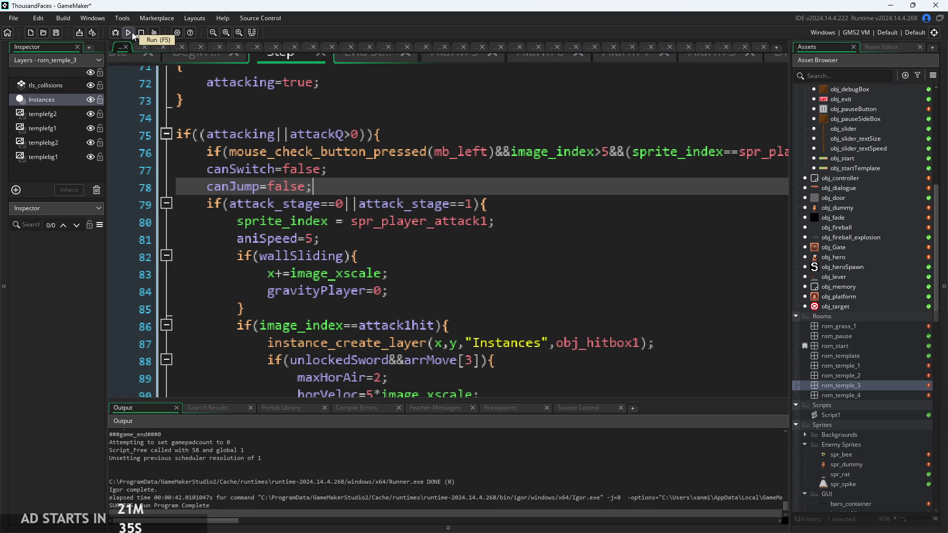
scroll(484, 305, down, 4)
click(496, 206)
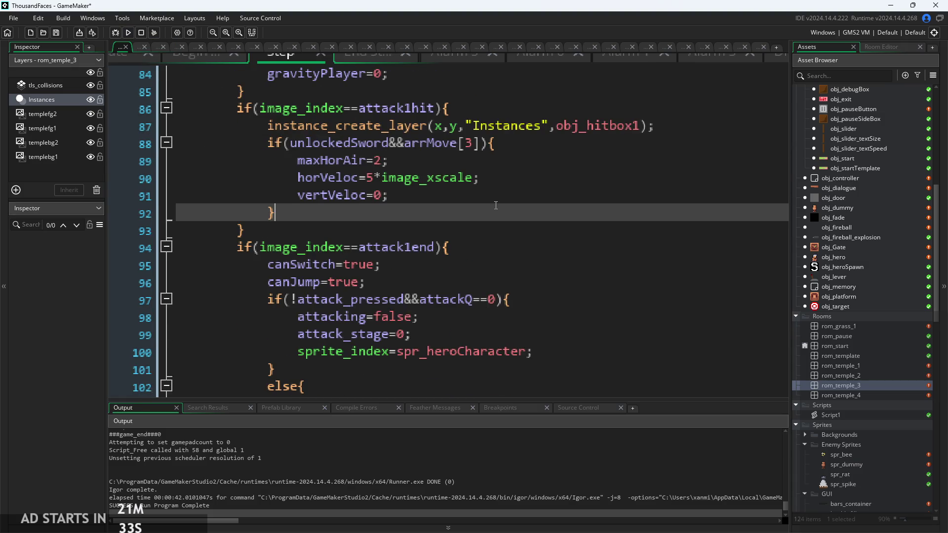
Review the horVeloc and vertVeloc=0 lines in the sword-attack block of the Step code
click(475, 202)
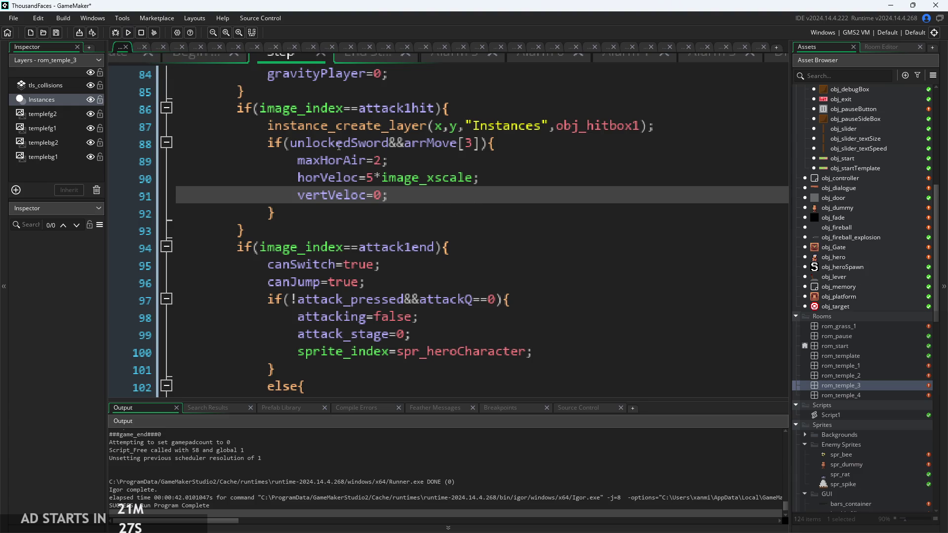
click(476, 178)
click(481, 195)
Build and run the game, then wall-jump the hero in rom_temple_3 before quitting back to the IDE
click(128, 32)
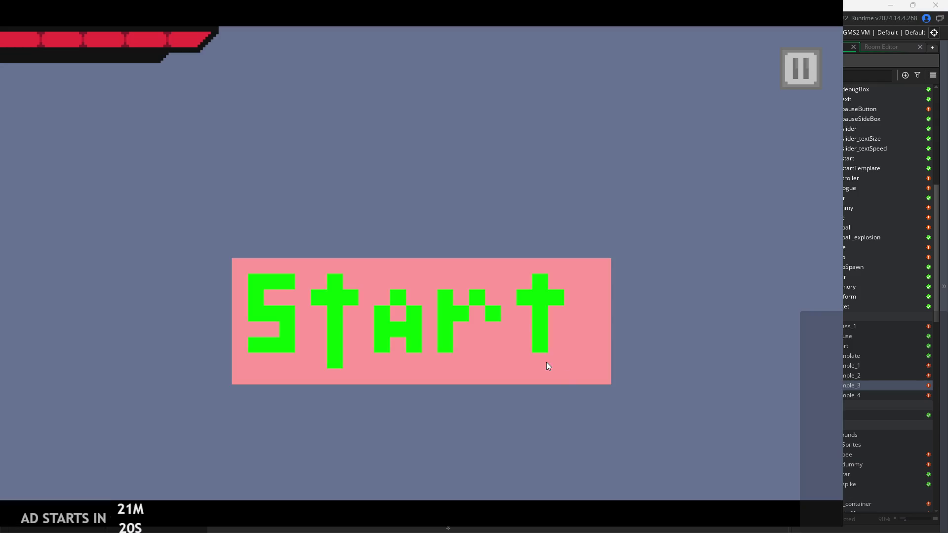
click(547, 362)
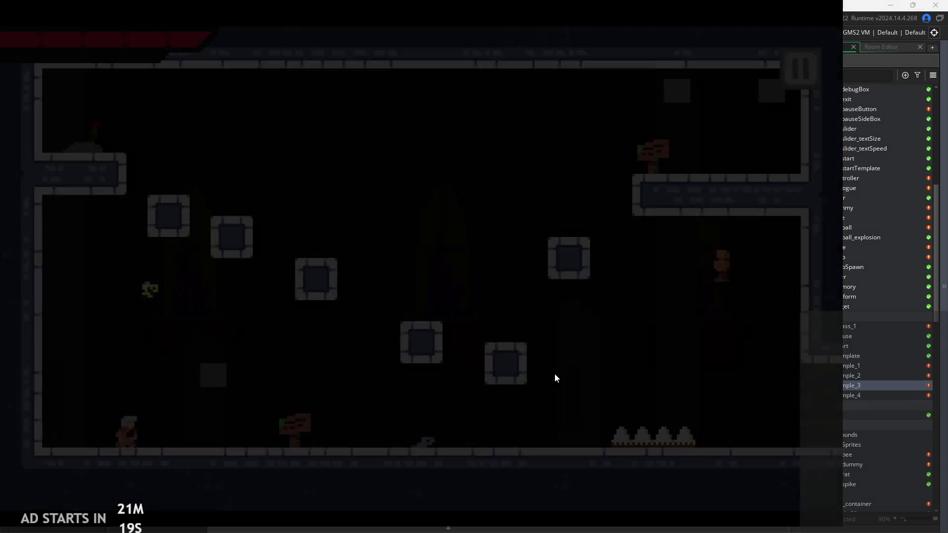
key(Right)
key(space)
key(space)
key(Right)
key(space)
key(Right)
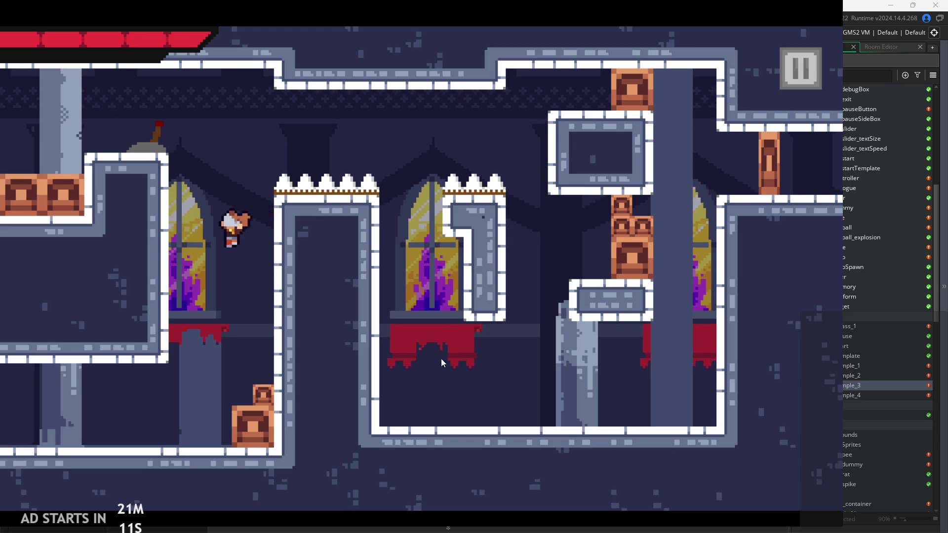
key(Escape)
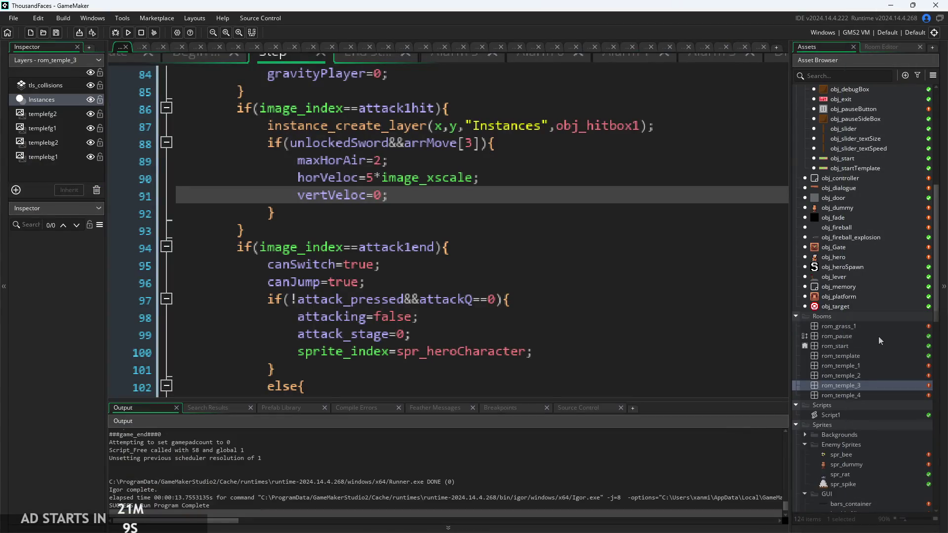
click(845, 455)
Open rooms rom_temple_4, rom_temple_1, rom_temple_2 and finally rom_temple_3 in the room editor
click(846, 396)
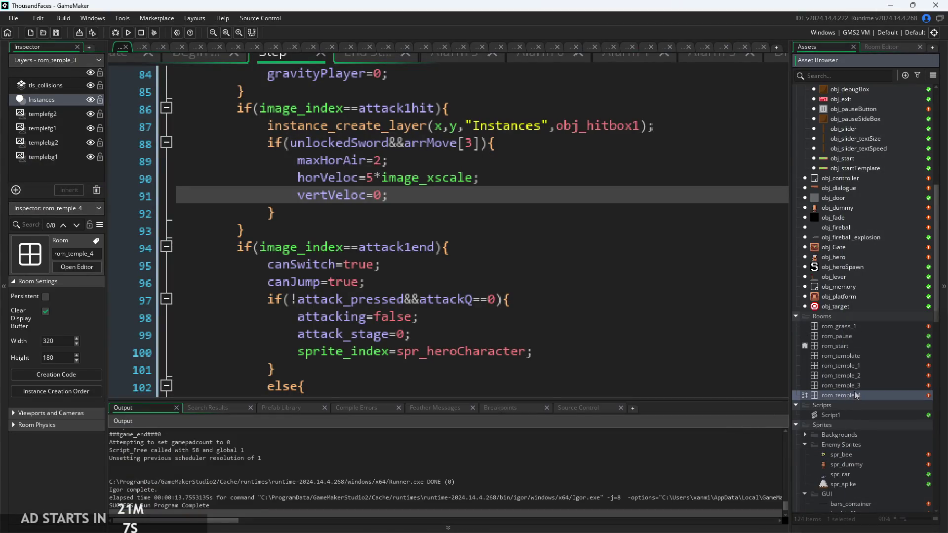
double_click(854, 395)
click(820, 45)
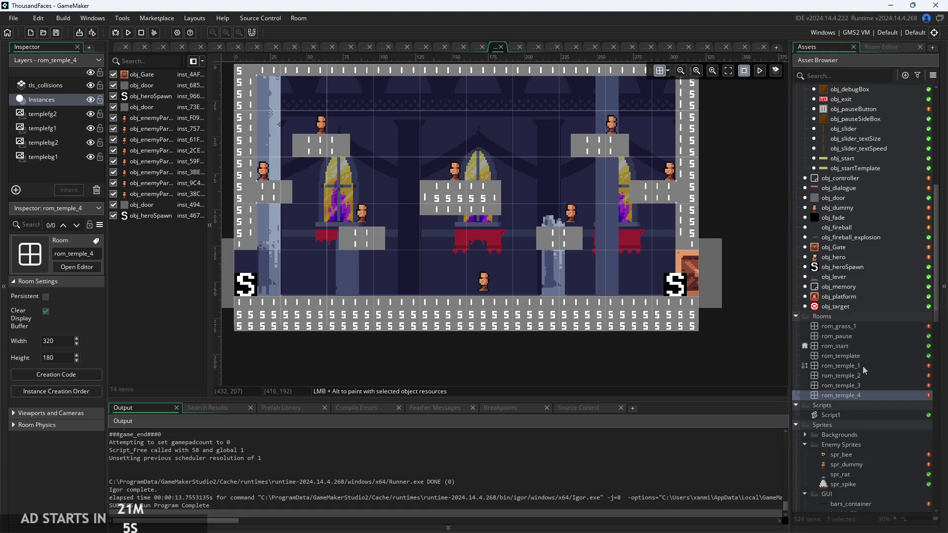
double_click(864, 366)
double_click(856, 375)
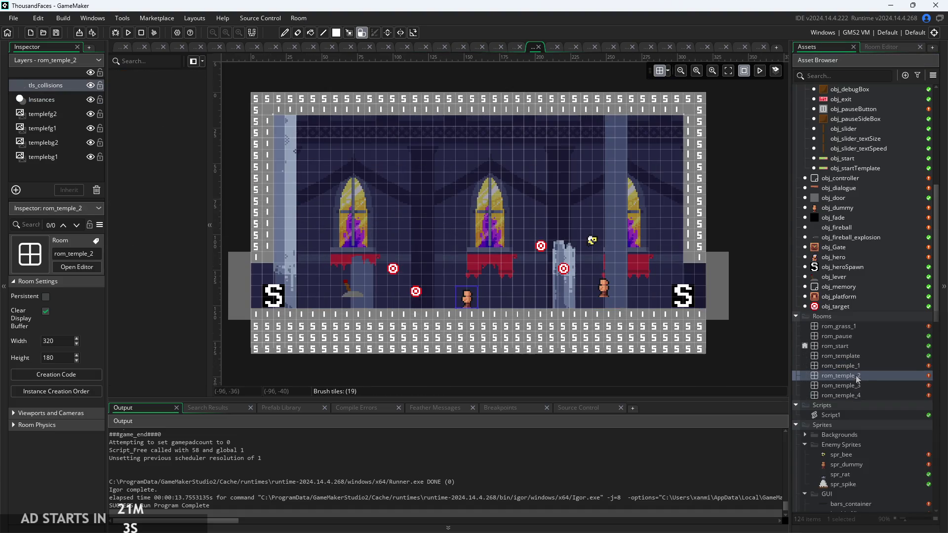
double_click(855, 386)
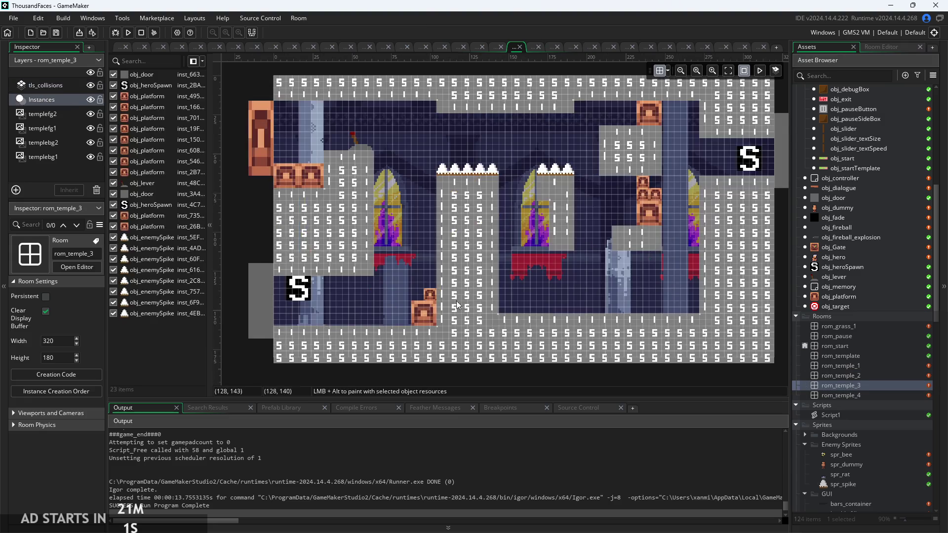
Delete the small and larger wooden platform blocks near the lower middle column
scroll(428, 310, up, 4)
click(432, 282)
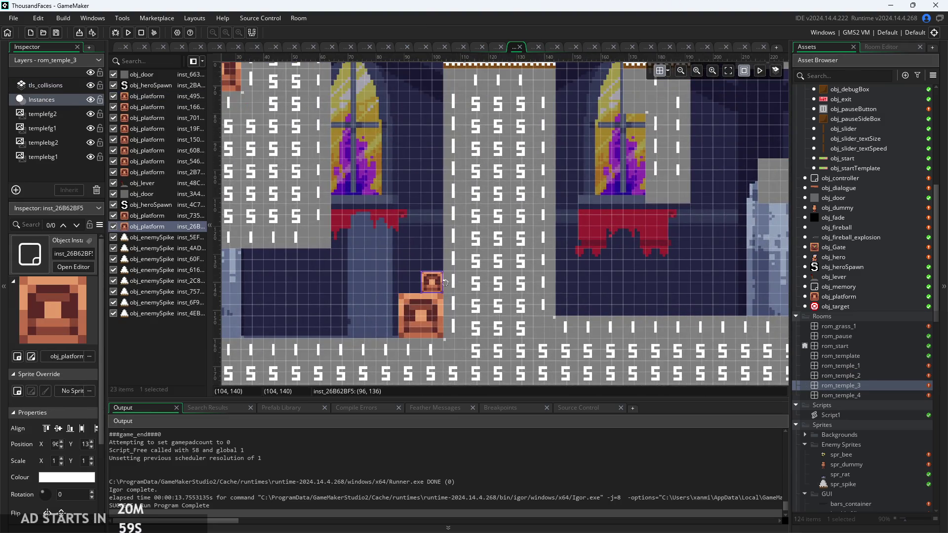
click(445, 315)
key(Delete)
click(432, 283)
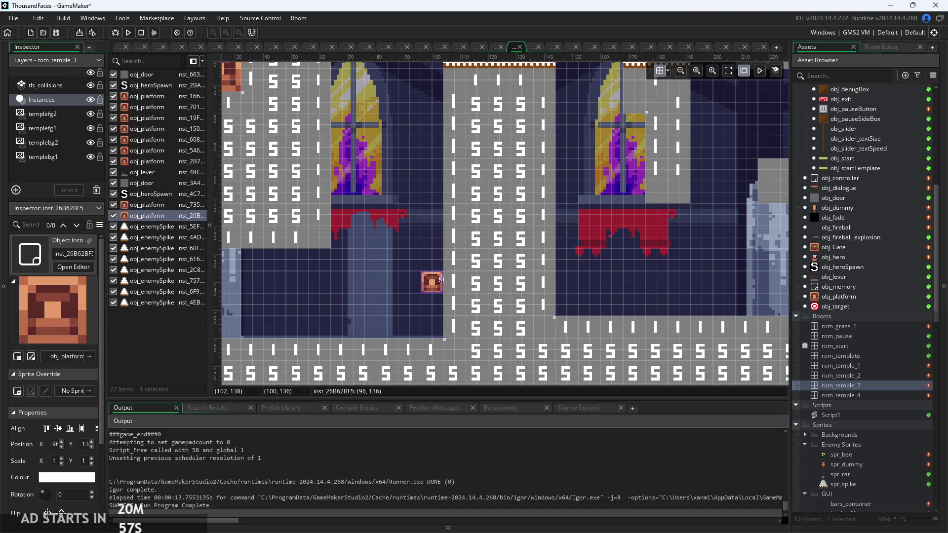
key(Delete)
click(45, 85)
Erase and paint tls_collisions tiles under the central column, then undo those edits with Ctrl+Z
mouse_move(396, 271)
mouse_down()
mouse_move(469, 297)
mouse_move(559, 298)
mouse_move(565, 350)
mouse_up()
drag(535, 253, 485, 289)
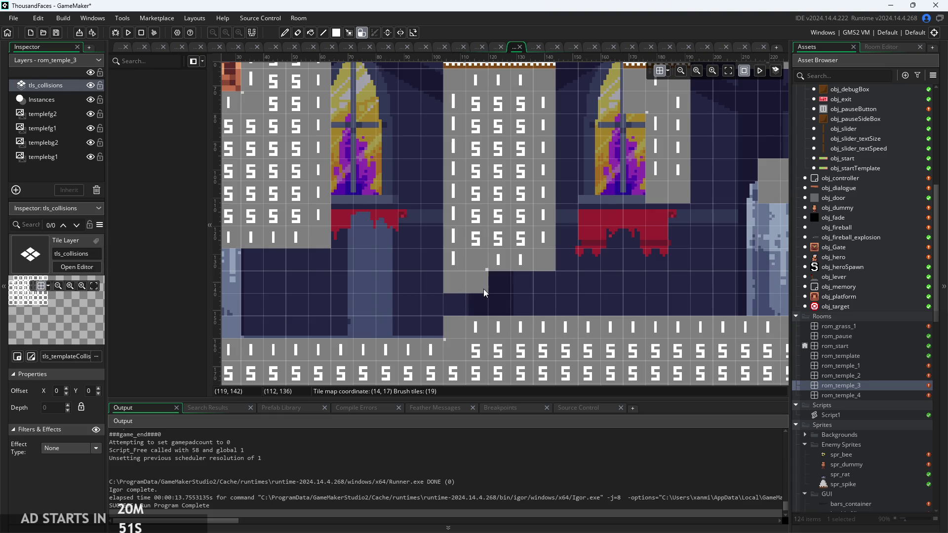
key(ctrl+z)
click(470, 321)
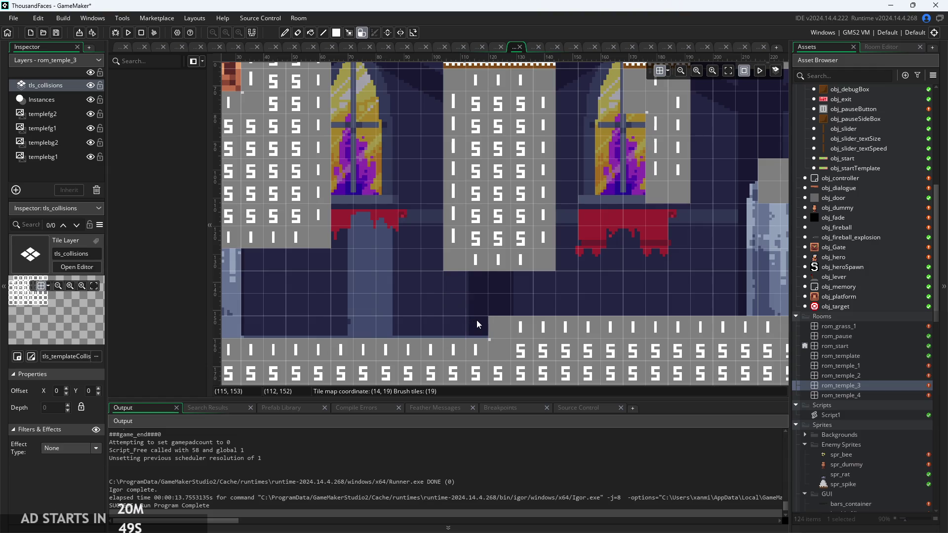
key(ctrl+z)
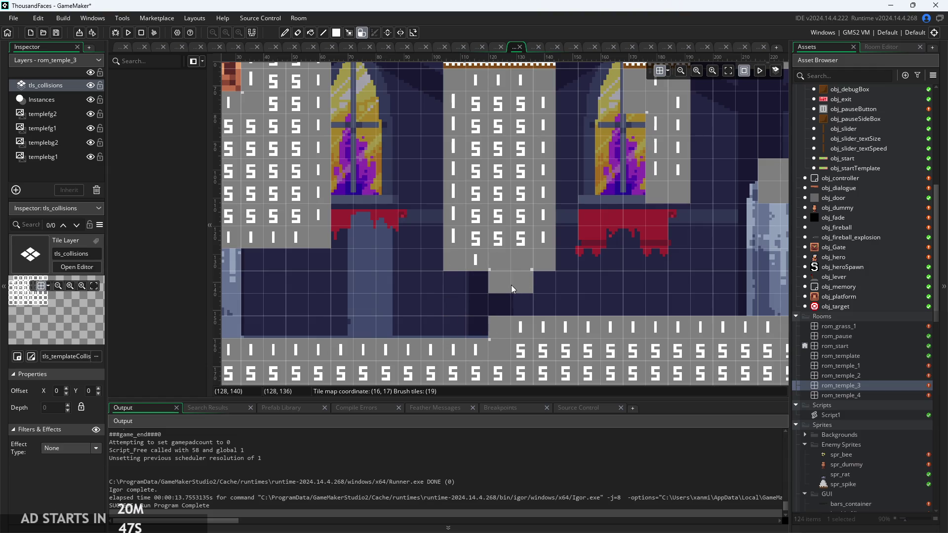
key(ctrl+z)
key(ctrl+z)
key(ctrl+z)
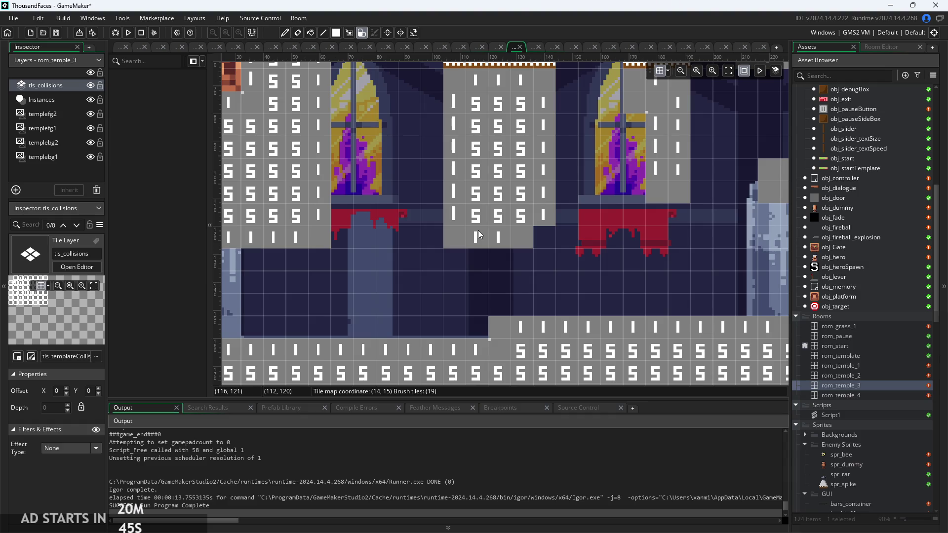
key(ctrl+z)
key(ctrl+z)
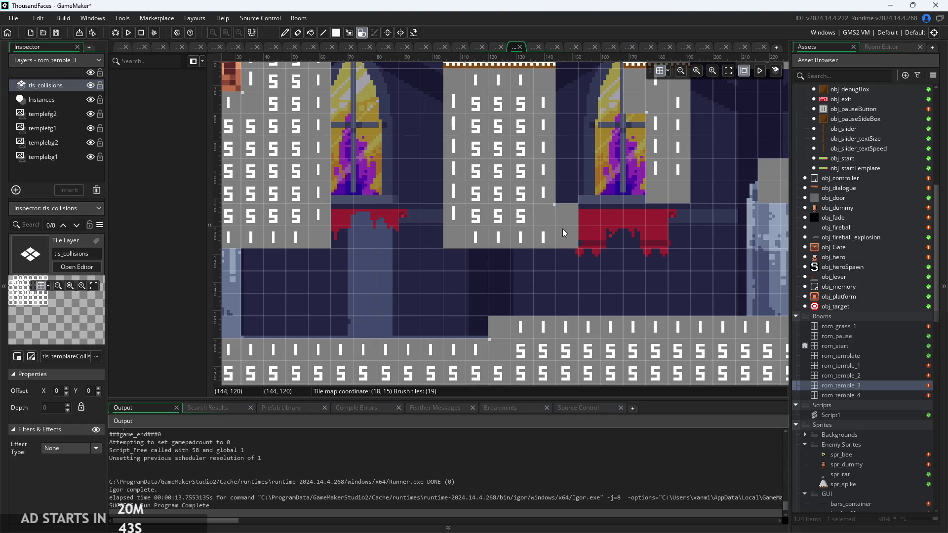
Repaint collision tiles around the central column's base, undoing the last two stamps
click(547, 256)
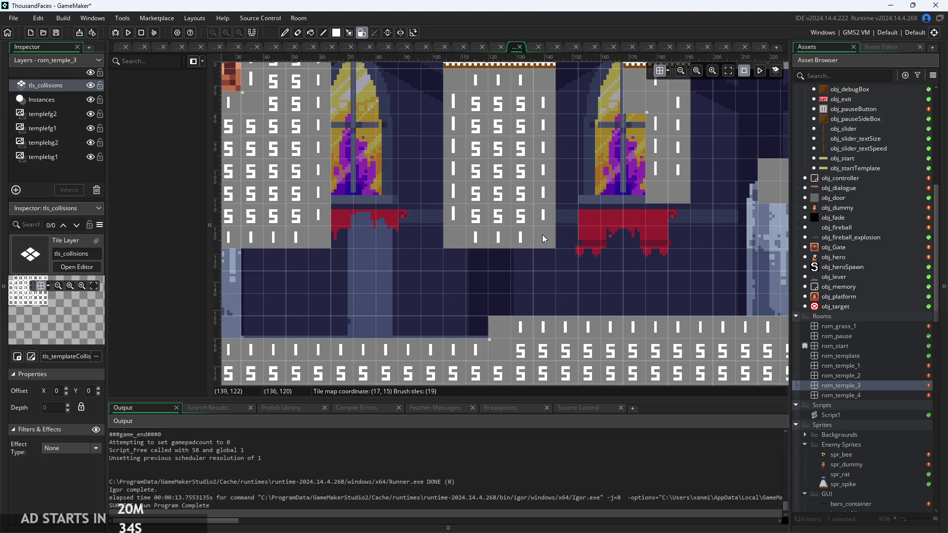
click(493, 267)
click(446, 264)
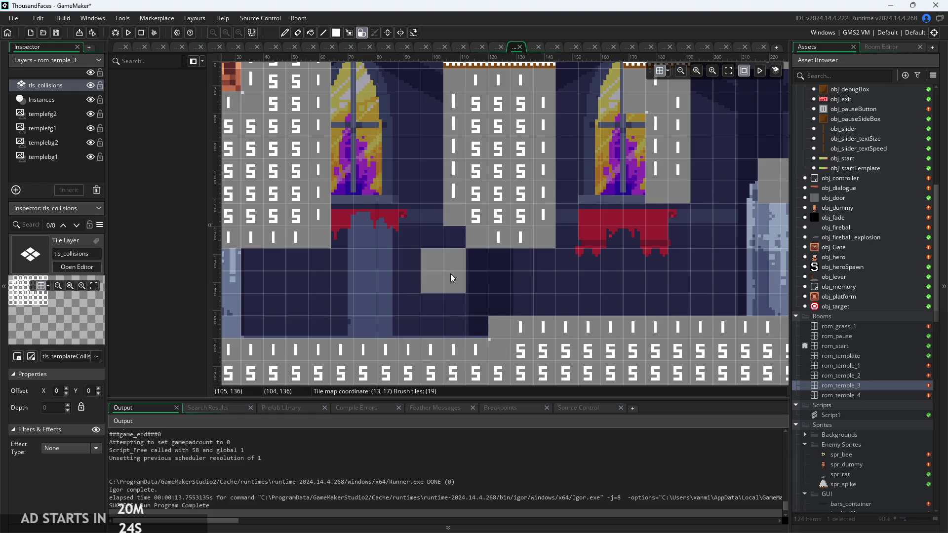
click(479, 229)
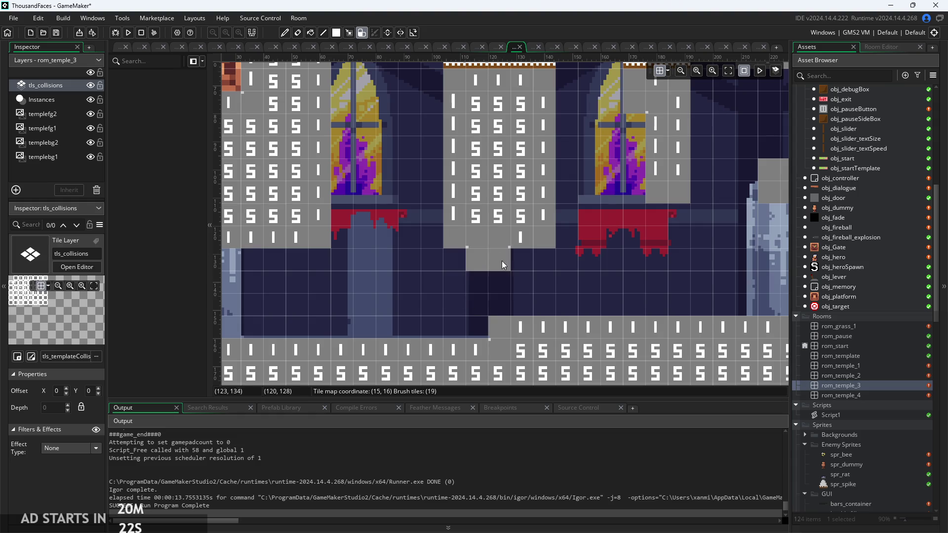
click(478, 262)
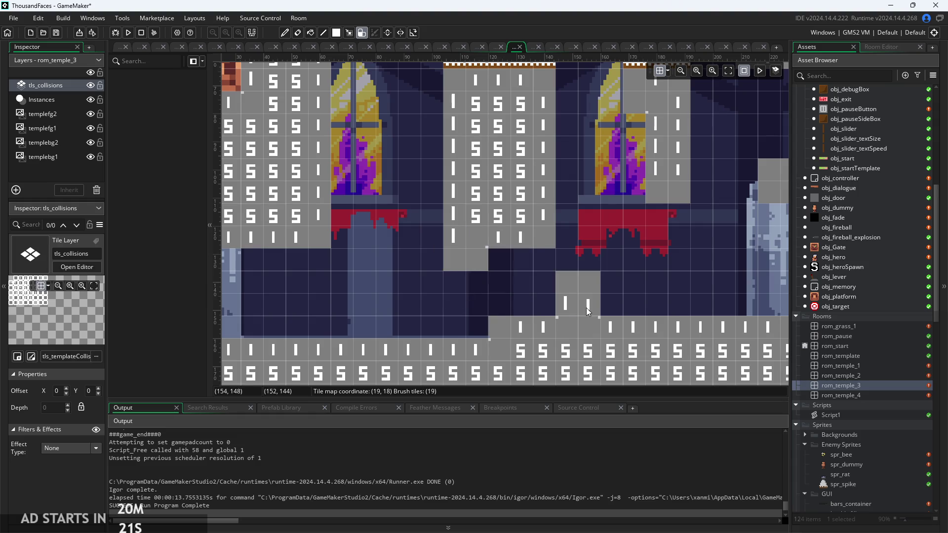
click(500, 261)
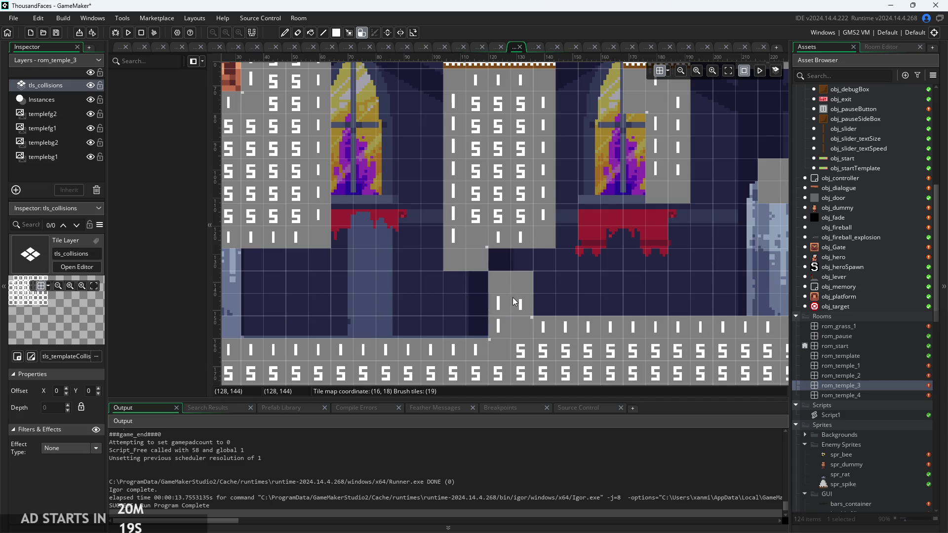
click(506, 294)
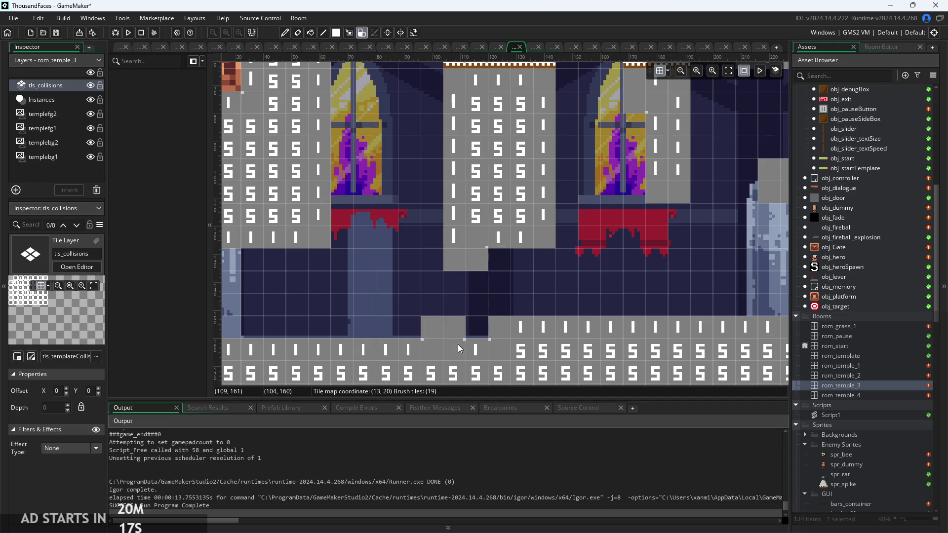
key(ctrl+z)
key(ctrl+z)
key(ctrl+z)
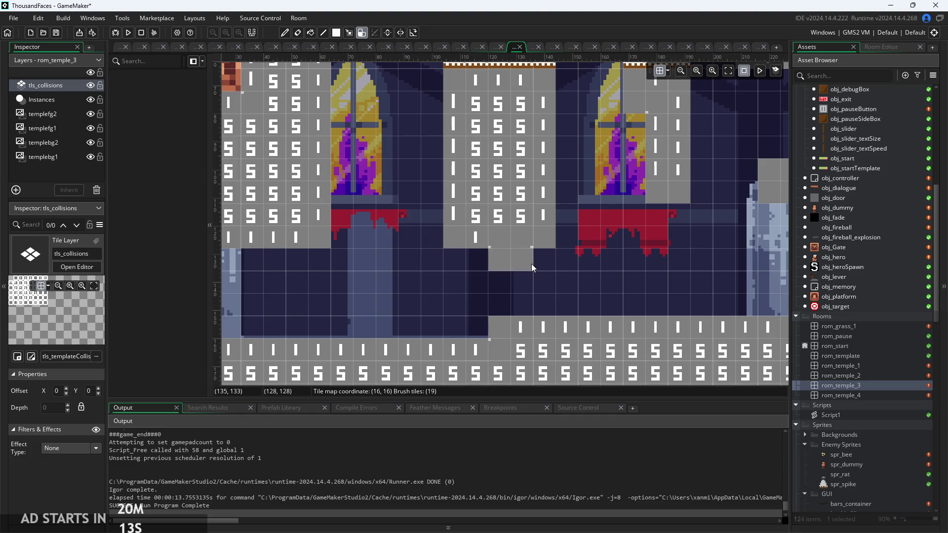
key(ctrl+z)
key(ctrl+z)
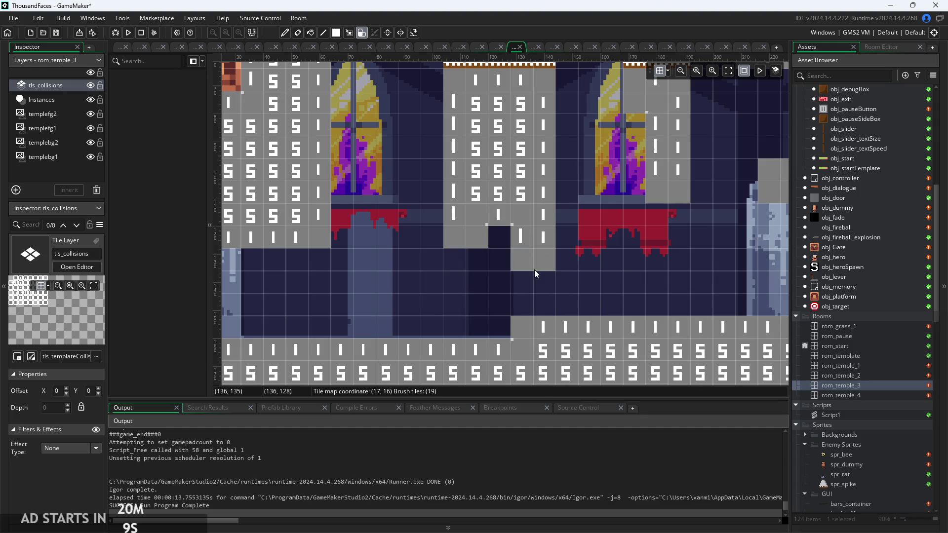
Save and run the game, starting it from the title screen
scroll(563, 278, down, 2)
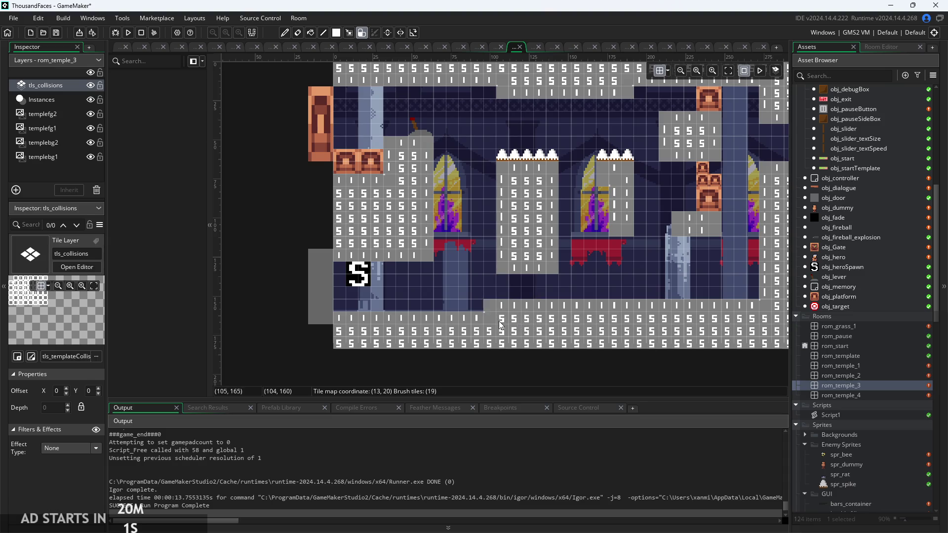
scroll(416, 230, up, 1)
scroll(416, 231, up, 1)
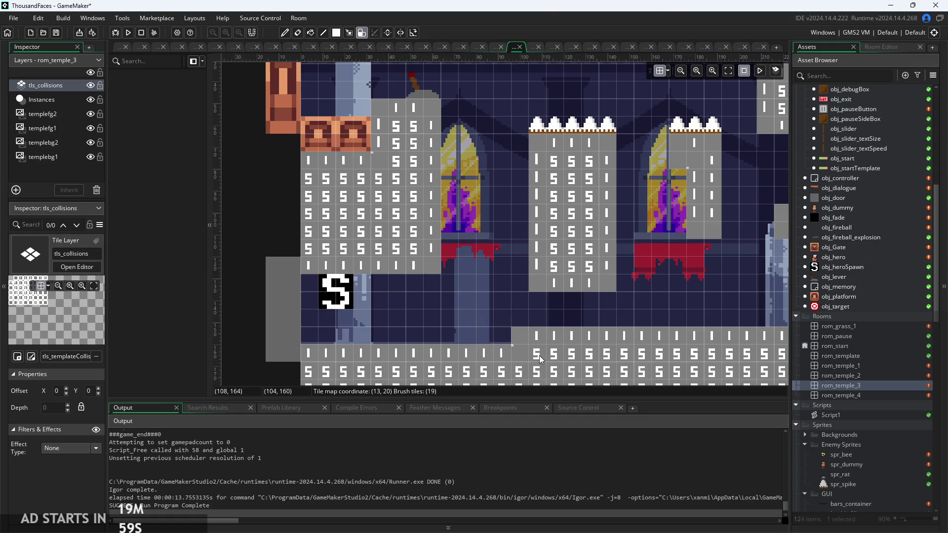
click(129, 36)
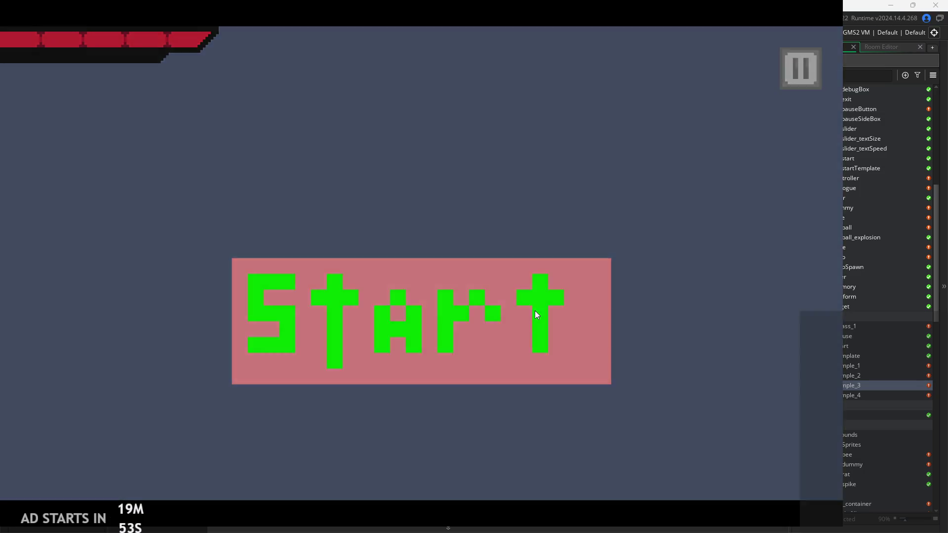
click(536, 312)
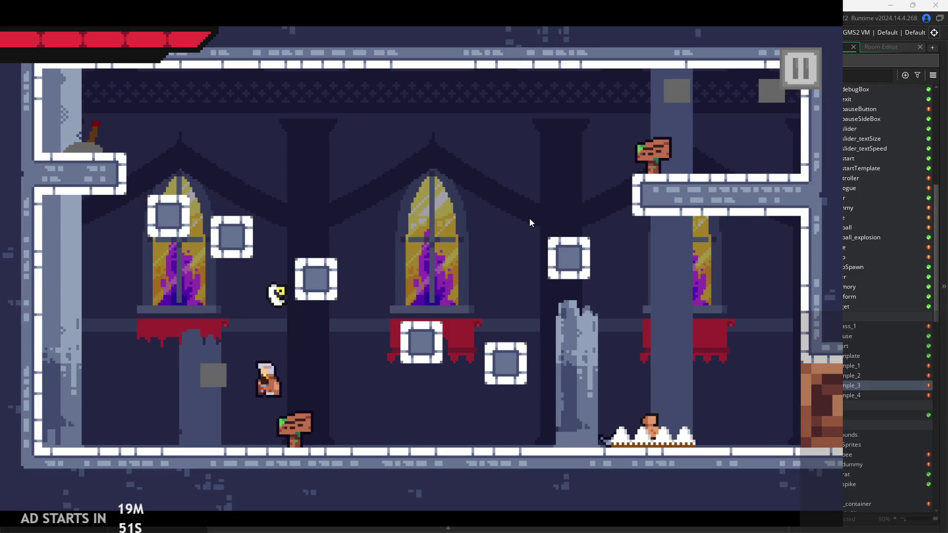
Run, jump and dash the hero right through the temple room up against the right wall
key(Right)
key(space)
key(Right)
key(space)
key(Right)
key(space)
key(Right)
key(space)
key(space)
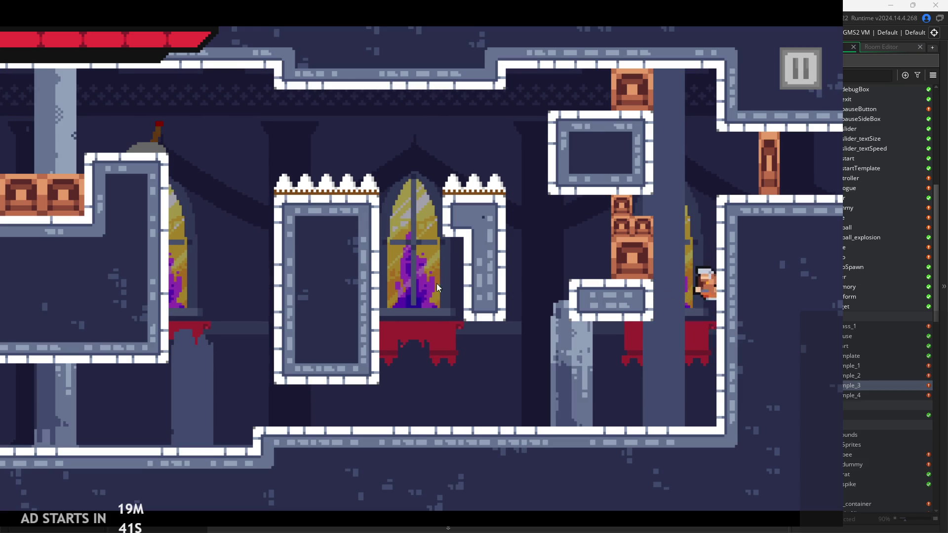
key(Left)
key(Right)
key(space)
key(Left)
key(space)
key(Right)
Test wall-sliding on the right wall, red ledge and column, then pause with Debug Stats enabled
key(Left)
key(space)
key(Right)
key(Left)
key(space)
key(Right)
key(Left)
key(Right)
key(Left)
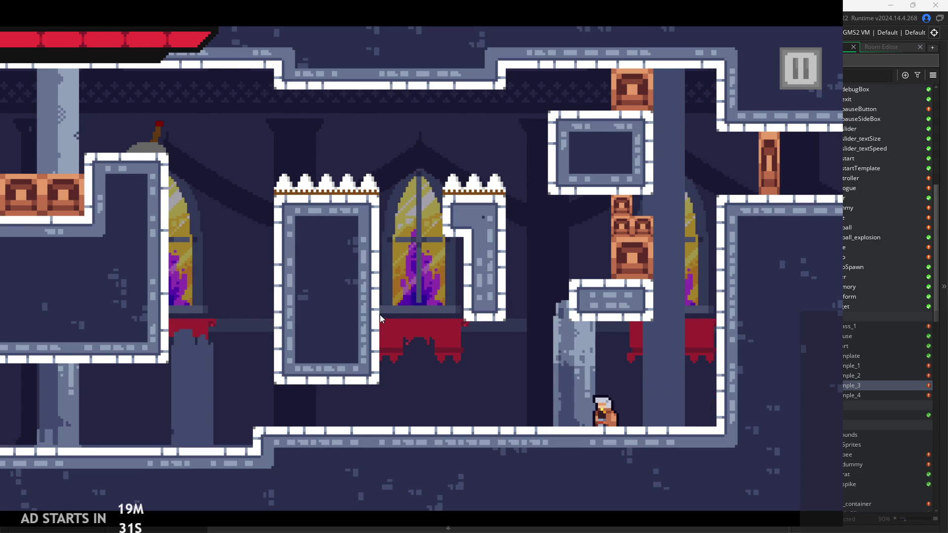
key(Right)
key(Left)
key(Left)
key(space)
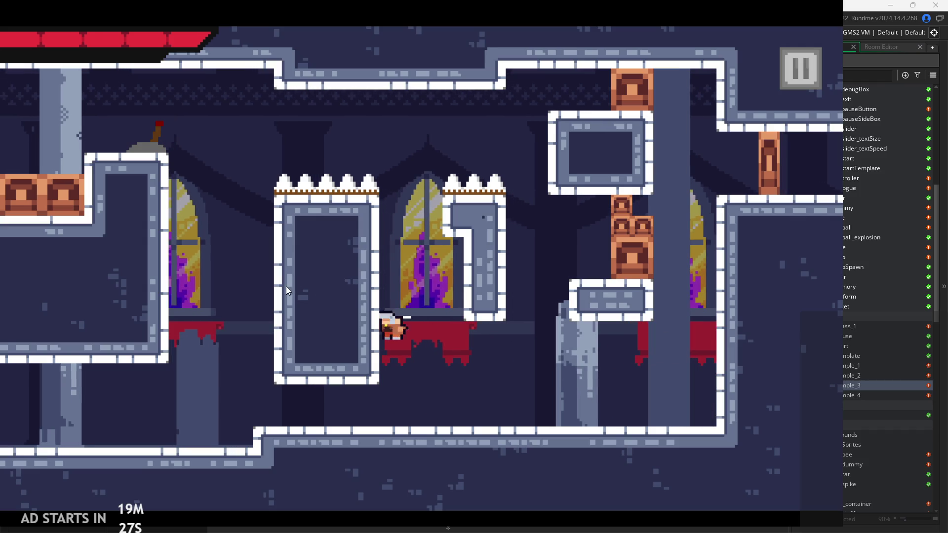
key(Right)
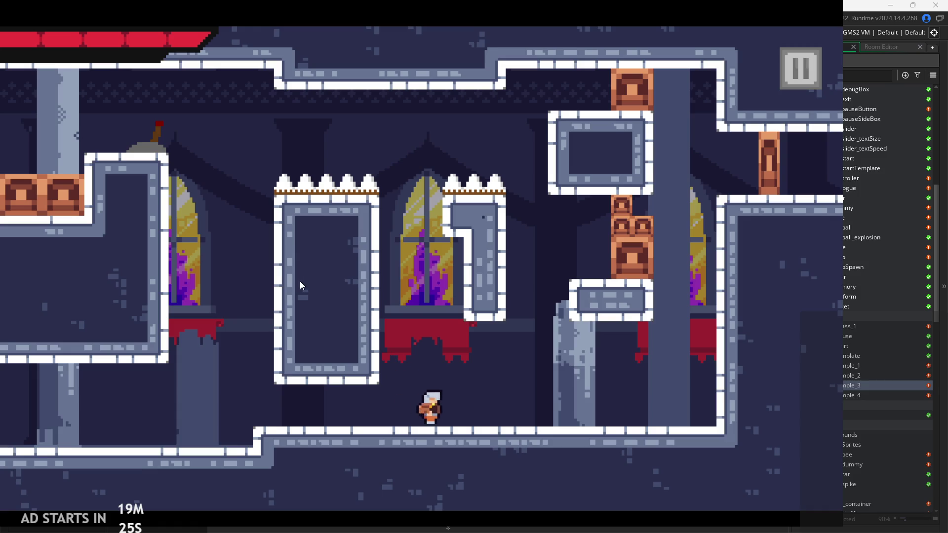
key(space)
key(Left)
key(Right)
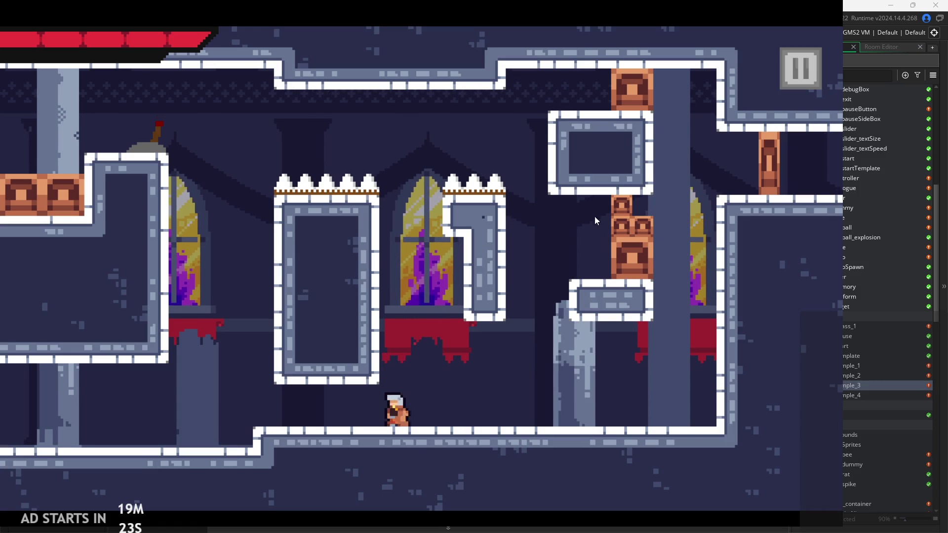
click(793, 81)
click(219, 150)
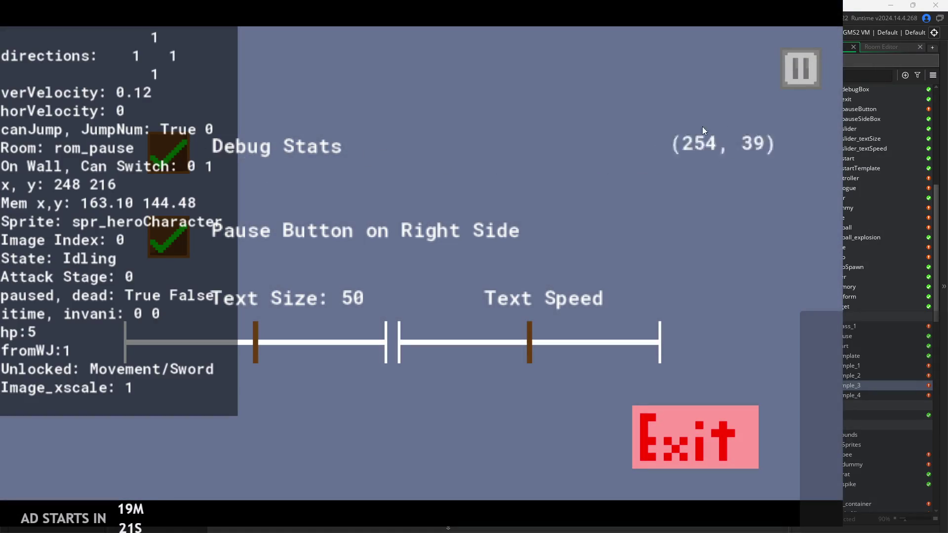
Resume the rom_temple_3 playtest, repeatedly jumping, attacking and wall-sliding on the pillar walls
click(792, 78)
key(space)
key(Left)
key(Left)
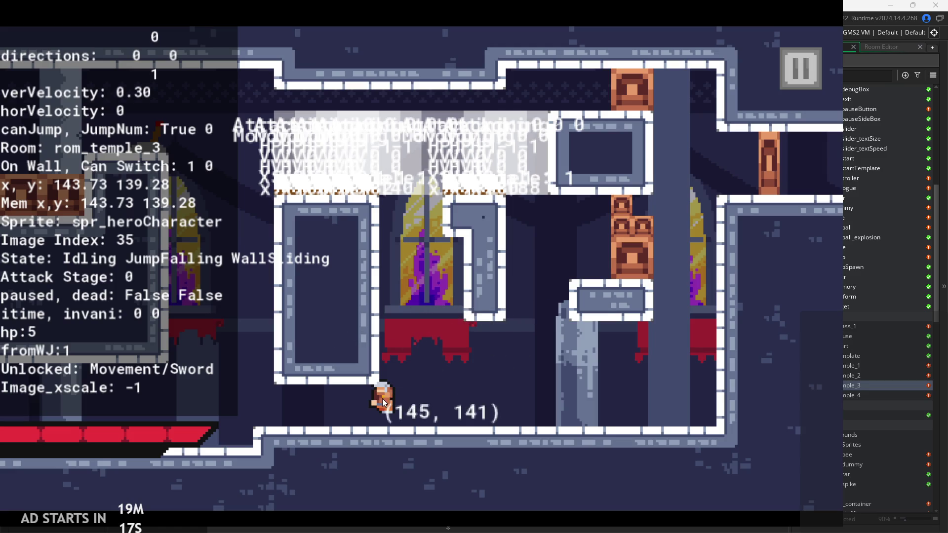
key(Left)
key(x)
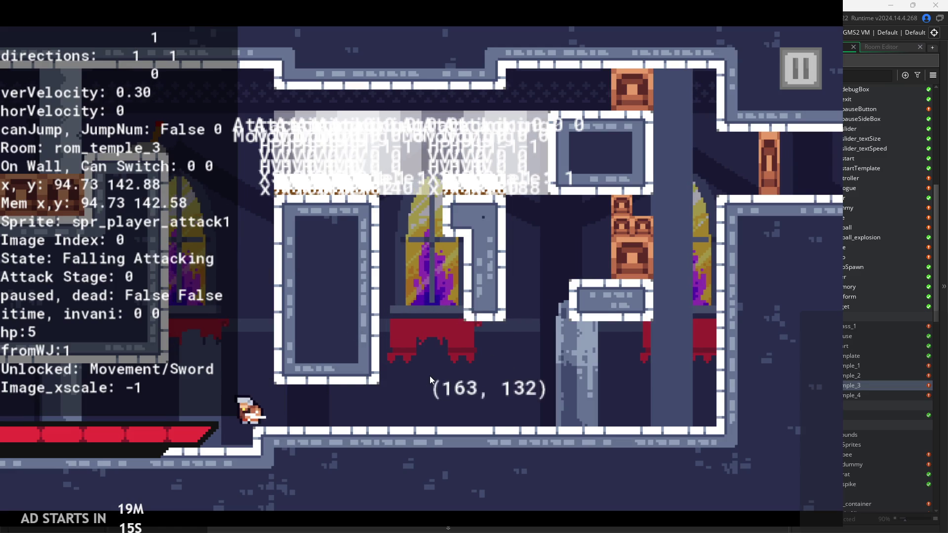
key(Right)
key(space)
key(Left)
key(x)
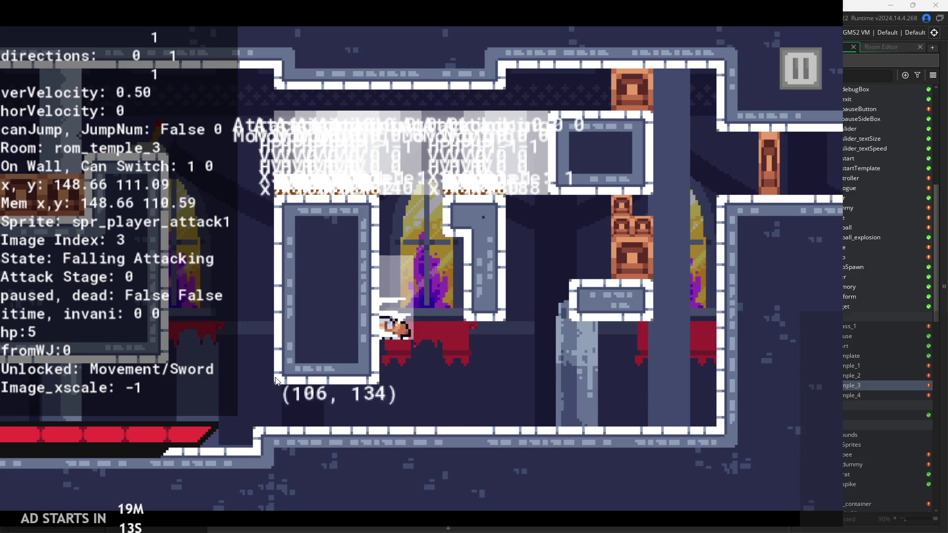
key(space)
key(Left)
key(x)
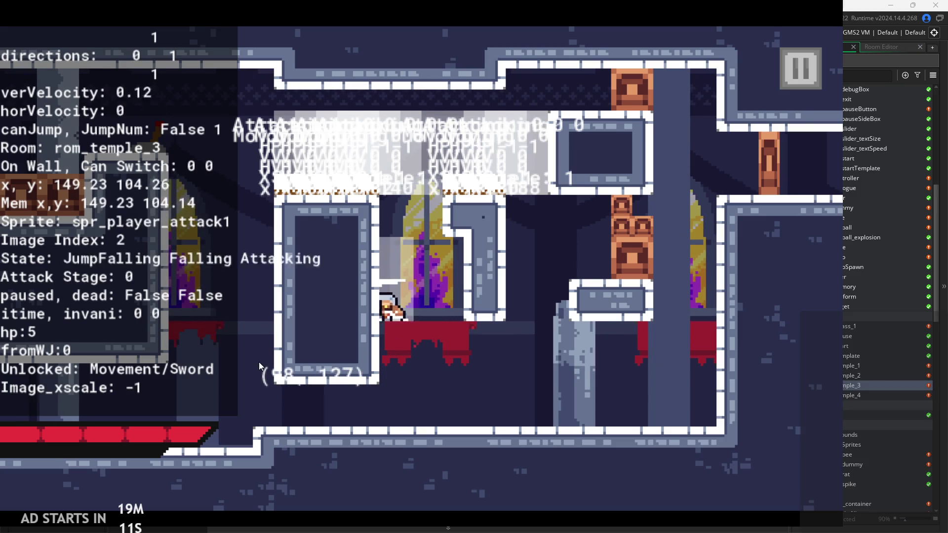
key(x)
key(space)
key(Right)
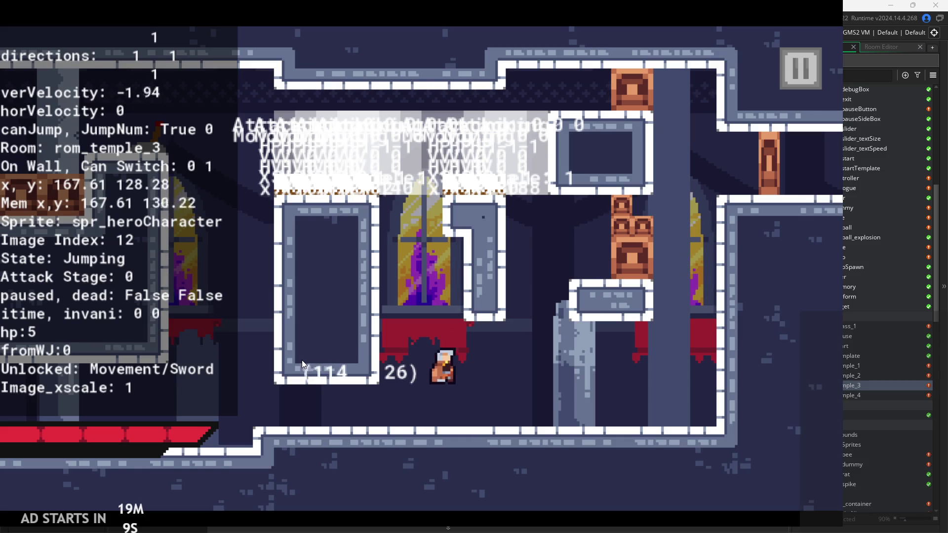
key(Left)
key(x)
key(Right)
key(space)
key(Left)
key(x)
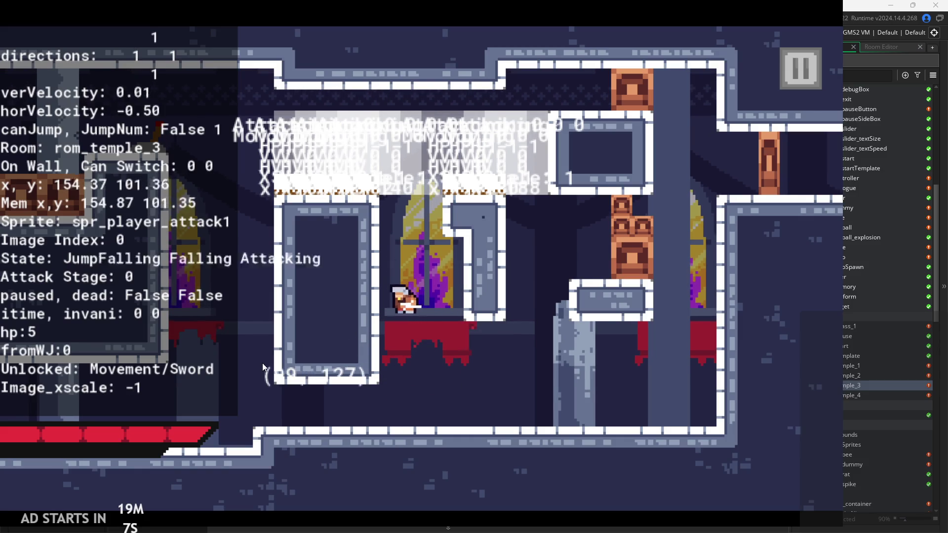
key(Left)
key(Right)
key(space)
key(Left)
key(x)
key(Right)
key(space)
key(Left)
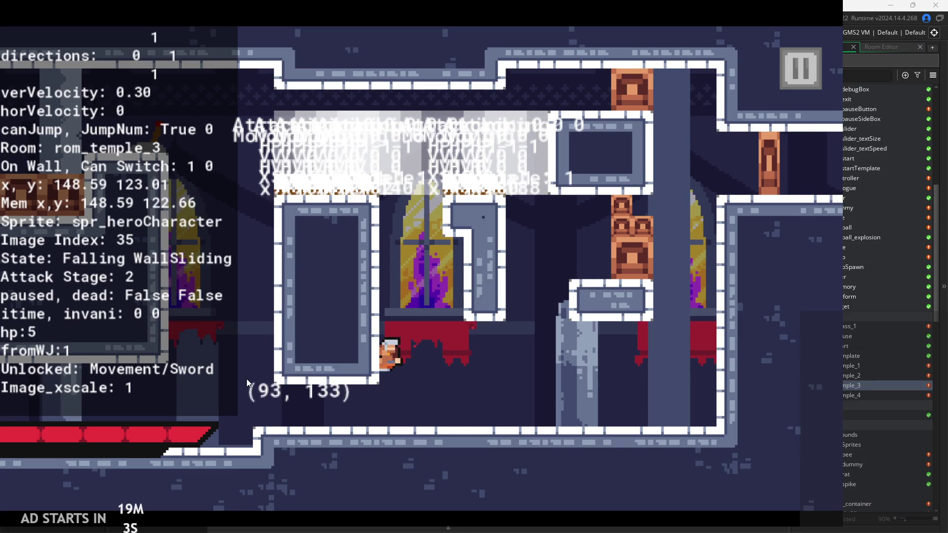
key(Left)
key(x)
key(x)
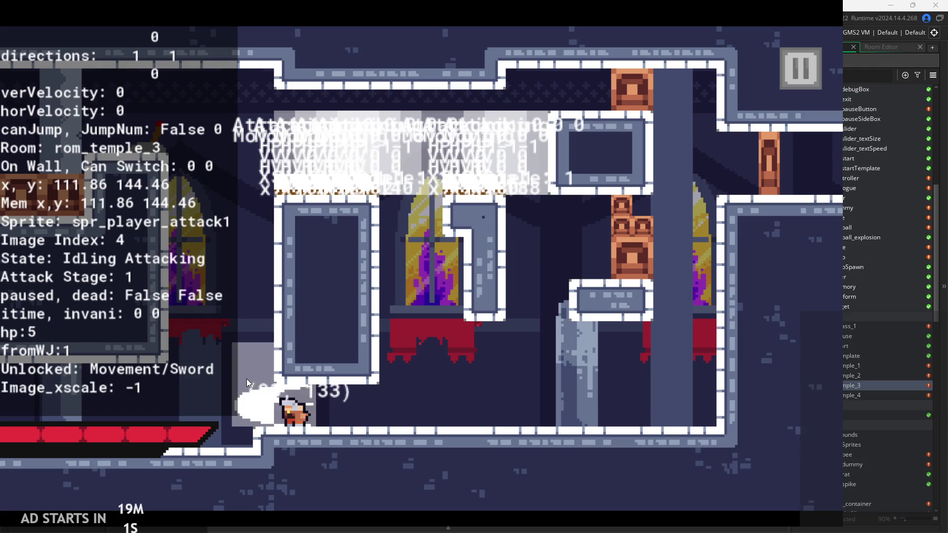
key(x)
key(Right)
key(space)
key(Left)
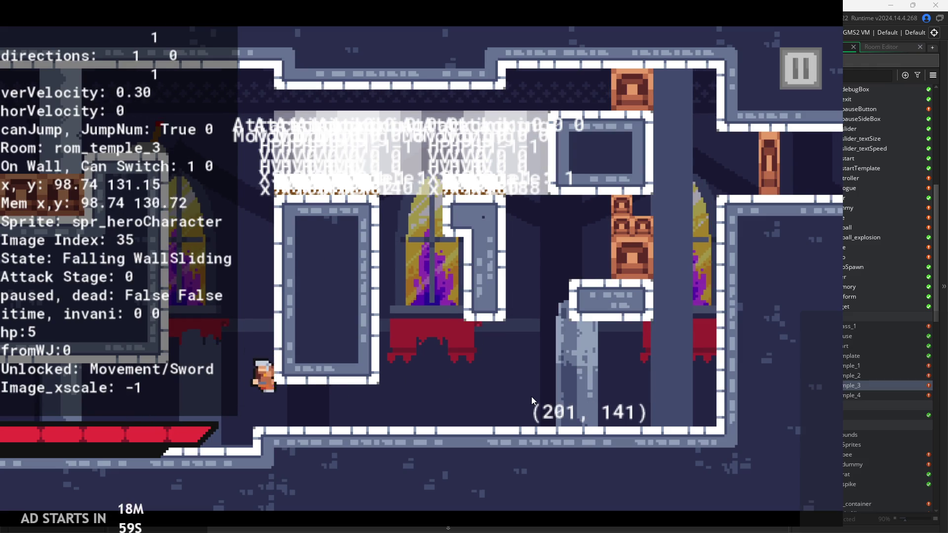
key(Right)
key(Right)
key(space)
key(Left)
key(x)
key(Right)
key(space)
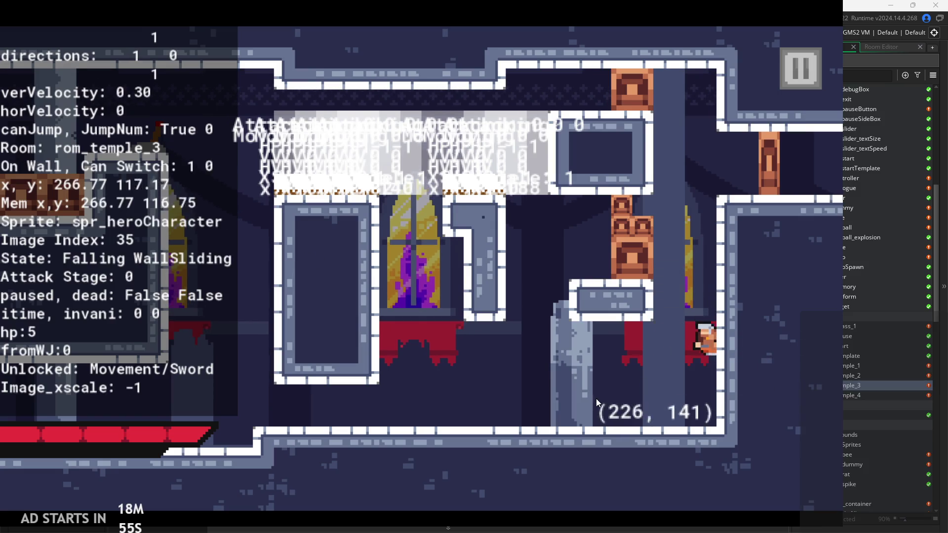
key(space)
key(x)
key(Right)
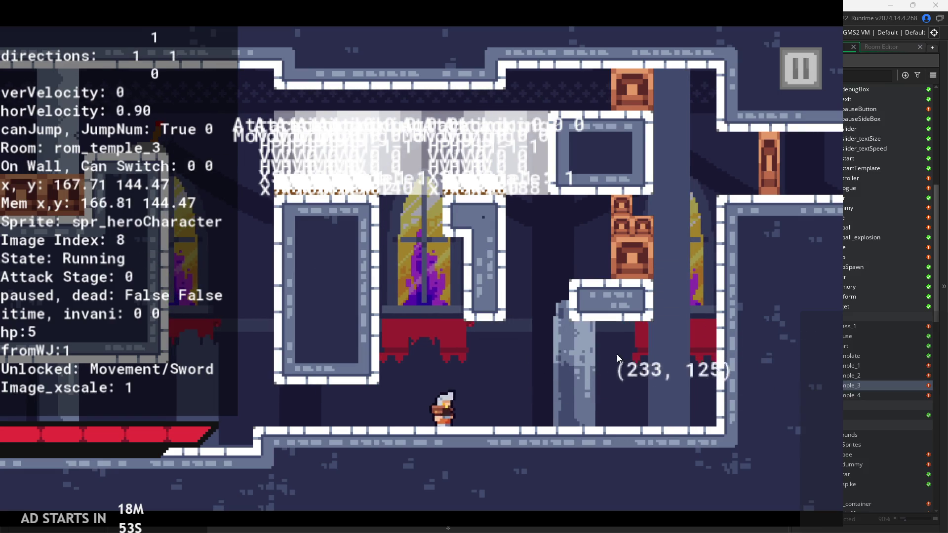
key(space)
key(x)
key(Left)
key(Right)
key(space)
key(x)
key(Left)
key(x)
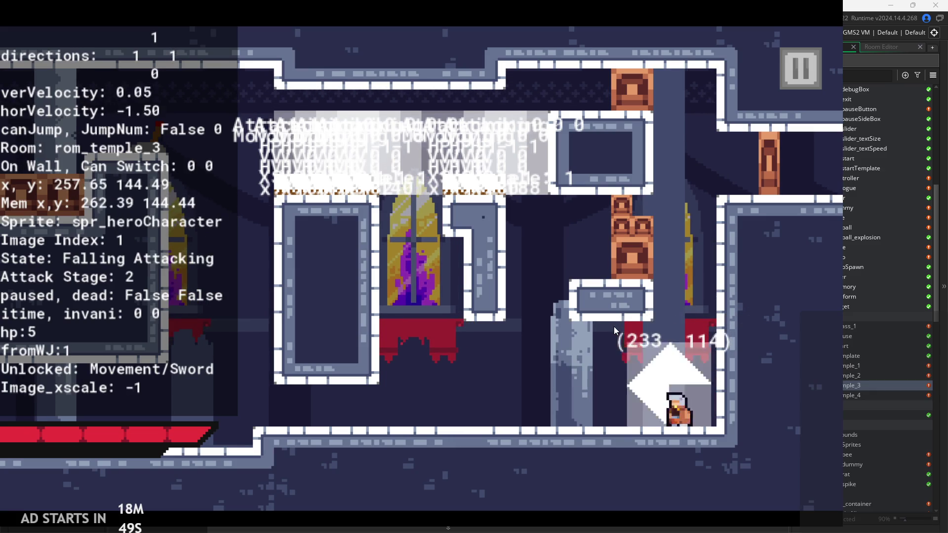
key(x)
key(Right)
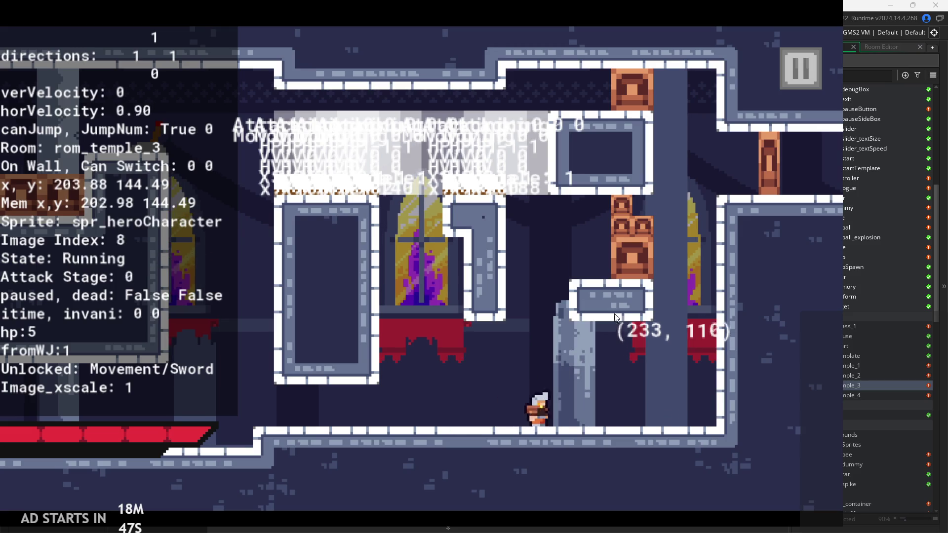
key(space)
key(x)
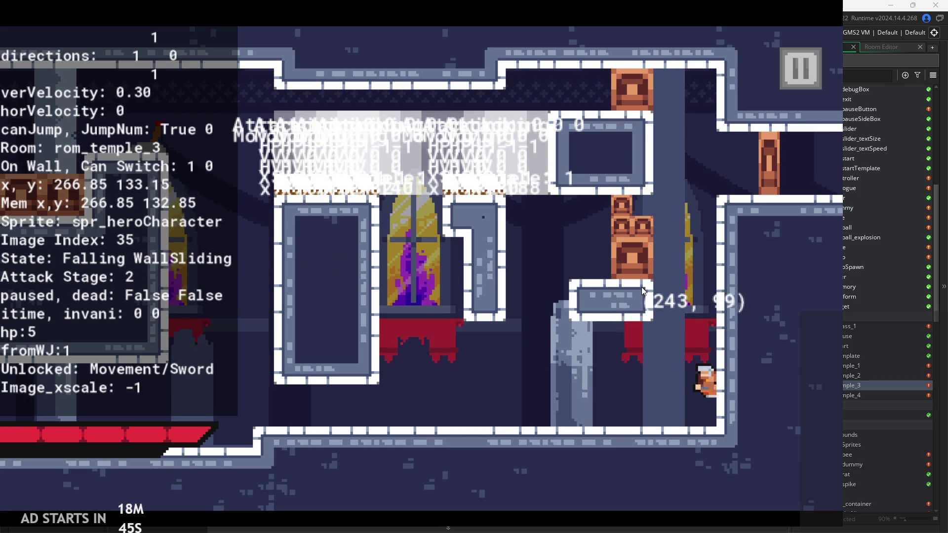
key(Left)
key(x)
key(Right)
key(space)
key(x)
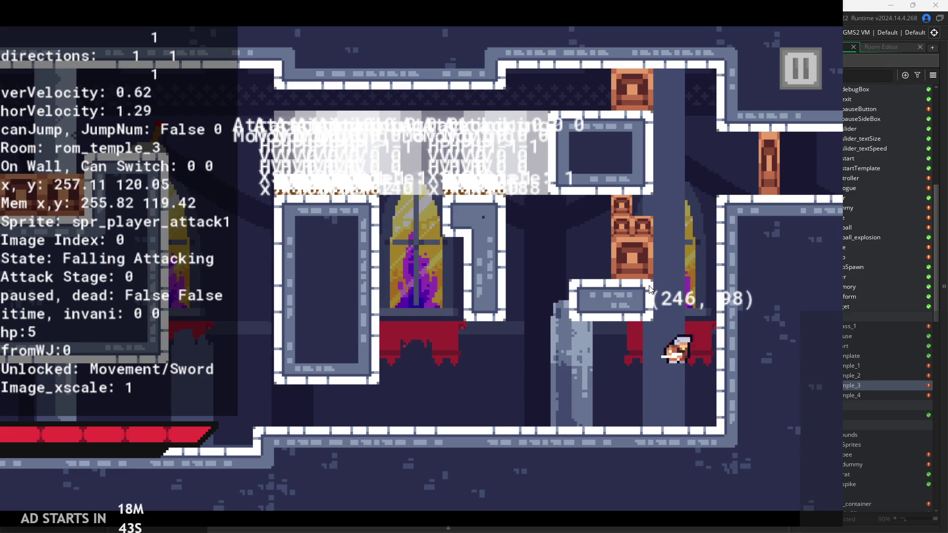
key(Left)
key(x)
key(Right)
key(space)
key(x)
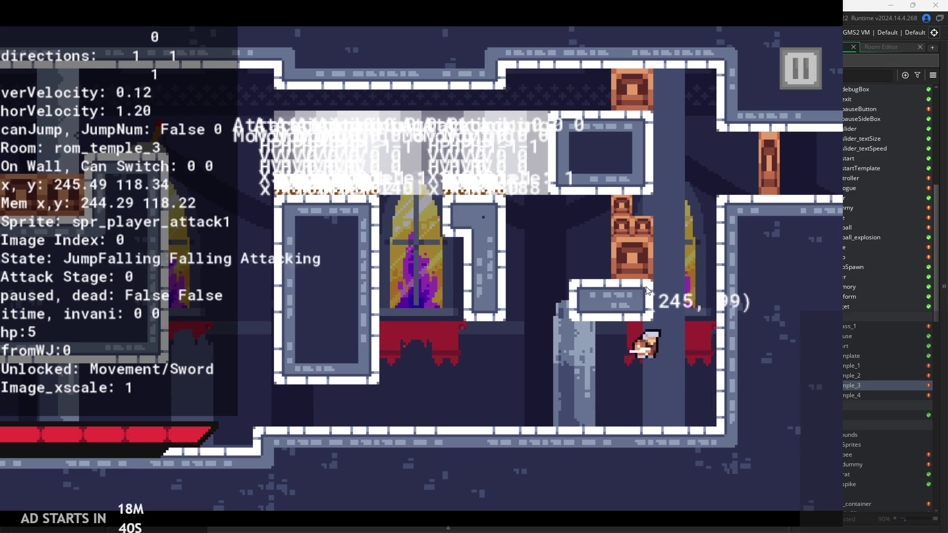
key(x)
Pause and exit the game, then bring up obj_hero's End Step code with the wall-slide block
click(801, 68)
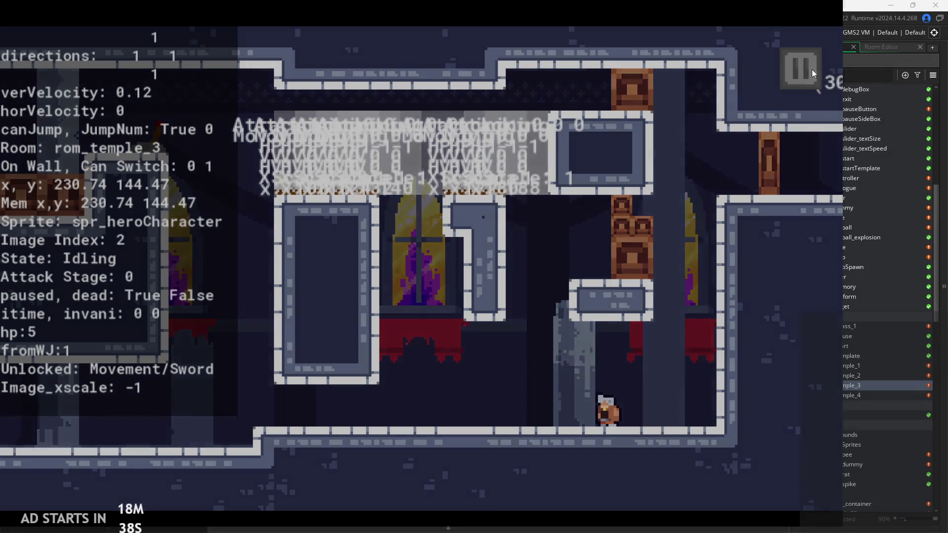
click(728, 437)
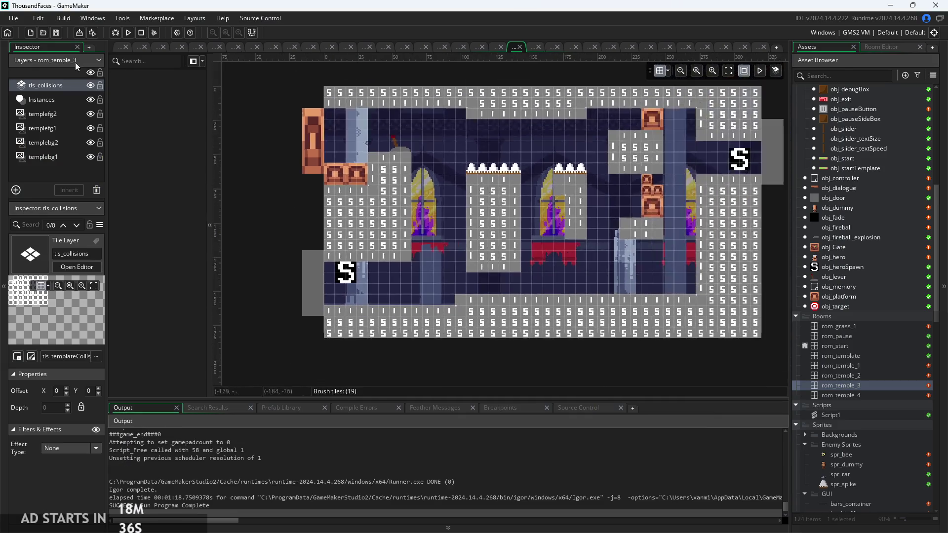
click(118, 44)
click(406, 98)
click(344, 93)
scroll(323, 132, down, 1)
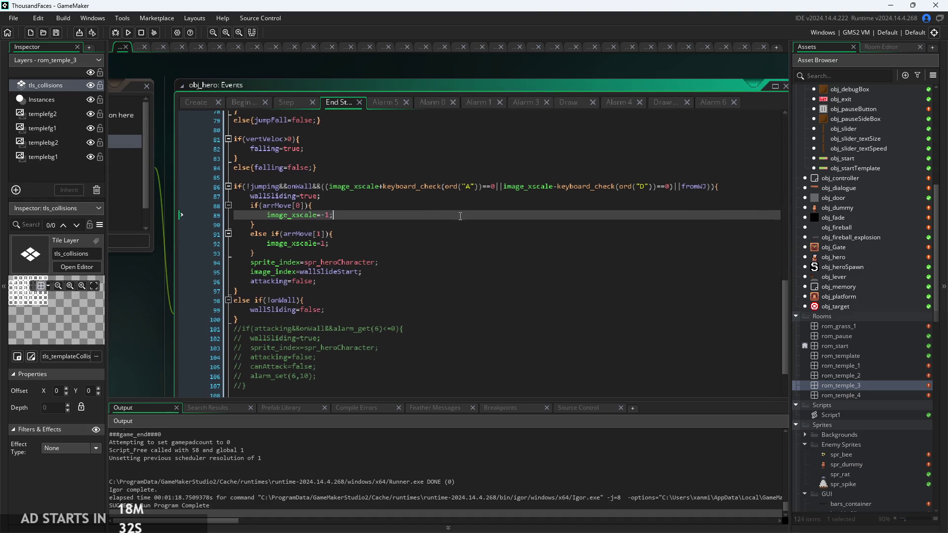
Insert show_debug_message("started"); as a new line 87 opening the wall-slide block
click(457, 195)
click(736, 186)
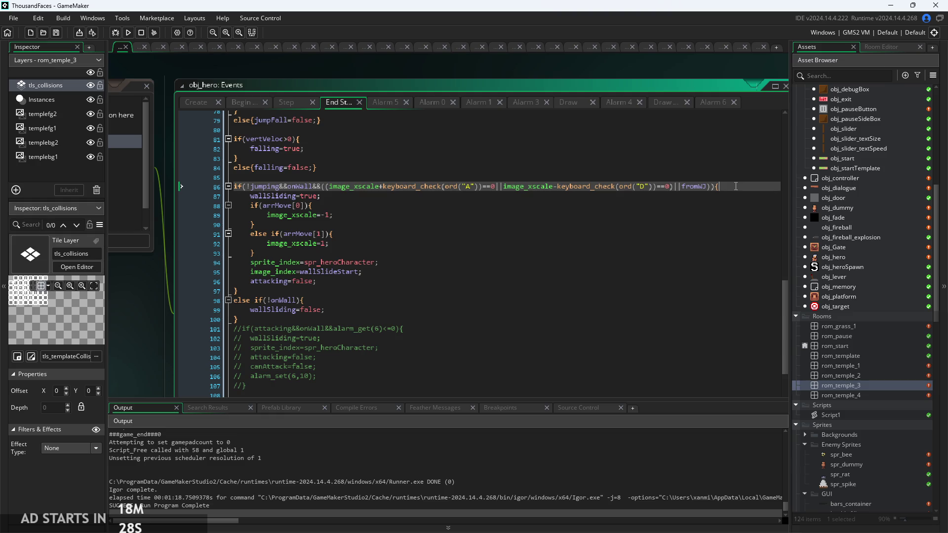
key(Return)
text(s)
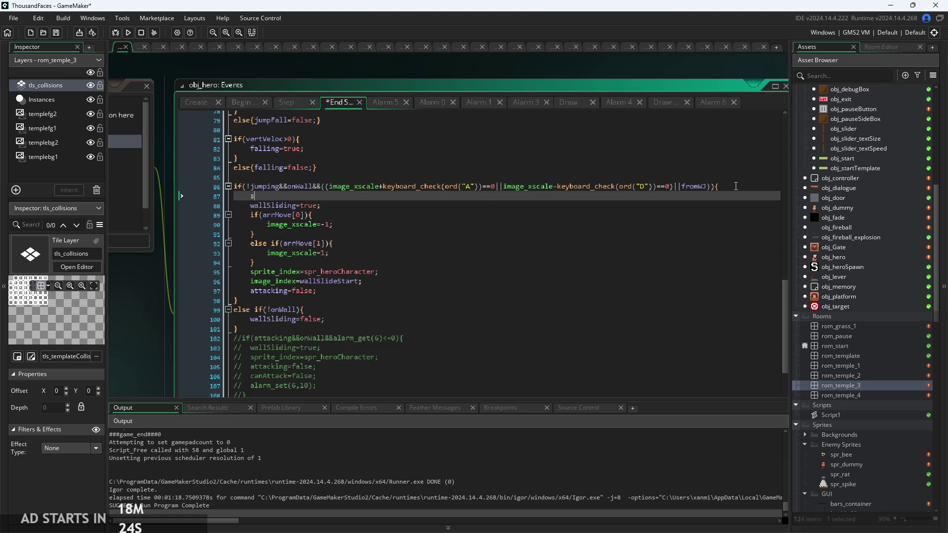
key(BackSpace)
text(show_debug)
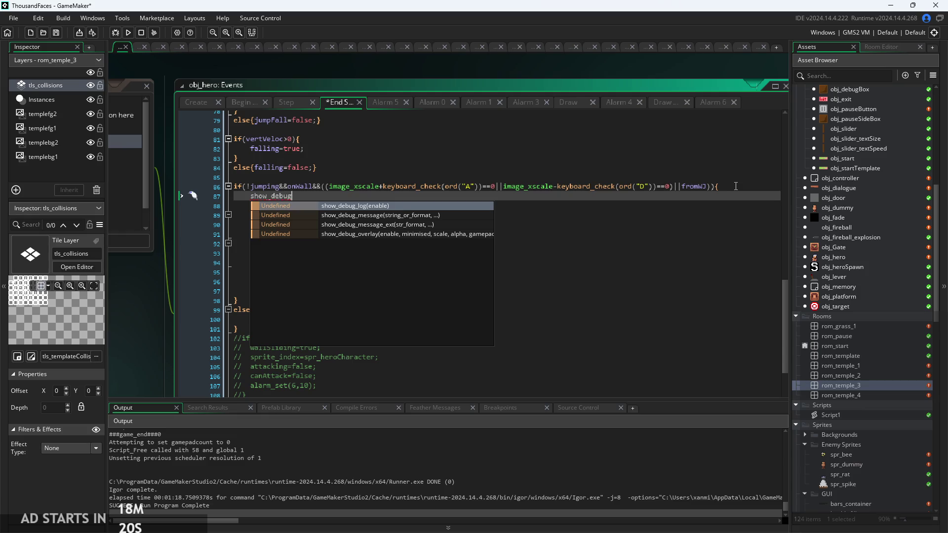
key(Down)
key(Return)
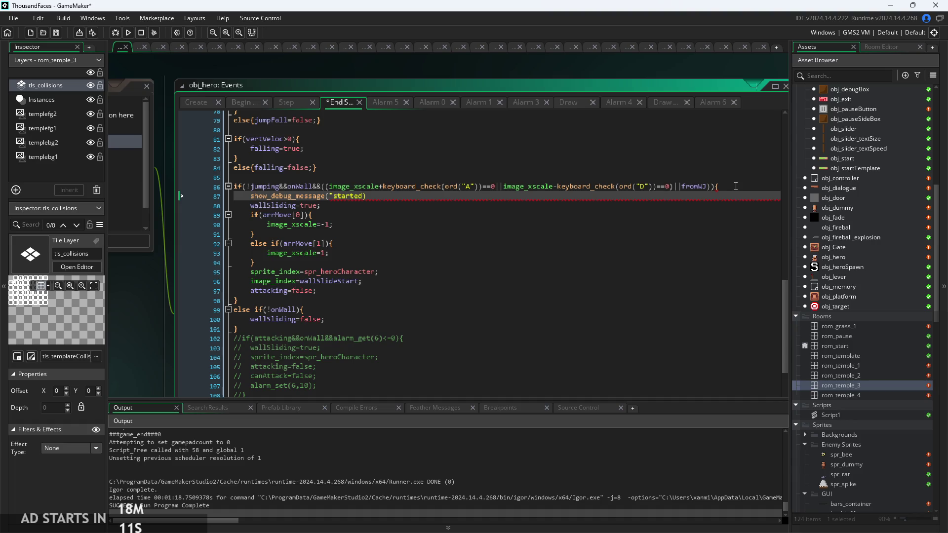
key(Right)
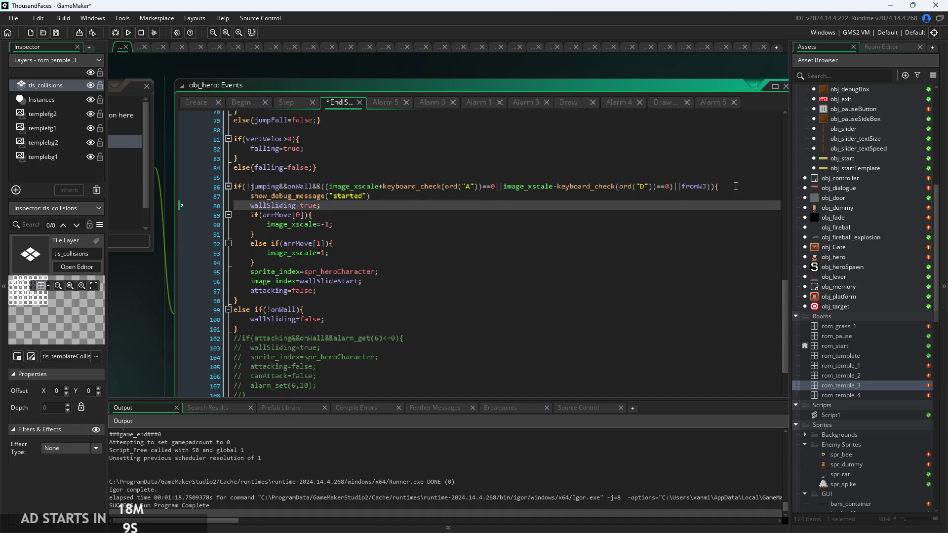
key(Left)
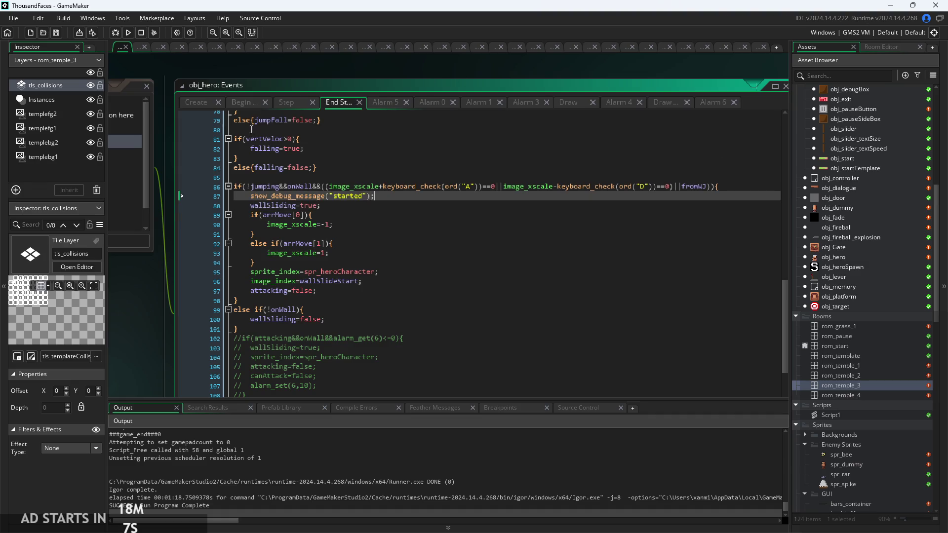
Rebuild and run the game, start it from the title screen, then close it
click(132, 31)
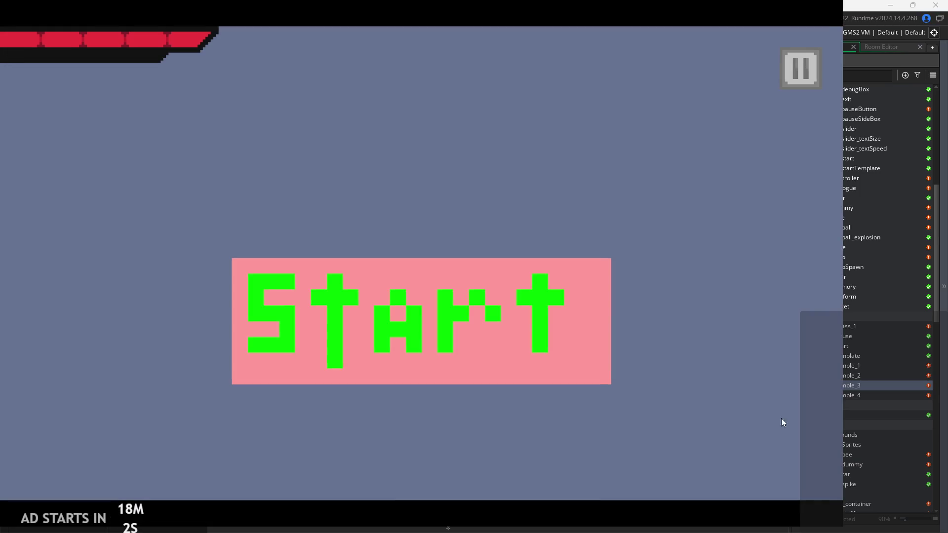
click(511, 343)
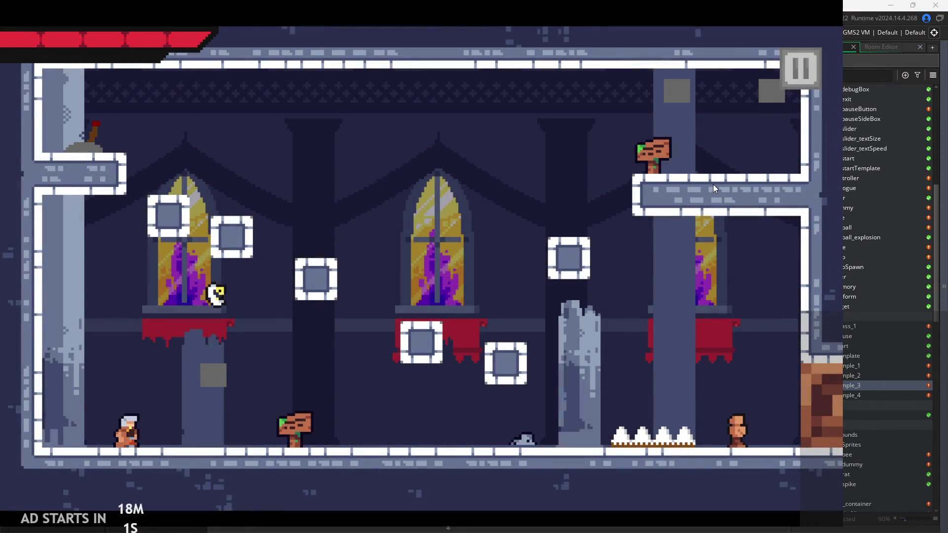
key(alt+Tab)
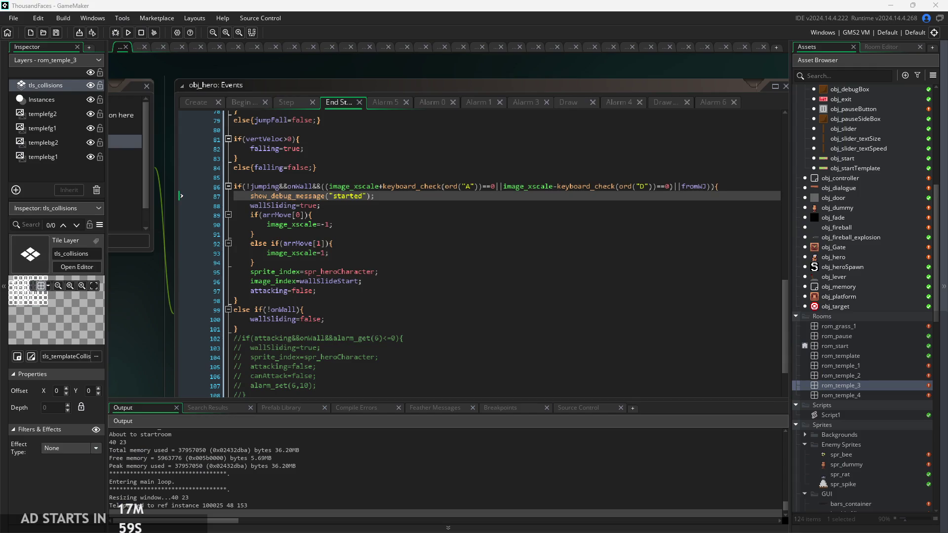
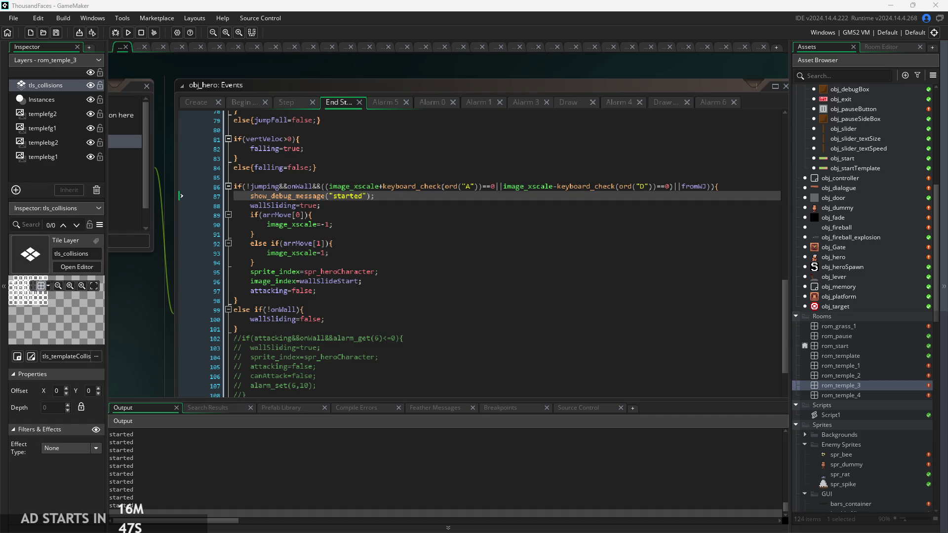
Read through the build messages in the output log
click(398, 499)
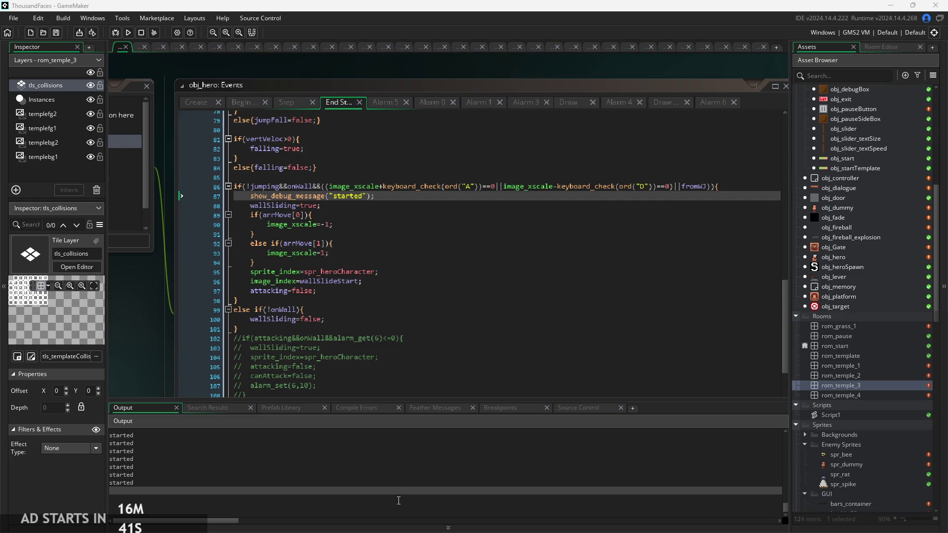
click(560, 489)
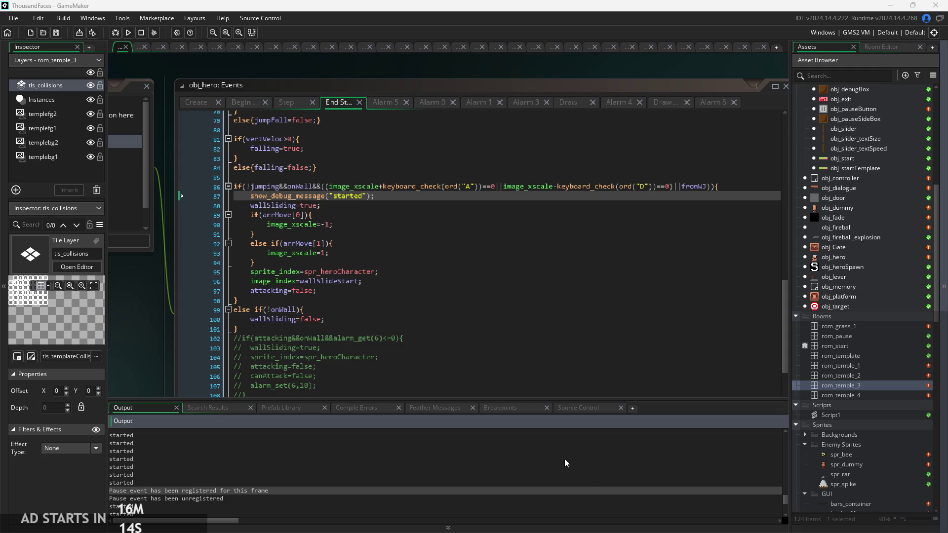
scroll(784, 502, down, 1)
scroll(784, 502, down, 2)
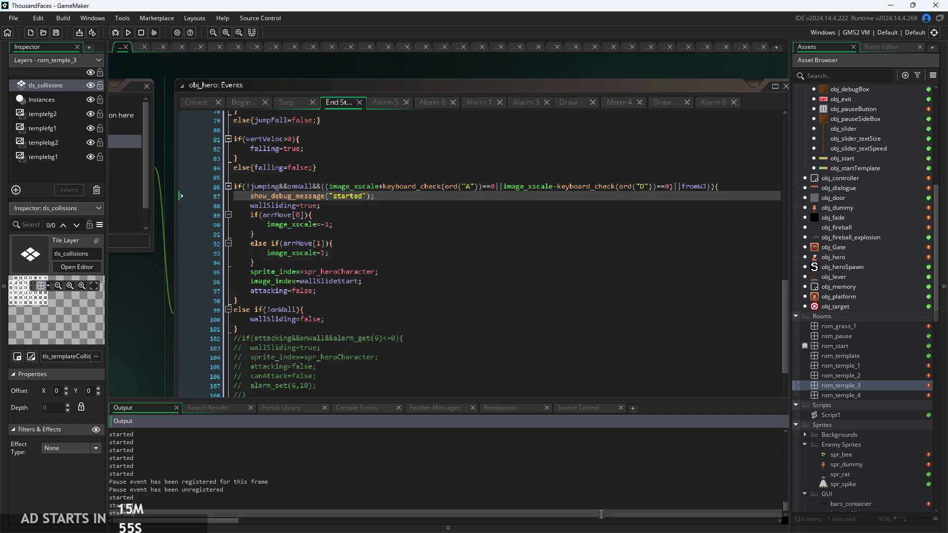
scroll(710, 502, down, 2)
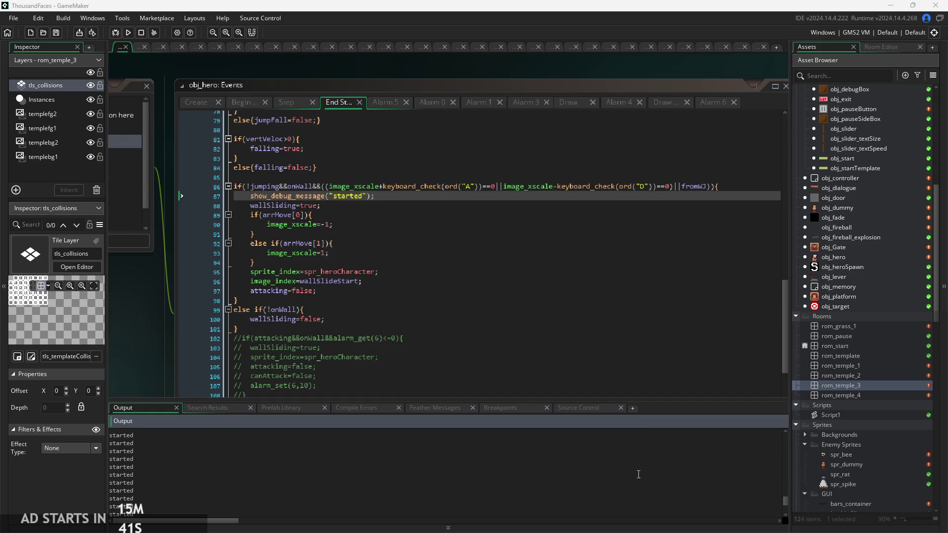
Inspect the fromWJ check in the line-86 wall-slide condition of obj_hero
click(672, 187)
scroll(672, 188, up, 3)
scroll(673, 188, down, 3)
scroll(677, 193, up, 1)
scroll(682, 197, down, 3)
scroll(690, 203, up, 2)
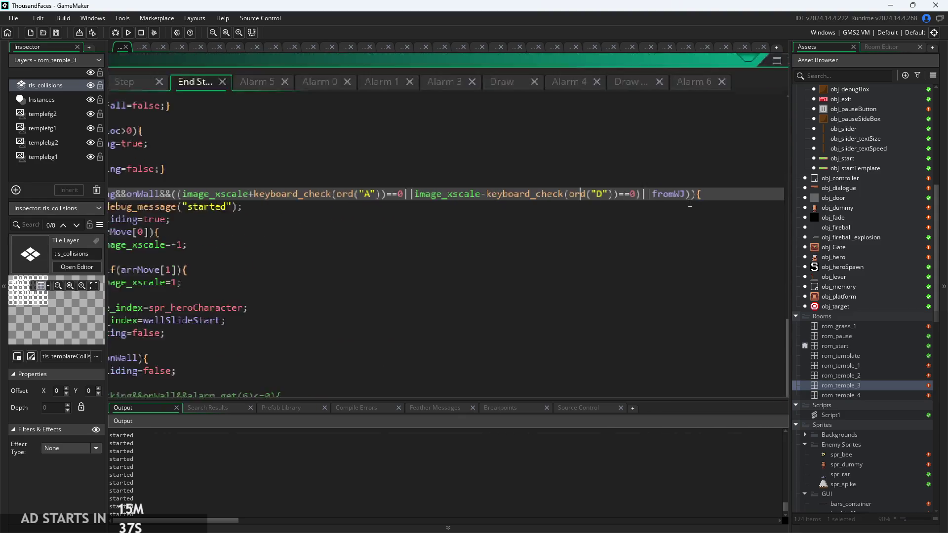
scroll(690, 203, up, 2)
drag(686, 196, 635, 200)
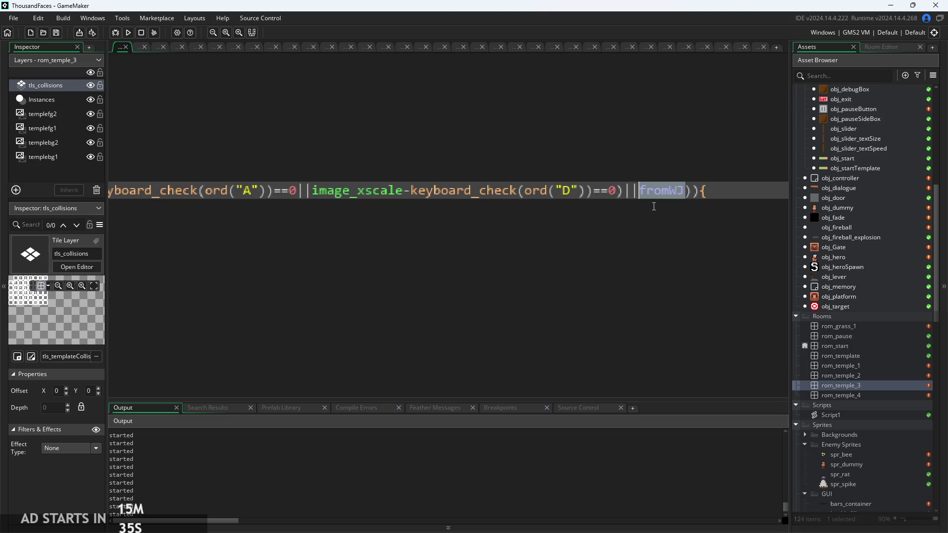
click(656, 240)
scroll(732, 205, down, 4)
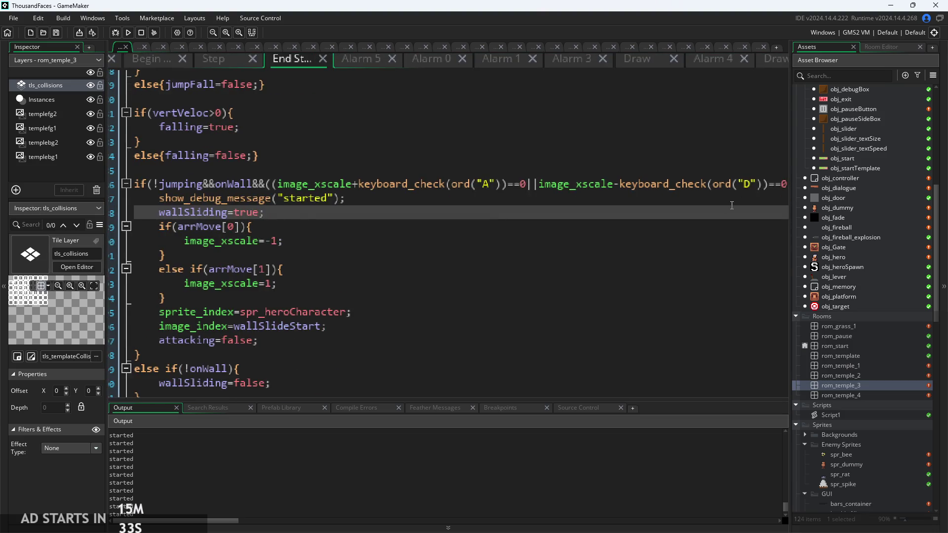
scroll(732, 205, down, 3)
click(761, 176)
Add a new line 87 reading fromWJ=false; inside the wall-slide block
key(Return)
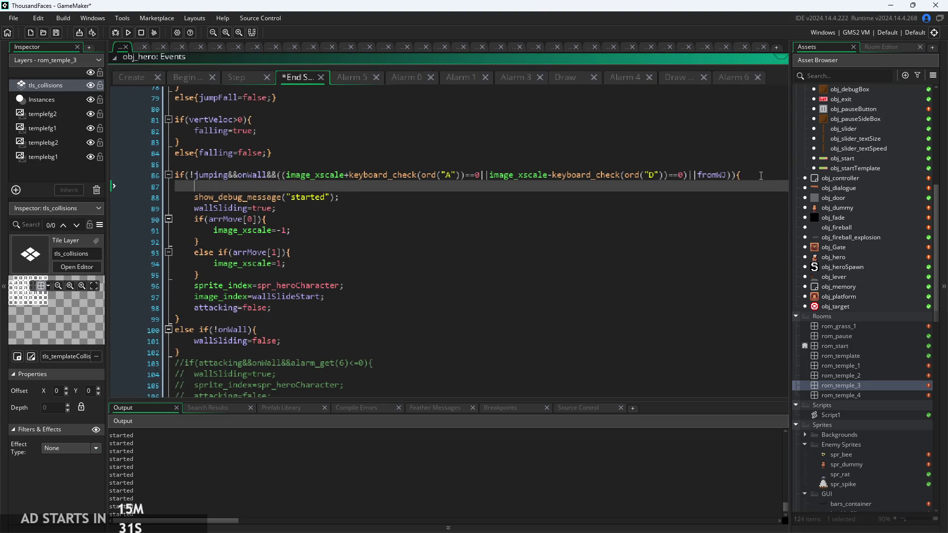
text(fromWJ)
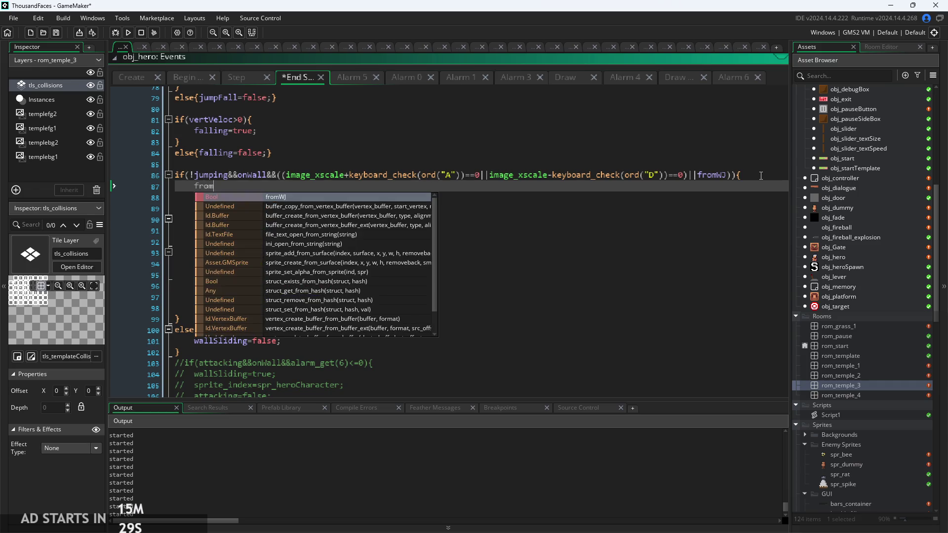
key(Escape)
text(=false;)
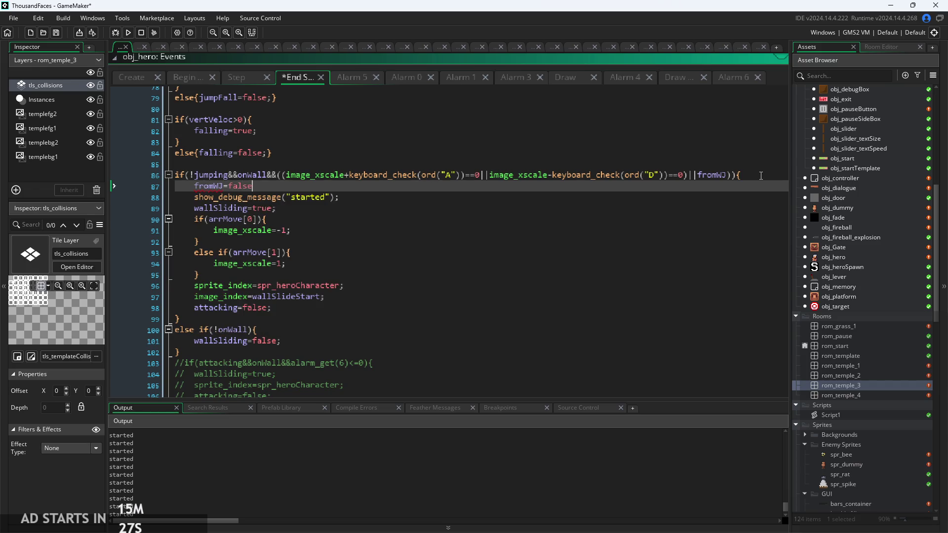
Save the code, rebuild and relaunch the game, and start it from the title screen
key(ctrl+s)
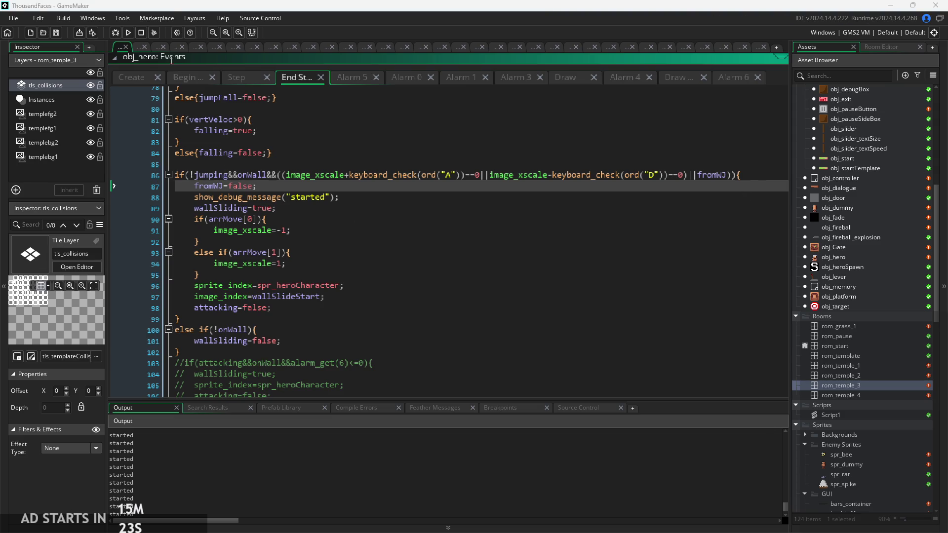
click(128, 33)
click(500, 290)
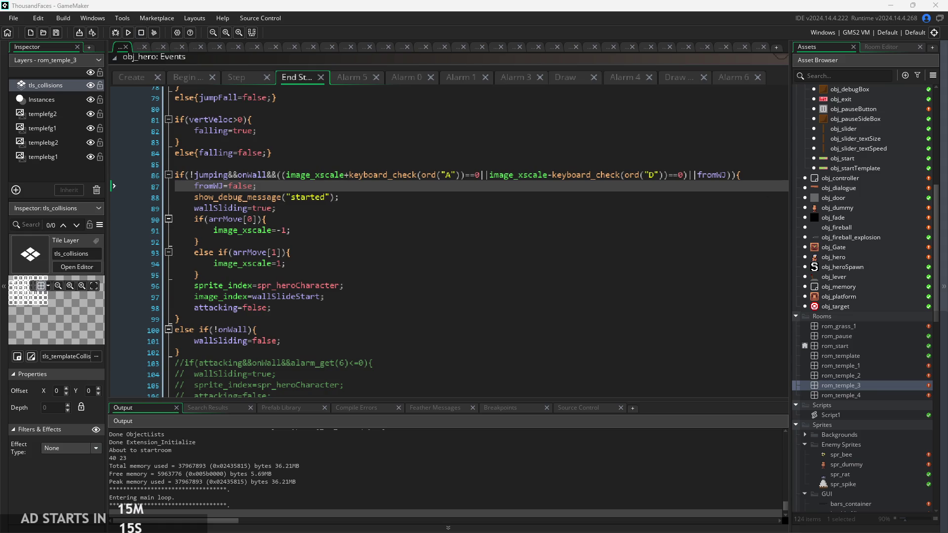
key(Return)
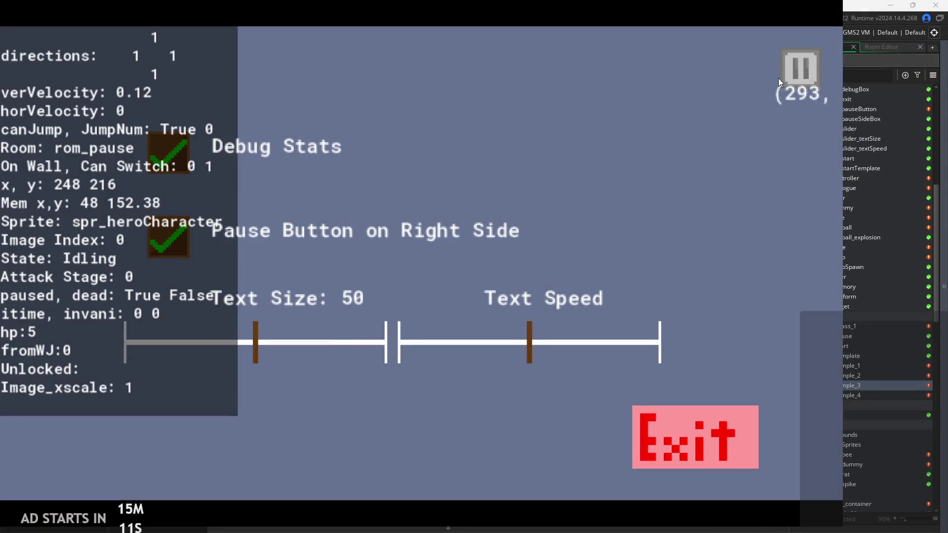
Jump and wall-jump the hero off the left wall, then run right into the next room
click(798, 69)
key(space)
key(Left)
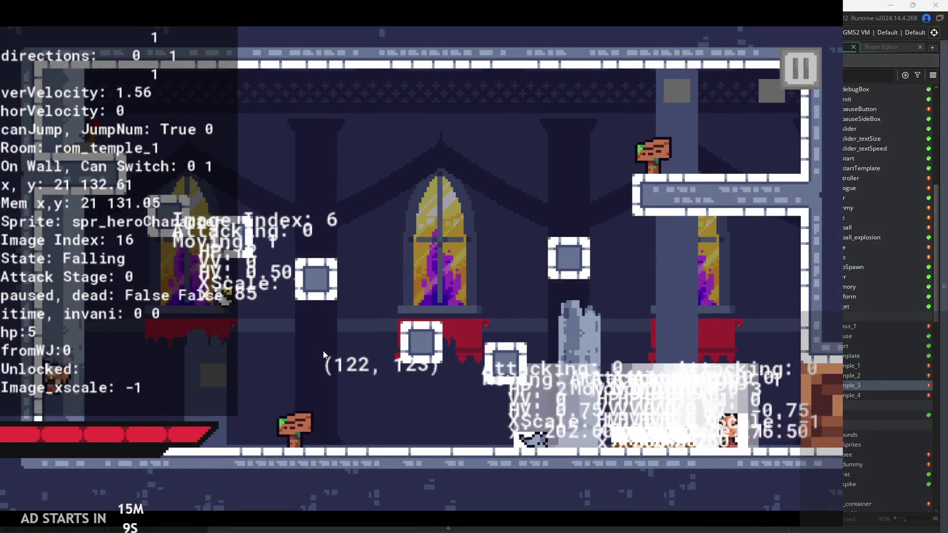
key(Right)
key(Left)
key(space)
key(space)
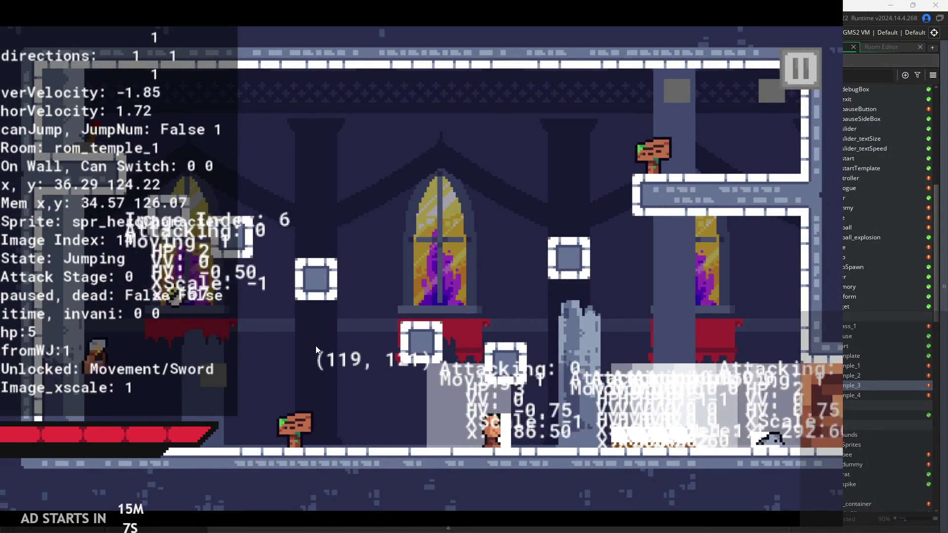
key(Left)
key(space)
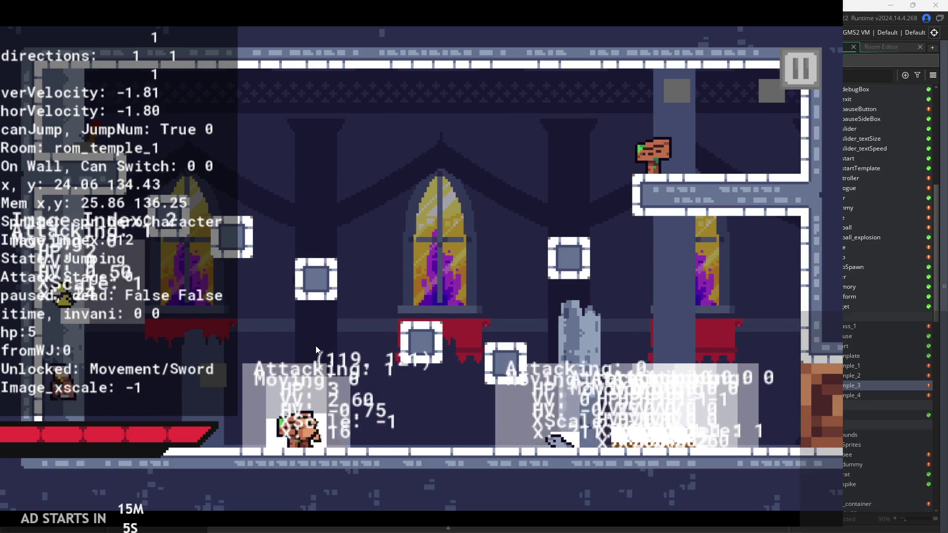
key(space)
key(Right)
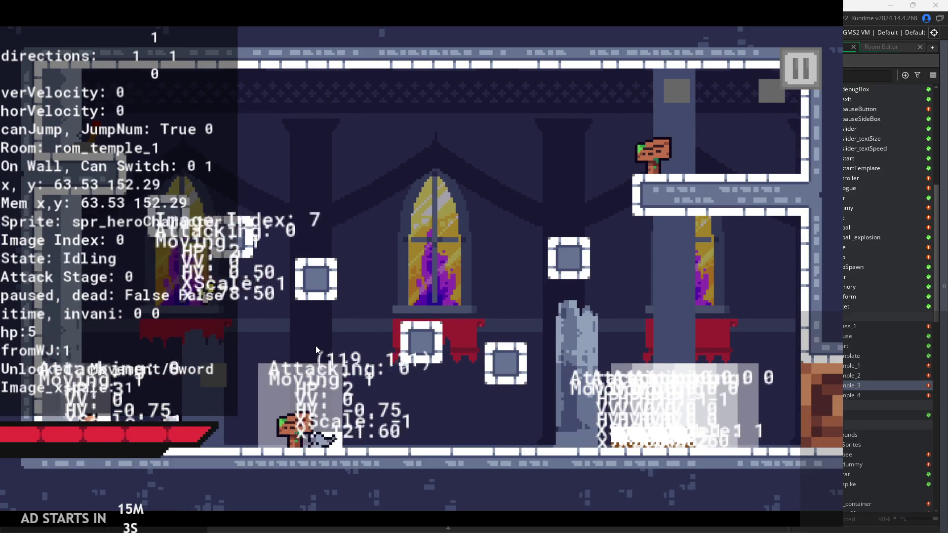
key(space)
Chain repeated wall slides and wall-jumps between the walls and pillar in rom_temple_3
key(Right)
key(space)
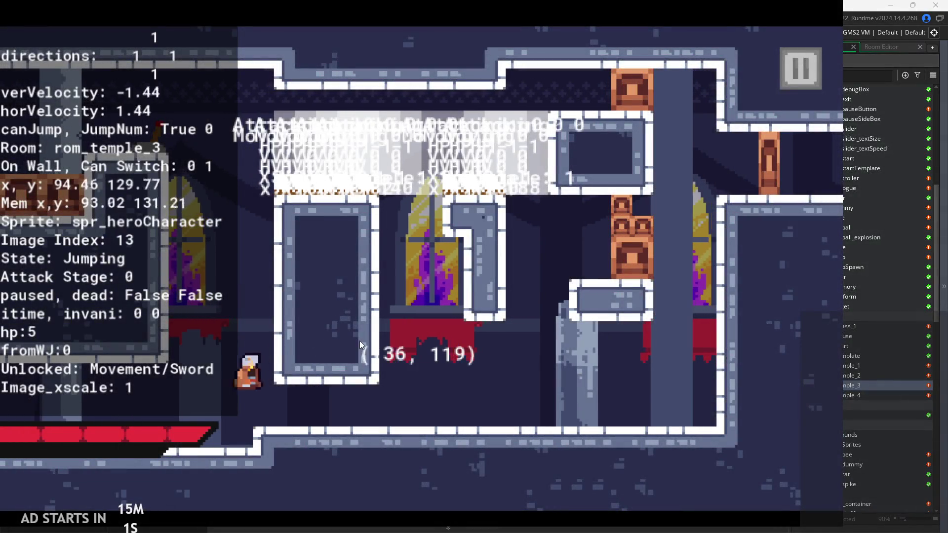
key(space)
key(Left)
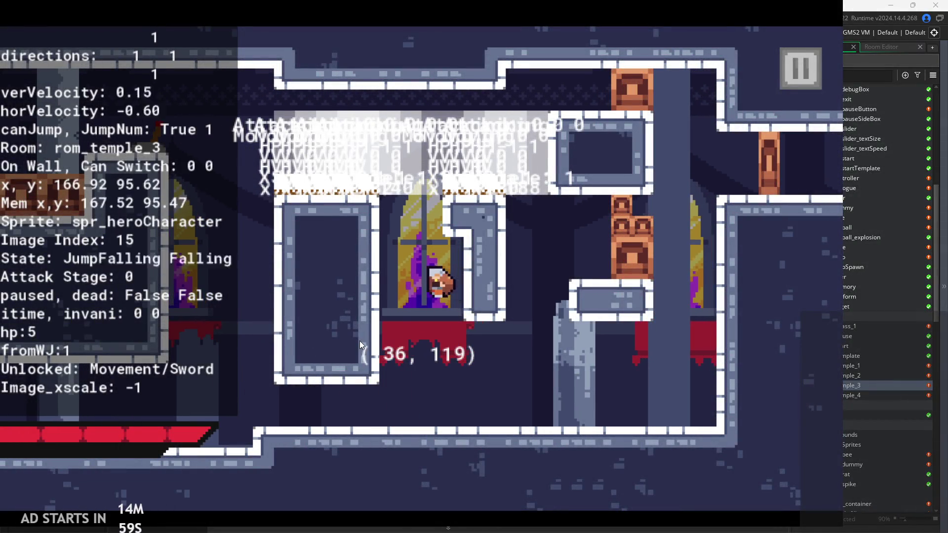
key(space)
key(space)
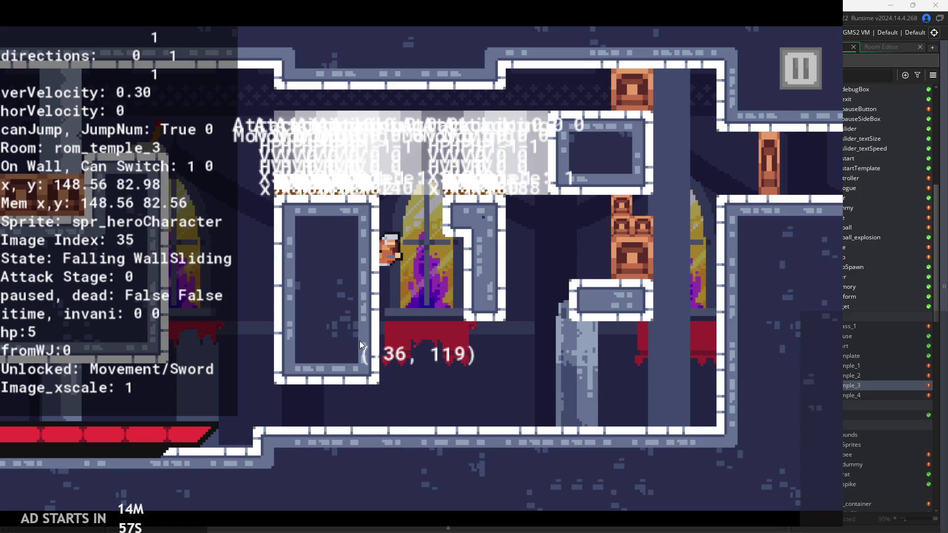
key(space)
key(space)
key(Left)
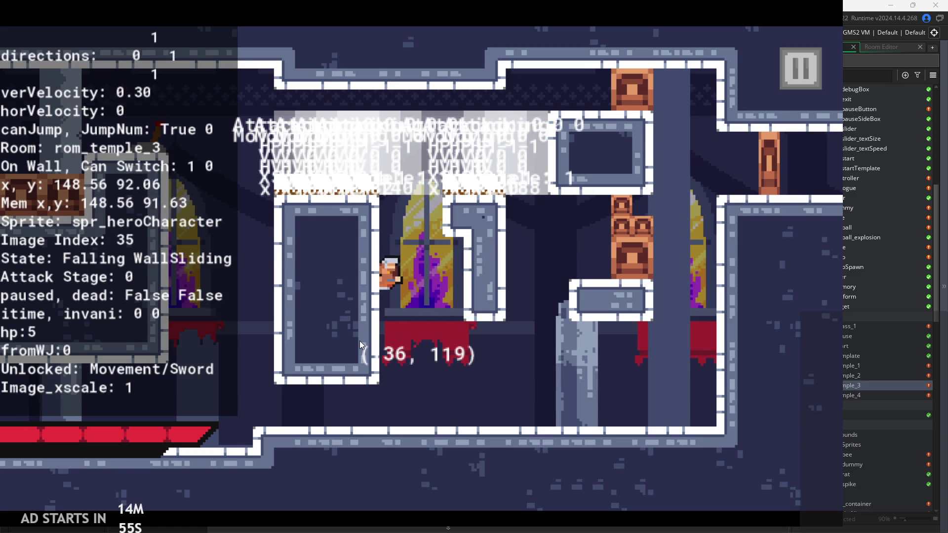
key(space)
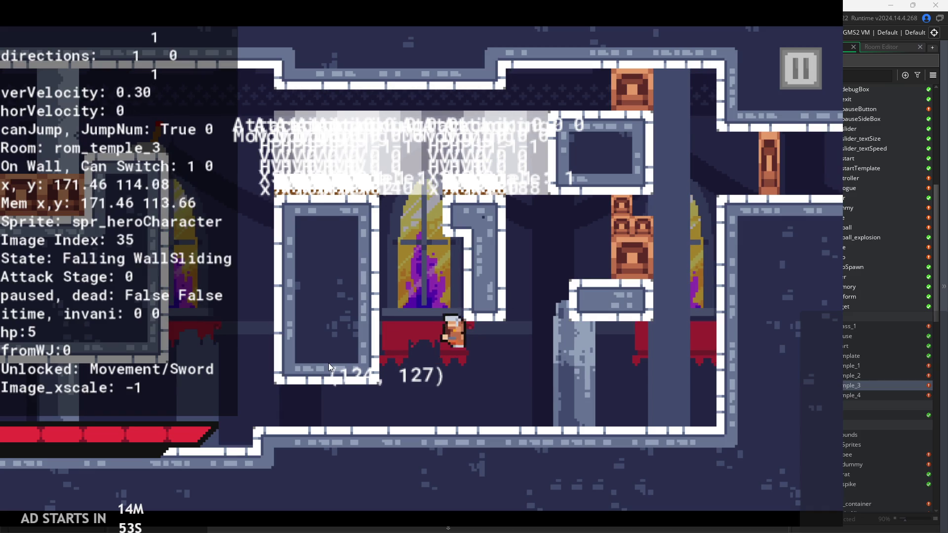
key(Left)
key(space)
key(space)
key(space)
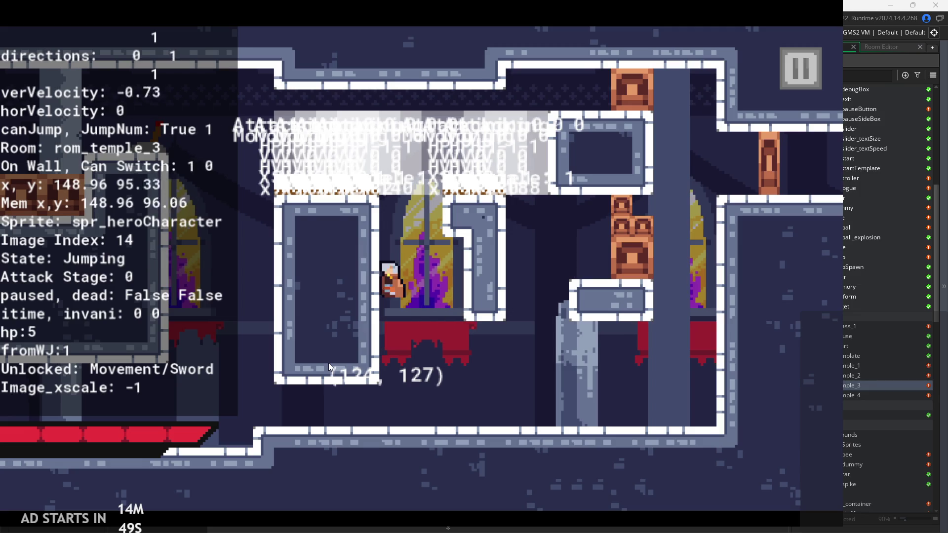
key(space)
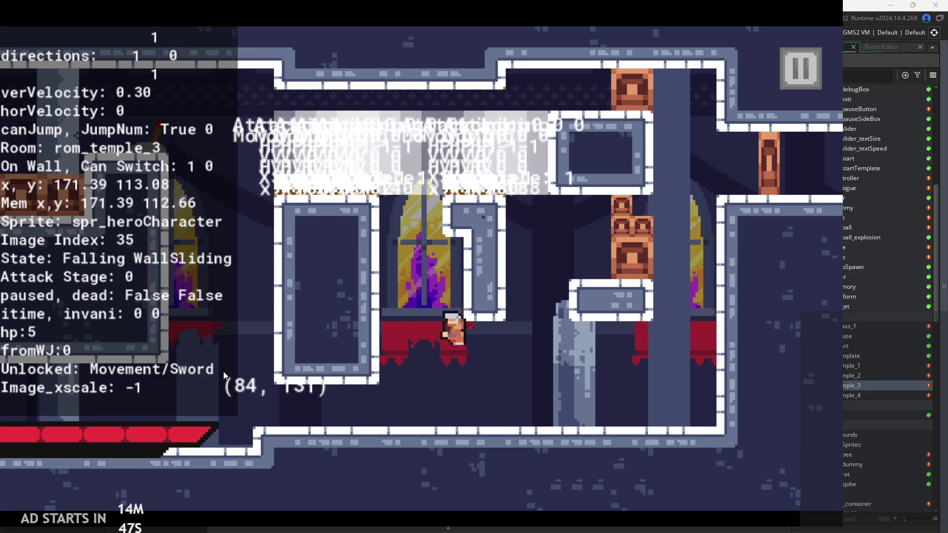
Swing the sword with X during a wall jump, then close the game window
key(space)
key(x)
key(Escape)
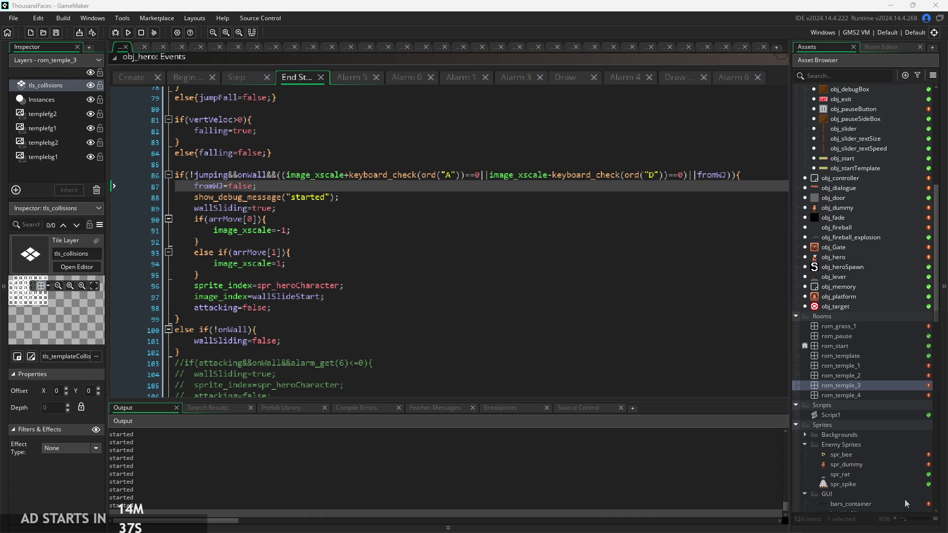
click(386, 514)
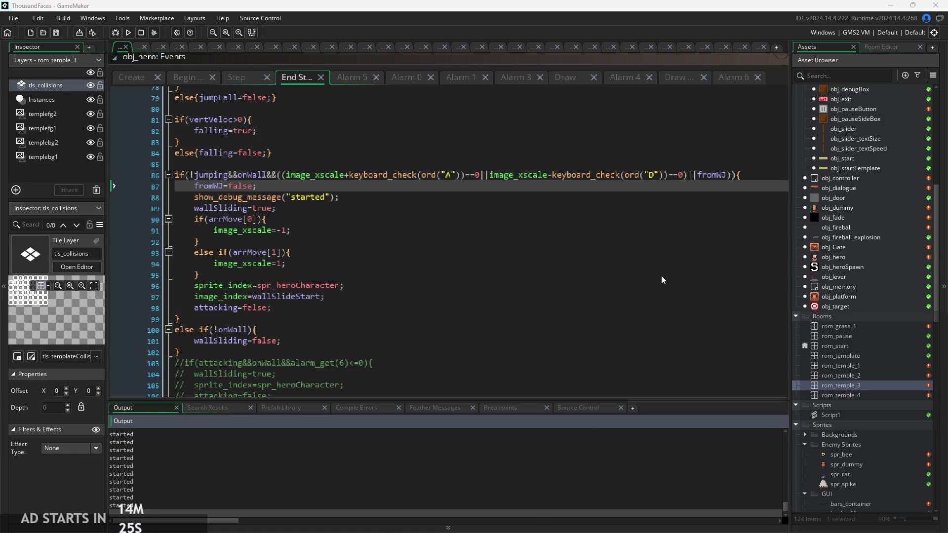
click(660, 175)
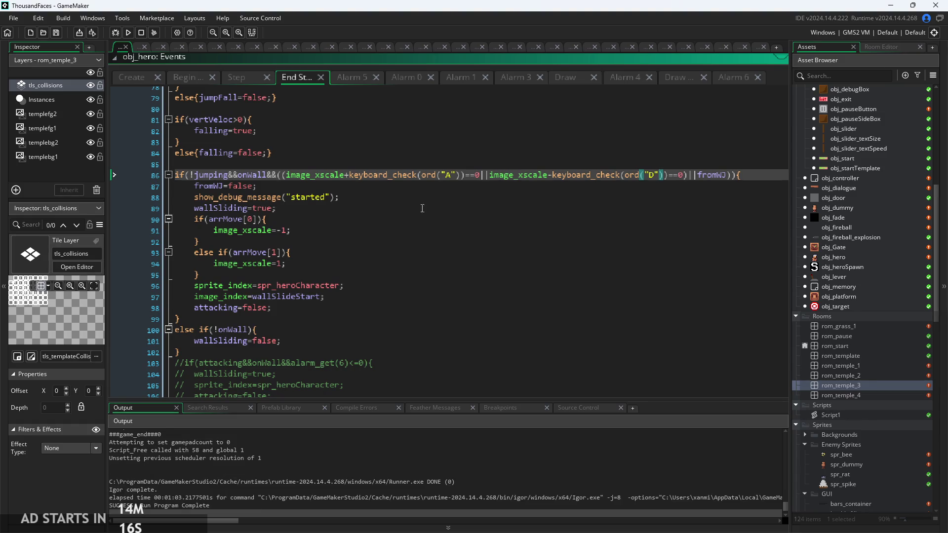
click(402, 174)
click(480, 249)
click(446, 231)
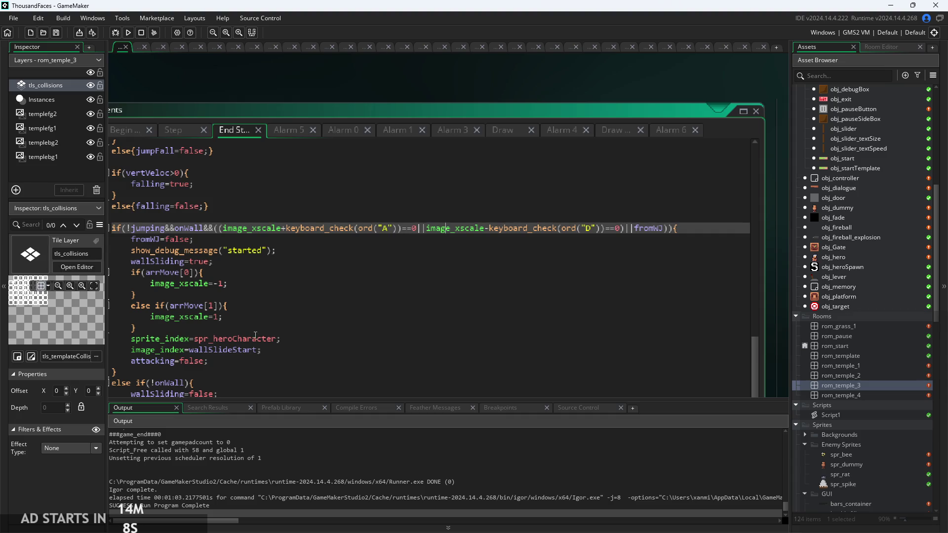
click(276, 270)
click(384, 285)
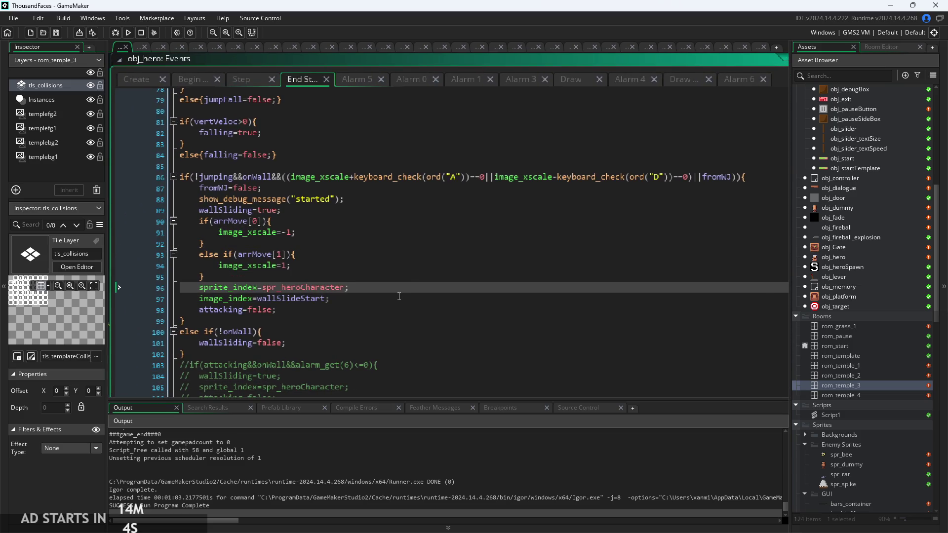
key(Down)
key(Down)
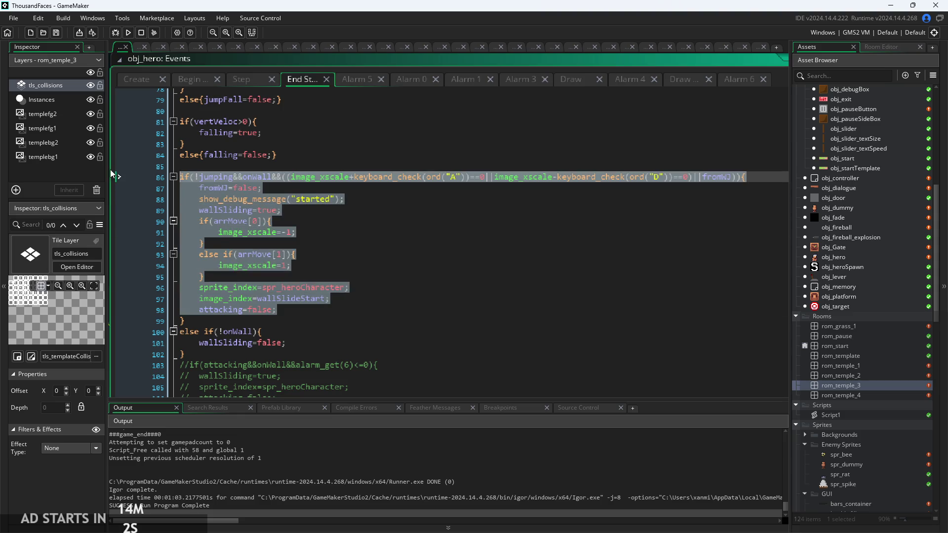
ctrl+scroll(322, 260, up, 2)
click(322, 261)
ctrl+scroll(322, 260, down, 2)
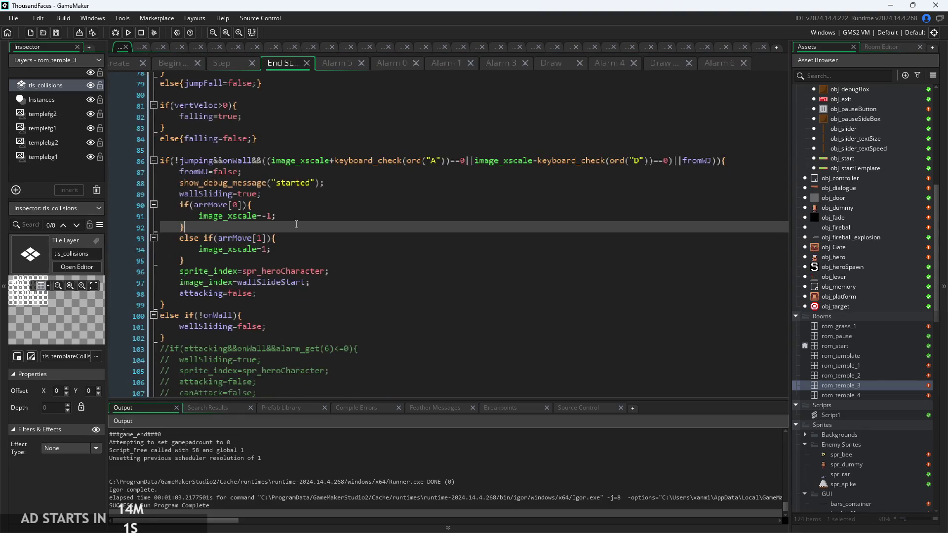
click(346, 183)
click(357, 284)
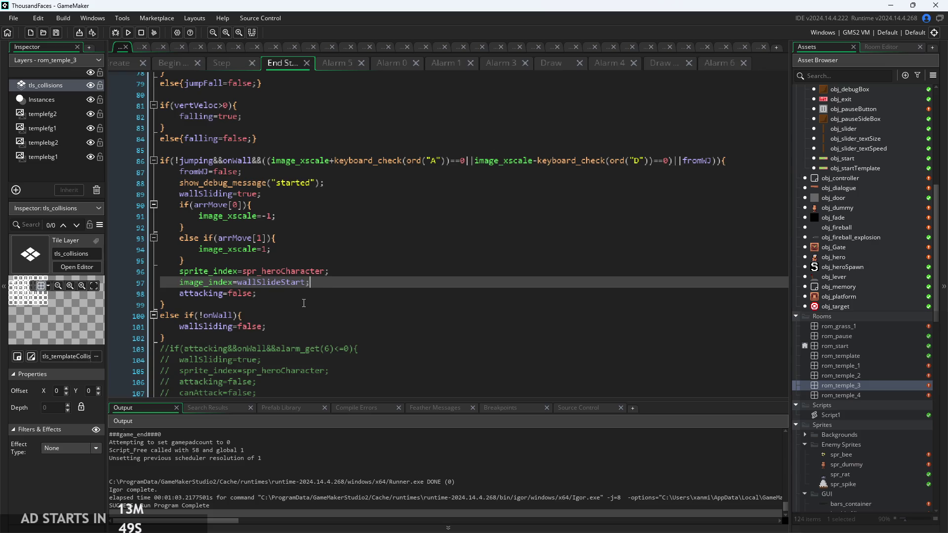
scroll(317, 287, up, 8)
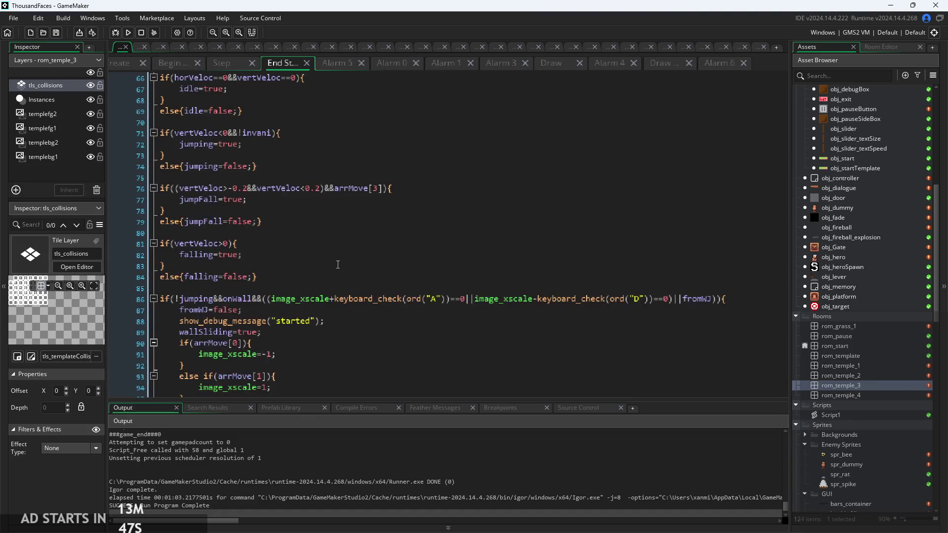
scroll(346, 327, up, 5)
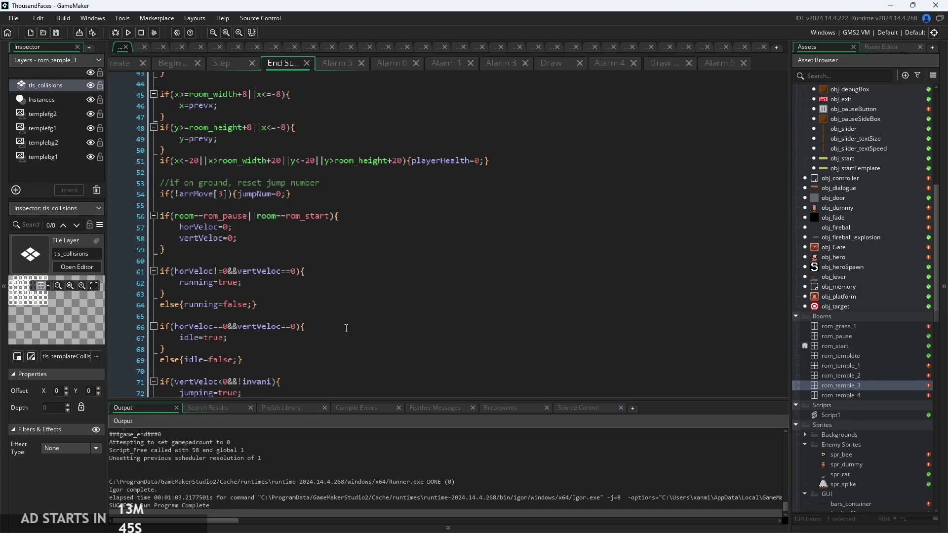
scroll(347, 328, down, 12)
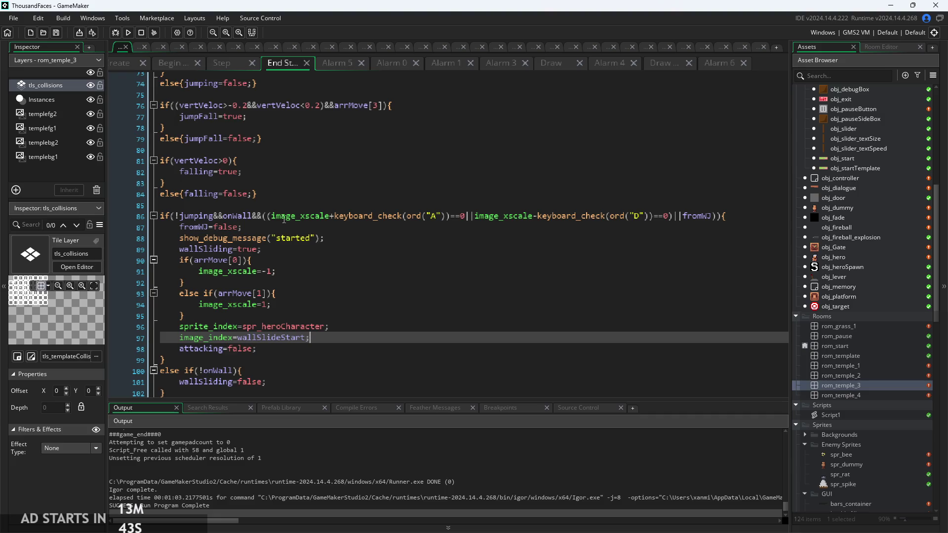
click(282, 169)
scroll(274, 181, up, 2)
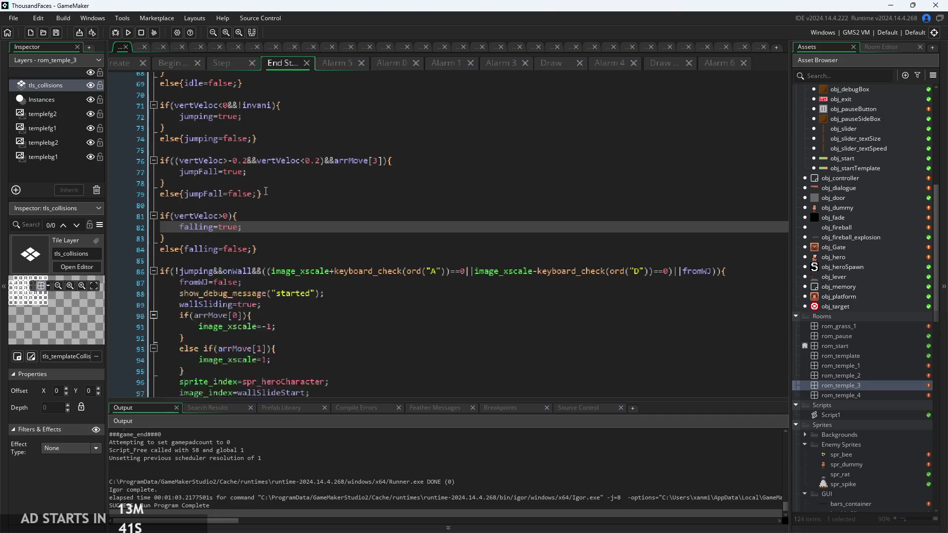
click(293, 196)
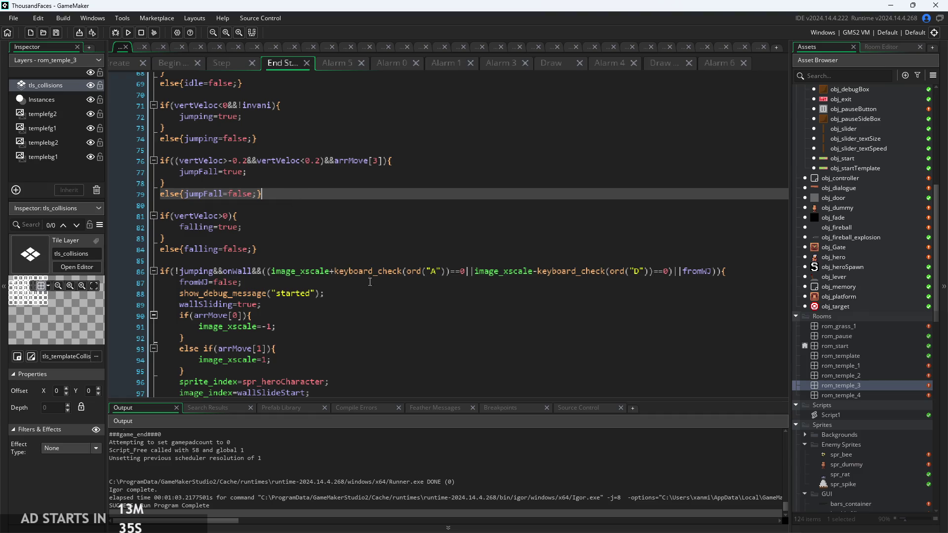
click(356, 293)
scroll(348, 293, down, 4)
click(340, 295)
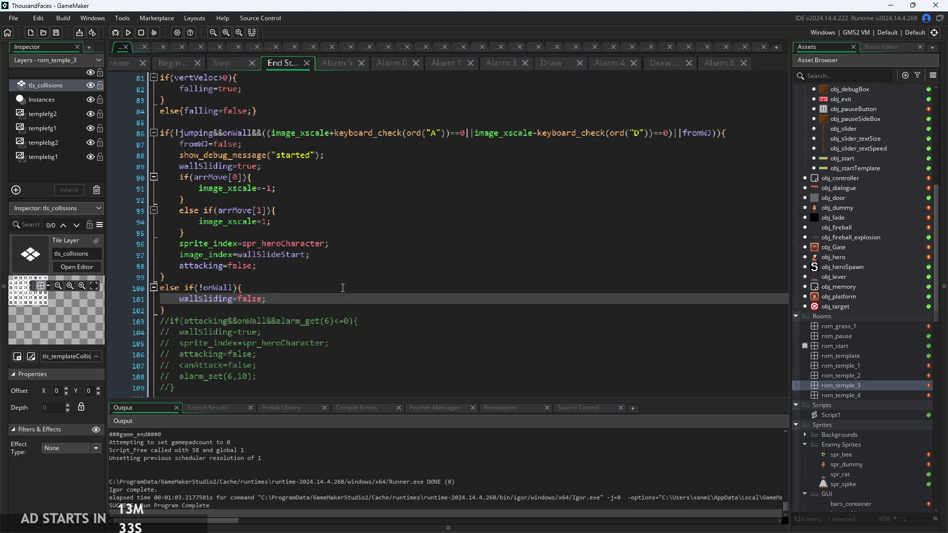
click(343, 284)
scroll(367, 285, up, 1)
click(370, 283)
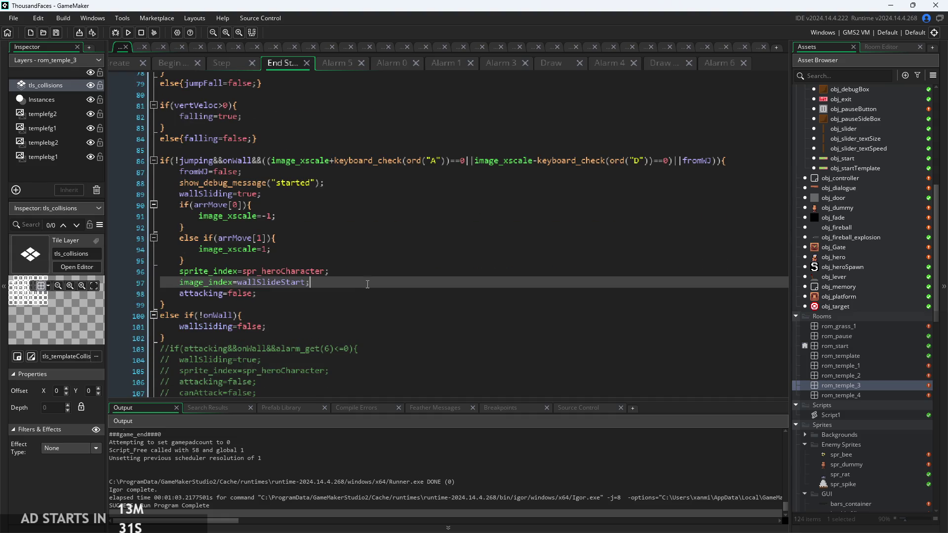
click(372, 261)
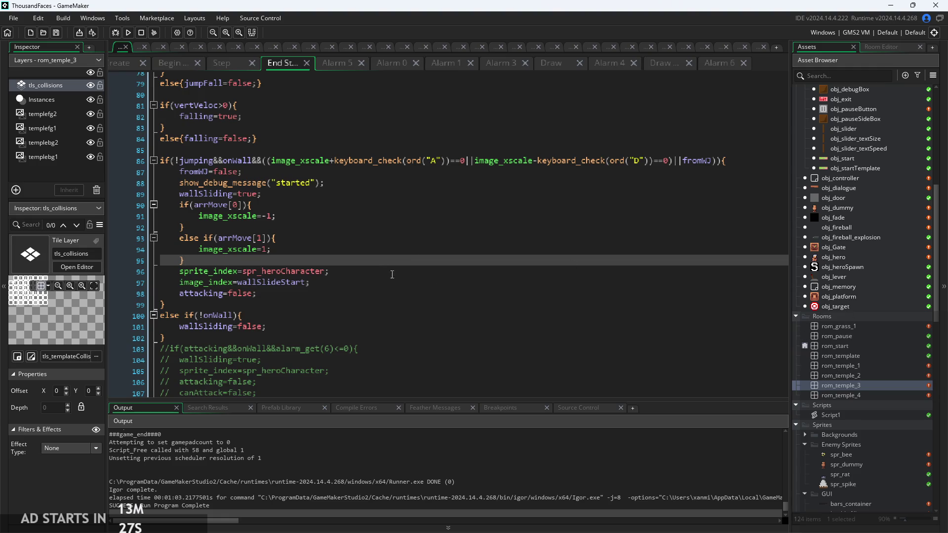
key(Up)
key(Up)
key(Up)
key(Right)
key(Right)
key(Right)
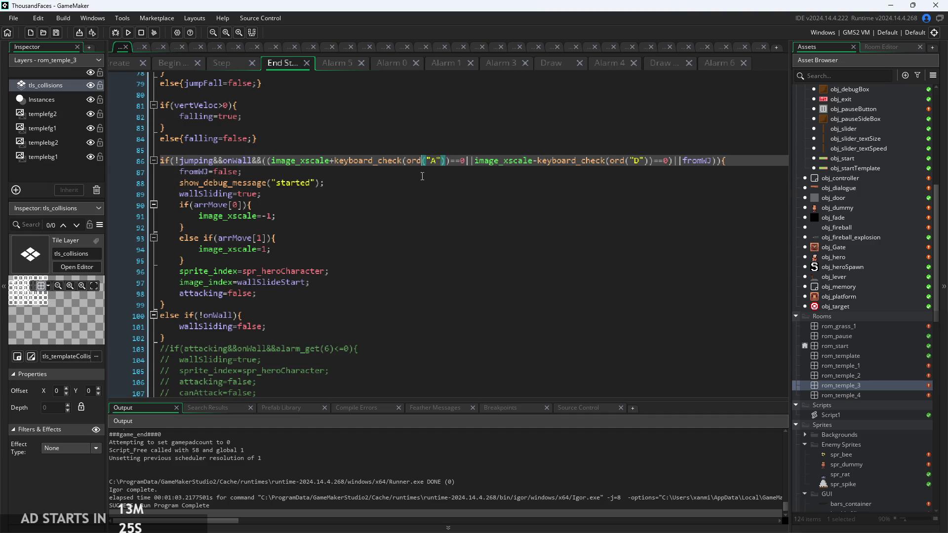
key(Down)
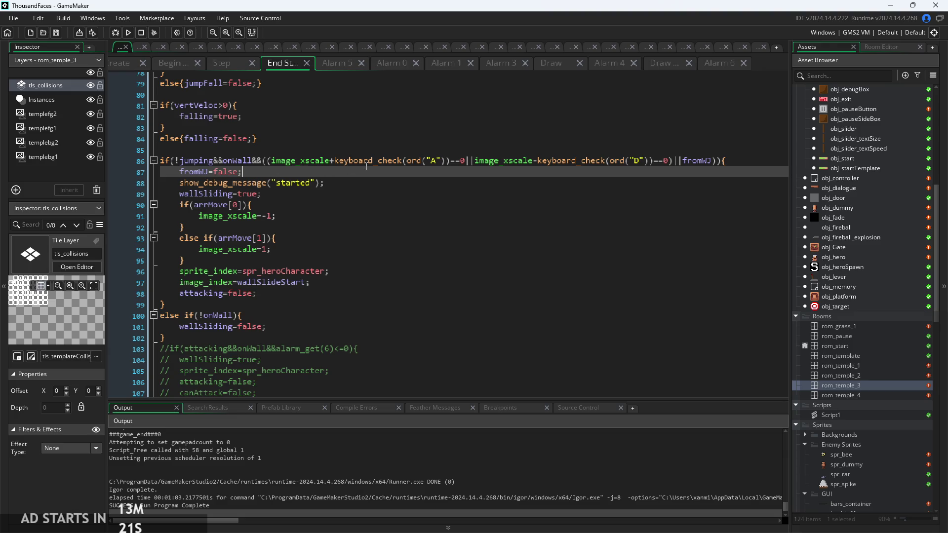
click(372, 163)
click(604, 161)
scroll(603, 161, up, 3)
key(Down)
key(Down)
key(Down)
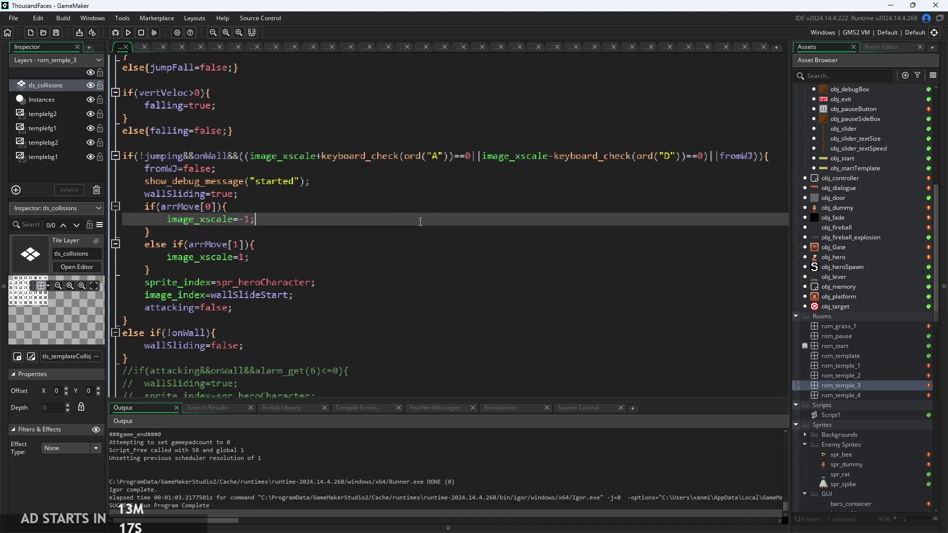
mouse_move(392, 167)
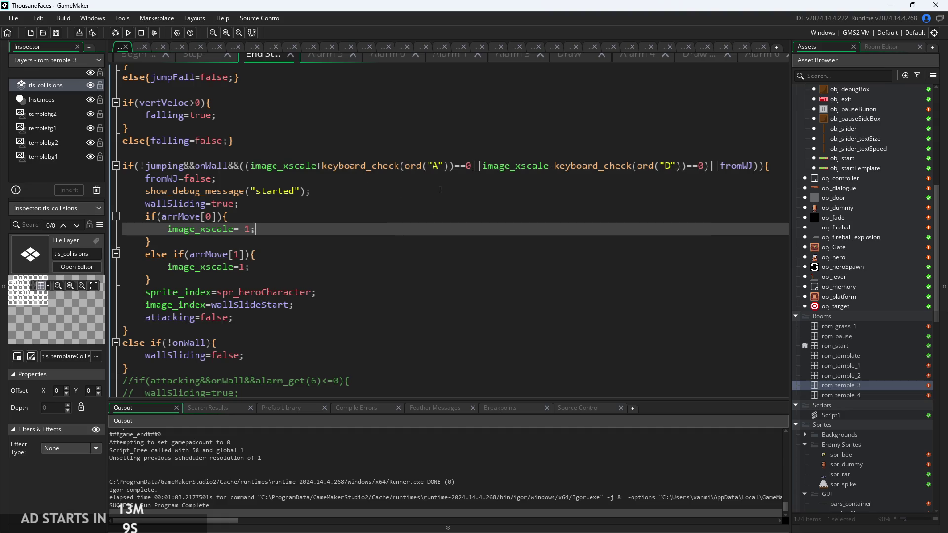
click(396, 166)
click(403, 167)
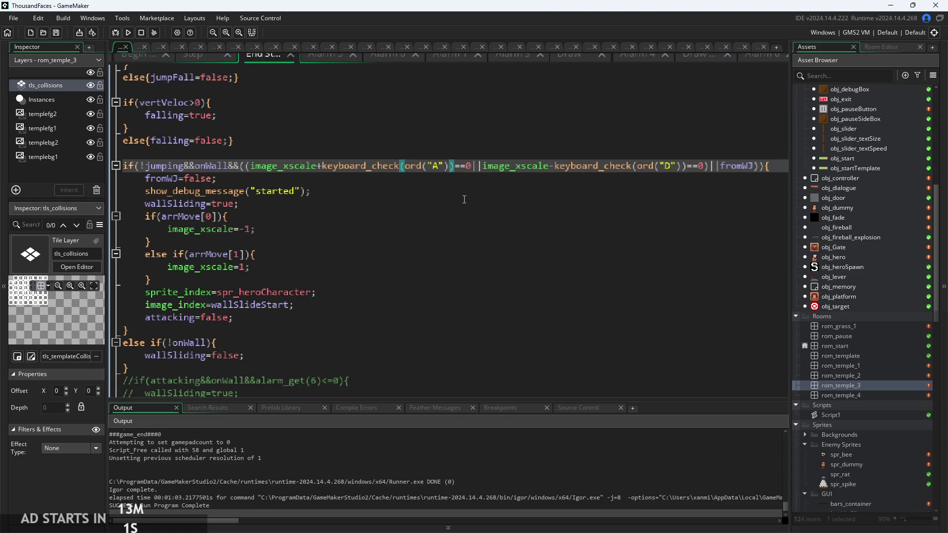
click(380, 193)
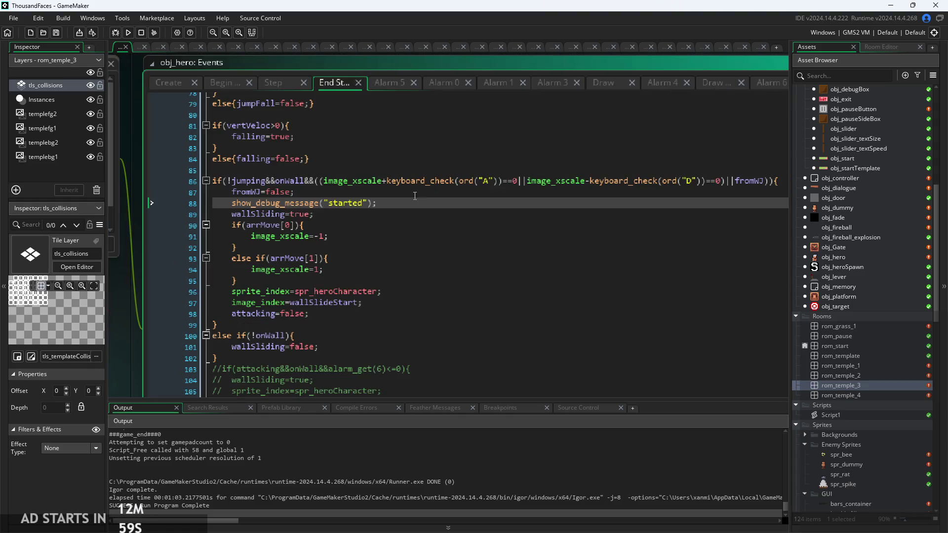
click(168, 82)
scroll(356, 139, up, 9)
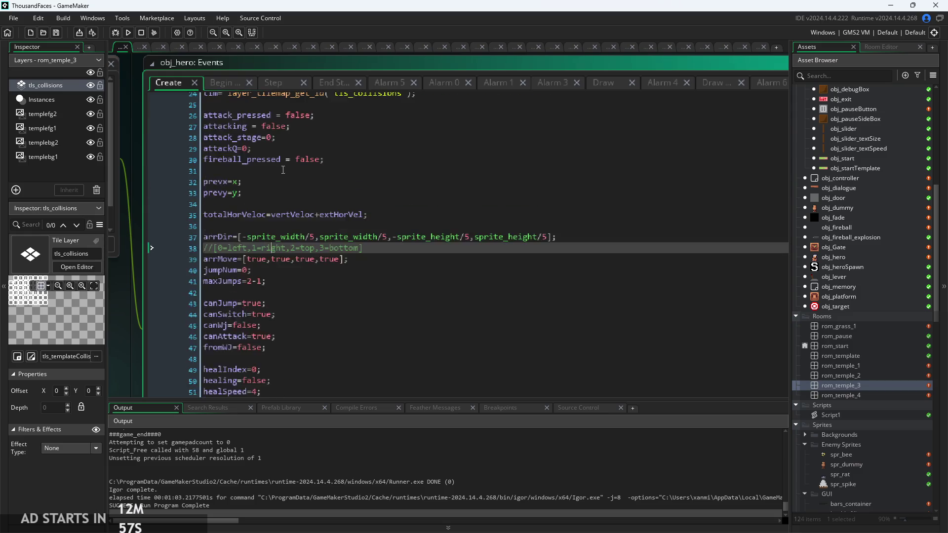
click(221, 82)
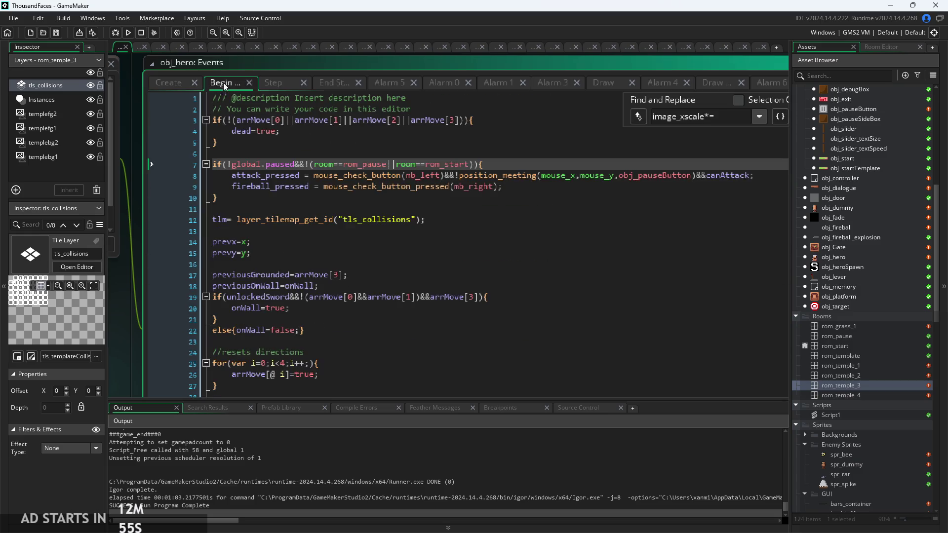
click(505, 193)
key(Up)
key(Up)
key(Up)
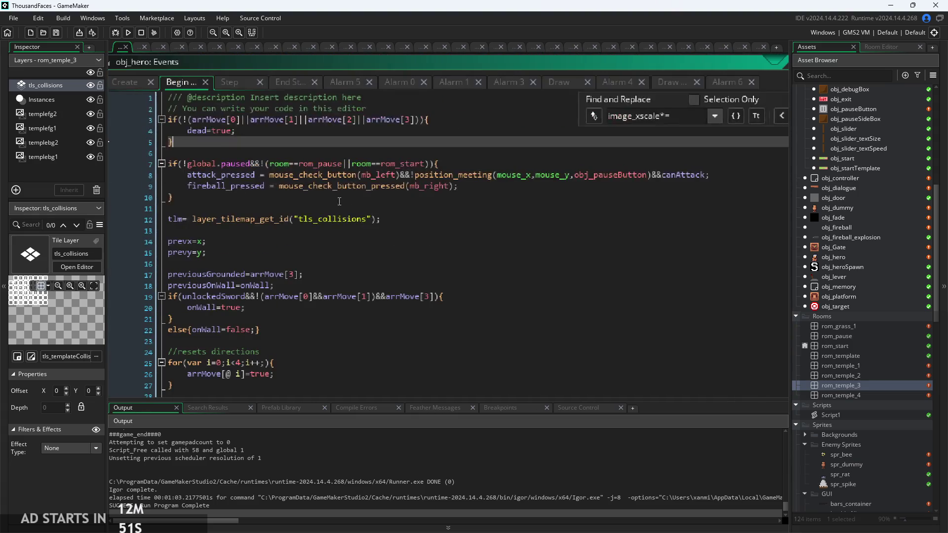
click(226, 84)
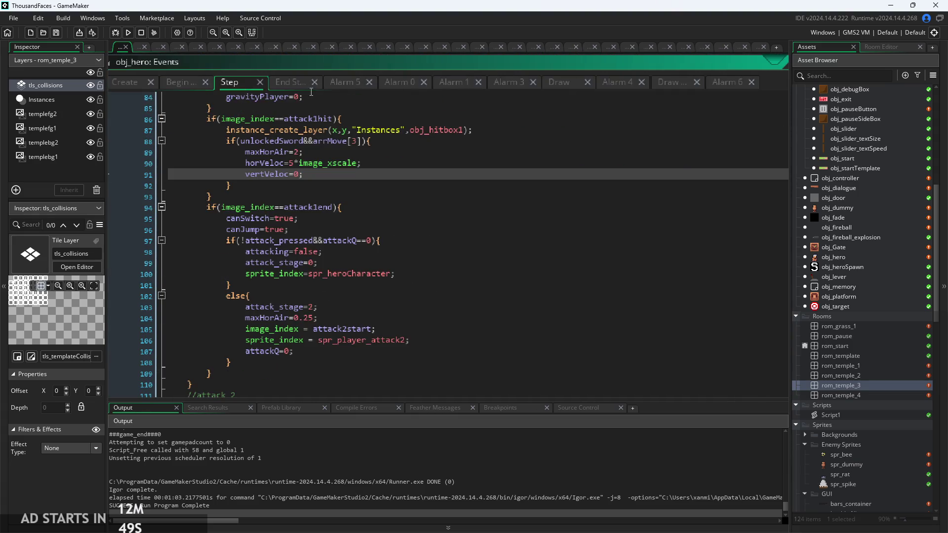
click(303, 85)
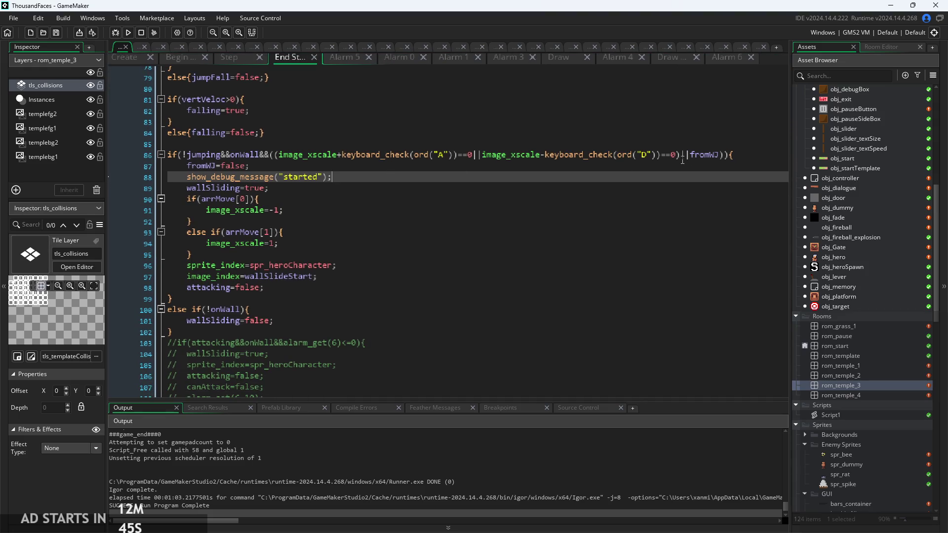
drag(686, 154, 275, 158)
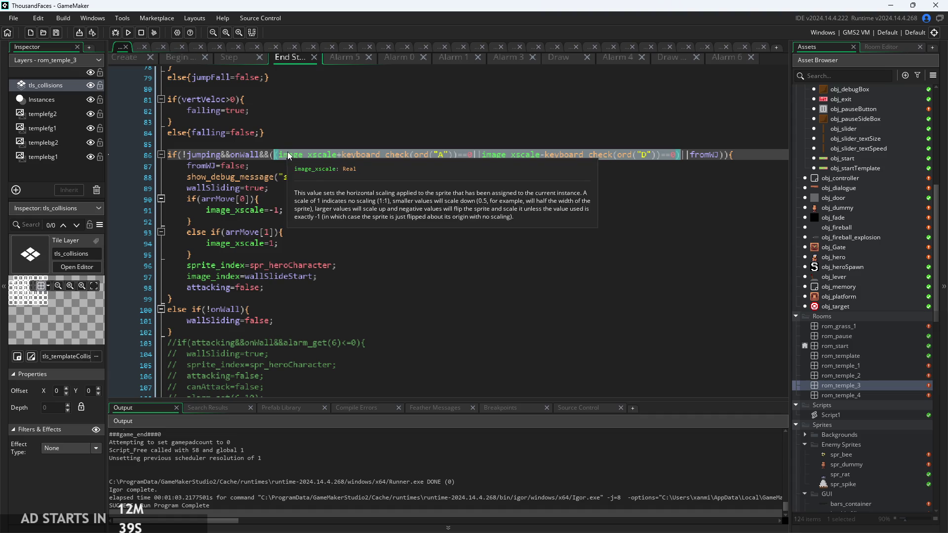
click(485, 156)
click(569, 155)
scroll(591, 159, up, 2)
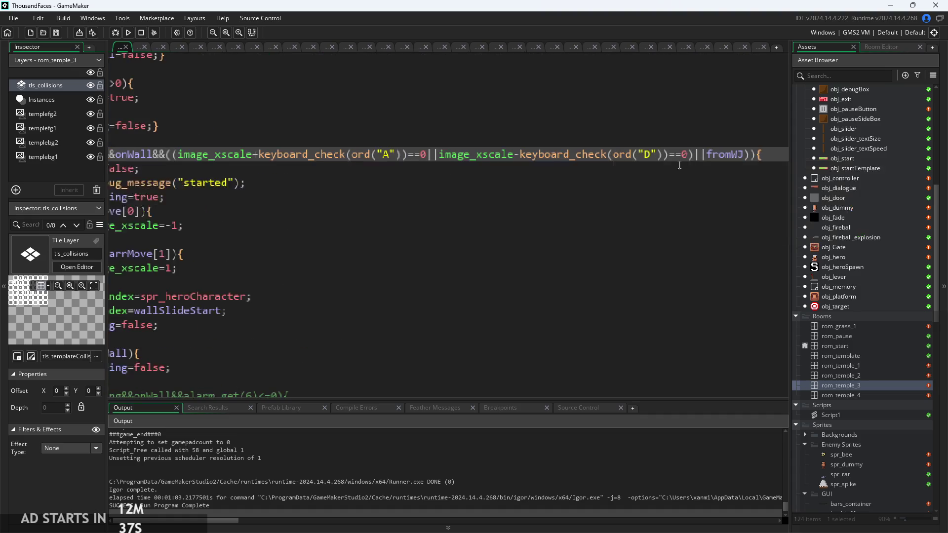
drag(695, 154, 186, 159)
click(173, 161)
click(349, 156)
mouse_move(353, 158)
click(496, 173)
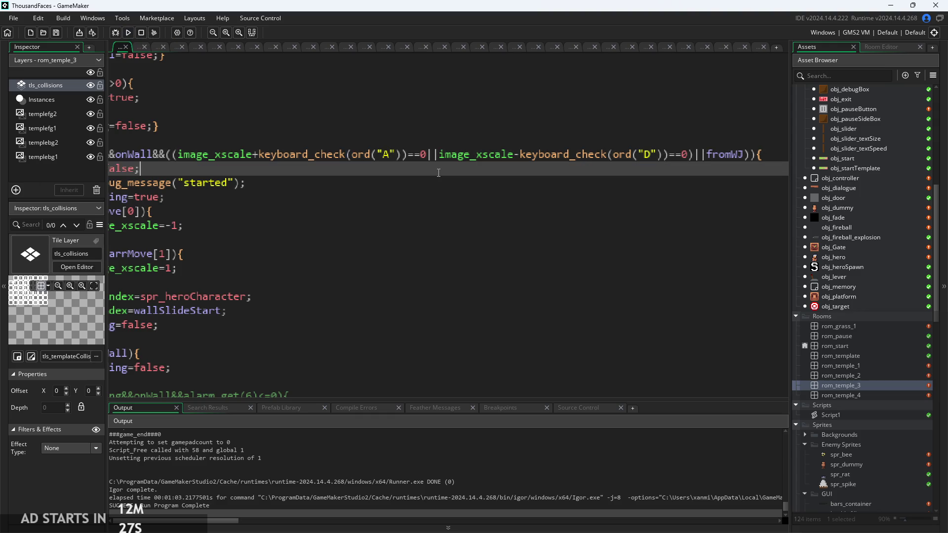
scroll(495, 173, down, 2)
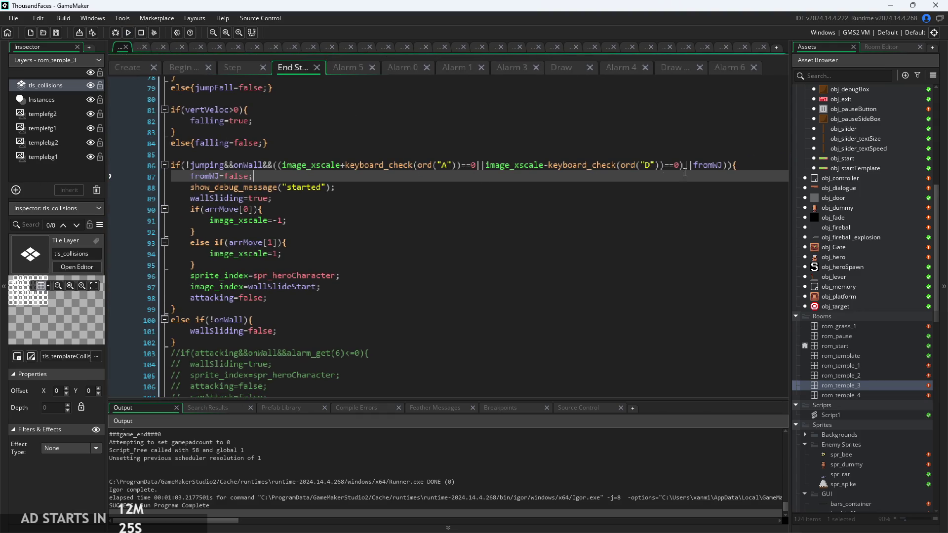
click(185, 167)
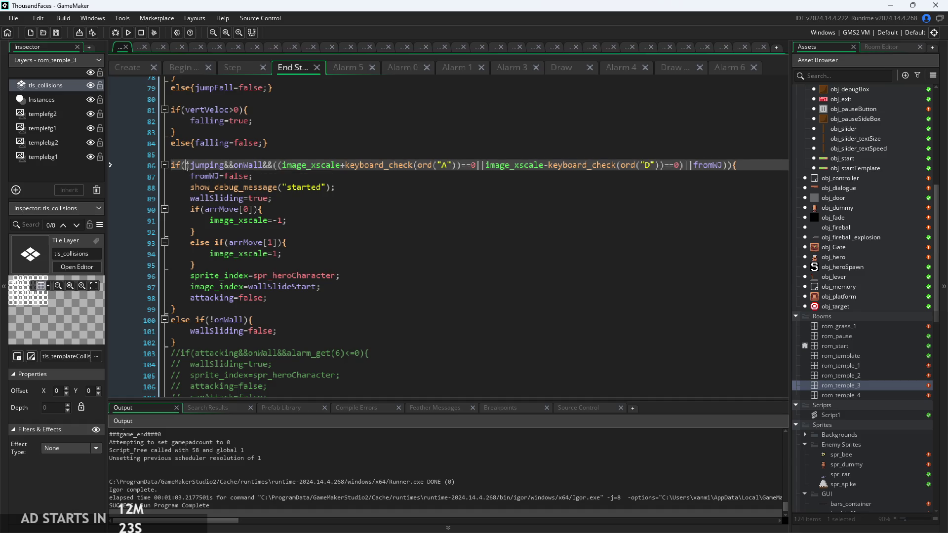
scroll(277, 231, up, 2)
scroll(277, 230, down, 2)
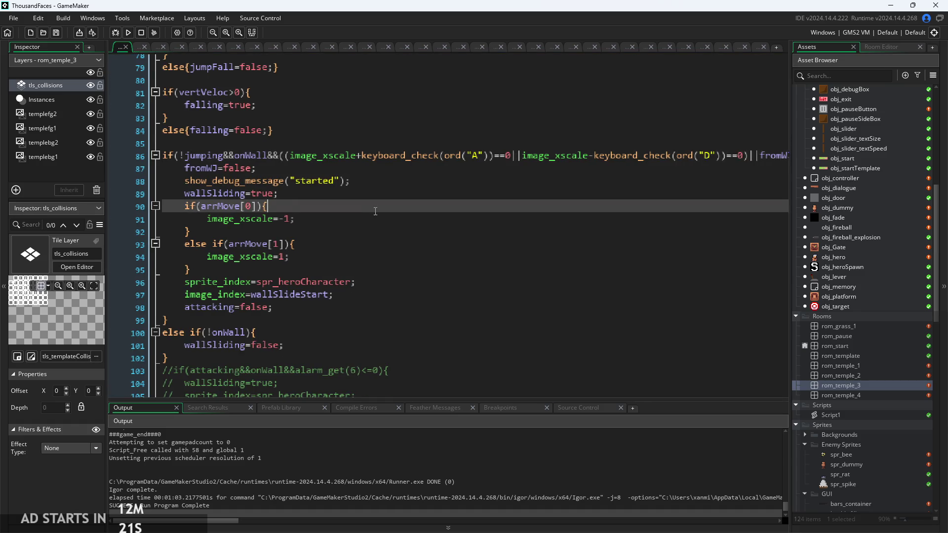
click(269, 209)
click(200, 158)
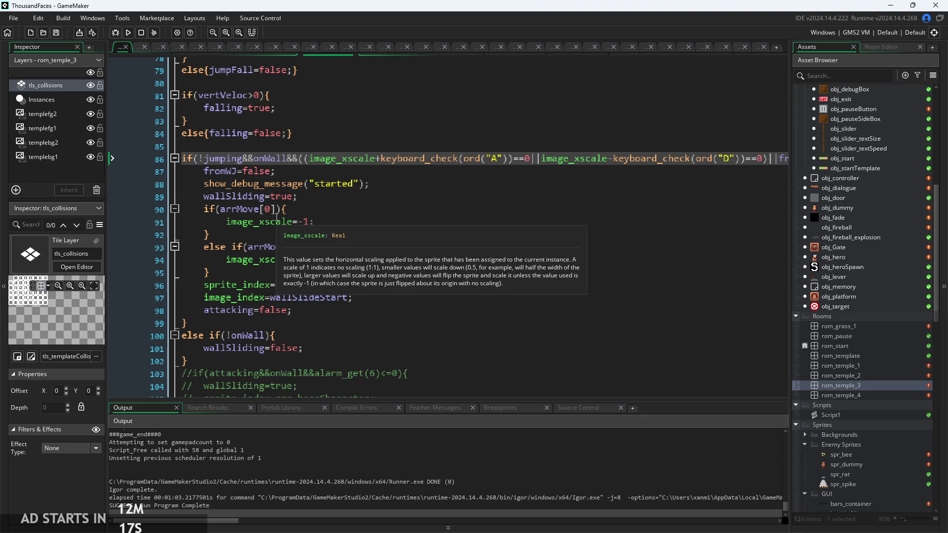
text(wallSlin)
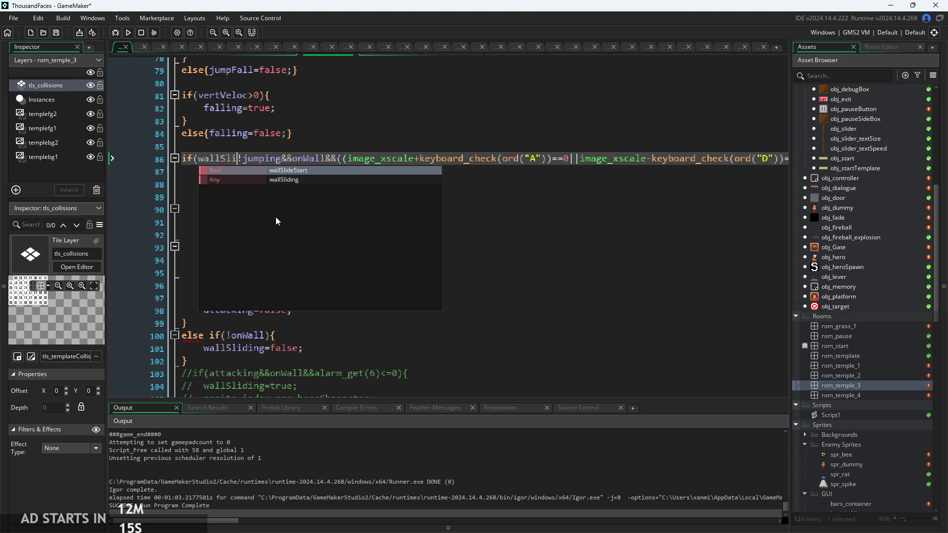
text(ding)
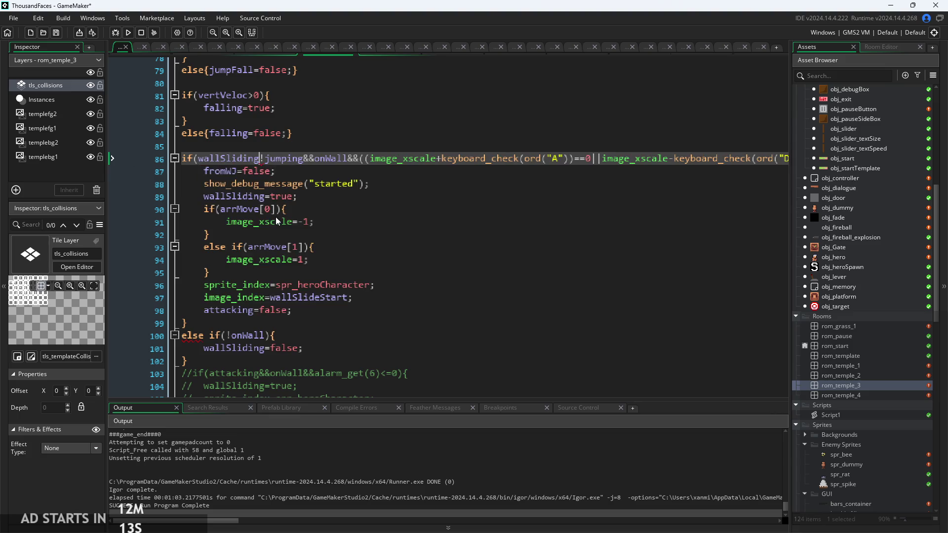
text(&&)
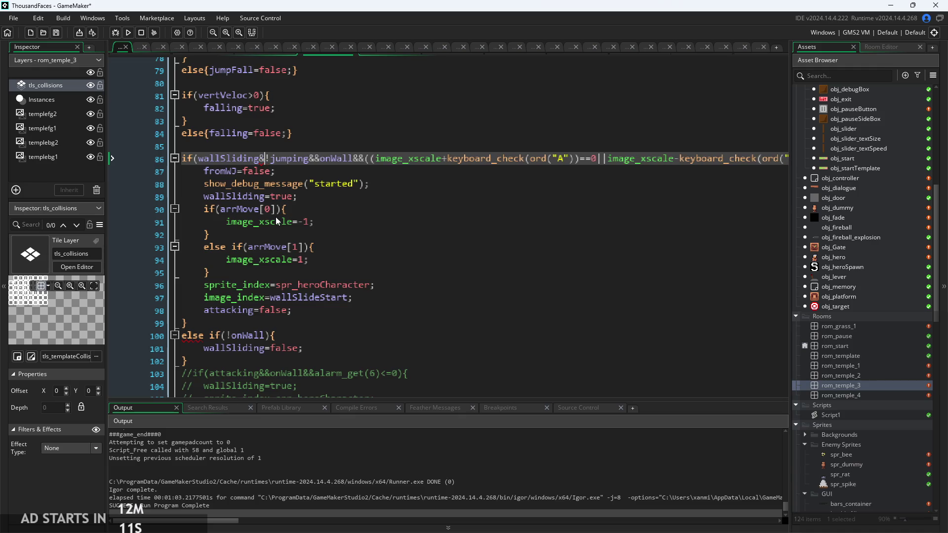
Make the line-86 condition start with !wallSliding, then build, run and check the log's started messages
key(ctrl+Left)
text(!)
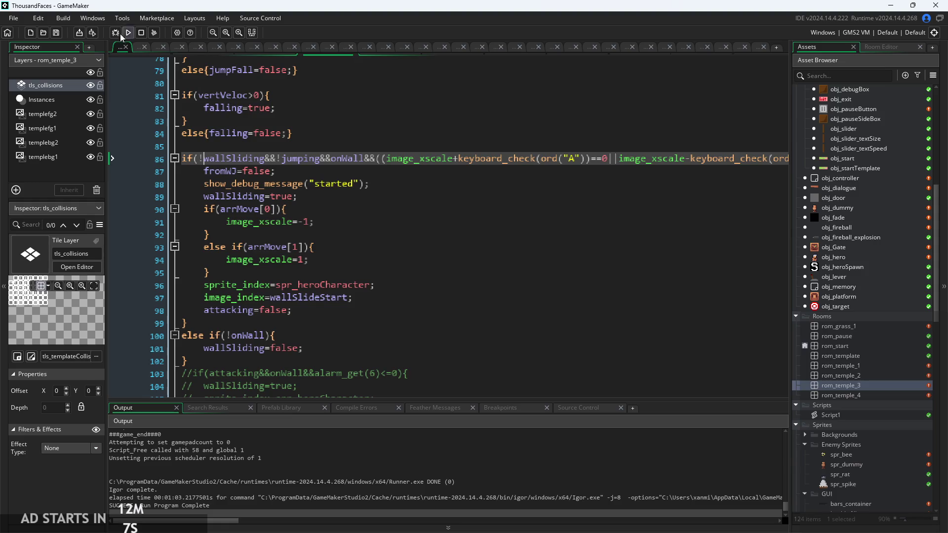
click(128, 33)
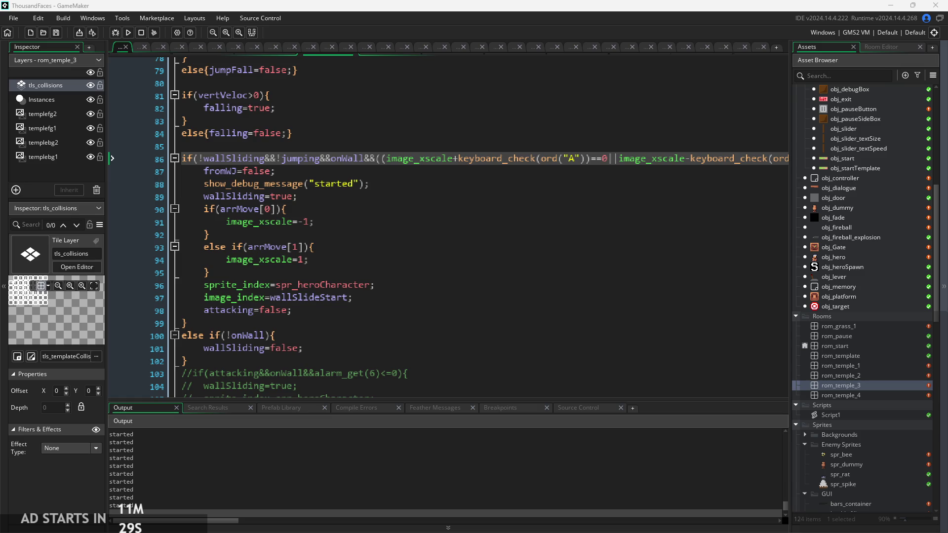
click(623, 518)
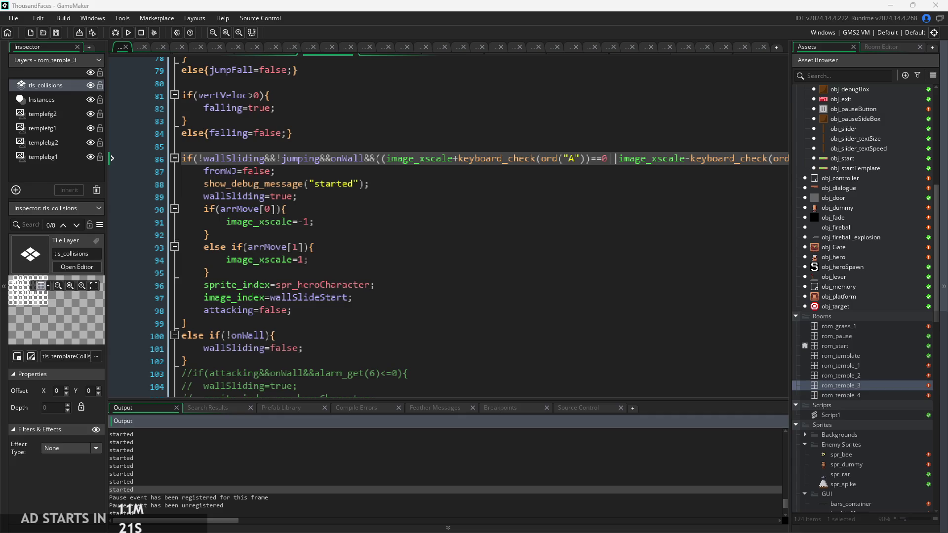
Review the started messages in the log and the commented-out attack block near line 106
scroll(472, 461, down, 3)
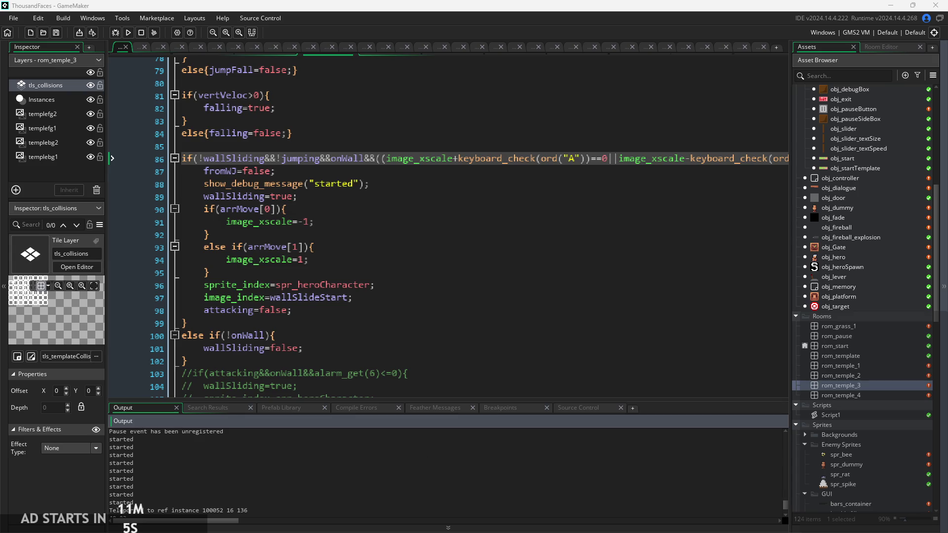
click(391, 336)
click(402, 314)
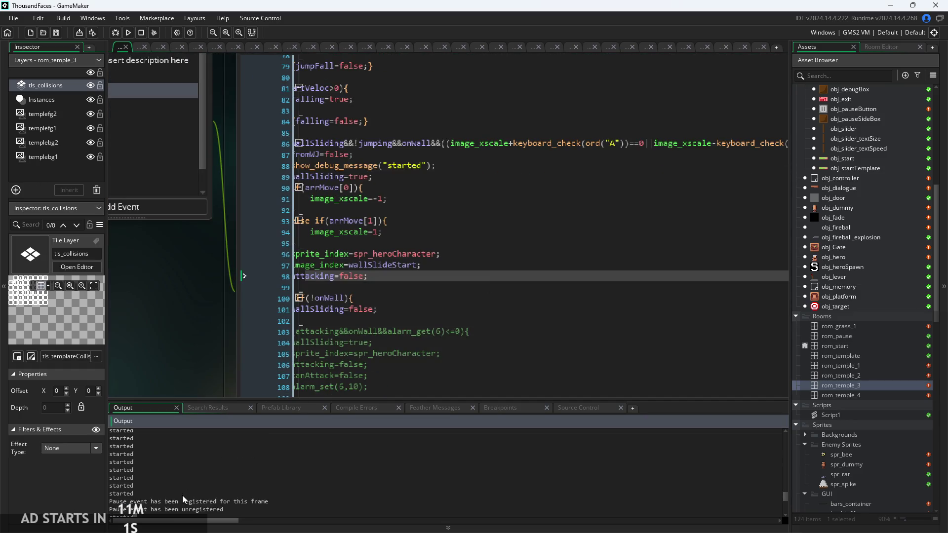
drag(134, 450, 175, 486)
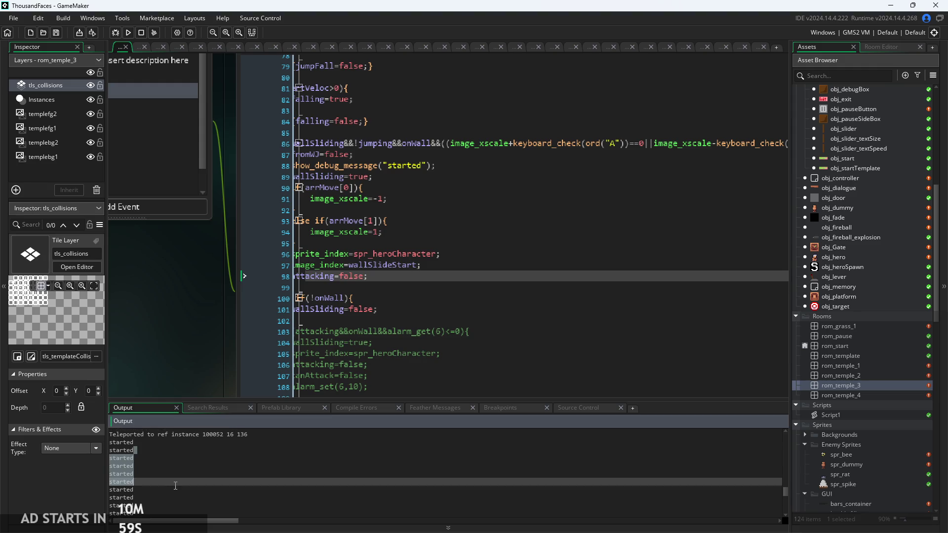
click(503, 365)
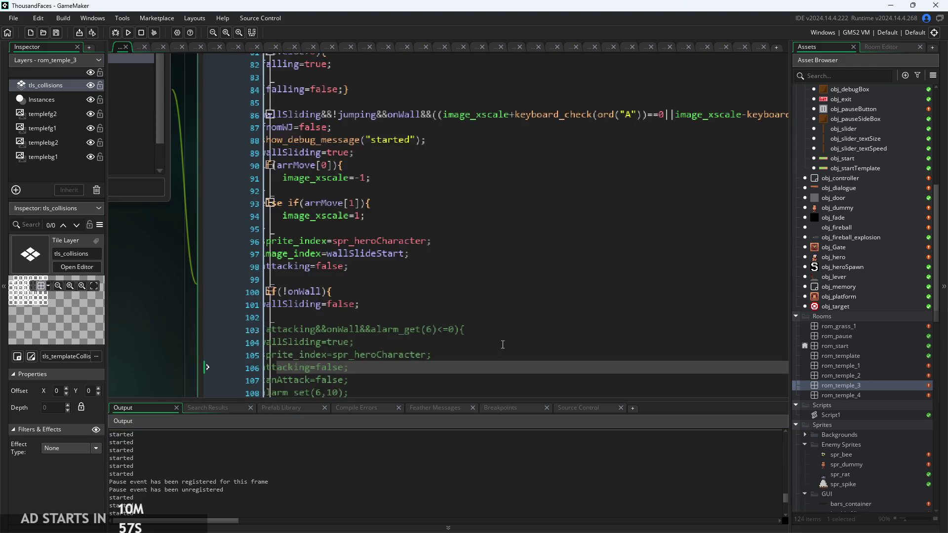
click(472, 318)
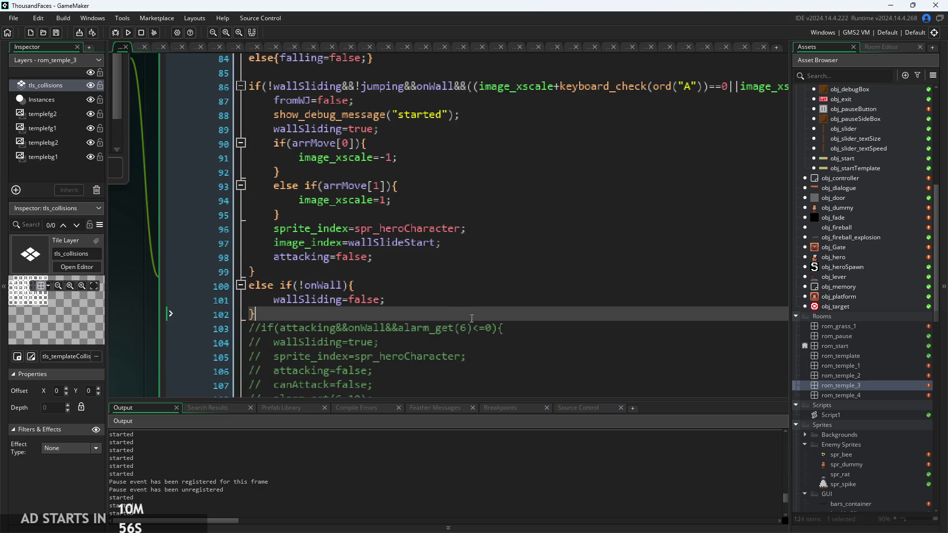
Look over wall-slide block lines 88–99, including attacking=false, then rebuild and run the game
click(448, 286)
click(455, 258)
click(474, 142)
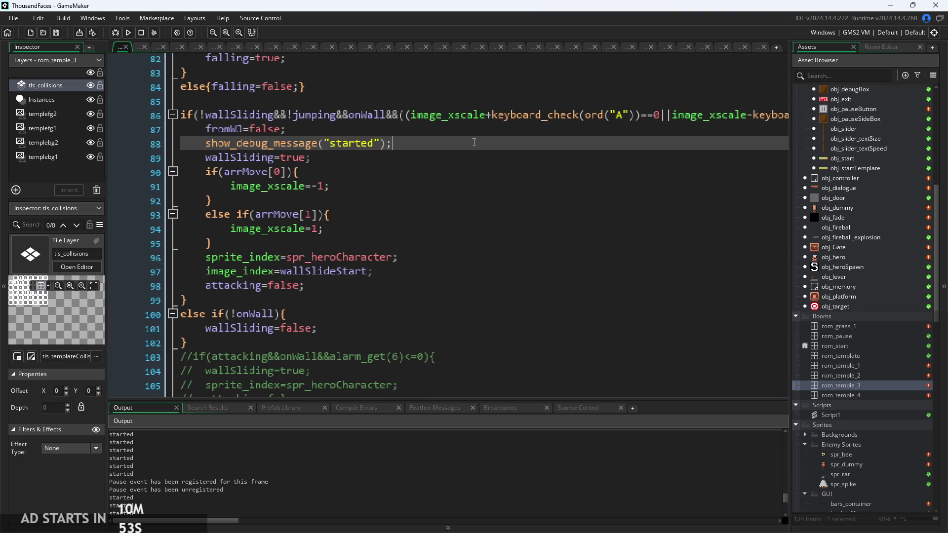
click(426, 248)
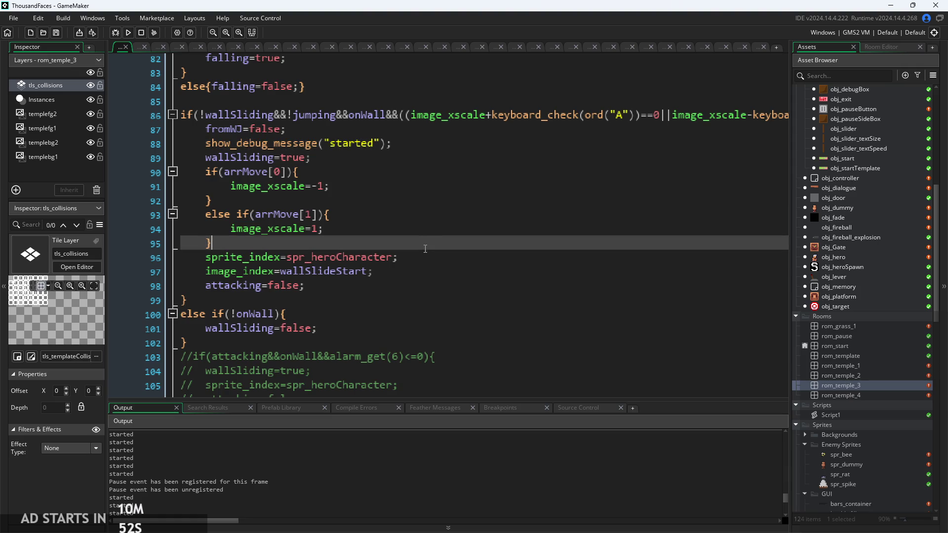
click(437, 299)
click(400, 286)
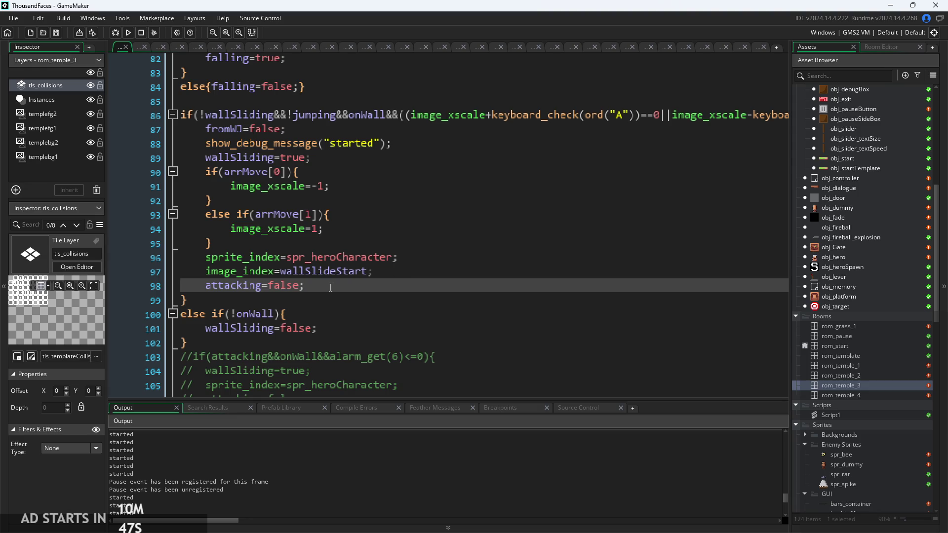
click(129, 33)
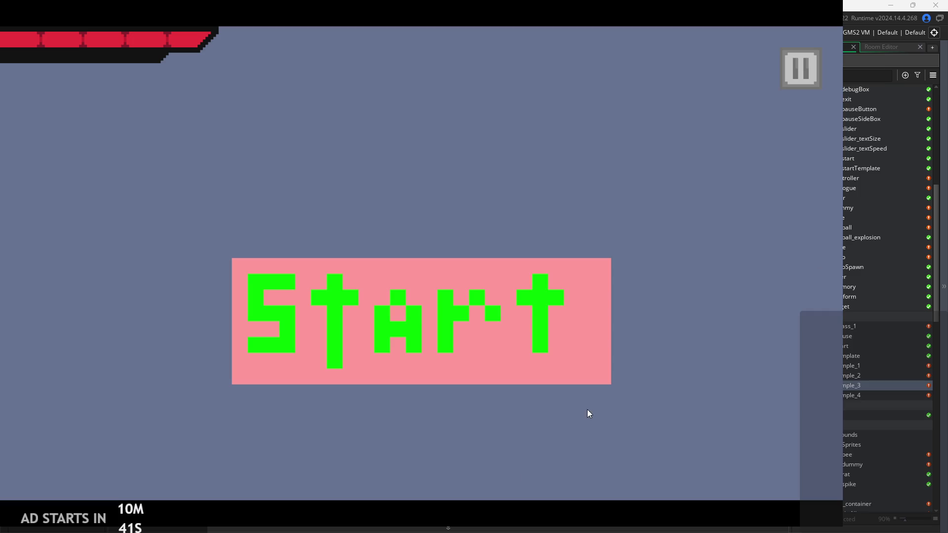
Start the game and test running, jumping and clinging to both walls in rom_temple_3
click(425, 330)
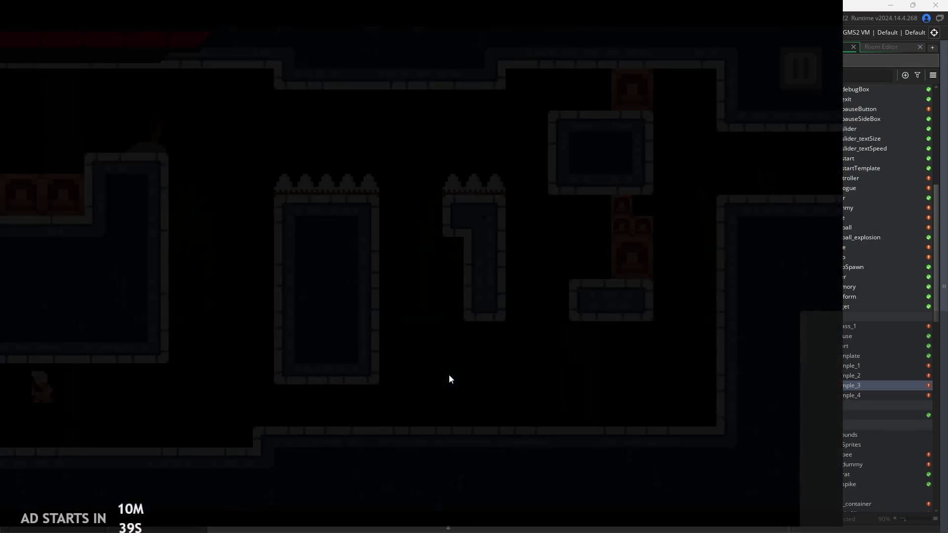
key(Right)
key(space)
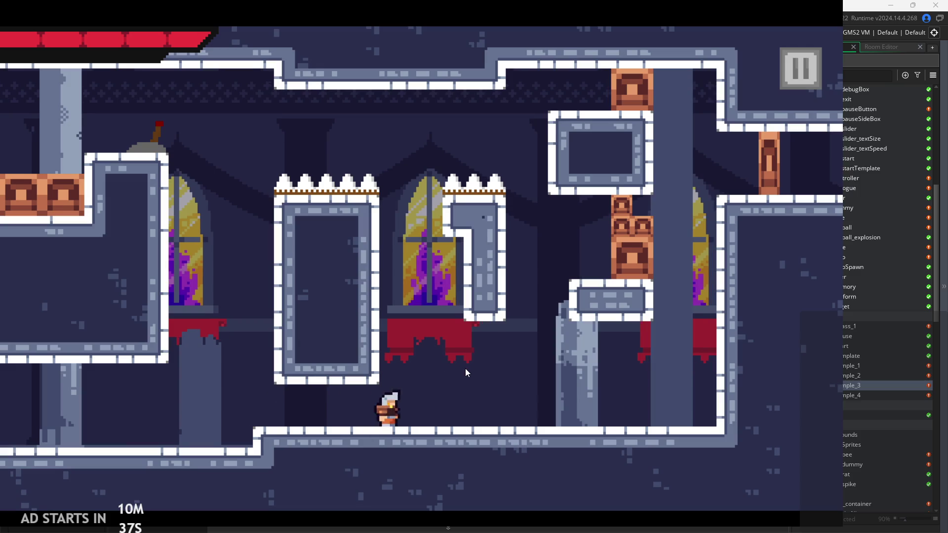
key(space)
key(Right)
key(space)
key(Left)
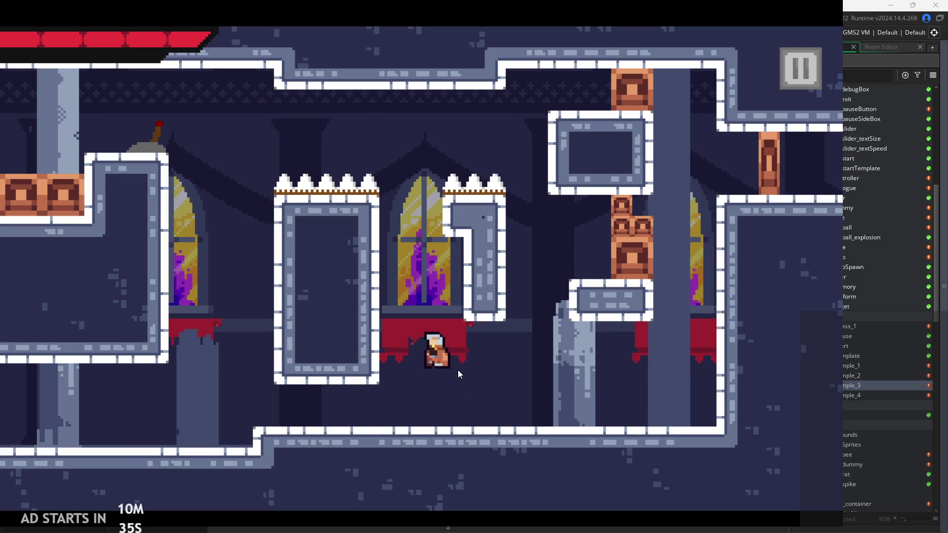
key(Right)
key(space)
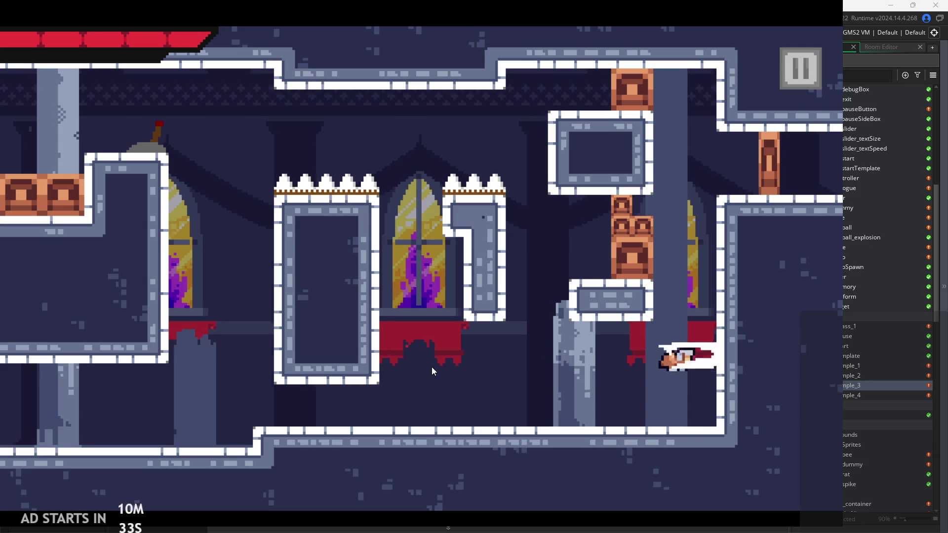
key(space)
key(Left)
key(Left)
key(space)
key(Right)
key(space)
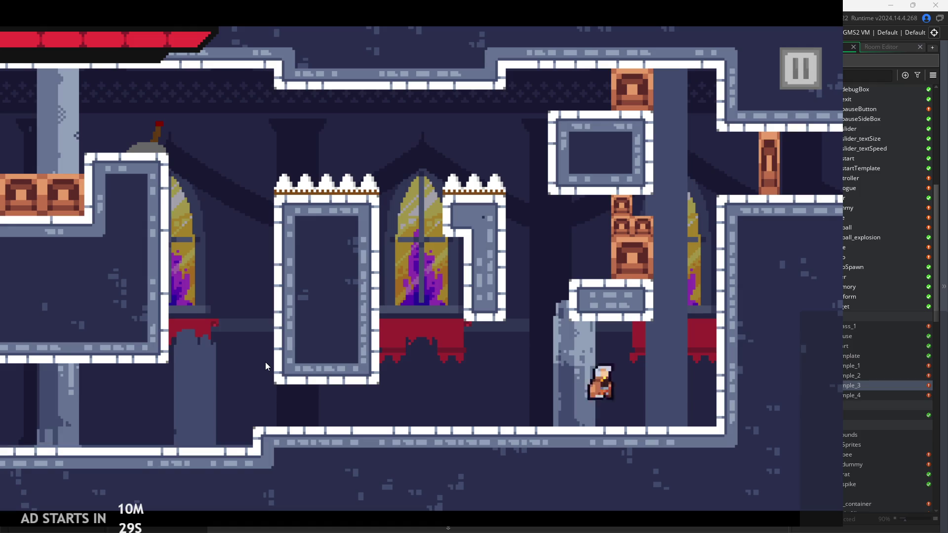
key(Right)
key(Left)
key(space)
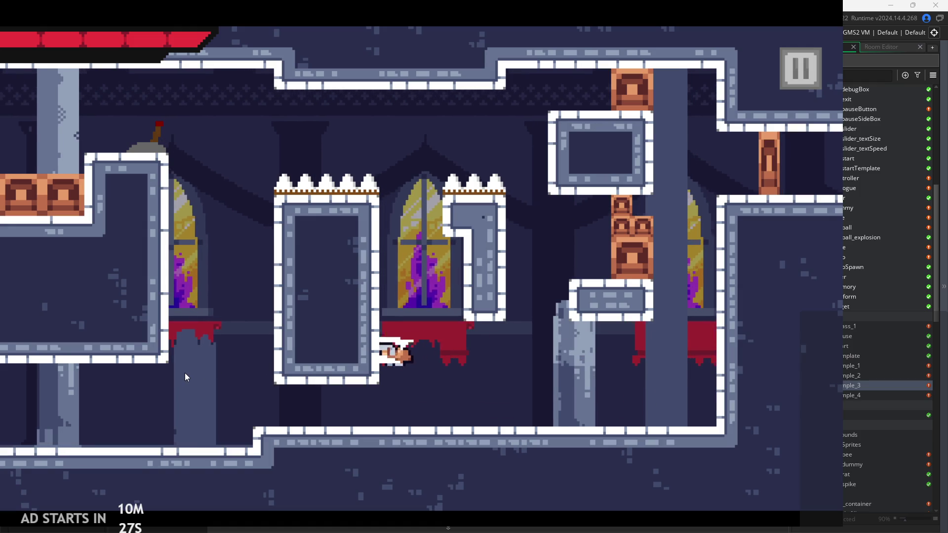
key(Right)
key(space)
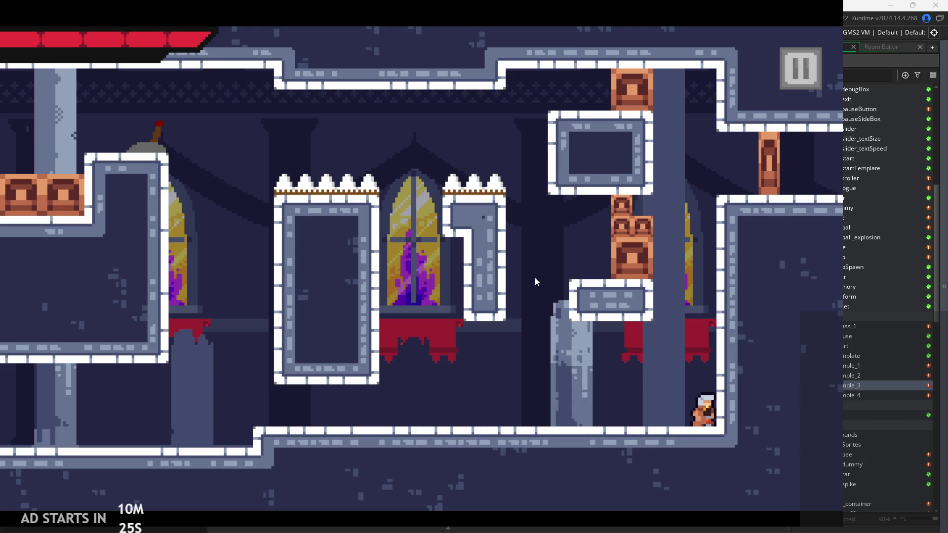
Pause the game, turn on the Debug Stats overlay, and resume play
key(Escape)
click(151, 168)
click(795, 65)
Test floor attacks and air attacks while jumping left and right, chaining into stage 2
key(Left)
key(space)
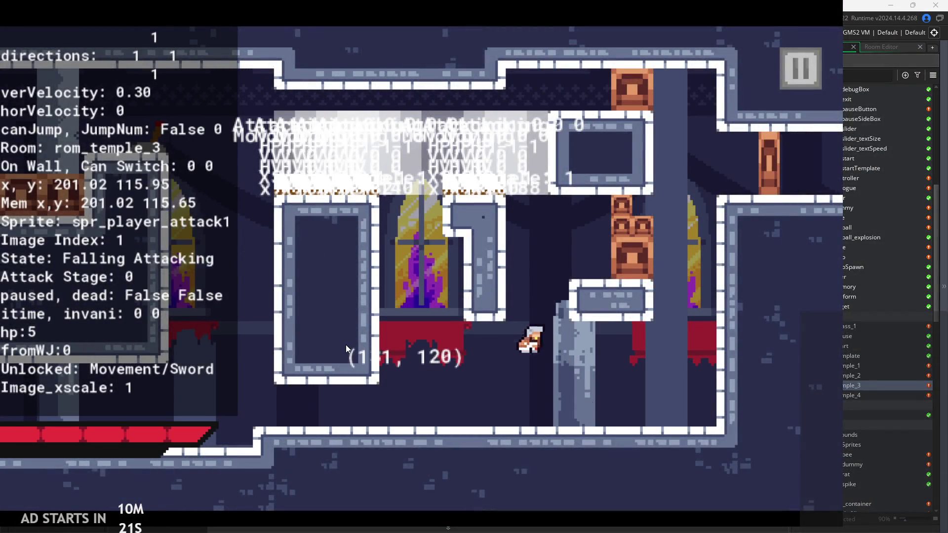
key(x)
key(space)
key(Right)
key(x)
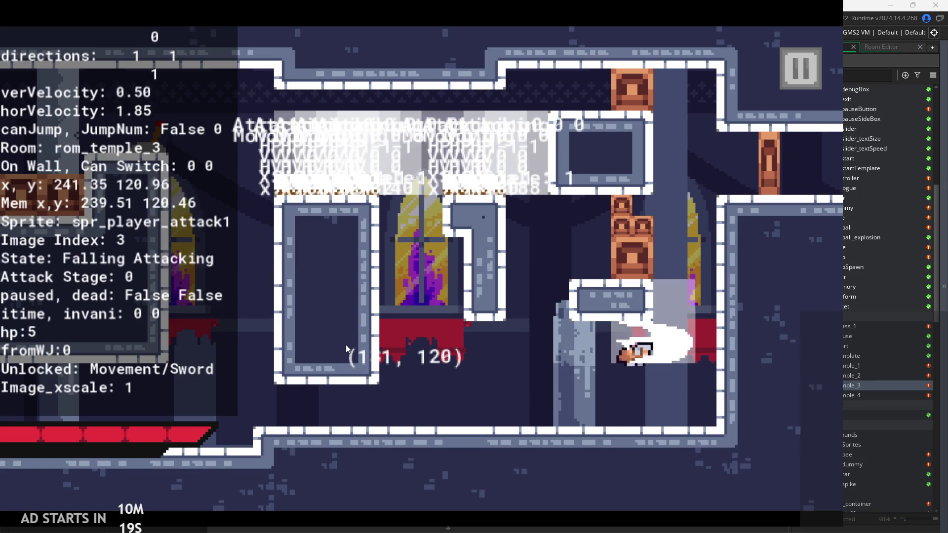
key(Left)
key(space)
key(x)
key(x)
key(Right)
key(Left)
key(space)
key(x)
key(Right)
key(space)
key(Left)
key(x)
key(Right)
key(space)
key(Left)
key(x)
key(Right)
key(space)
key(x)
key(x)
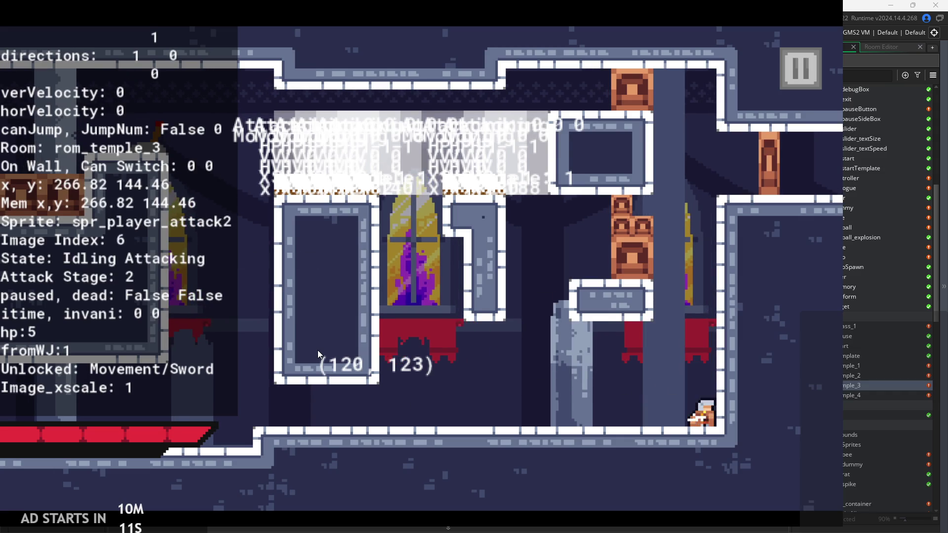
key(Left)
key(space)
key(Right)
key(x)
key(space)
key(x)
key(Left)
key(space)
key(Right)
key(x)
key(Left)
key(space)
key(Right)
key(x)
Chain stage-2 air attacks near the walls and slide down the left wall, then pause and quit
key(x)
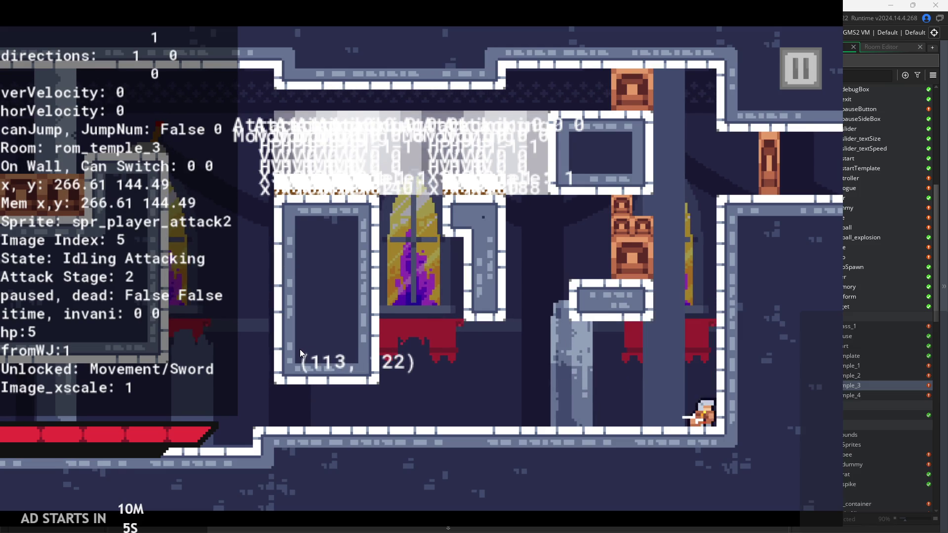
key(Left)
key(Right)
key(space)
key(Left)
key(space)
key(x)
key(x)
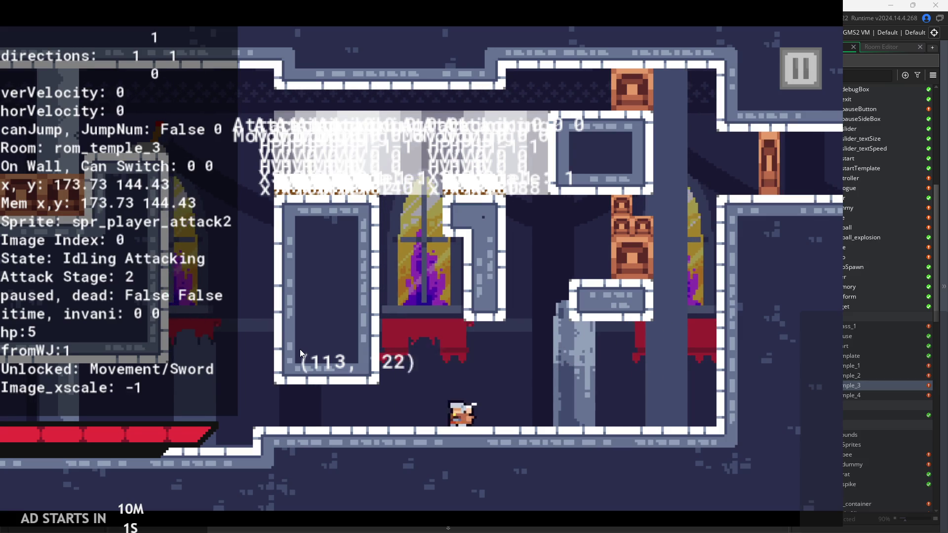
key(Right)
key(space)
key(Left)
key(x)
key(Right)
key(x)
key(space)
key(Left)
key(x)
key(Right)
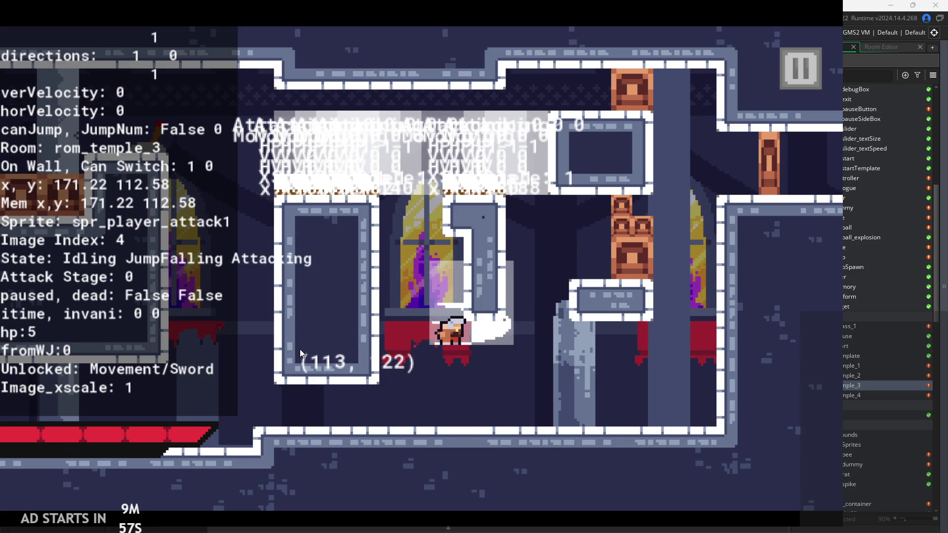
key(Left)
key(space)
key(x)
key(Left)
key(x)
key(Right)
key(Left)
key(space)
key(x)
key(Right)
key(x)
key(Escape)
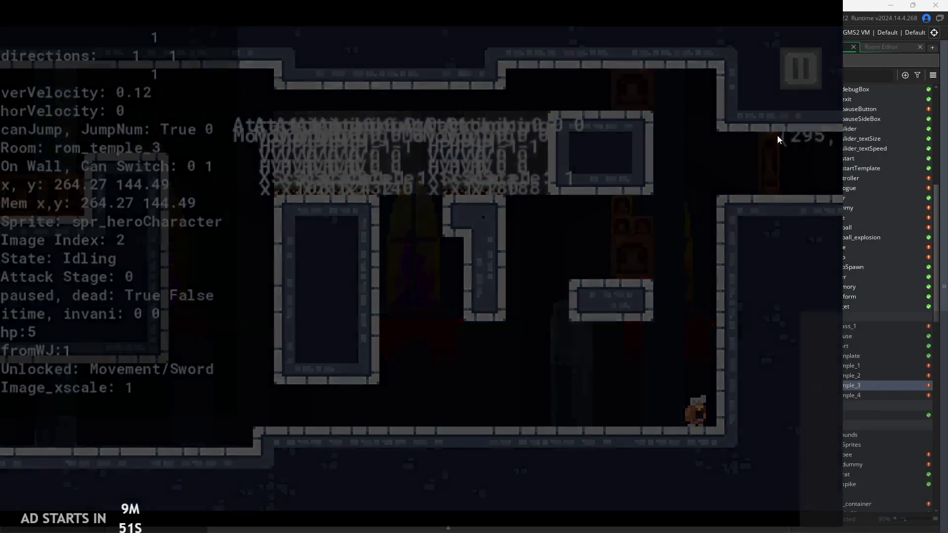
click(743, 432)
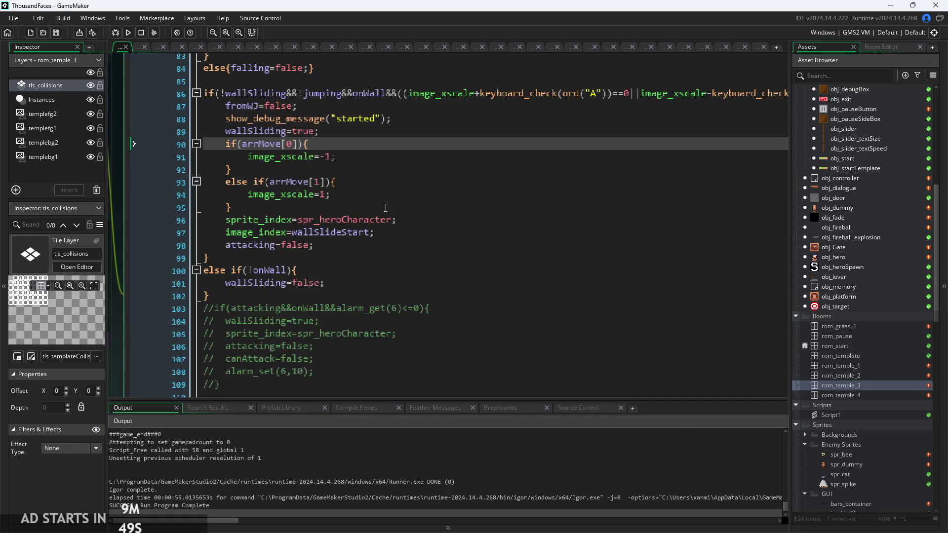
Bring up obj_hero's Step event code in the editor
click(376, 265)
click(275, 95)
click(399, 231)
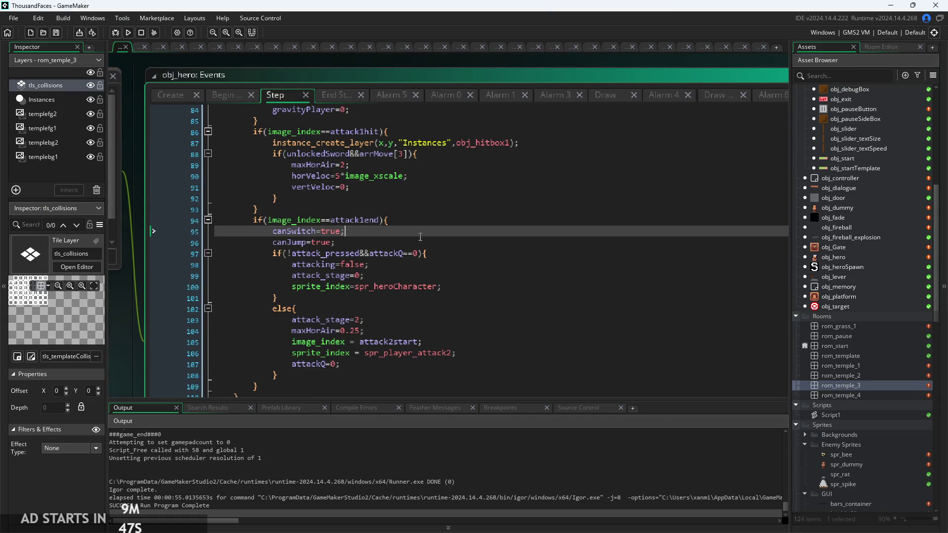
scroll(399, 242, up, 3)
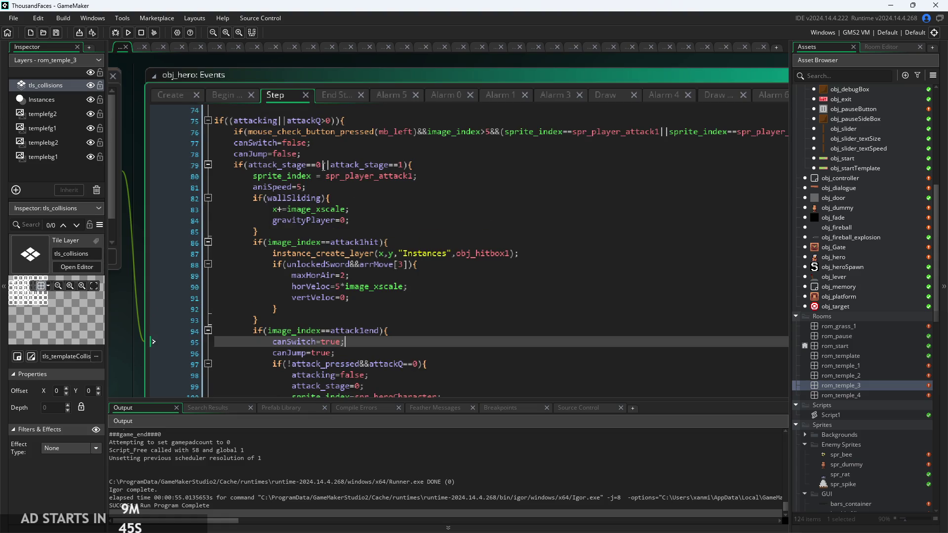
Review the first attack stage code and its attack1 hit block
click(353, 198)
click(375, 231)
ctrl+scroll(396, 257, up, 3)
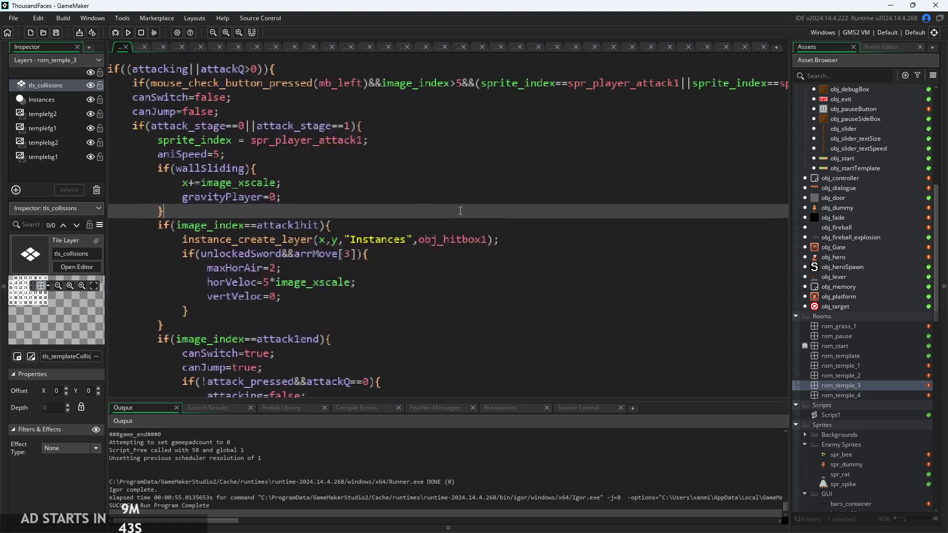
click(414, 279)
scroll(395, 282, down, 5)
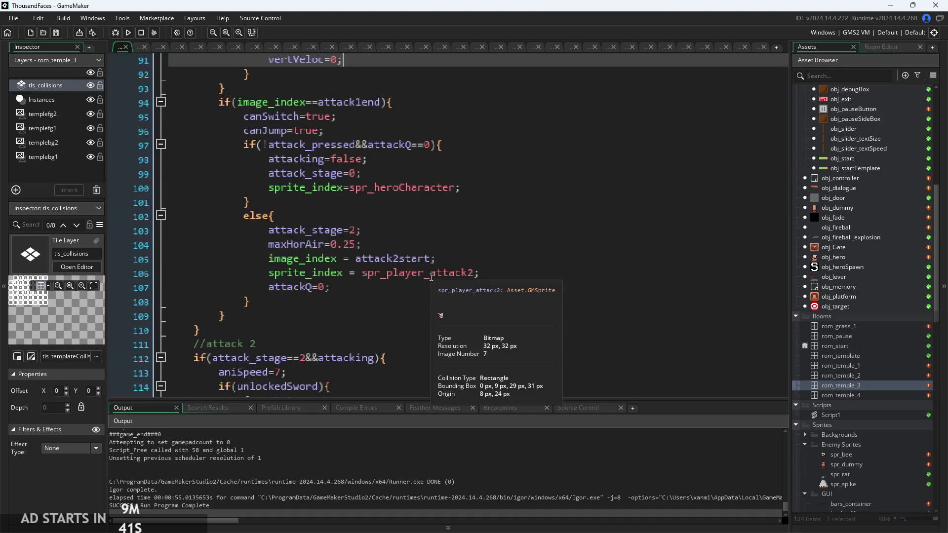
scroll(351, 288, down, 2)
Inspect and briefly select the unlockedSword fromWJ=true block under attack 2
click(340, 344)
click(321, 329)
click(296, 340)
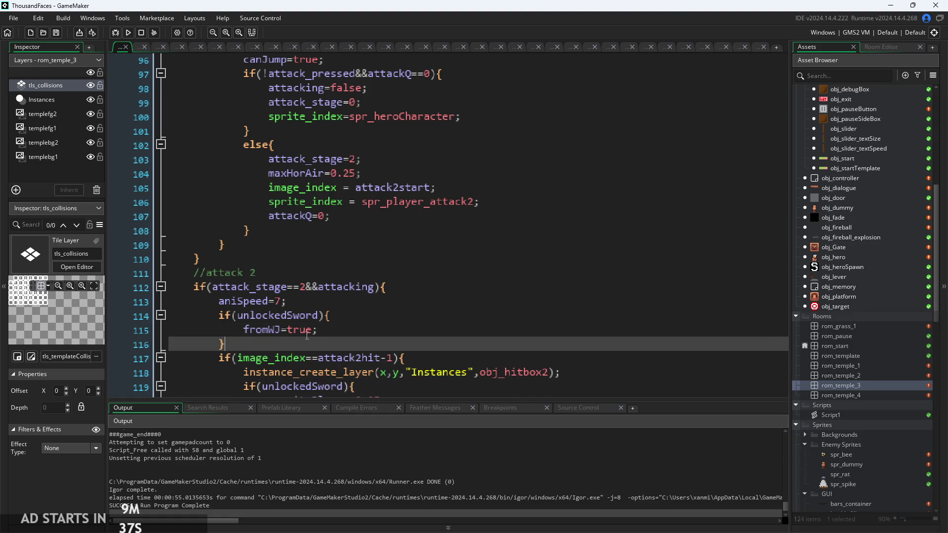
mouse_move(297, 340)
mouse_down()
mouse_move(196, 327)
mouse_move(220, 314)
mouse_up()
click(361, 327)
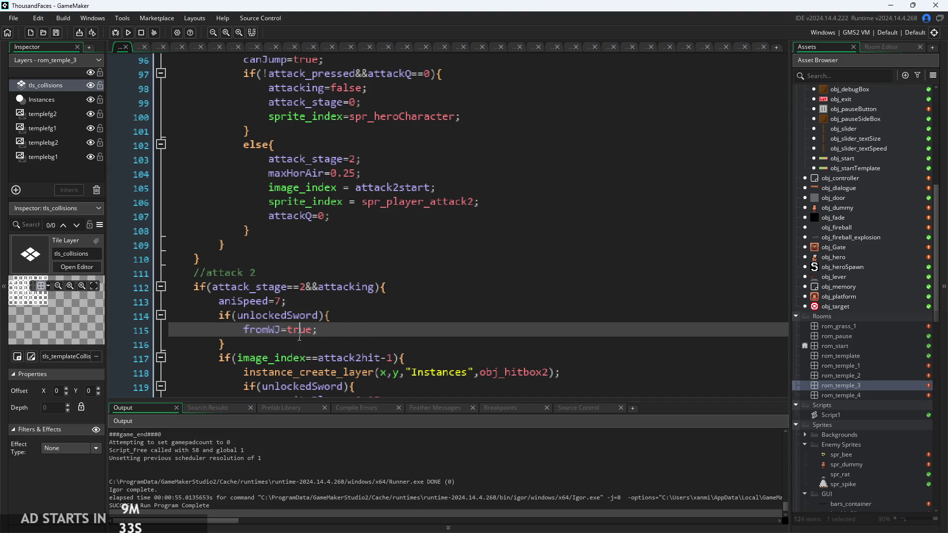
Review the attack code after canJump=false, including the wall-sliding attack lines
scroll(318, 250, up, 8)
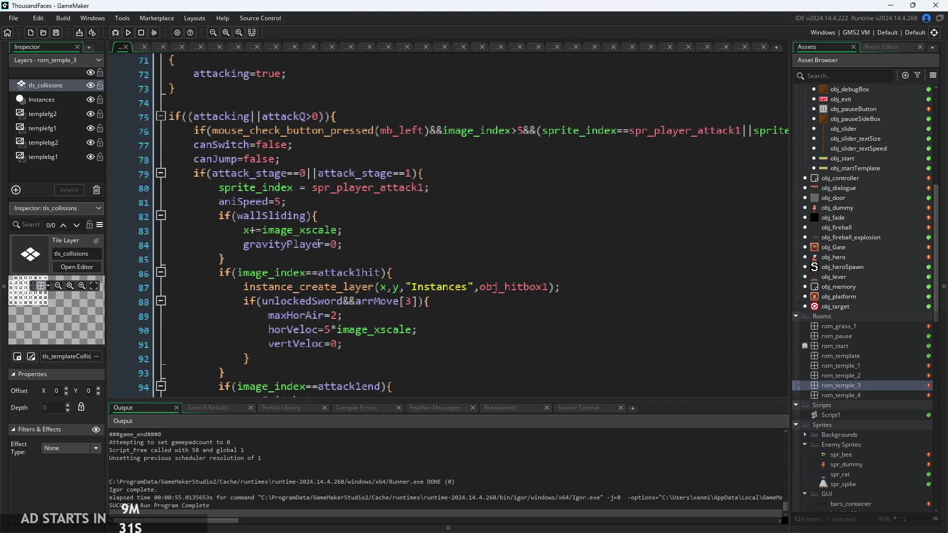
click(342, 157)
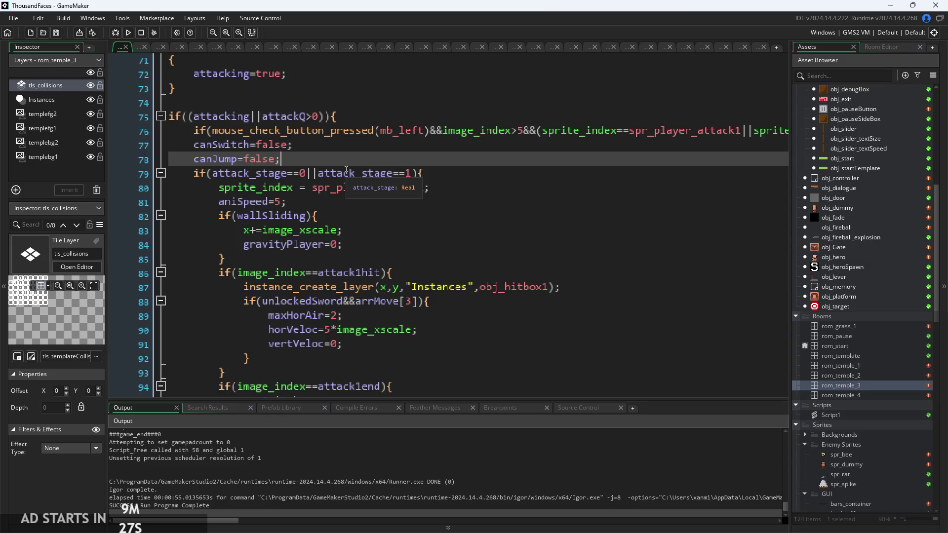
key(Down)
key(Down)
key(Down)
click(408, 226)
scroll(408, 226, down, 7)
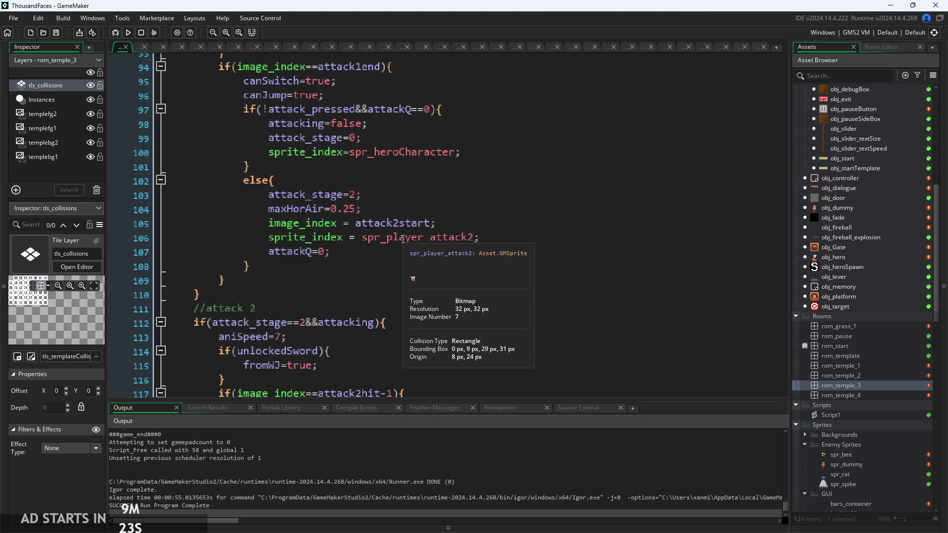
scroll(256, 155, down, 3)
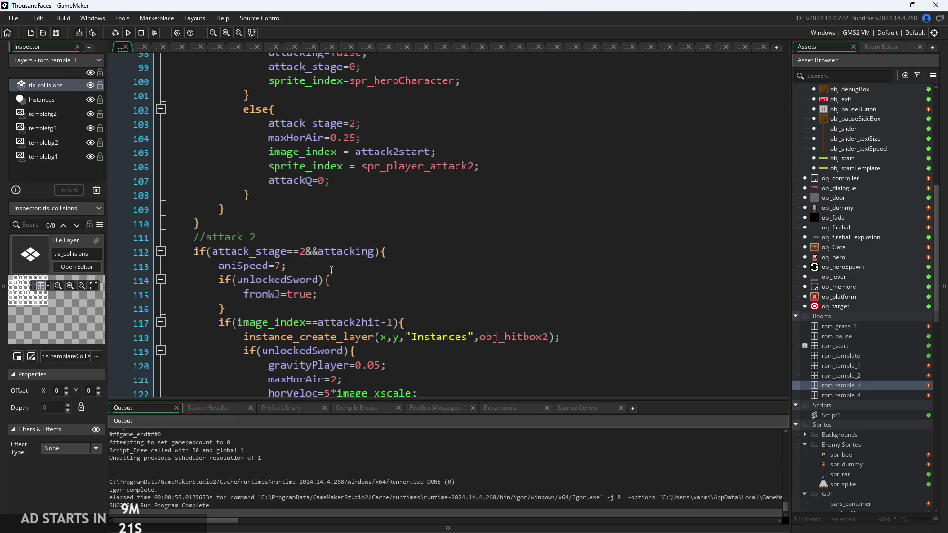
Take the unlockedSword fromWJ block out of attack 2 and drop &&attacking from its condition
drag(326, 312, 51, 286)
key(ctrl+c)
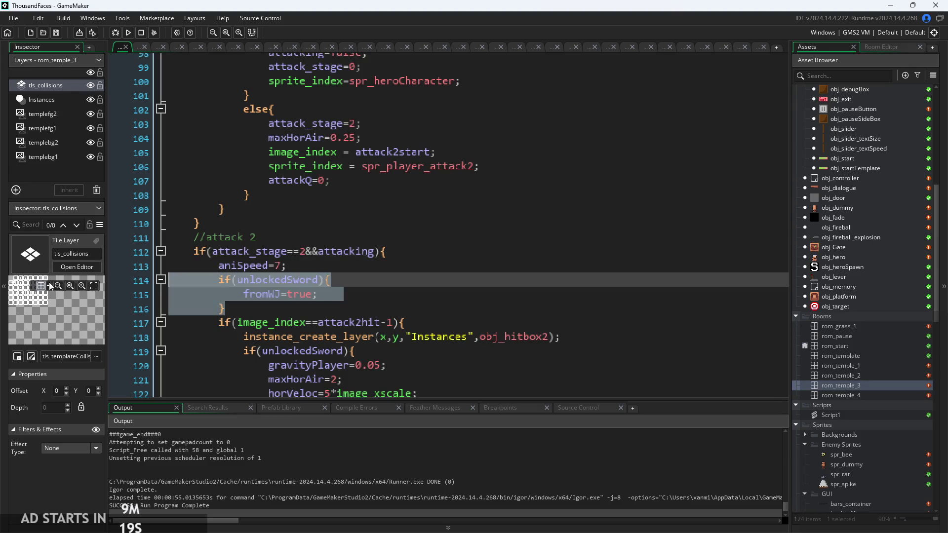
text(==)
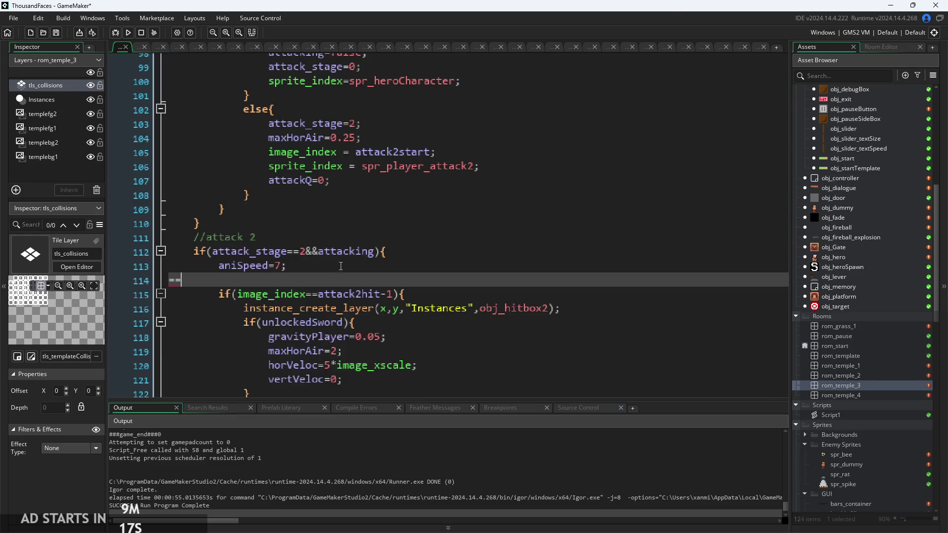
key(BackSpace)
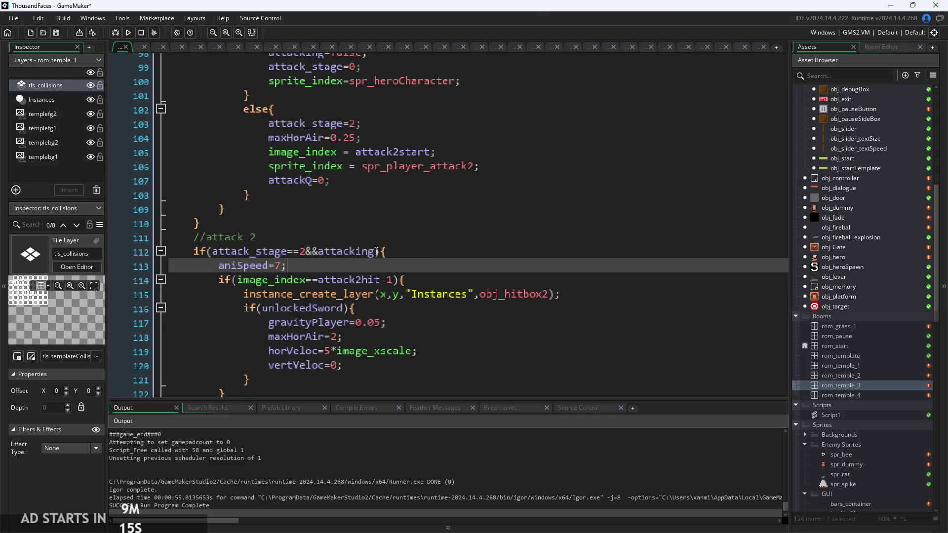
drag(376, 253, 306, 255)
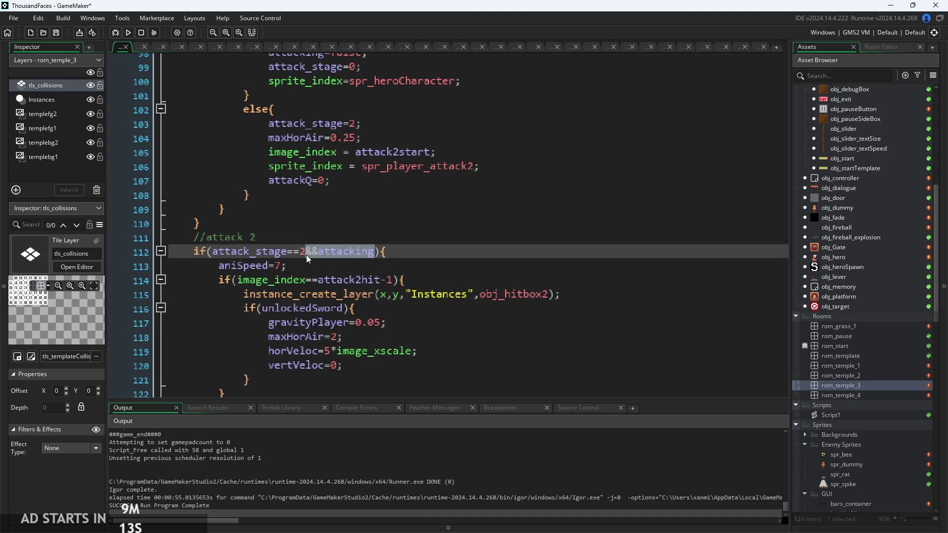
key(BackSpace)
Paste the unlockedSword fromWJ block on a new line after canJump=false
scroll(329, 280, up, 8)
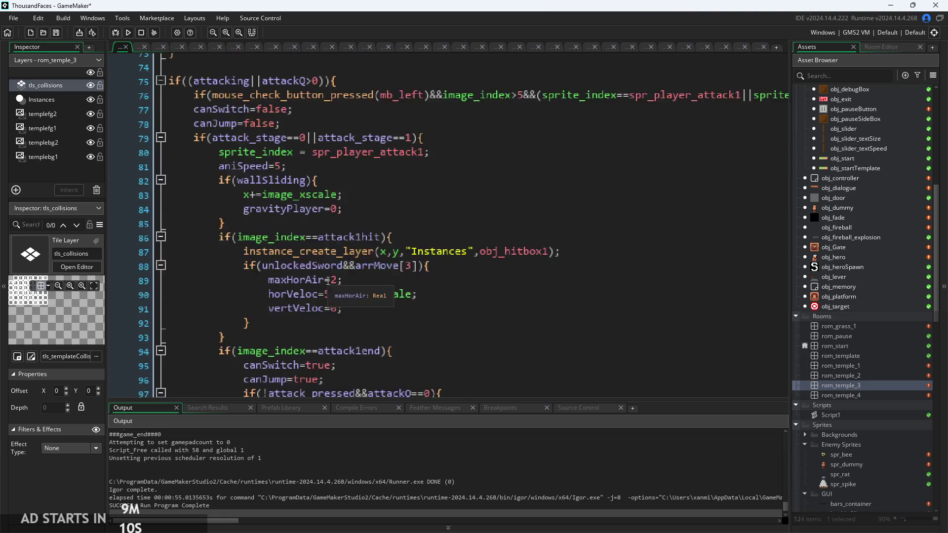
scroll(329, 280, up, 3)
click(319, 231)
key(Return)
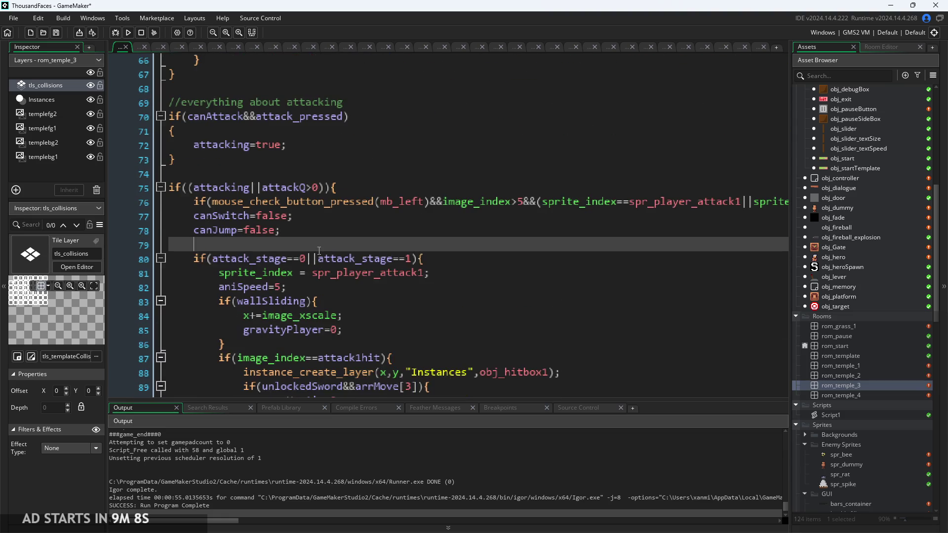
key(ctrl+v)
Strip the if(unlockedSword) wrapper and its closing brace, leaving fromWJ=true at the outer level
ctrl+scroll(214, 310, up, 1)
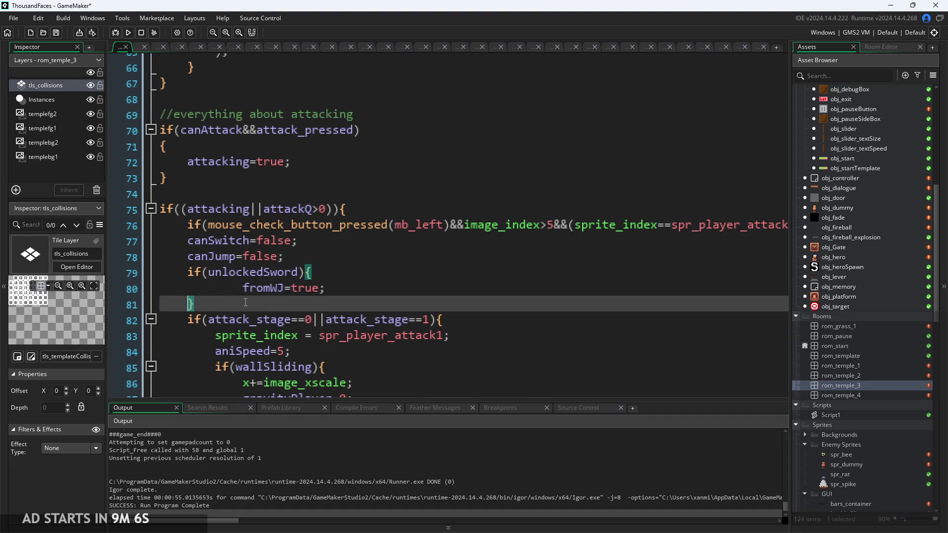
click(244, 289)
key(BackSpace)
drag(307, 273, 188, 272)
key(BackSpace)
double_click(191, 305)
key(BackSpace)
click(206, 285)
key(BackSpace)
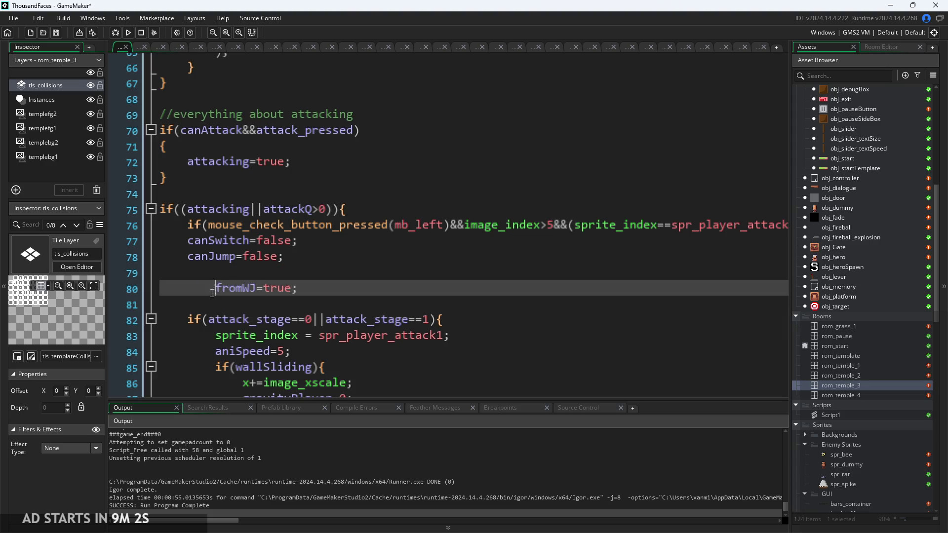
key(BackSpace)
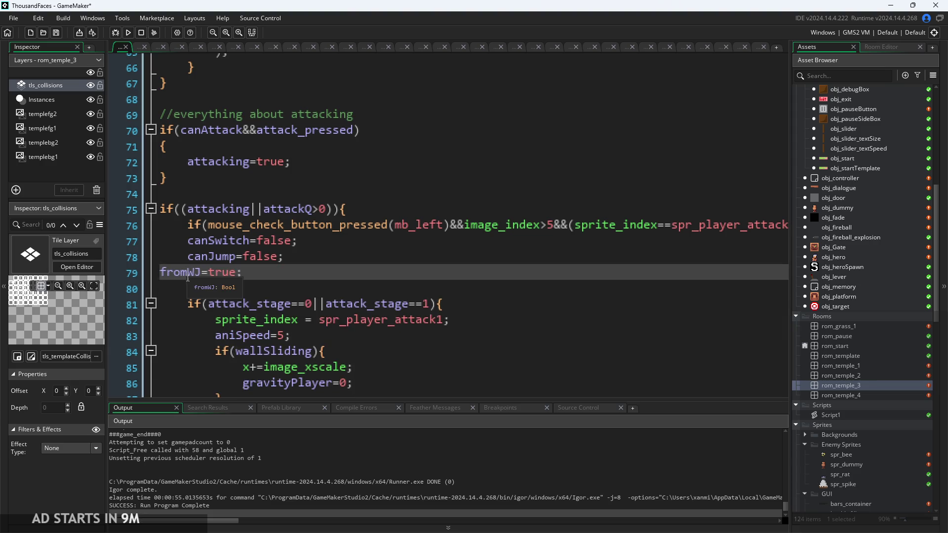
Wrap fromWJ=true in a new if(arrMove[3]) block with the line indented inside
key(Return)
key(Up)
text(if)
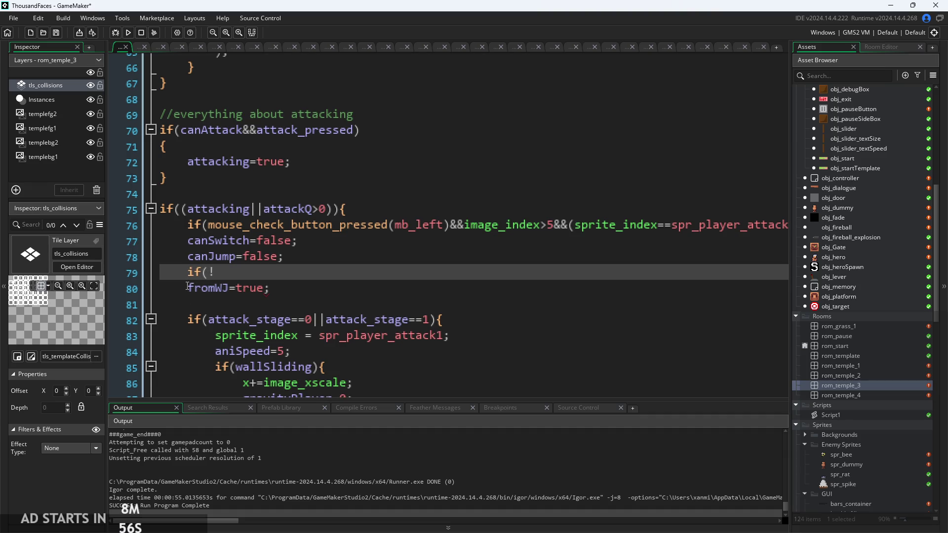
text(rrN)
text(Move[3]){P)
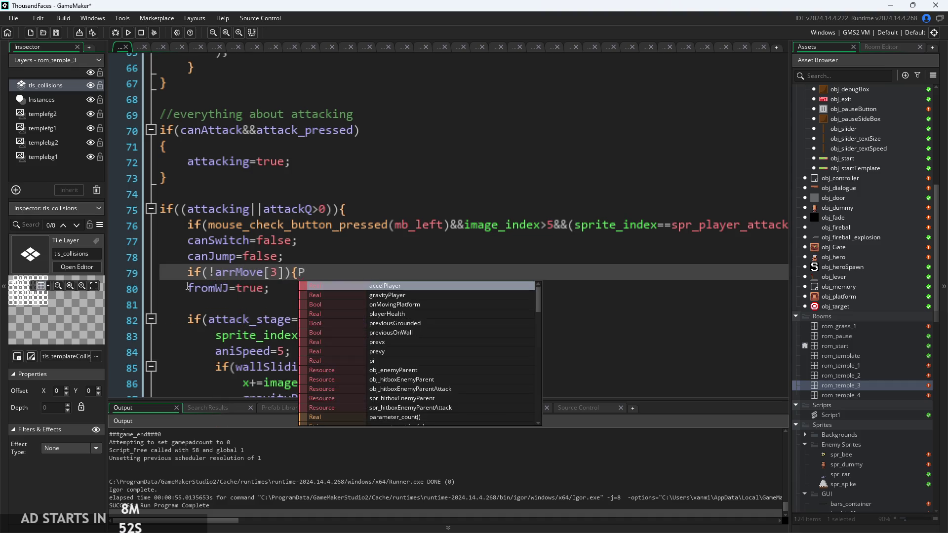
key(BackSpace)
key(Down)
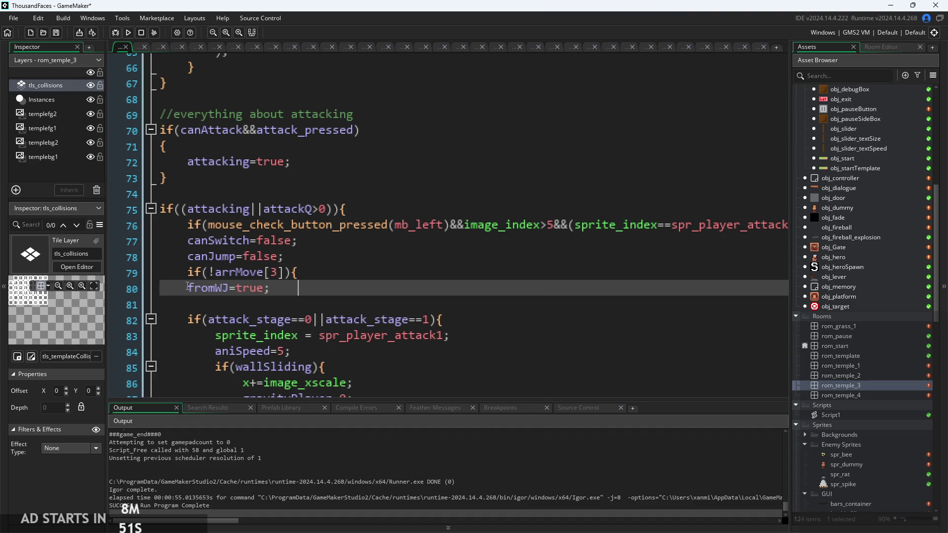
key(Return)
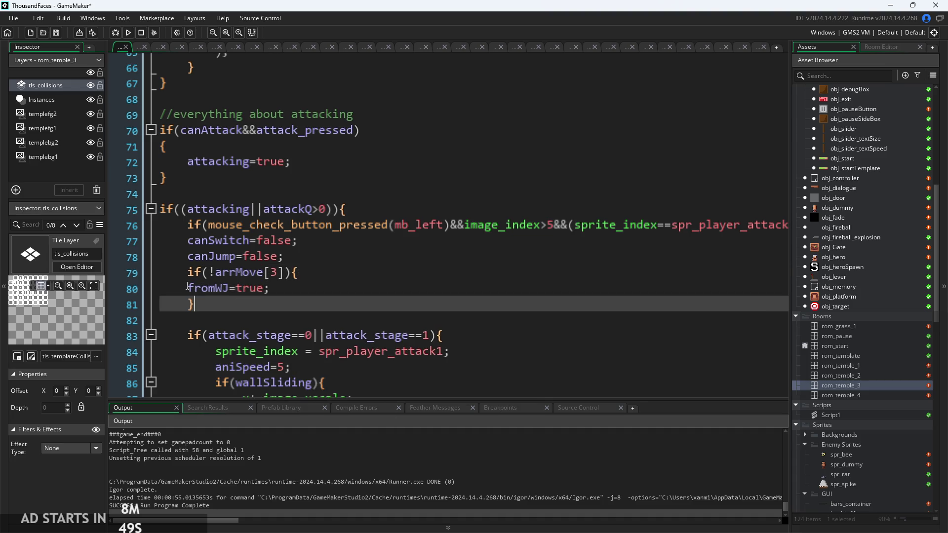
click(187, 286)
key(Tab)
Delete the empty line below the new block and run the game to test
click(216, 272)
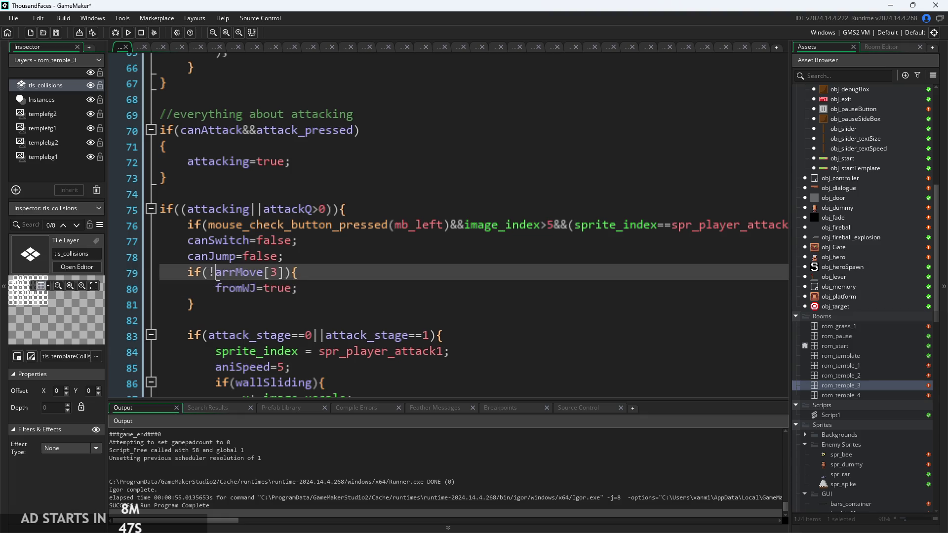
click(346, 294)
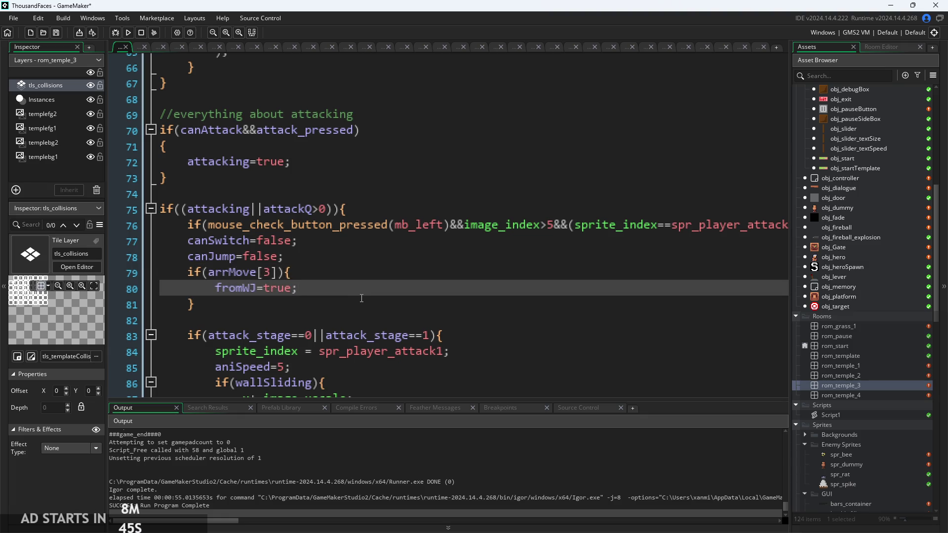
key(Down)
key(Down)
key(BackSpace)
click(358, 296)
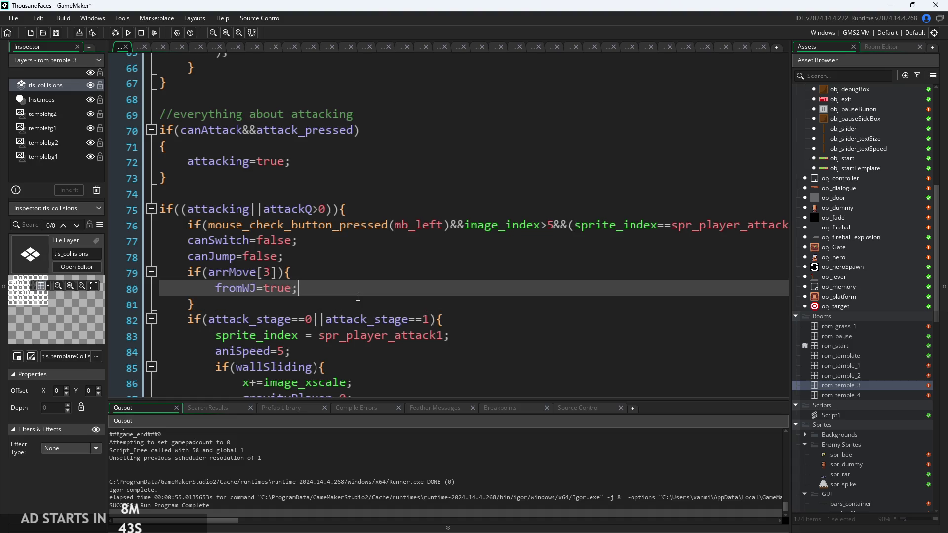
click(134, 33)
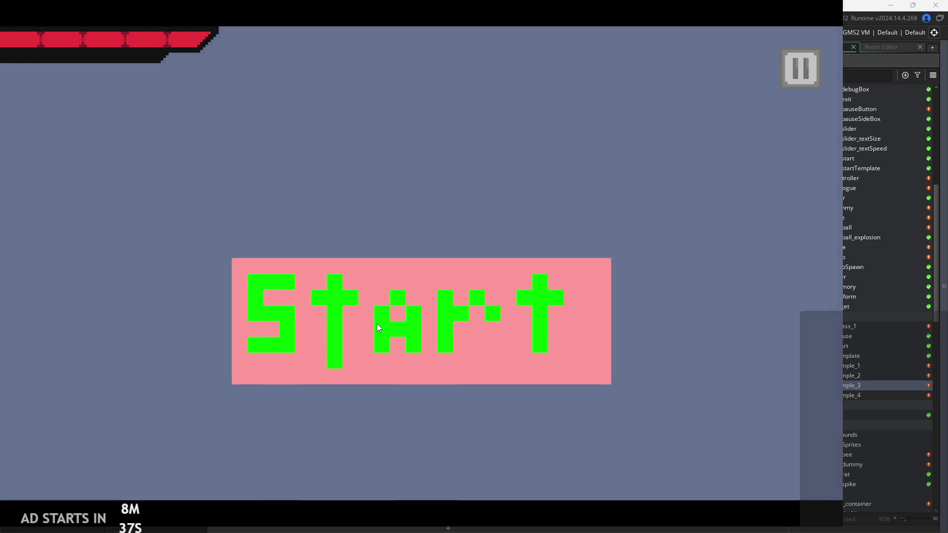
click(377, 324)
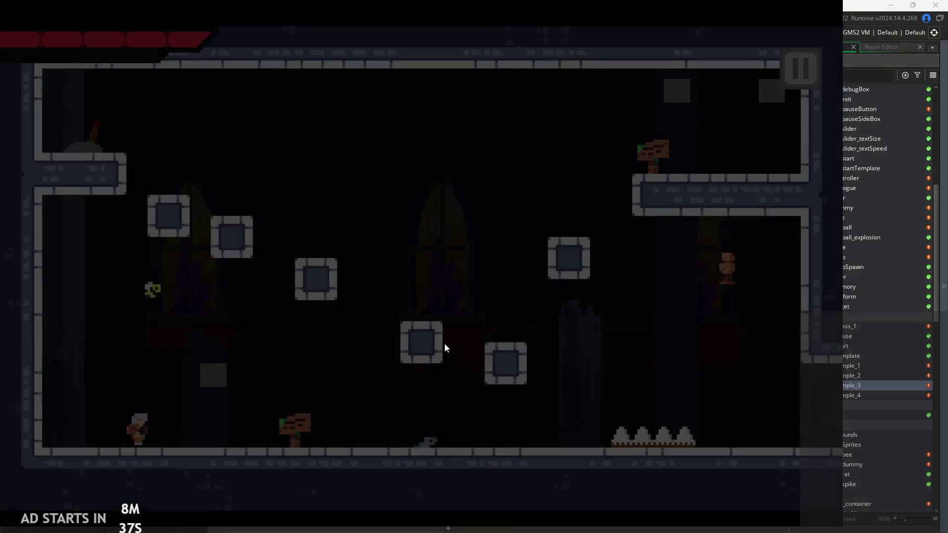
key(Right)
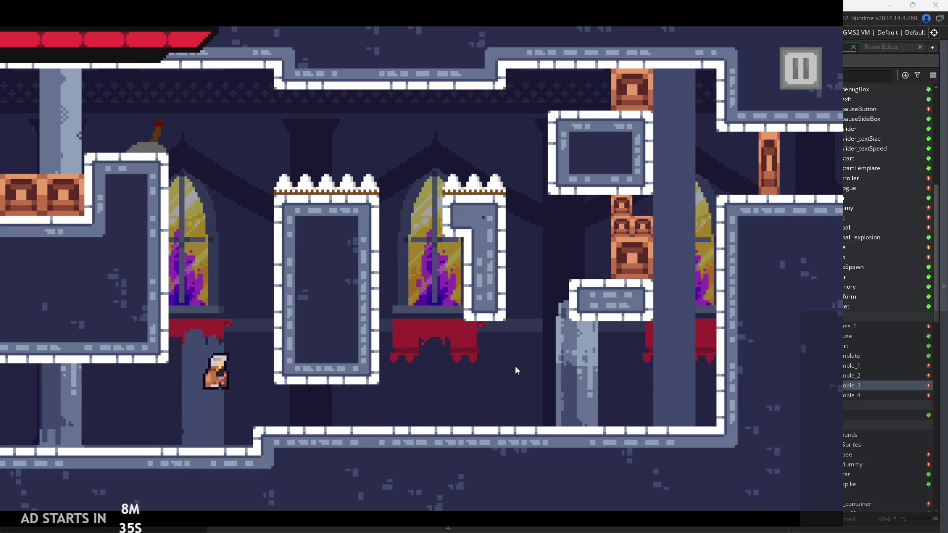
key(Left)
key(space)
key(space)
key(Left)
key(space)
key(Right)
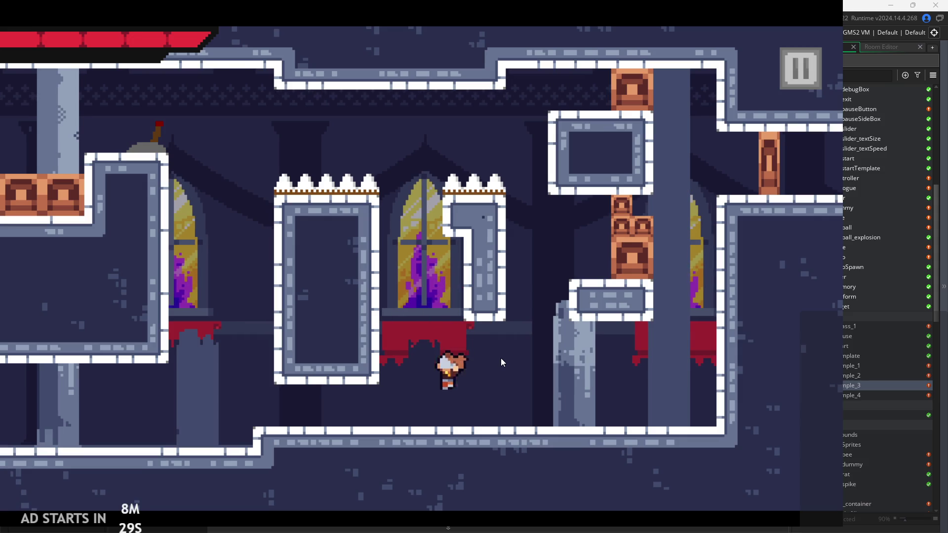
key(space)
key(Left)
key(Right)
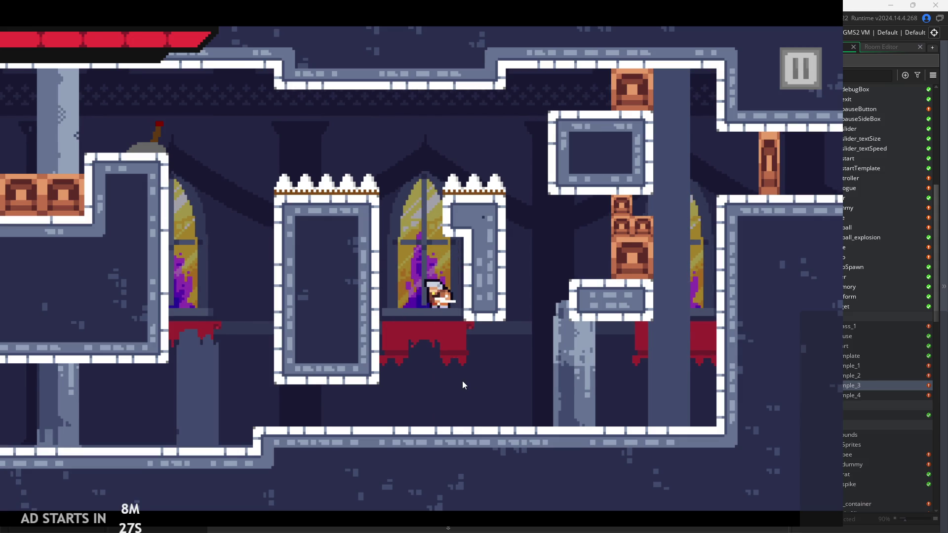
key(Right)
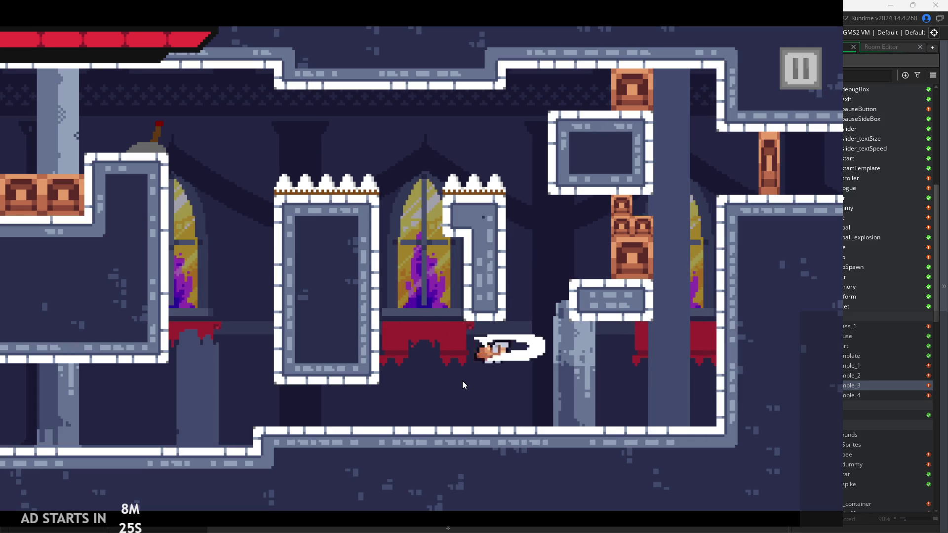
key(Left)
key(space)
key(Right)
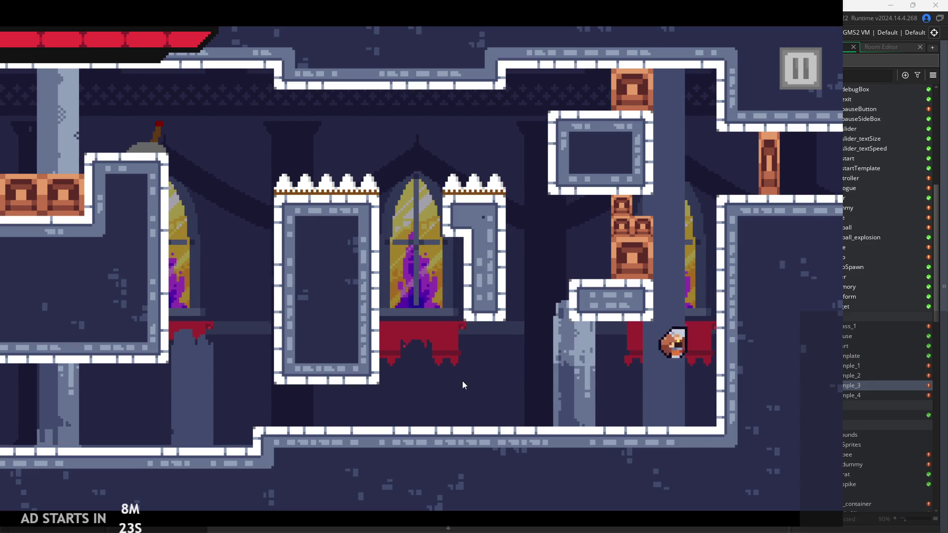
key(Left)
key(Left)
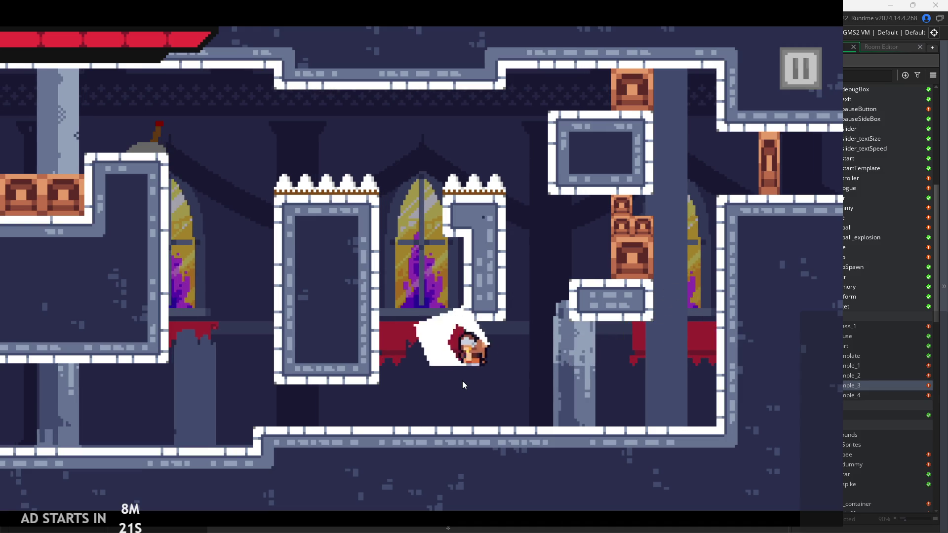
key(Right)
key(Left)
key(space)
key(space)
key(Right)
key(Left)
key(Right)
key(Right)
key(Left)
key(Right)
key(Right)
key(space)
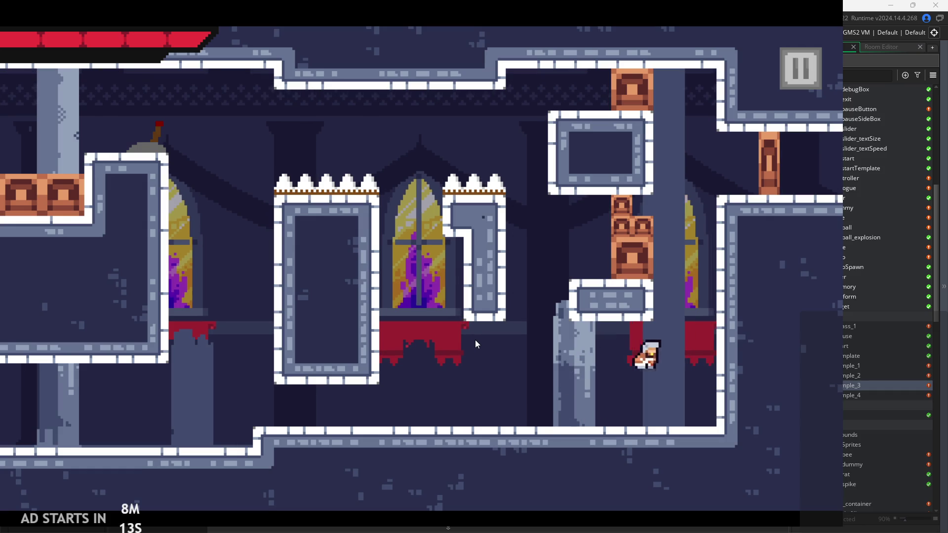
key(Left)
key(space)
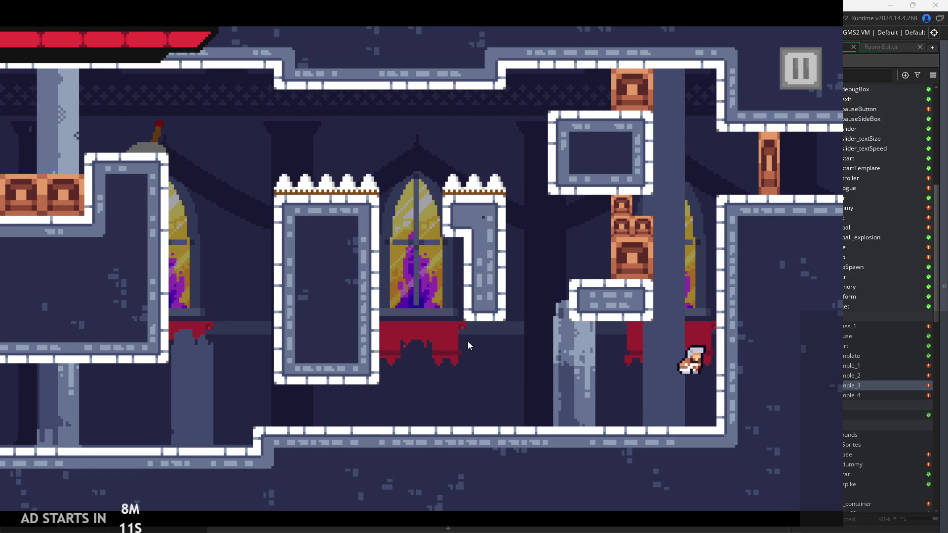
key(Left)
key(Right)
key(space)
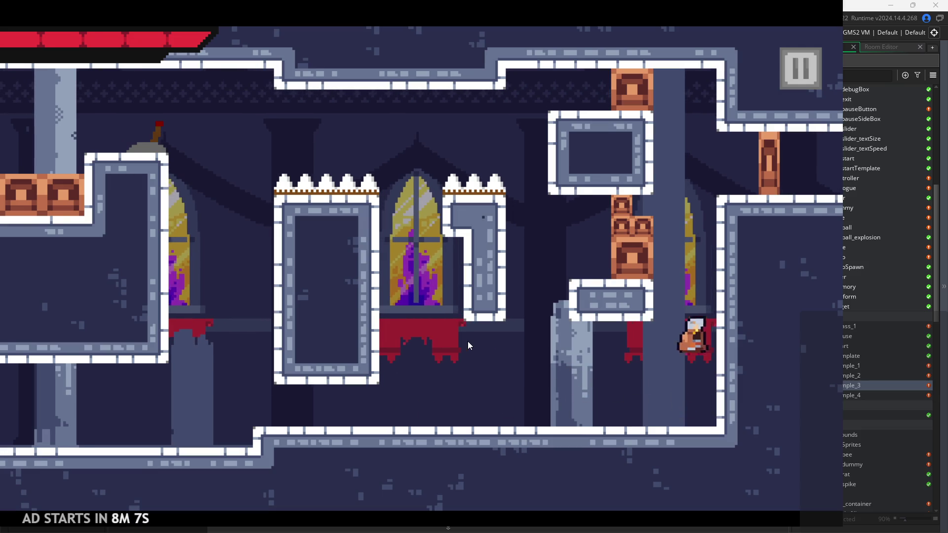
key(Left)
key(Right)
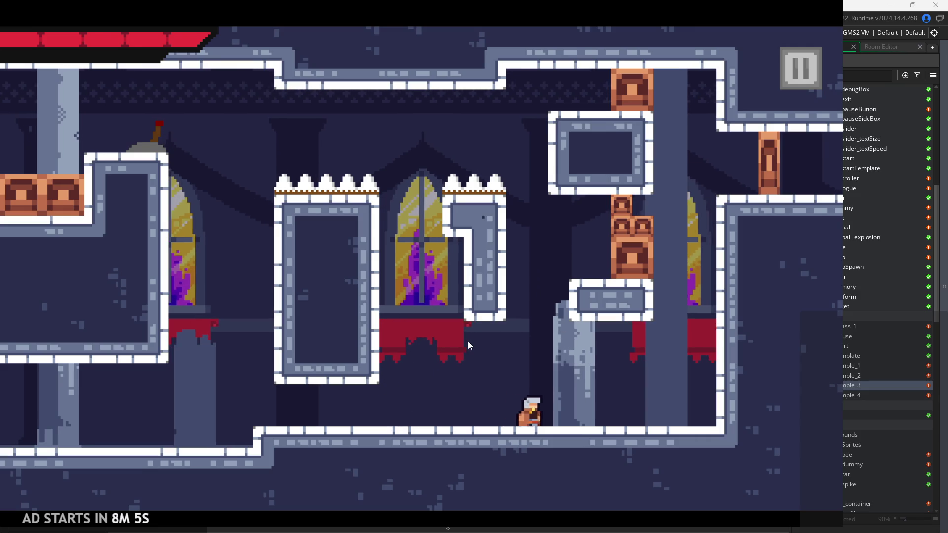
click(804, 79)
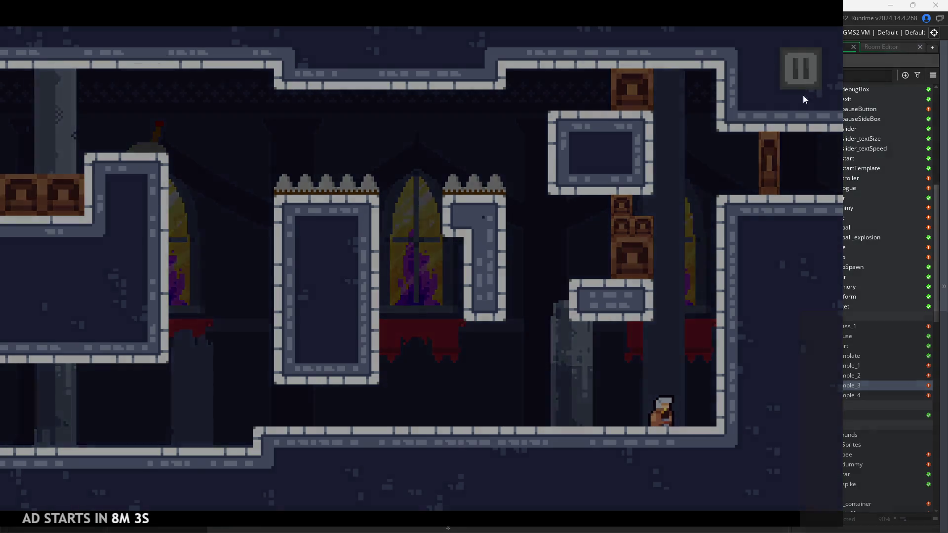
click(692, 434)
click(327, 209)
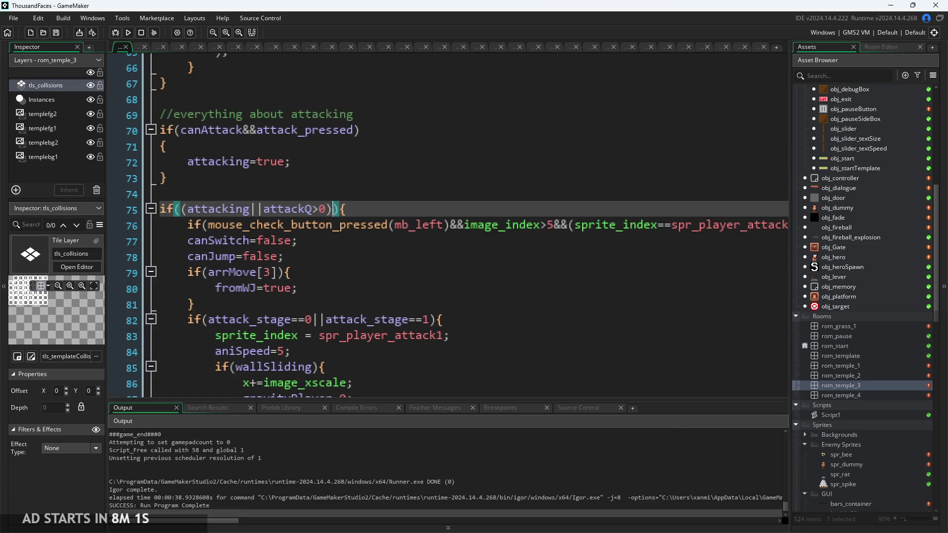
Append &&canAttack to line 75, giving if((attacking||attackQ>0)&&canAttack), then review the Step event
click(336, 212)
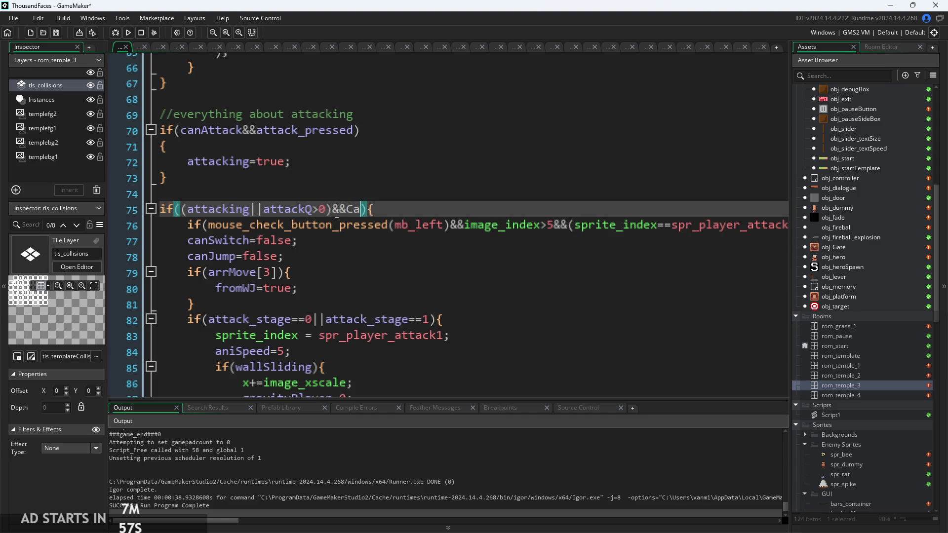
key(Return)
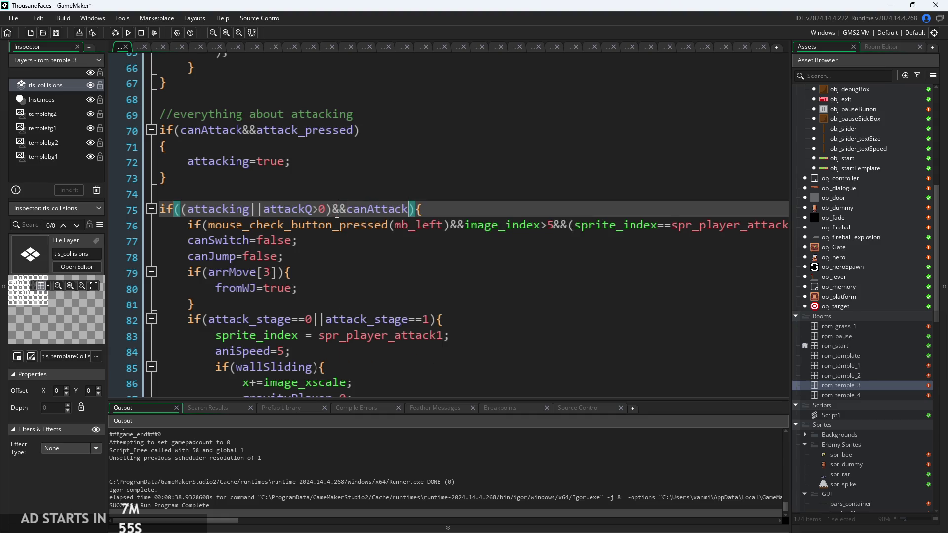
scroll(338, 214, down, 2)
scroll(365, 244, down, 1)
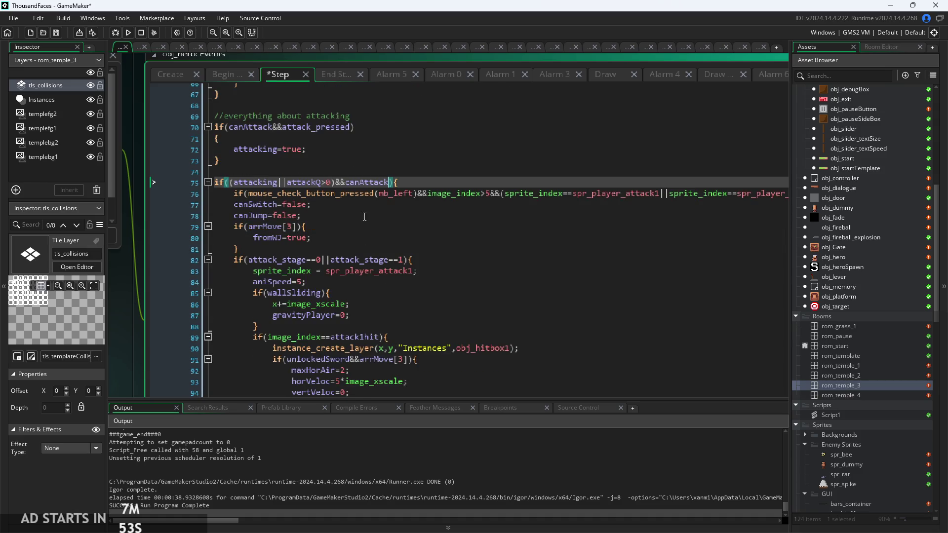
click(365, 236)
scroll(365, 236, down, 2)
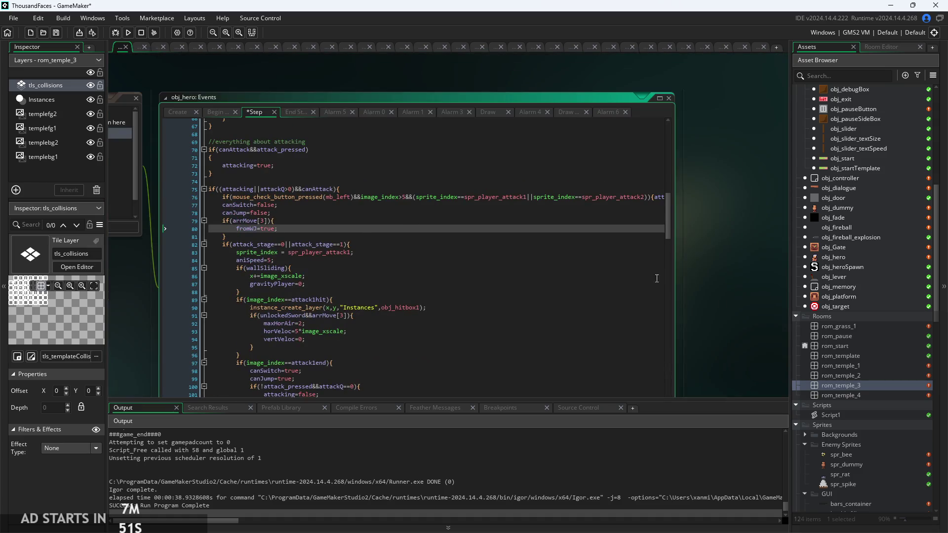
scroll(400, 194, up, 2)
click(185, 211)
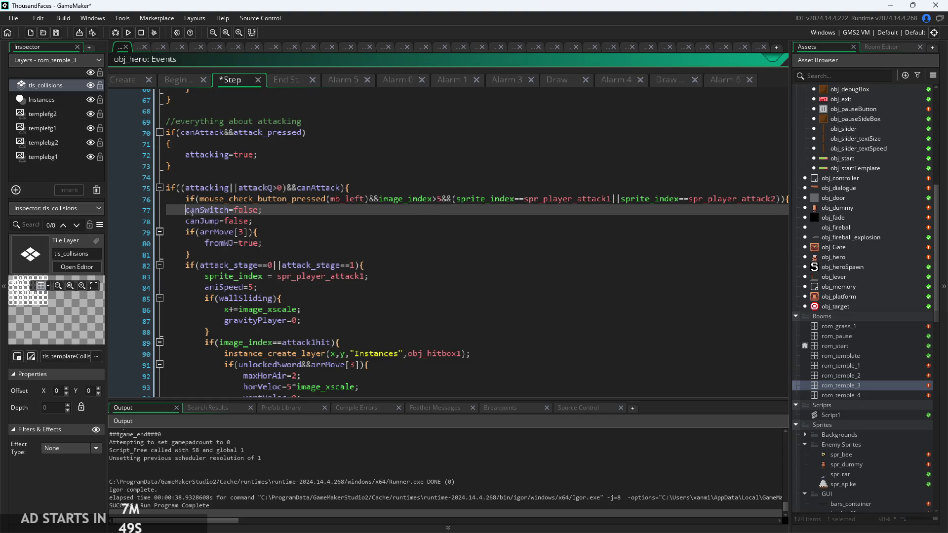